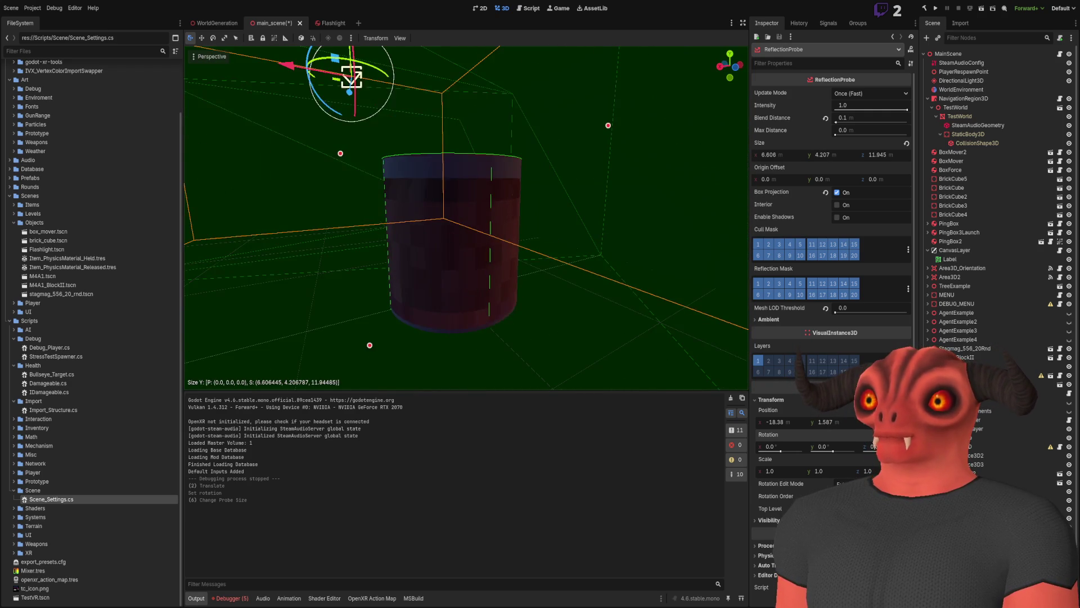
Stretch the reflection probe box to about 3.88 m tall and raise the brick pillar mesh.
left_click_drag(430, 264, 422, 432)
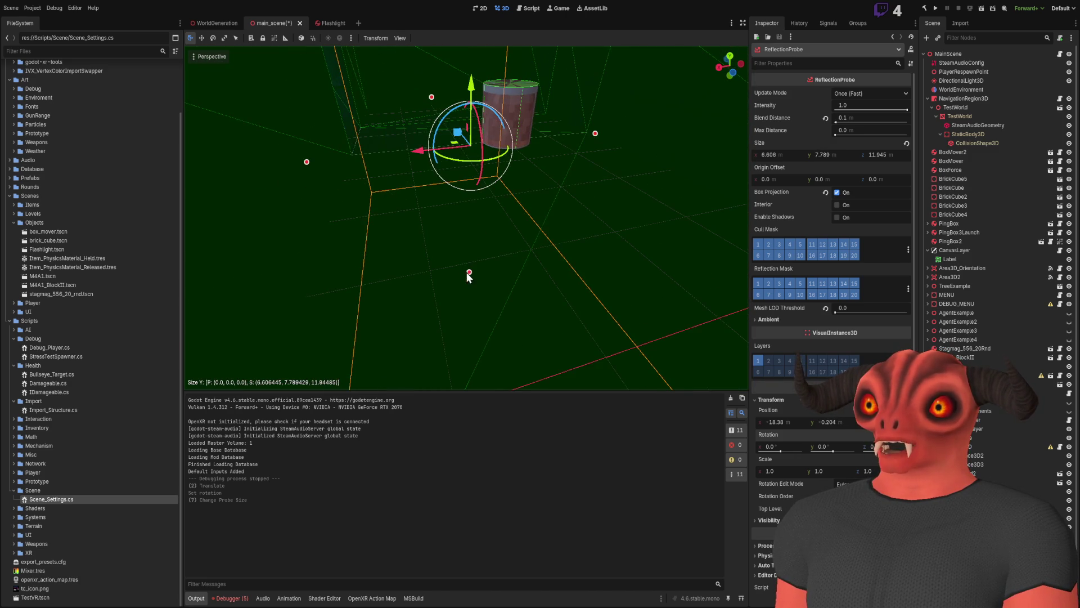
mouse_move(466, 271)
left_mouse_down()
mouse_move(485, 161)
mouse_move(505, 188)
mouse_move(533, 181)
left_mouse_up()
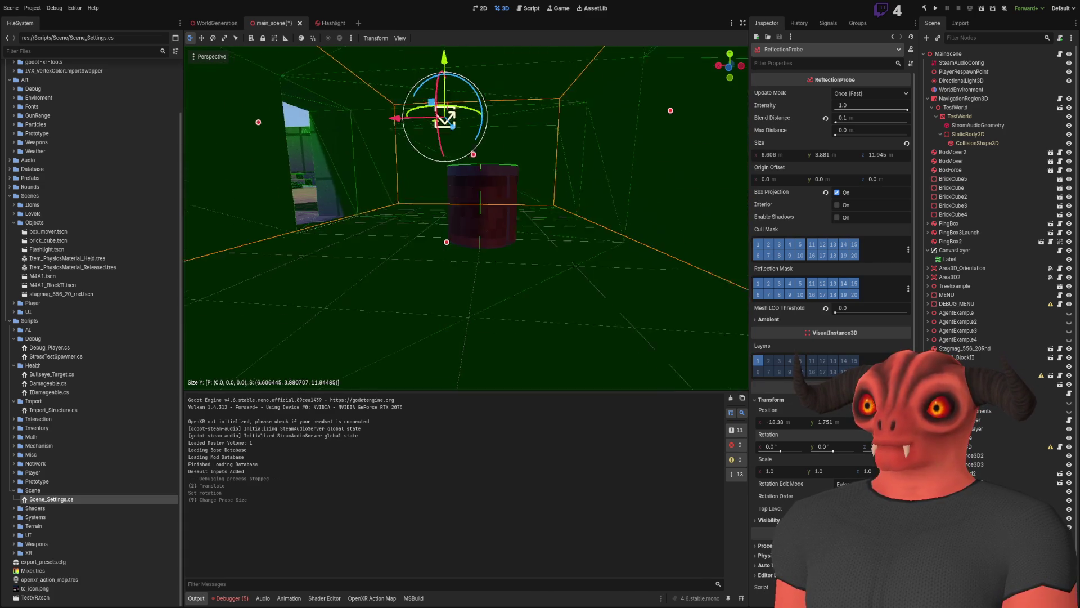
left_click(480, 187)
left_click_drag(479, 193, 489, 107)
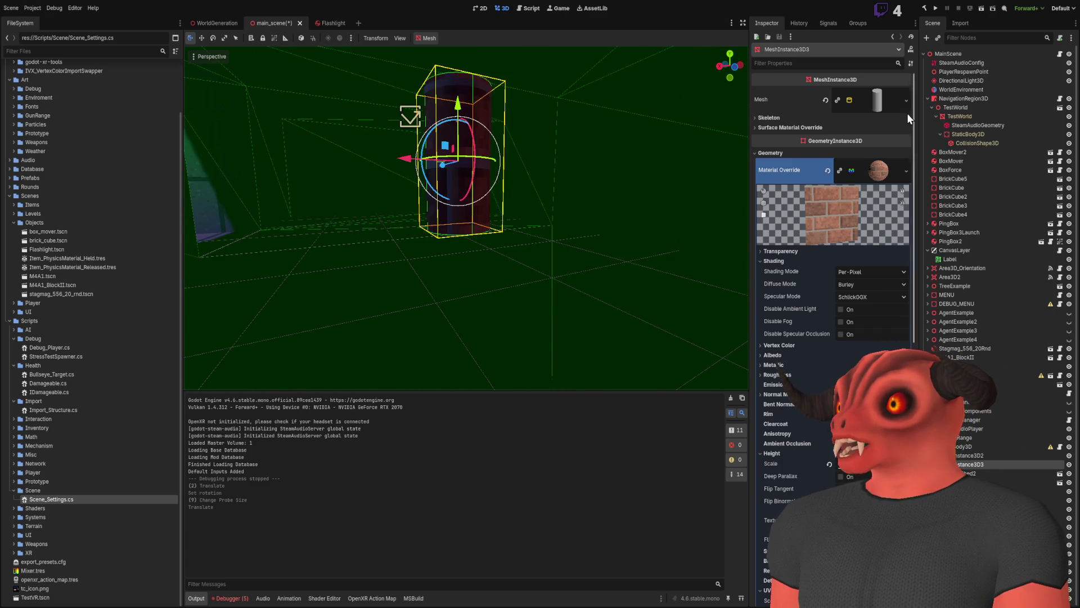
Select the 6.61 × 3.88 × 11.95 m ReflectionProbe and orbit around it and the pillar.
left_click(427, 122)
left_click(450, 140)
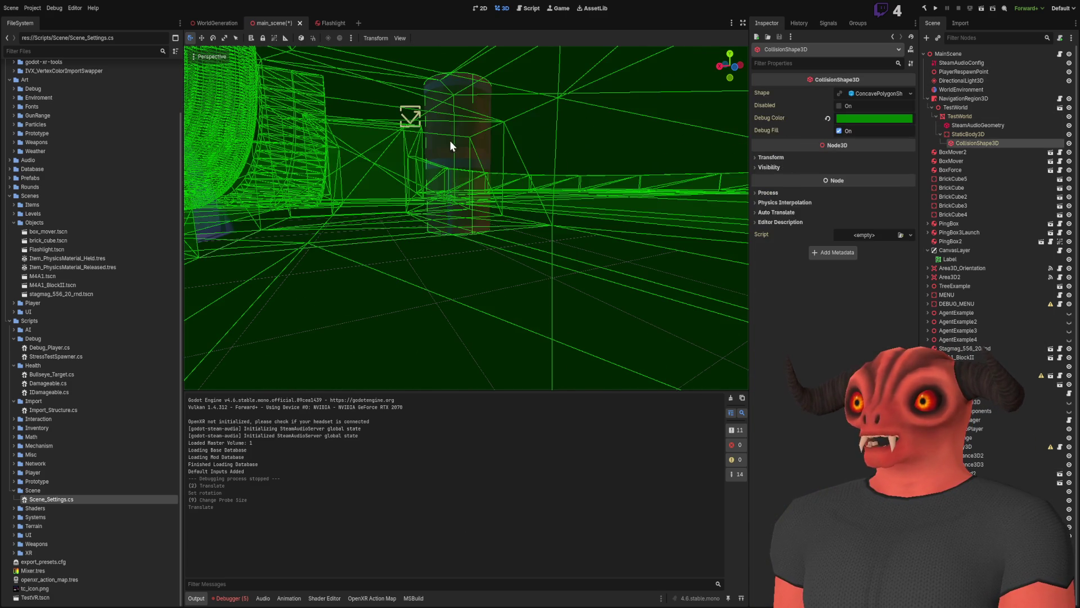
left_click(411, 126)
scroll(421, 127, "up", 2)
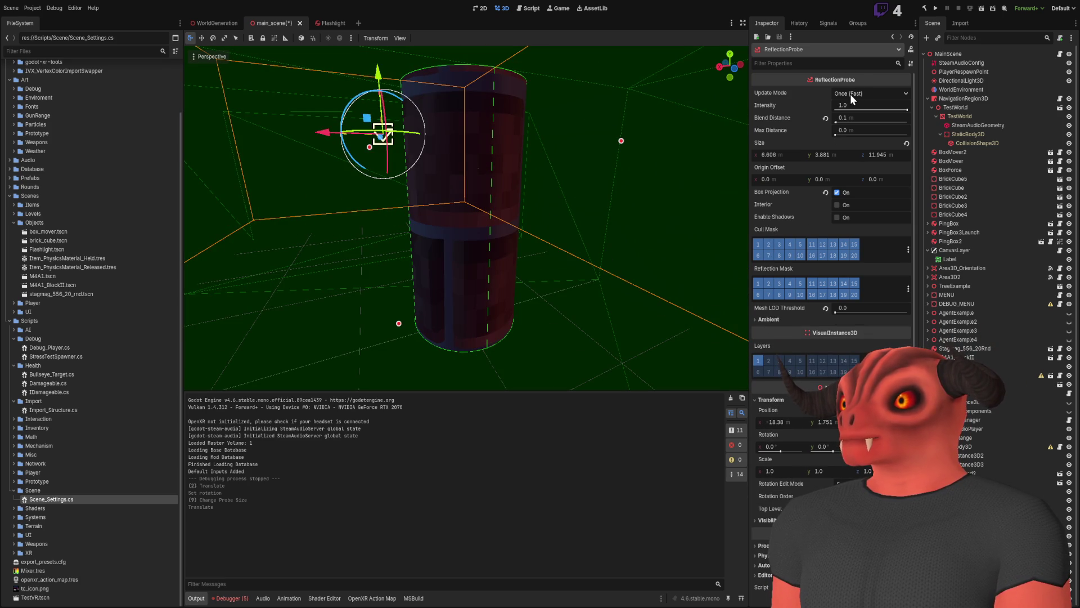
left_click_drag(726, 135, 629, 151)
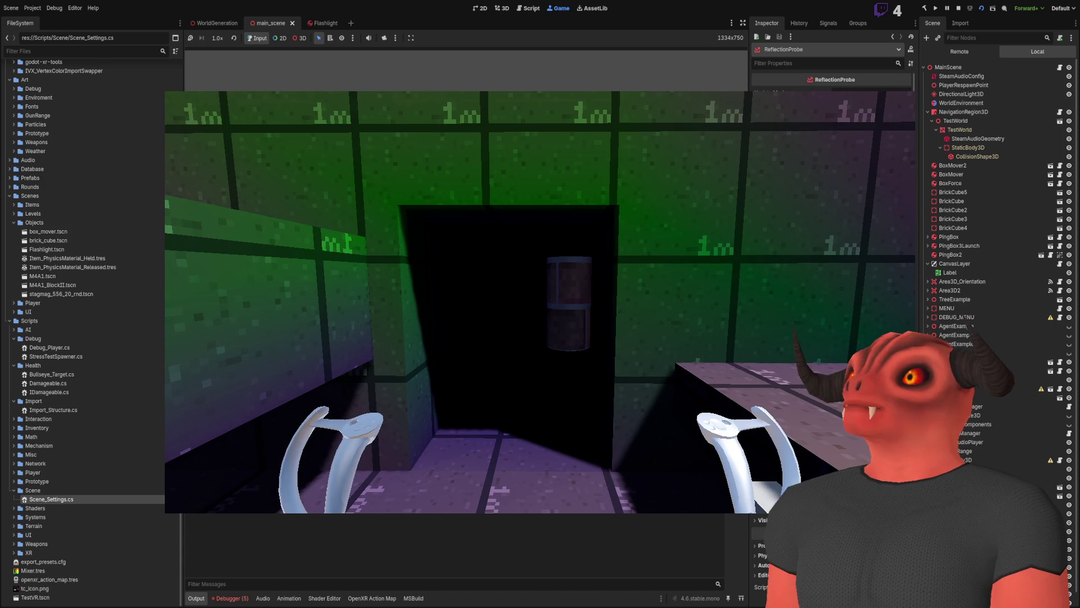
Stop the game with F8, run the project, then restart it for a fresh build.
key("F8")
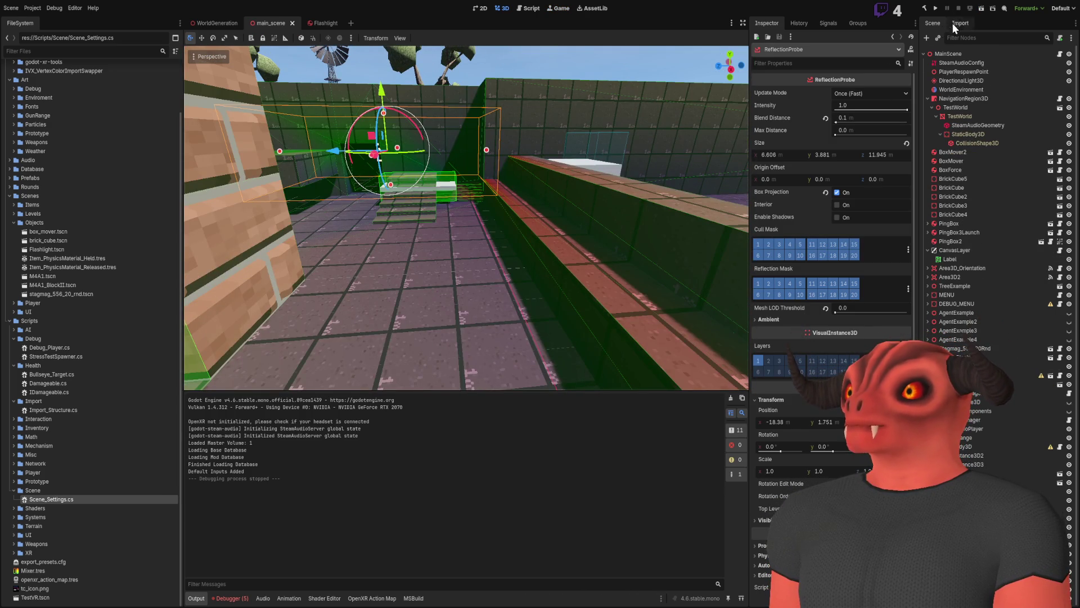
left_click(936, 8)
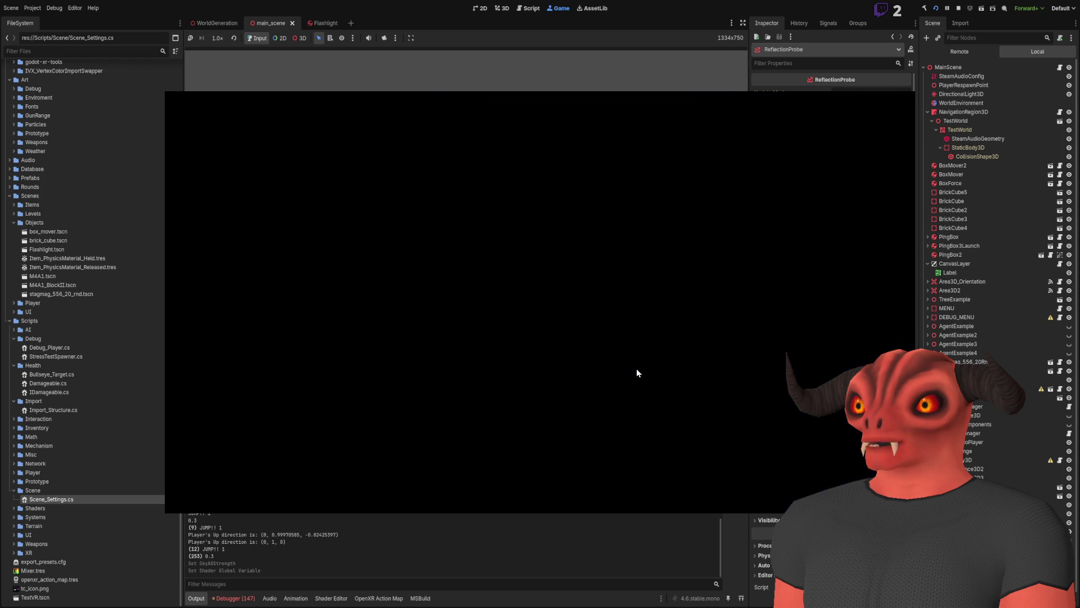
left_click(936, 8)
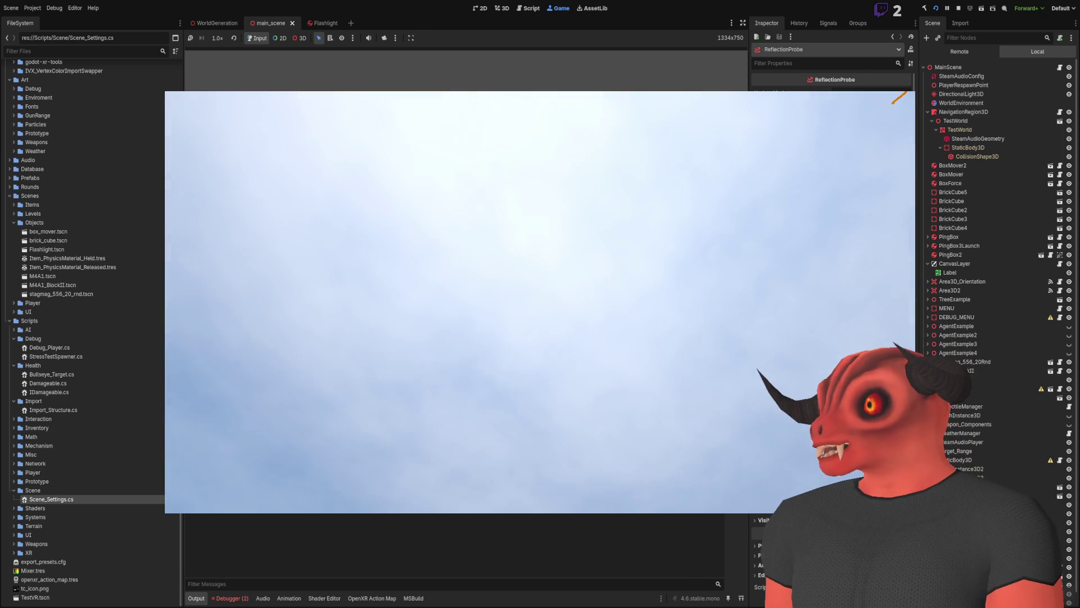
Give the running game view input focus to play the level.
left_click(528, 266)
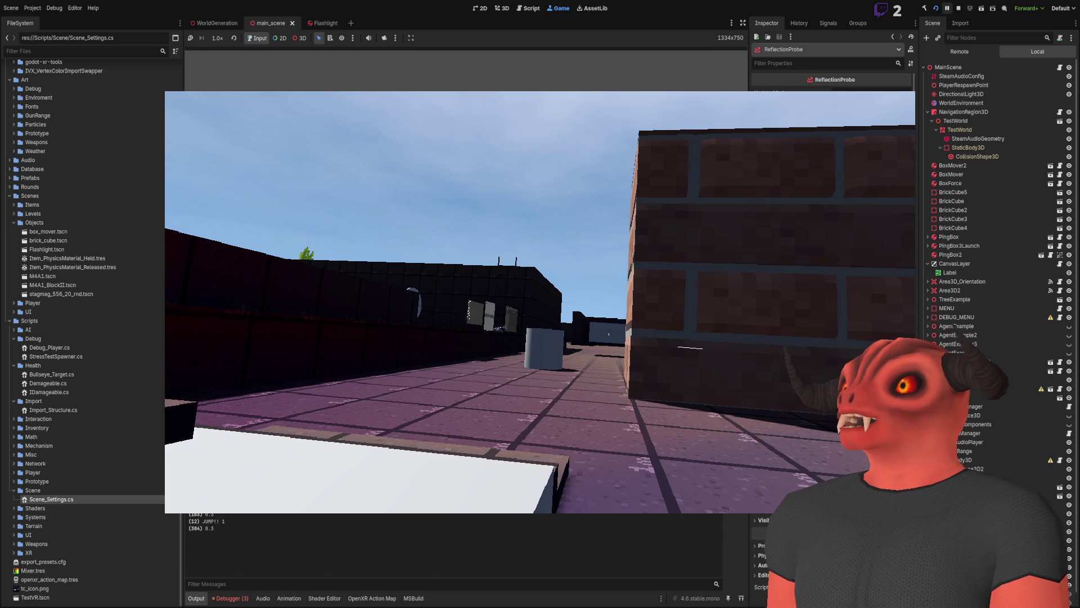
Stop the game, frame the collision shape in the 3D view, and collapse the Scenes and Scripts folders.
key("F8")
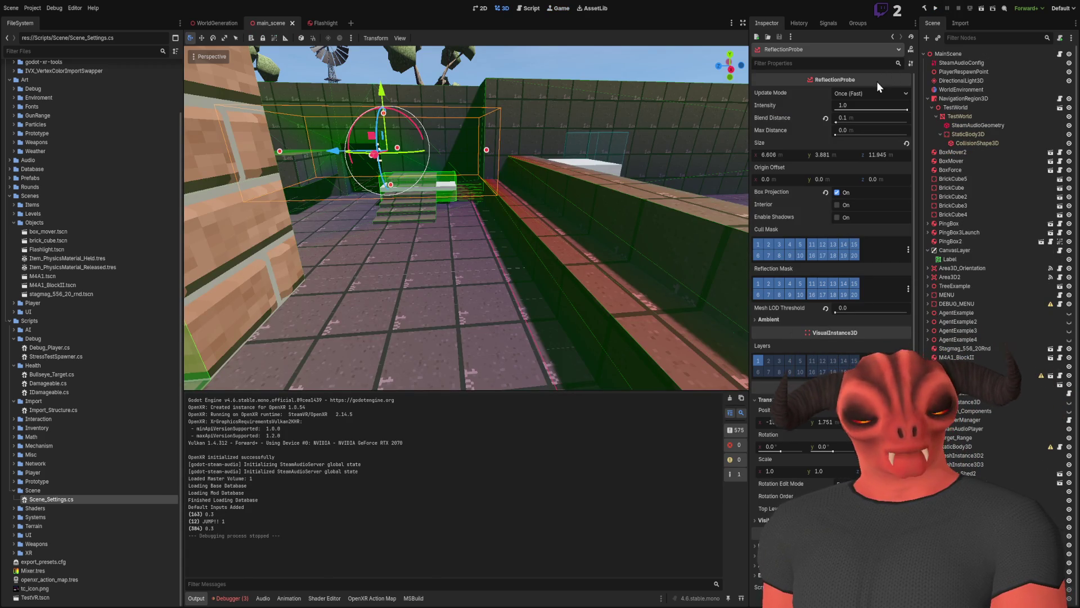
left_click_drag(301, 197, 631, 240)
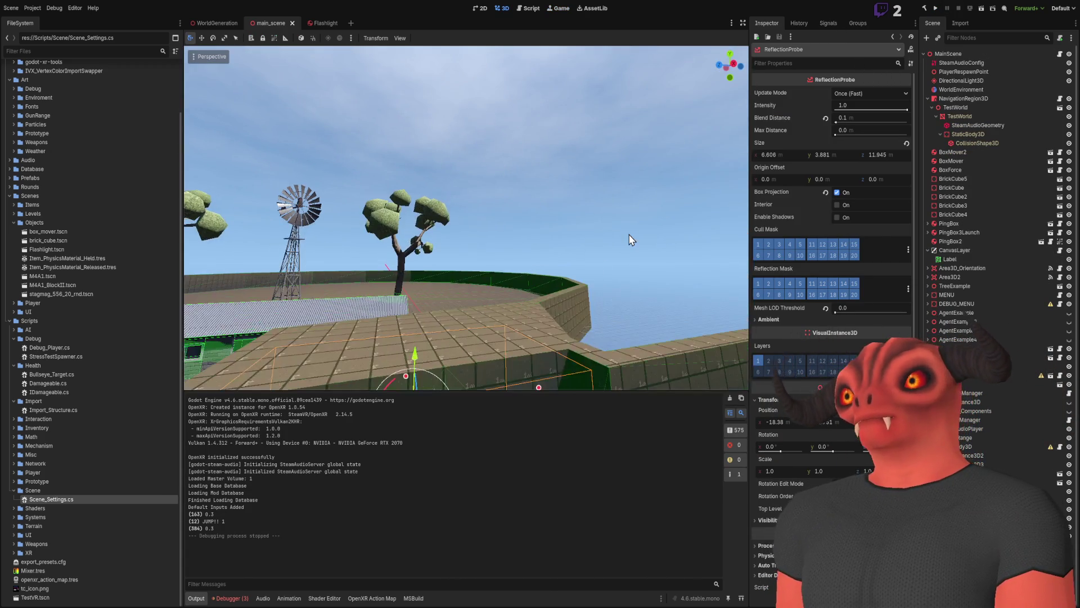
left_click(631, 240)
key("f")
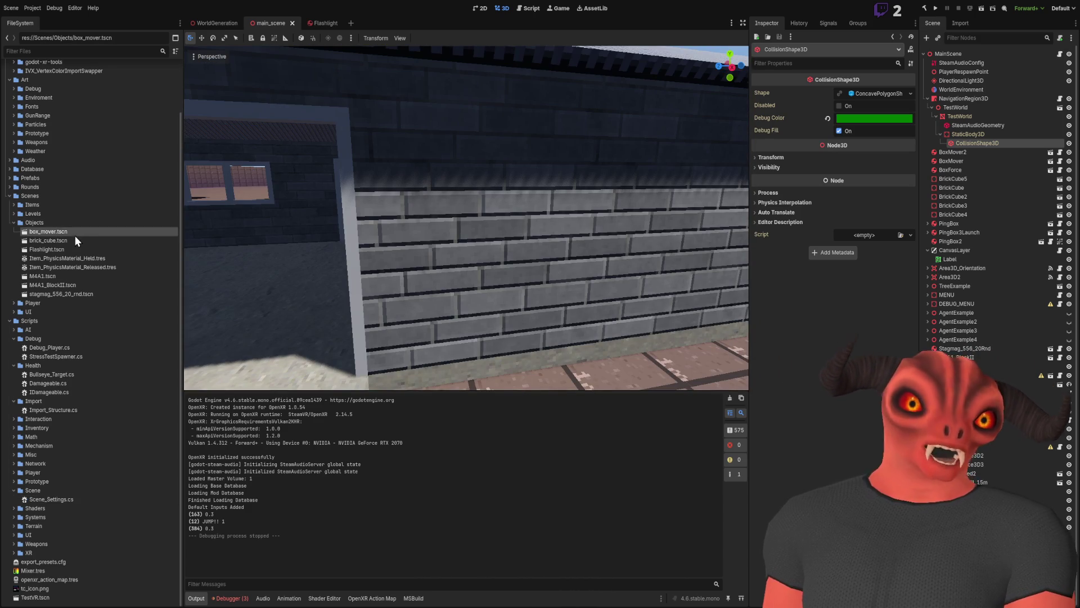
left_click(10, 196)
left_click(11, 264)
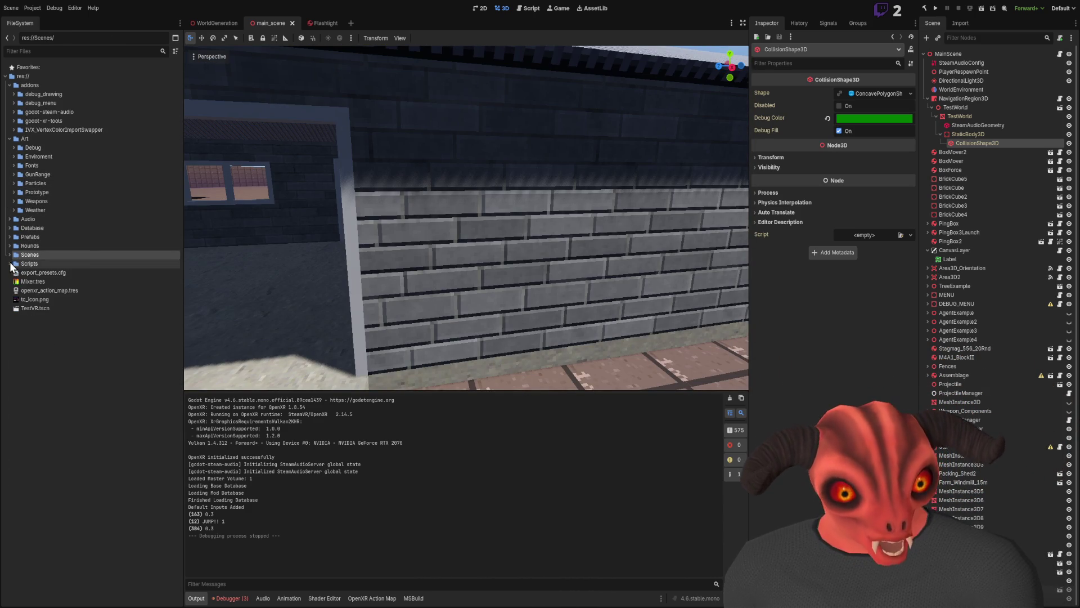
Expand Enviroment to Structures/Materials and inspect Brick_Grey.tres, then Roof_Corrugated.tres.
left_click(14, 157)
left_click(18, 166)
left_click(15, 176)
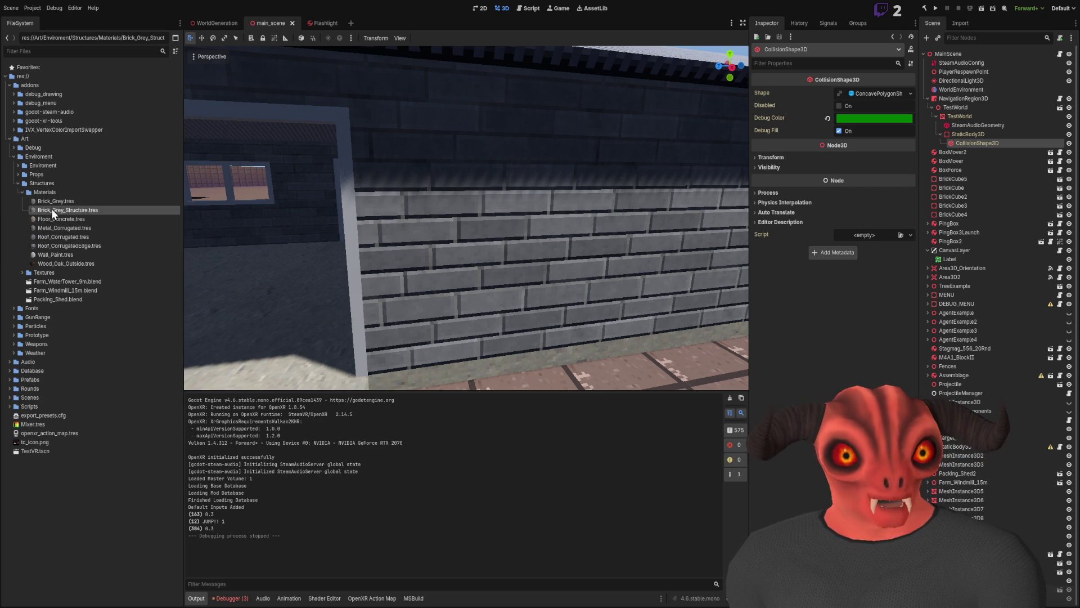
left_click(55, 201)
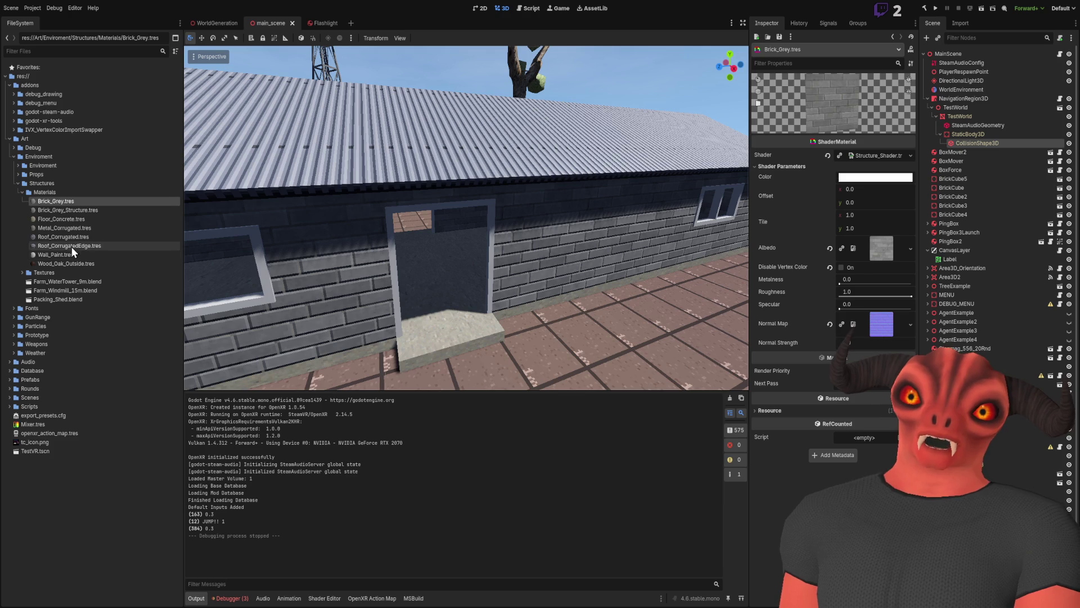
left_click(71, 237)
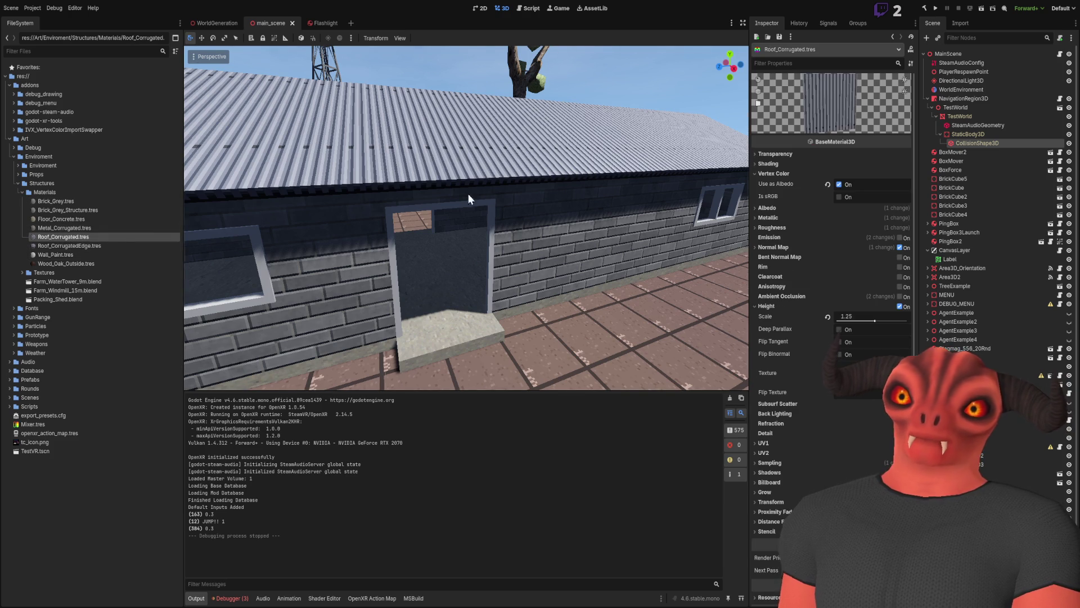
Turn off height mapping and the normal map on the Roof_Corrugated material.
scroll(469, 193, "up", 5)
scroll(503, 194, "down", 3)
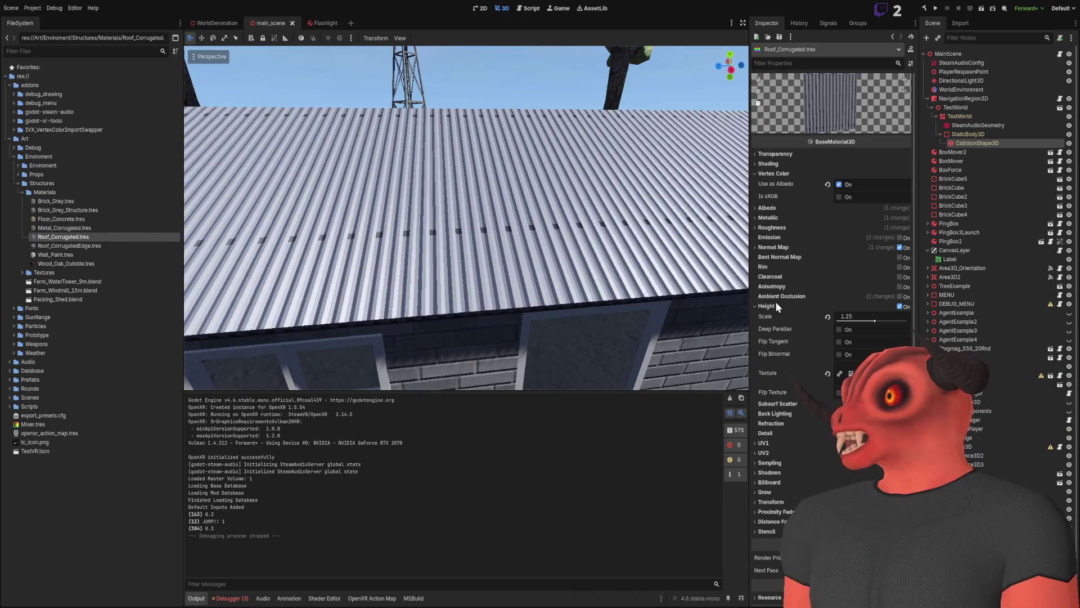
left_click(775, 305)
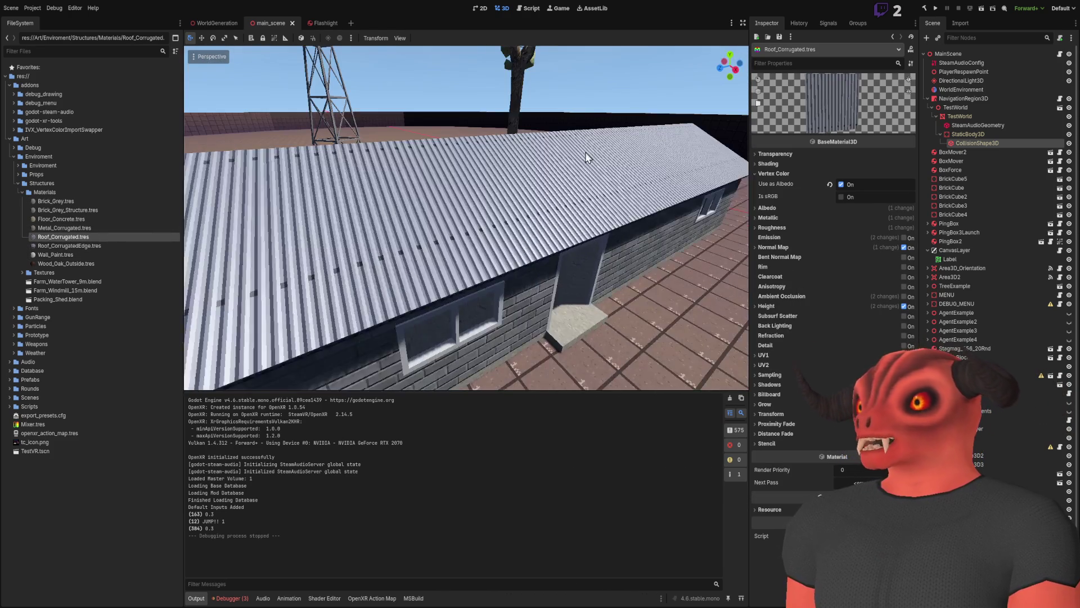
scroll(467, 218, "down", 3)
scroll(467, 218, "up", 3)
scroll(467, 217, "up", 2)
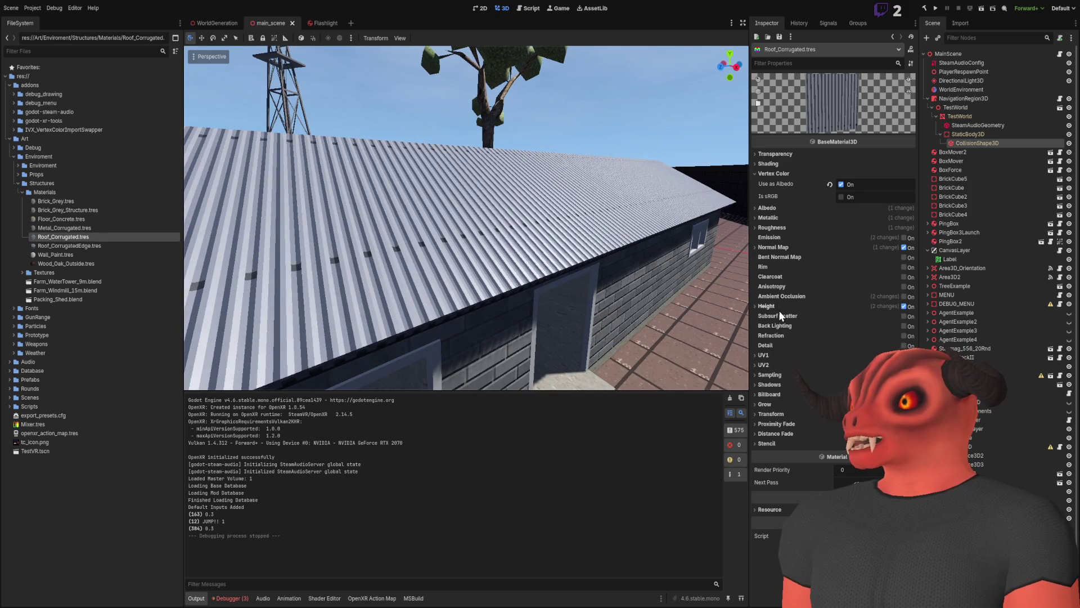
left_click(903, 307)
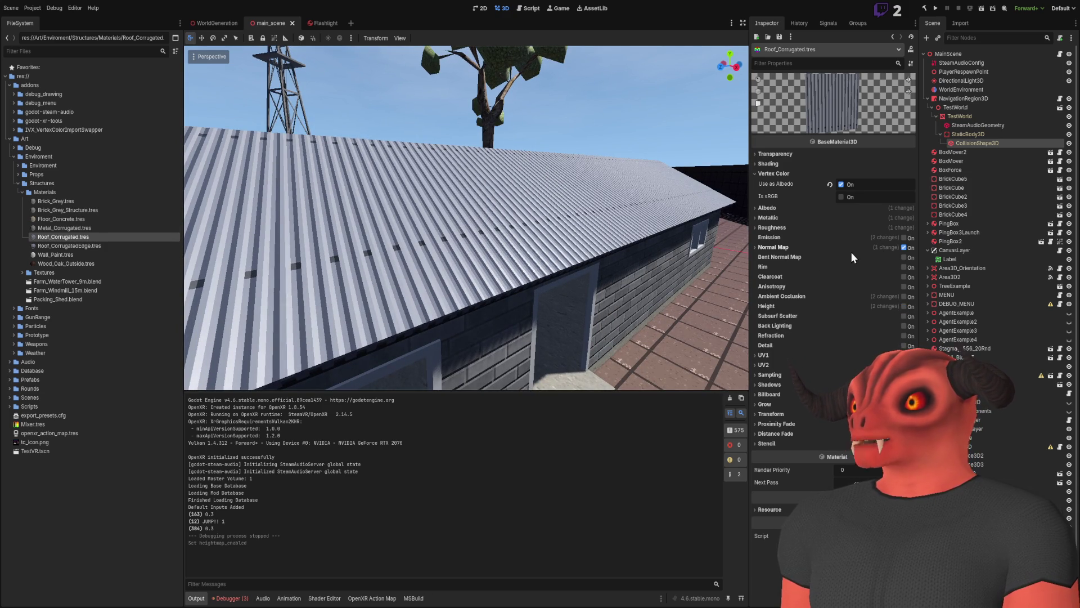
left_click(904, 248)
Re-enable the roof's normal map and fly the camera around the corrugated shed roof.
left_click_drag(738, 306, 739, 306)
left_click(905, 248)
left_click_drag(278, 164, 278, 164)
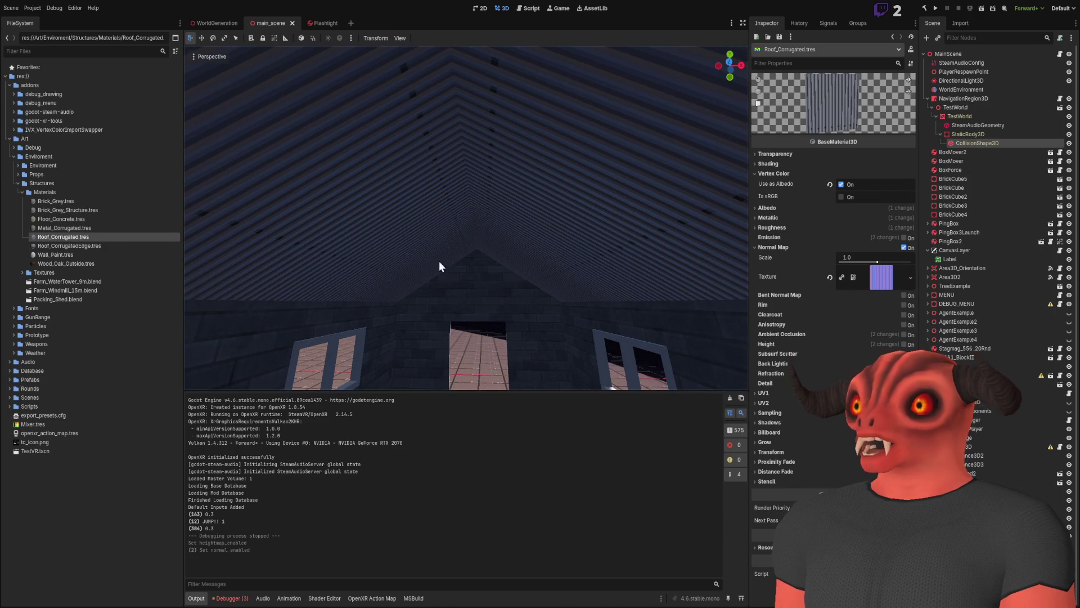
left_click_drag(442, 221, 442, 221)
left_click_drag(634, 120, 634, 119)
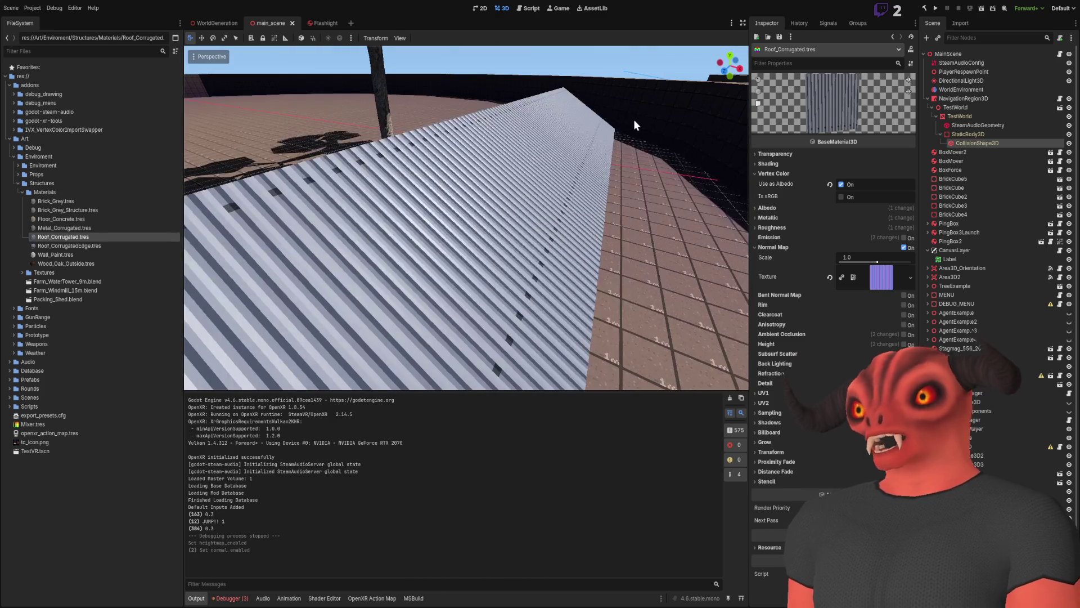
left_click_drag(647, 187, 647, 186)
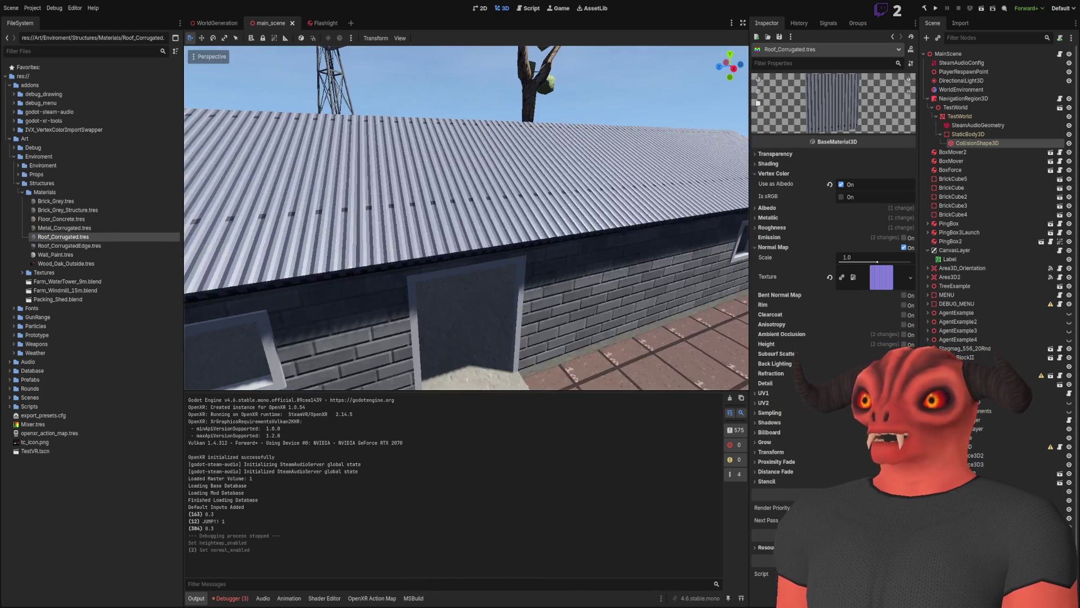
Reimport Packing_Shed.blend and reselect the Roof_Corrugated material.
left_click(64, 194)
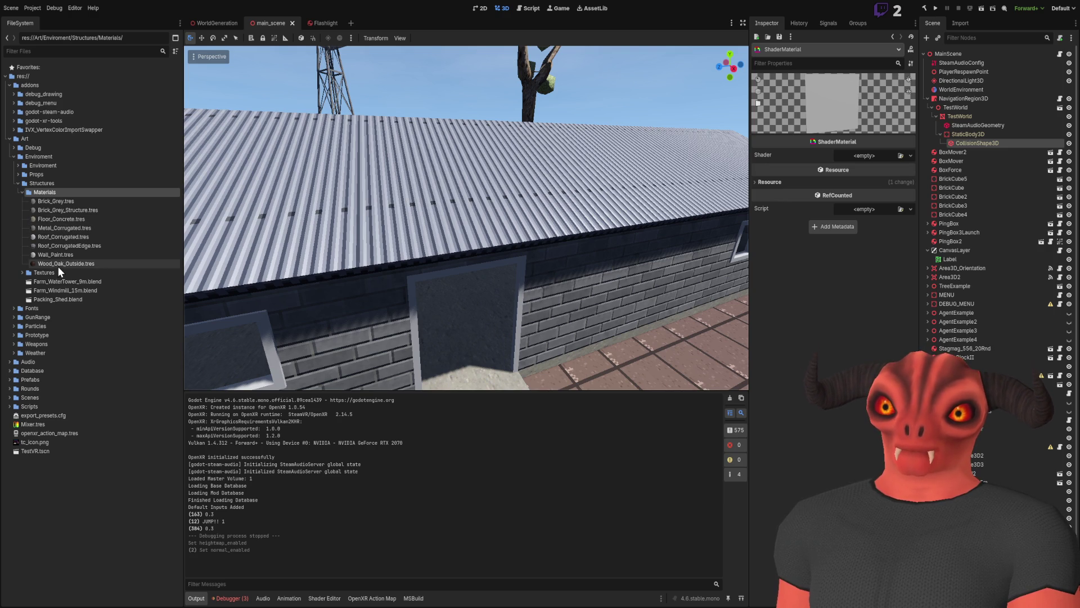
double_click(67, 299)
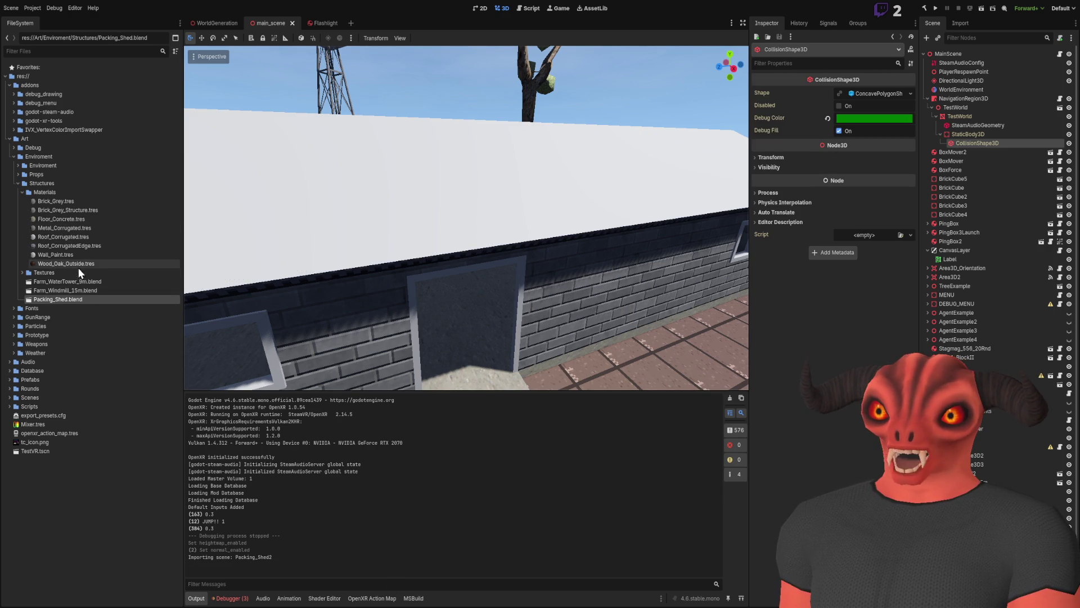
left_click(78, 236)
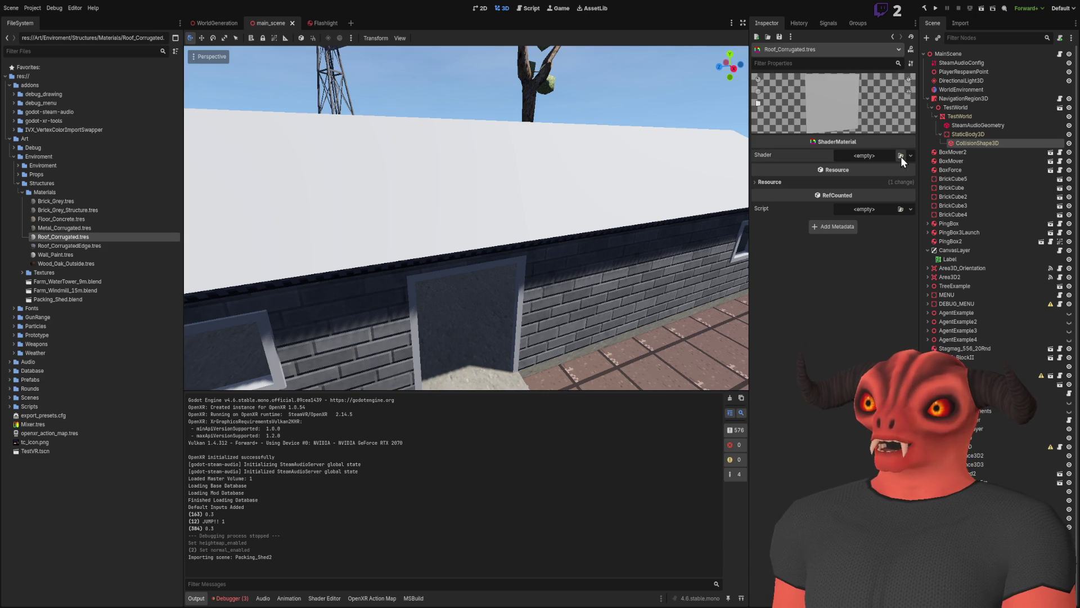
Give Roof_Corrugated the Structure_Shader with the corrugated albedo and normal map textures.
left_click(900, 157)
left_click(833, 168)
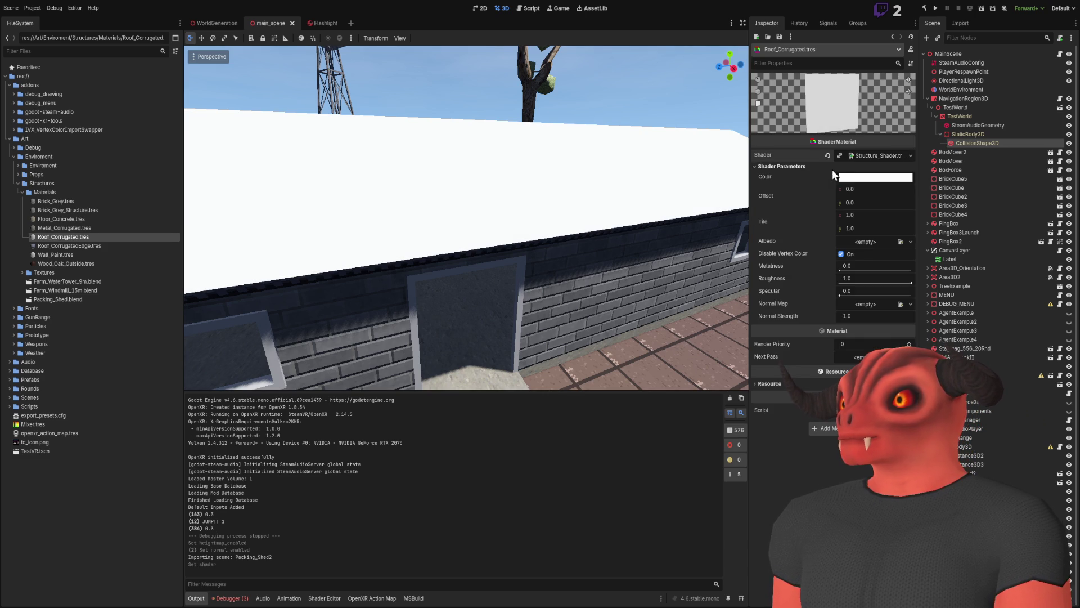
left_click(899, 242)
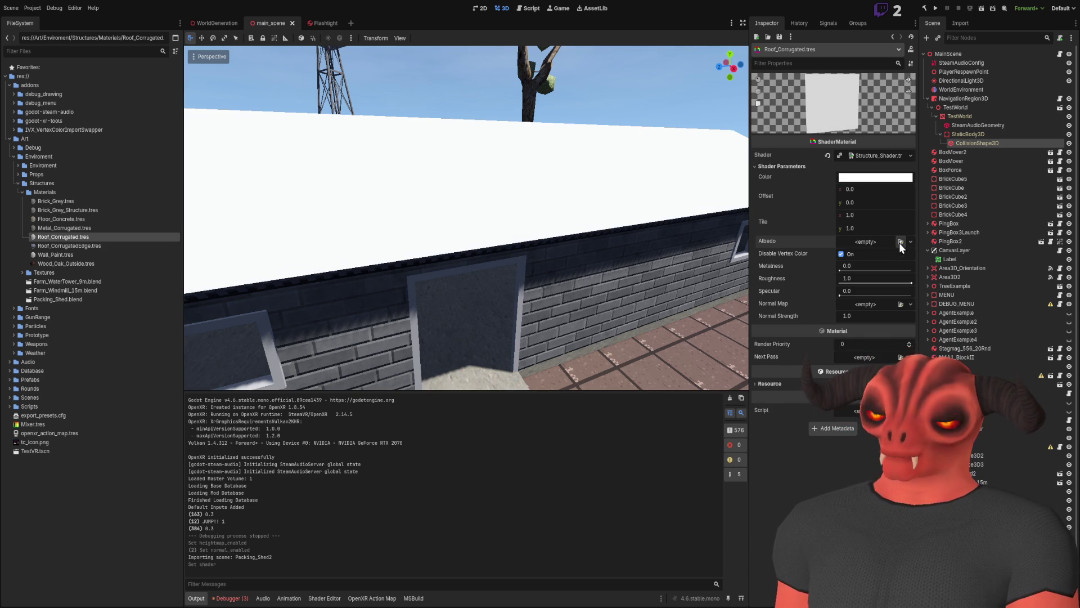
key("ctrl+v")
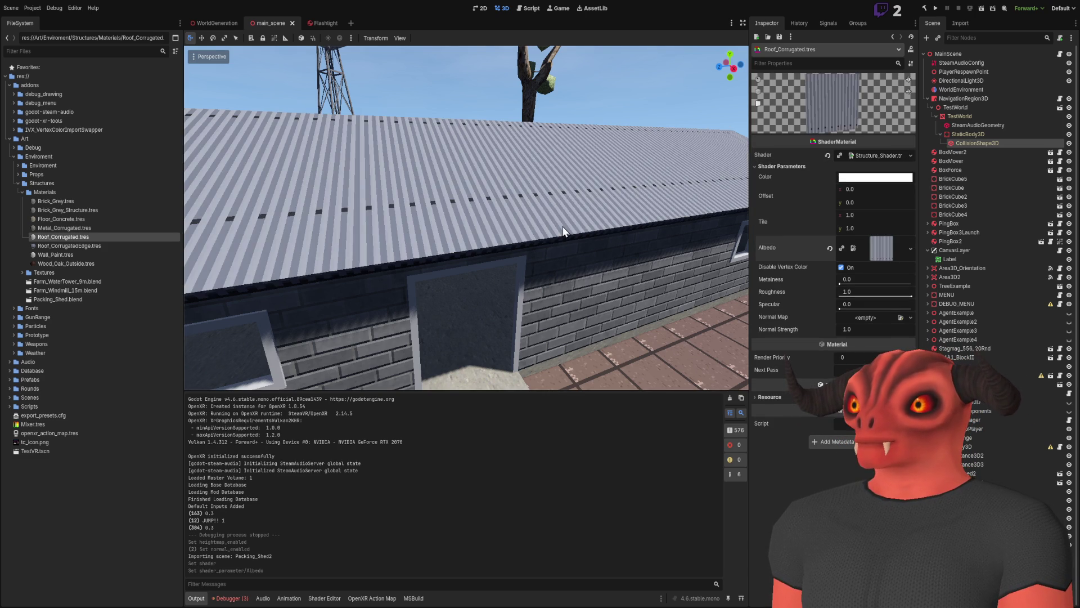
left_click(899, 317)
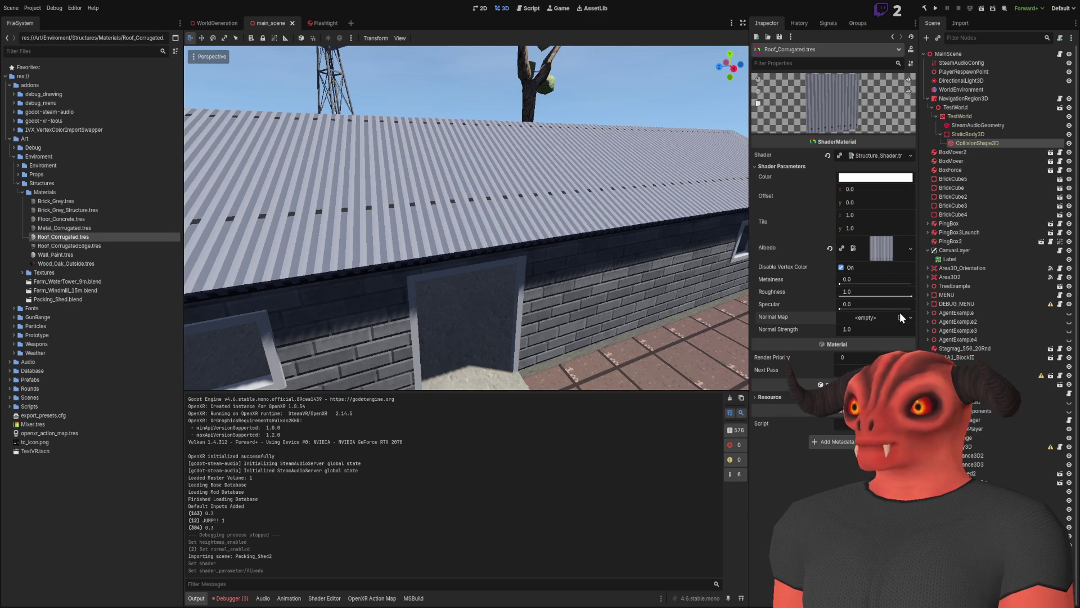
key("ctrl+v")
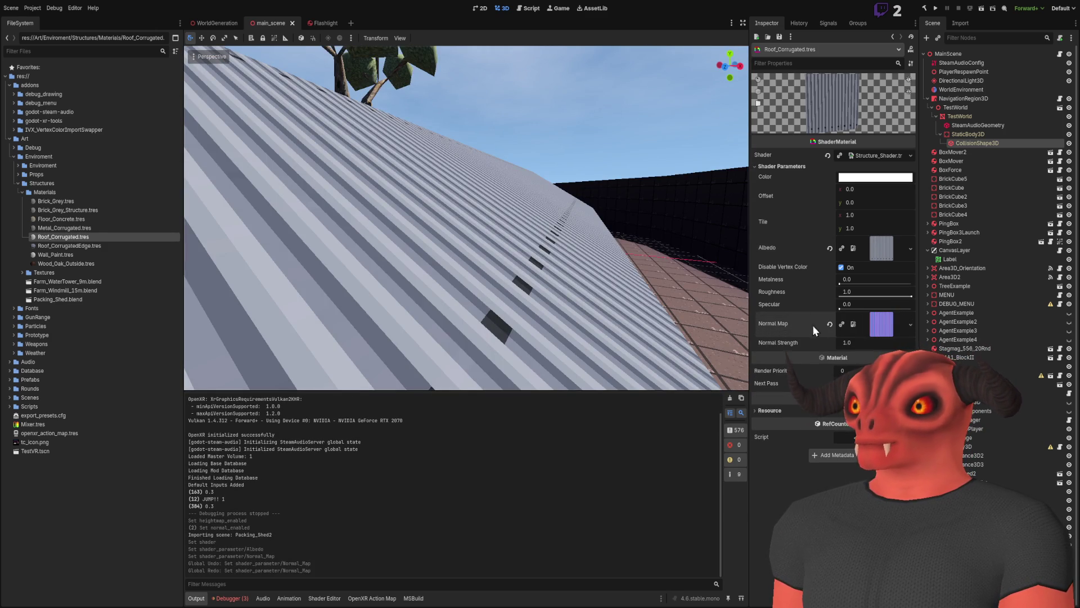
Fly into the shed and try roof normal strengths around 2.8 and higher, then 1.0.
key("w")
key("w")
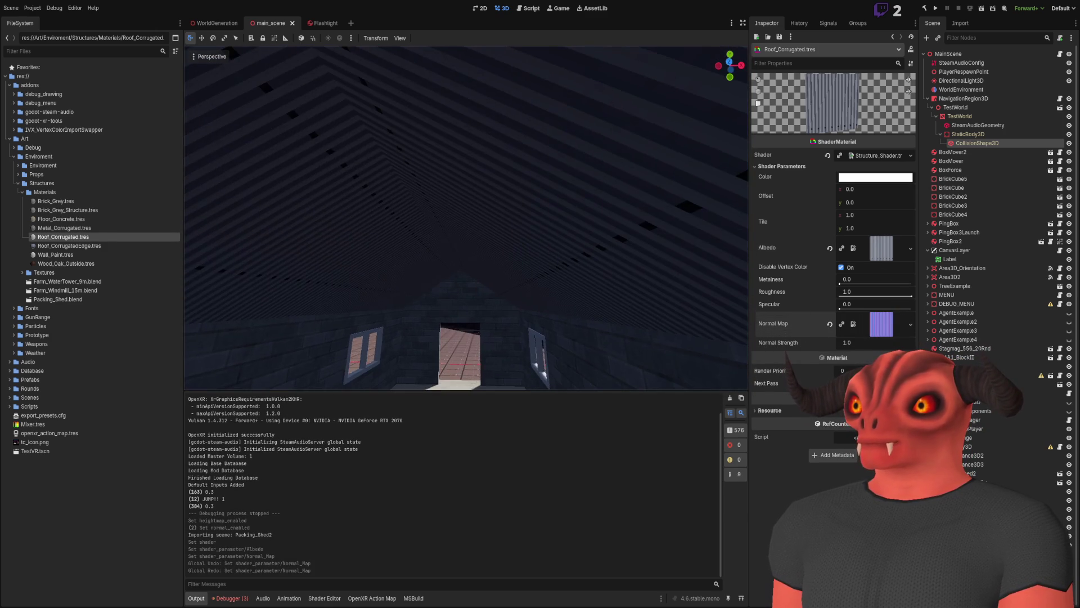
key("w")
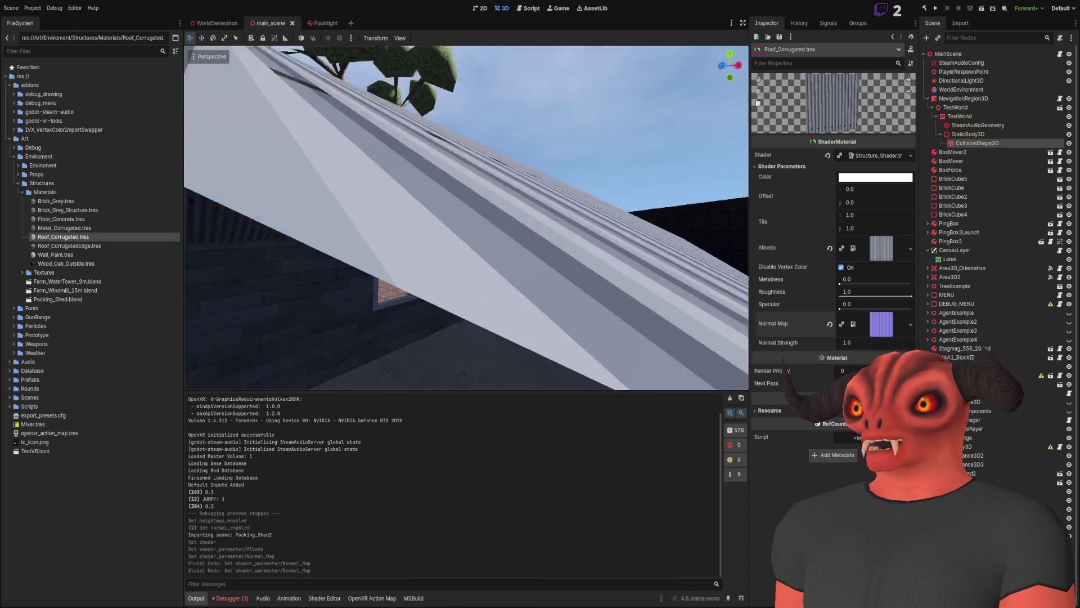
left_click_drag(860, 342, 911, 343)
key("w")
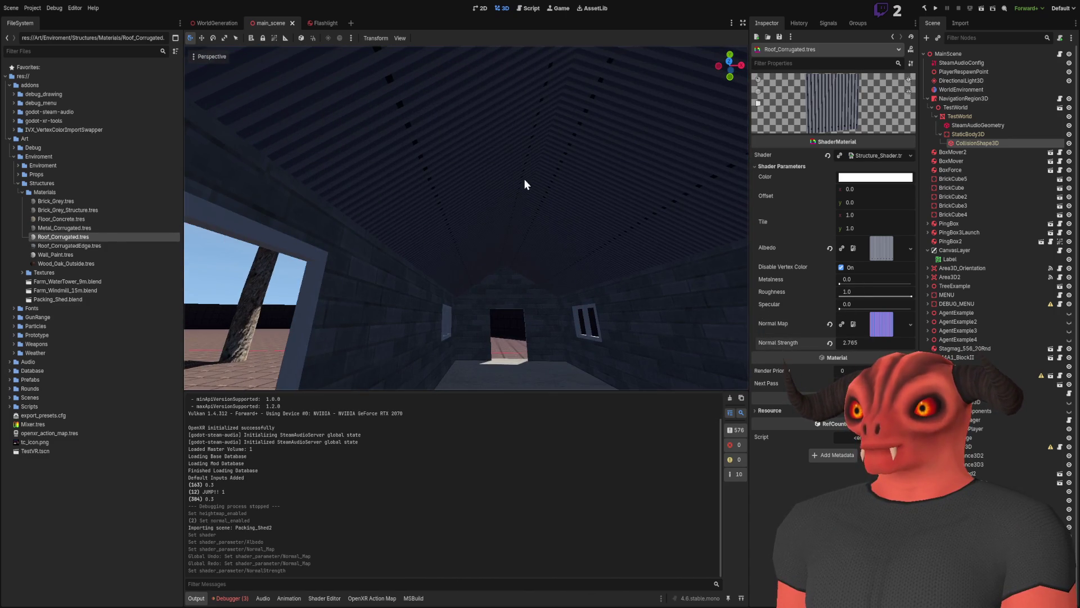
scroll(526, 183, "up", 3)
mouse_move(882, 344)
left_mouse_down()
mouse_move(917, 344)
mouse_move(893, 345)
left_mouse_up()
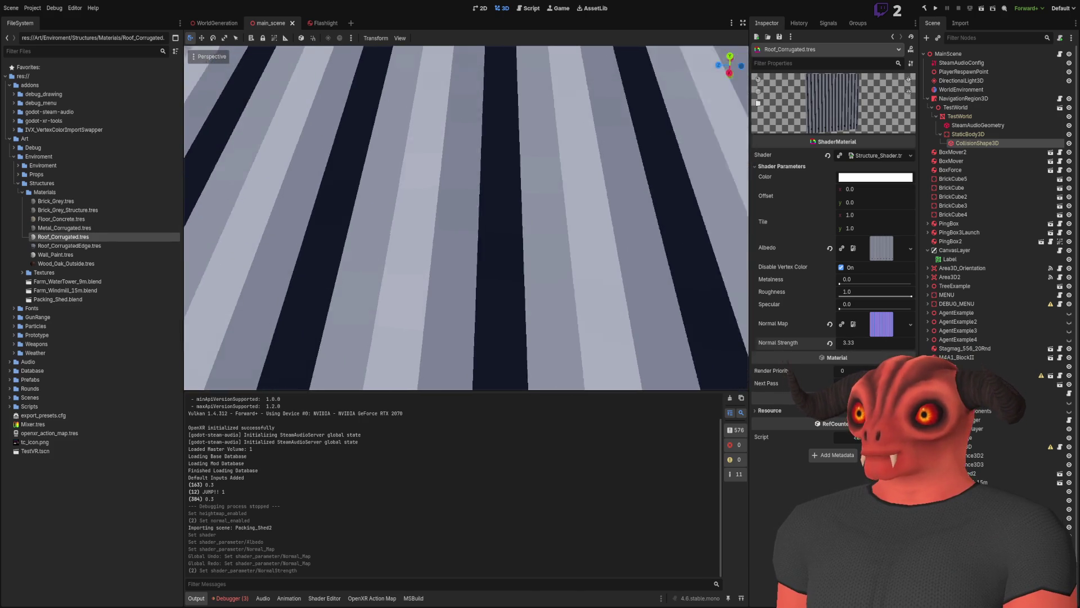
left_click(881, 342)
type("1")
key("Return")
Set the roof normal strength to 1.5 and toggle undo/redo to compare the shading.
left_click(882, 342)
type(".5")
key("Return")
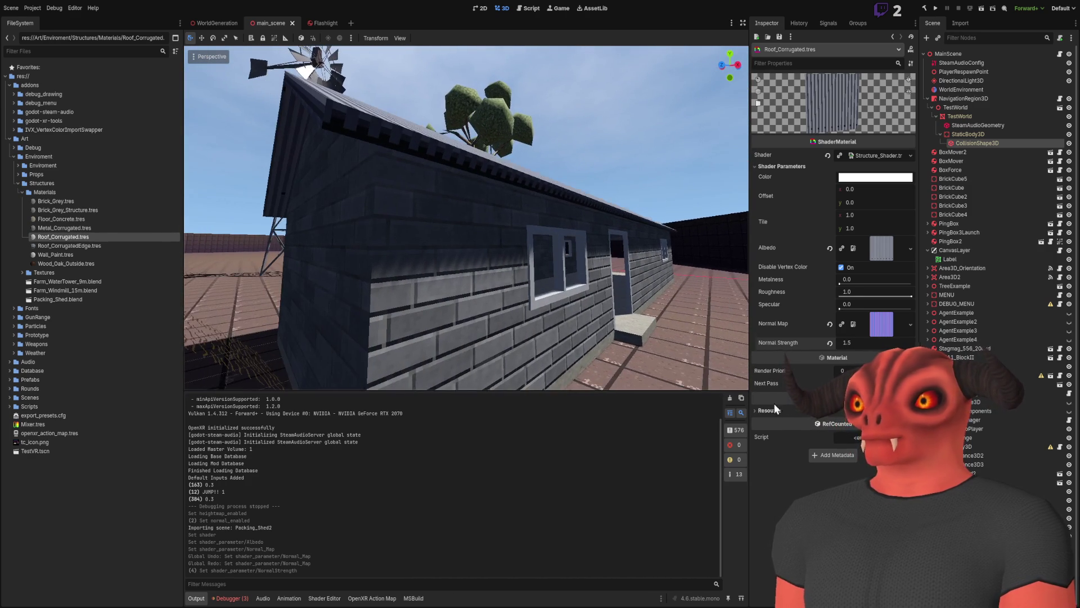
left_click(862, 344)
key("Return")
key("ctrl+z")
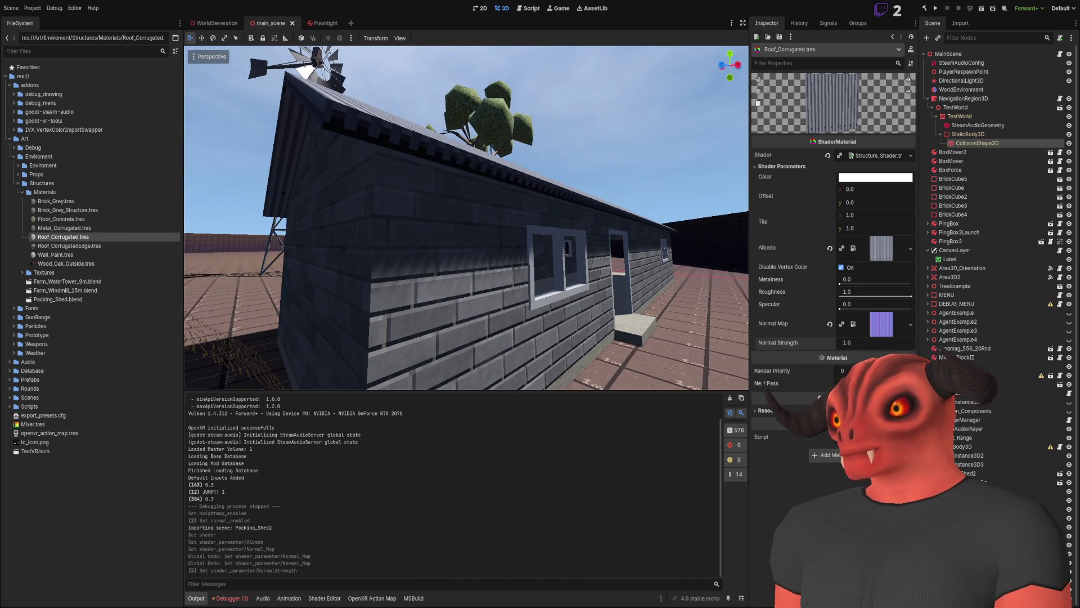
key("ctrl+shift+z")
key("ctrl+z")
key("ctrl+shift+z")
key("ctrl+z")
key("ctrl+shift+z")
key("ctrl+z")
key("ctrl+z")
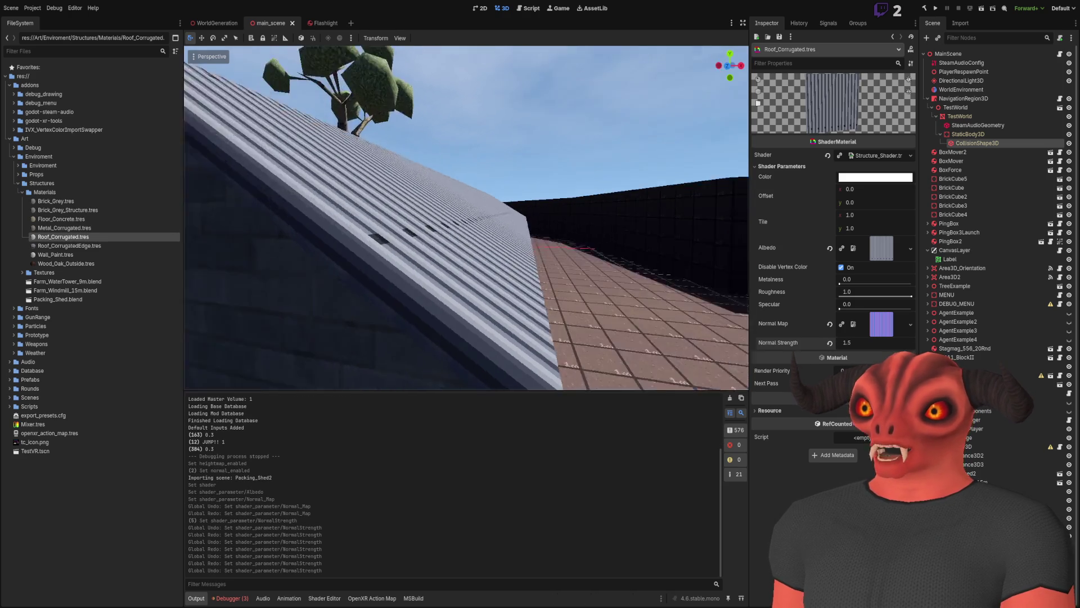
key("ctrl+shift+z")
key("ctrl+z")
key("ctrl+shift+z")
Settle the roof normal strength at 1.25 and return to the Materials folder.
key("e")
left_click_drag(857, 337, 841, 338)
key("s")
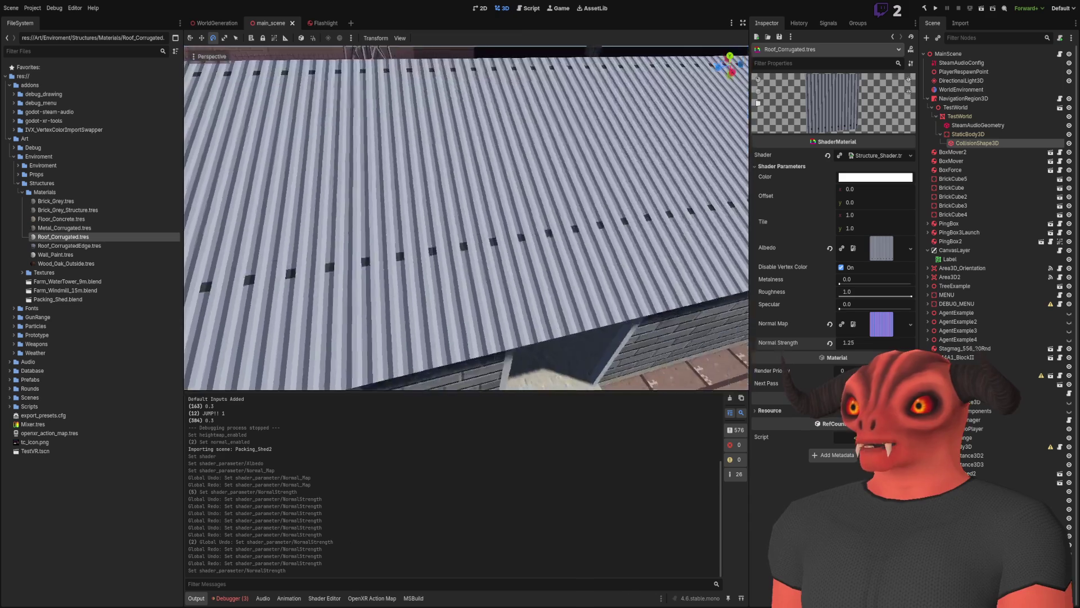
key("w")
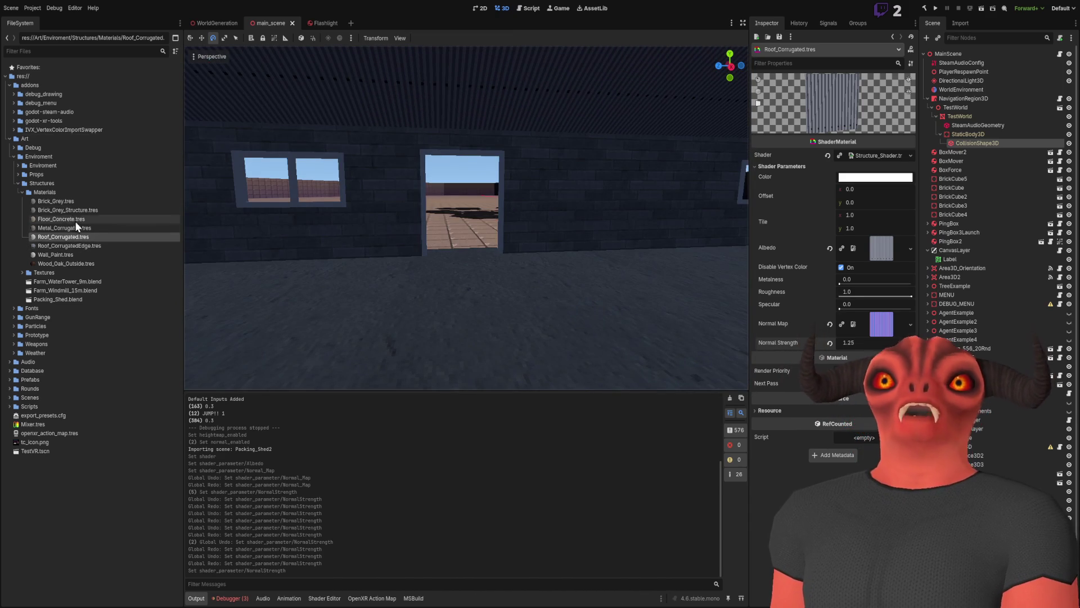
left_click(81, 193)
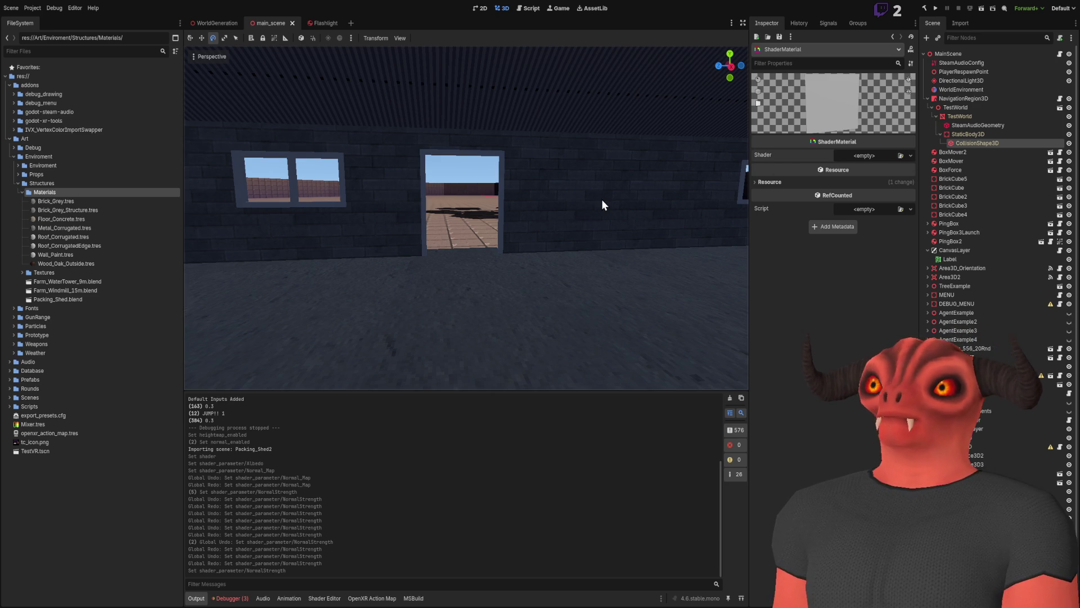
Show the new material's Structure_Shader parameters and inspect Roof_CorrugatedEdge.tres.
left_click(859, 167)
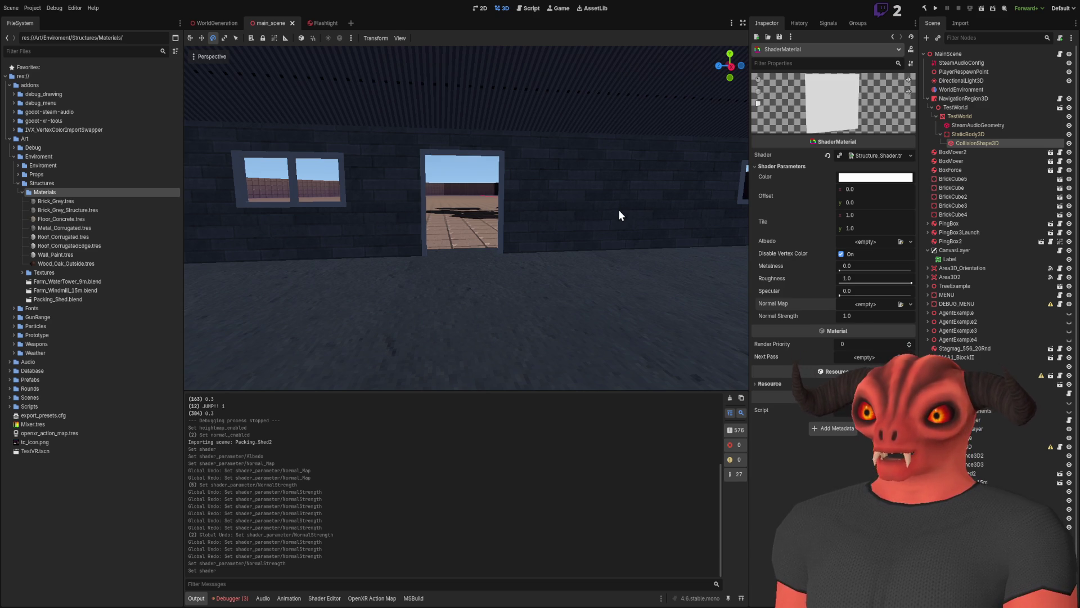
left_click(468, 215)
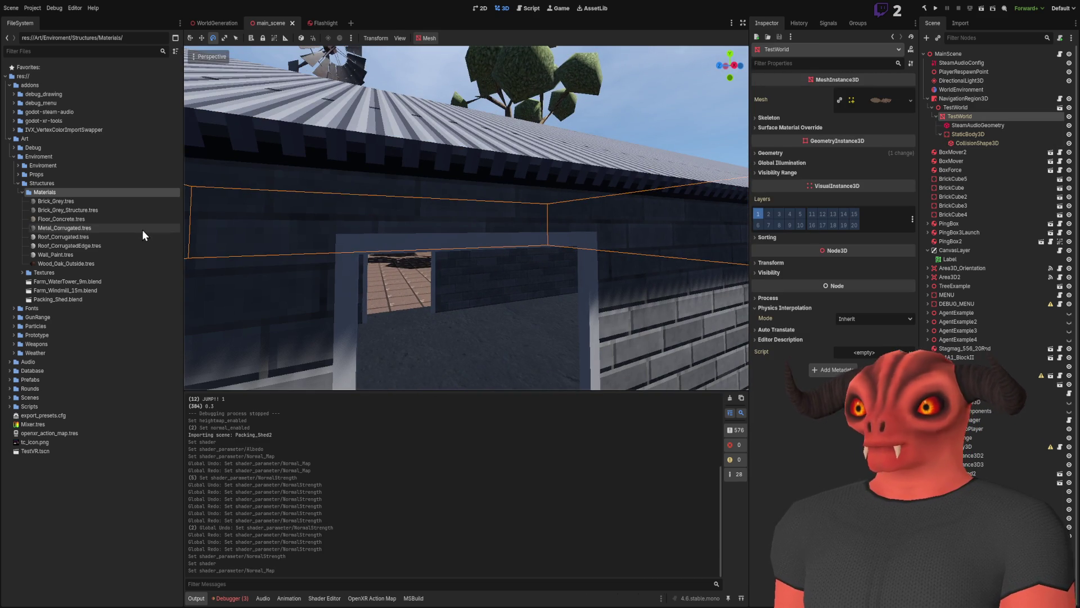
left_click(104, 245)
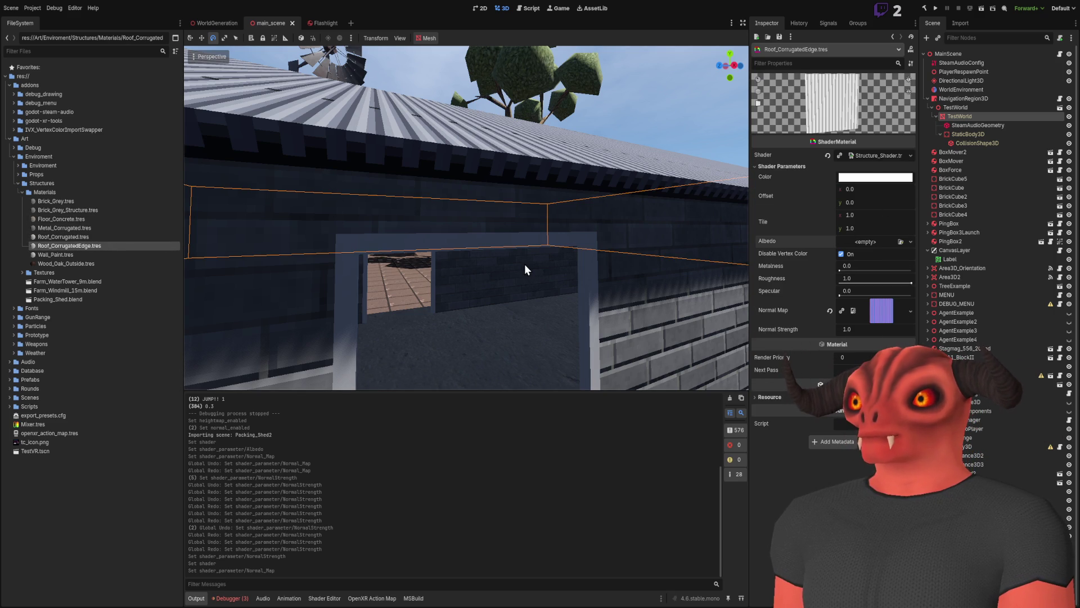
Select the Packing_Shed mesh and reimport Packing_Shed.blend.
left_click(517, 218)
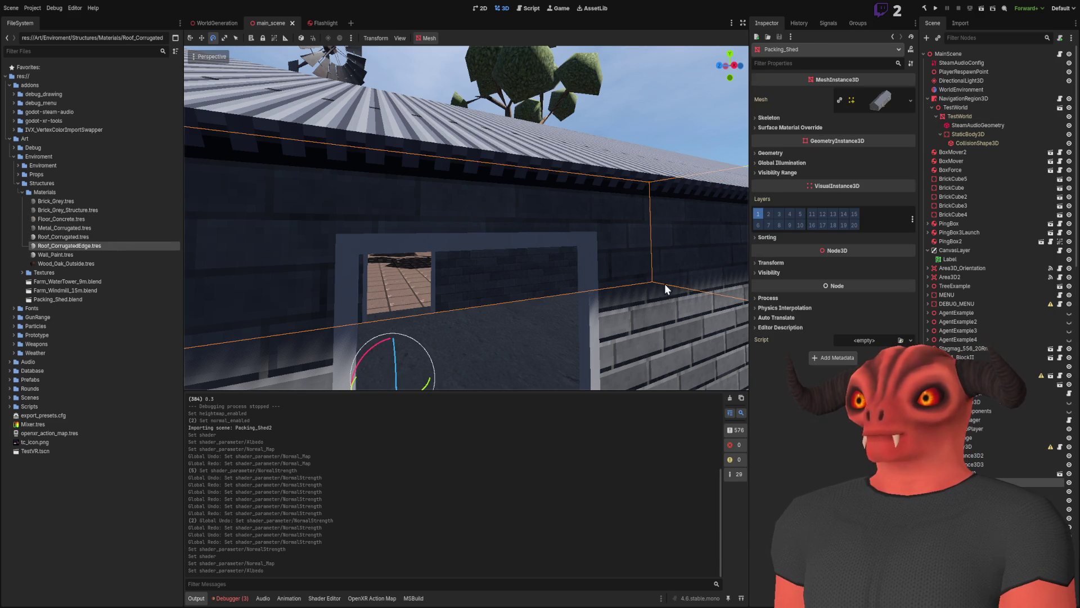
left_click(590, 99)
double_click(68, 299)
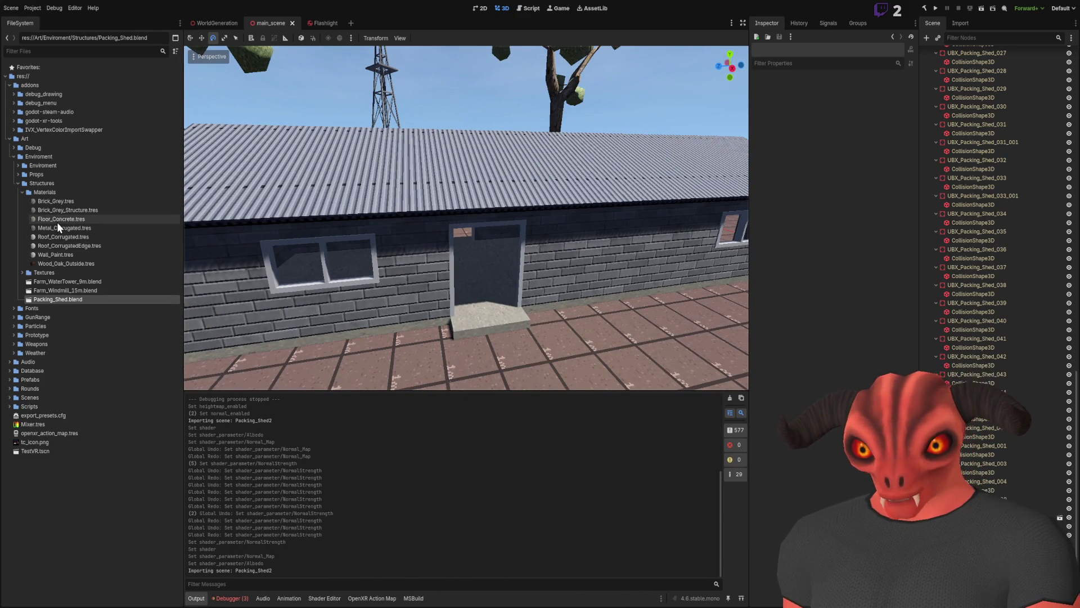
Open Floor_Concrete and show its Structure_Shader parameters with albedo and normal textures.
double_click(56, 220)
scroll(512, 220, "up", 3)
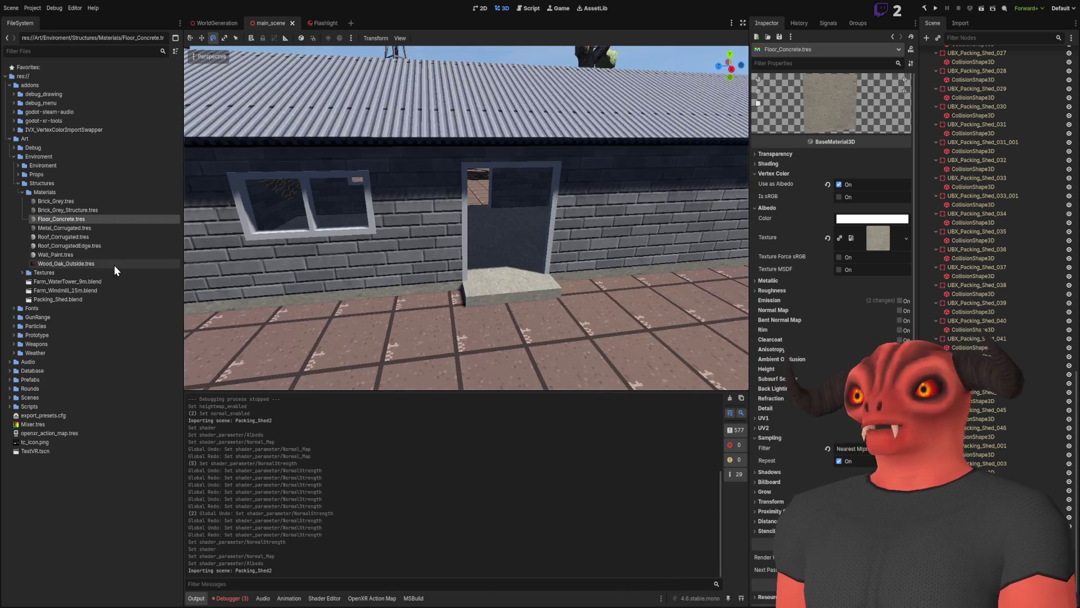
left_click(58, 192)
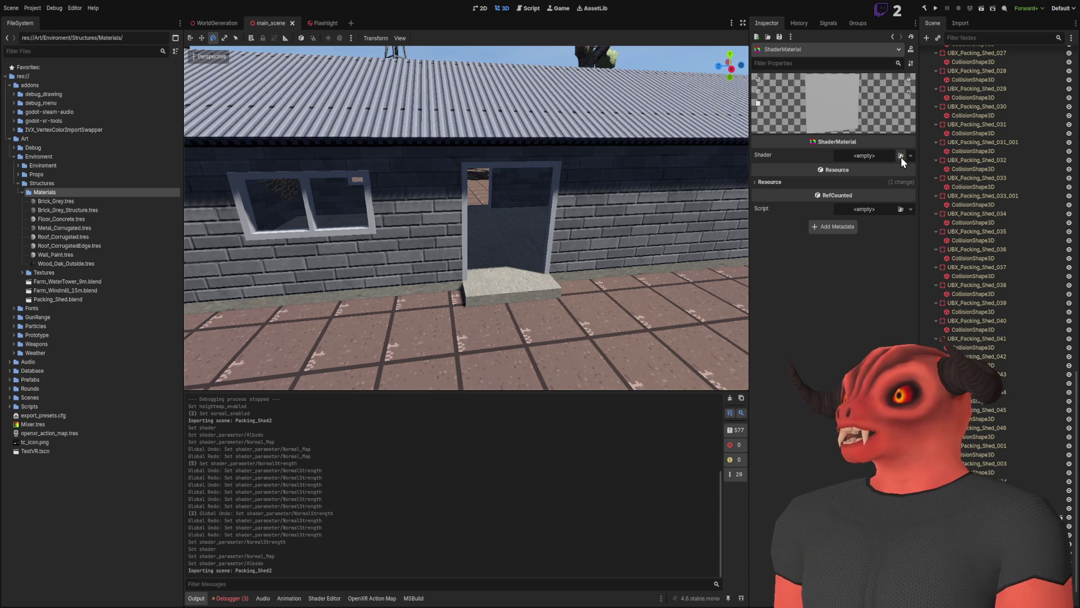
left_click(477, 222)
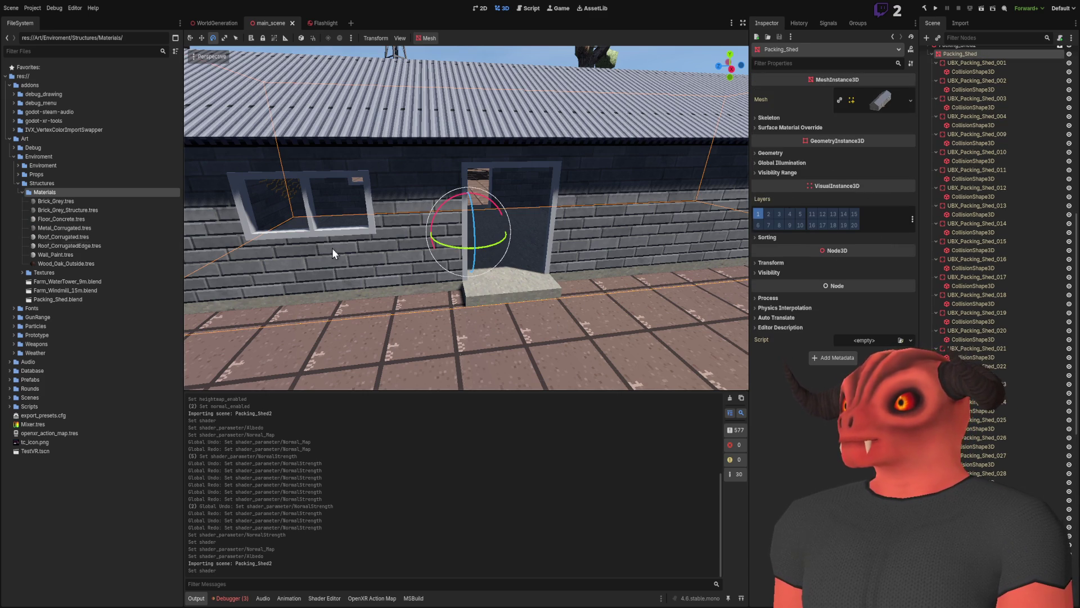
left_click(82, 263)
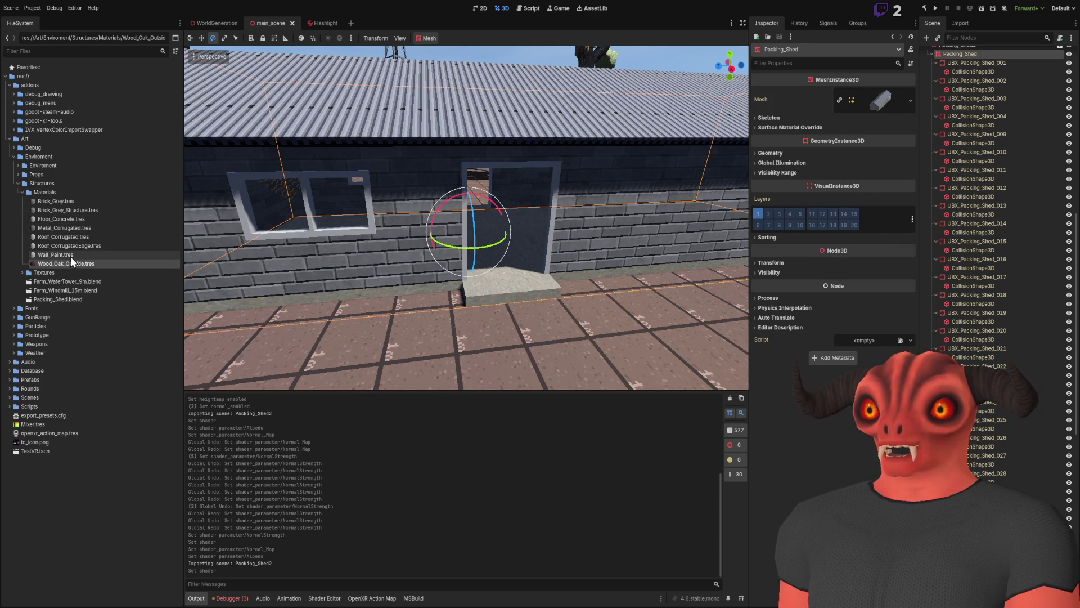
left_click(57, 219)
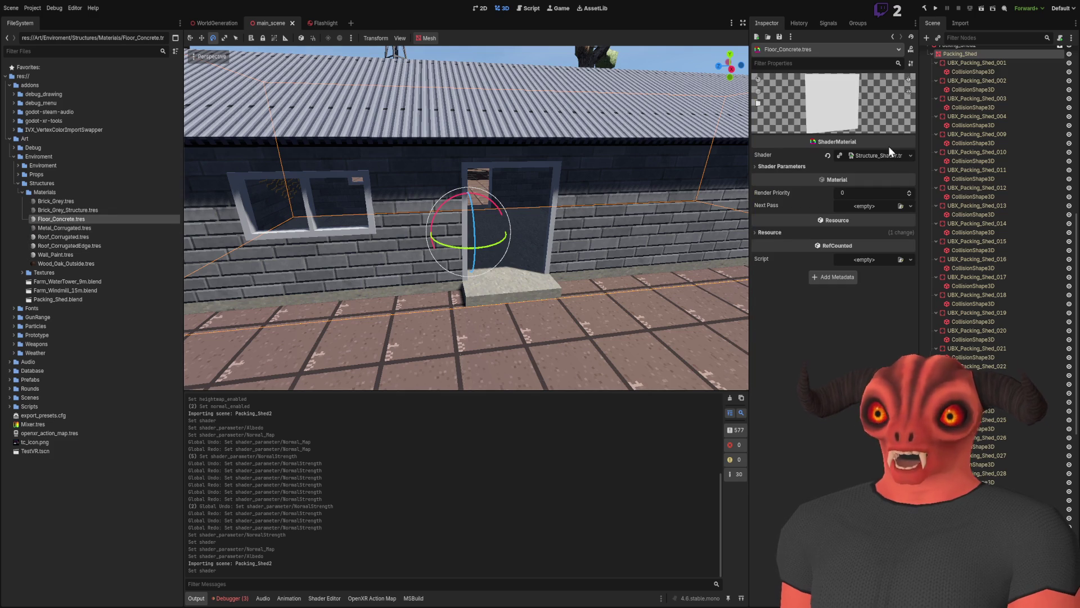
left_click(861, 168)
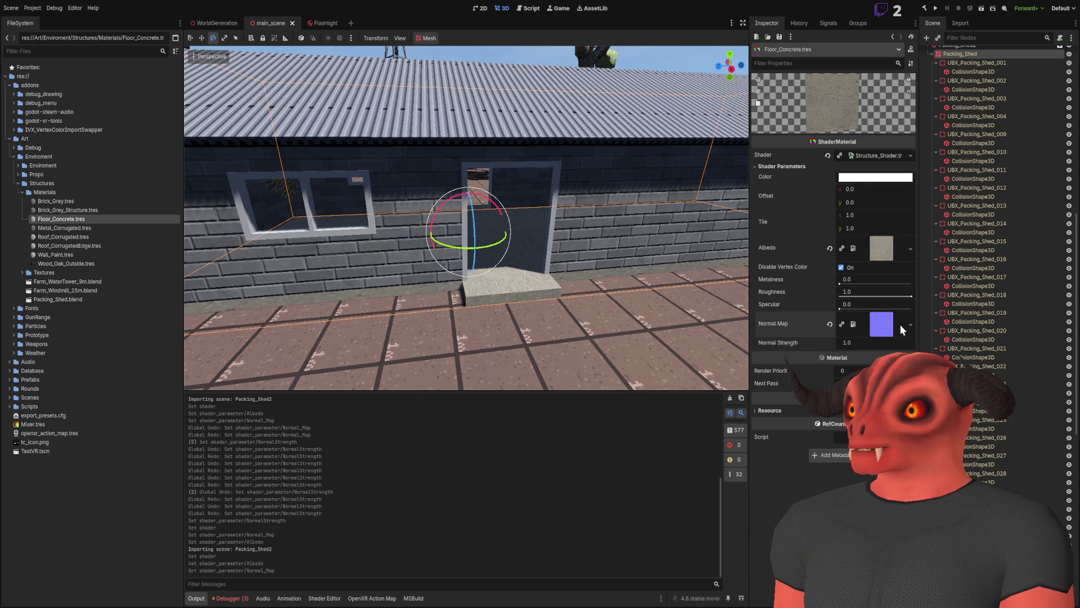
Check the floor's normal map, try Normal Strength near 4.9 on the doorstep, then undo to 1.0.
left_click(884, 324)
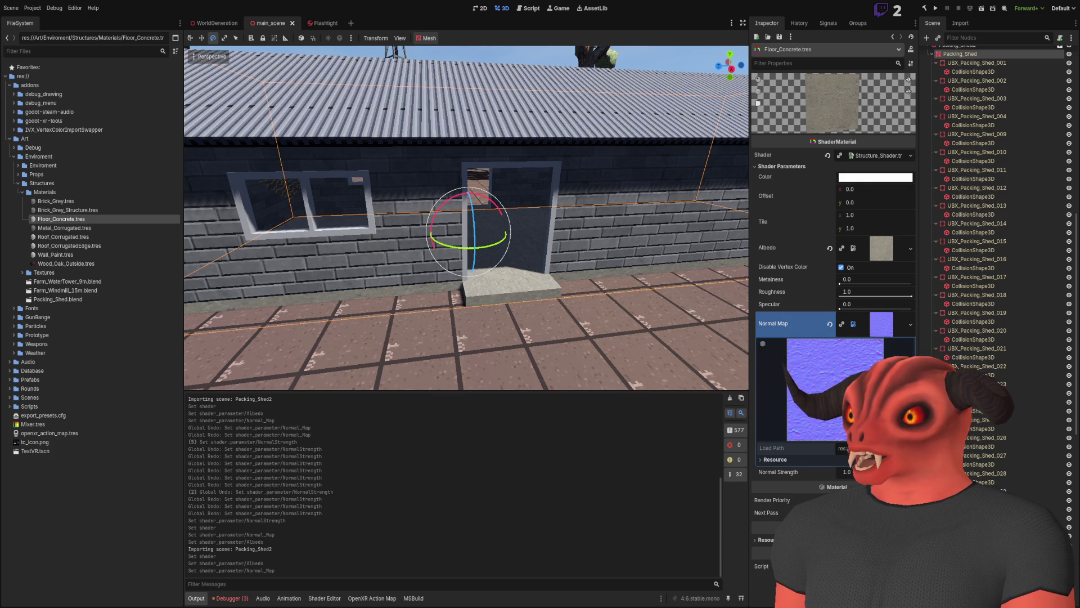
left_click(881, 327)
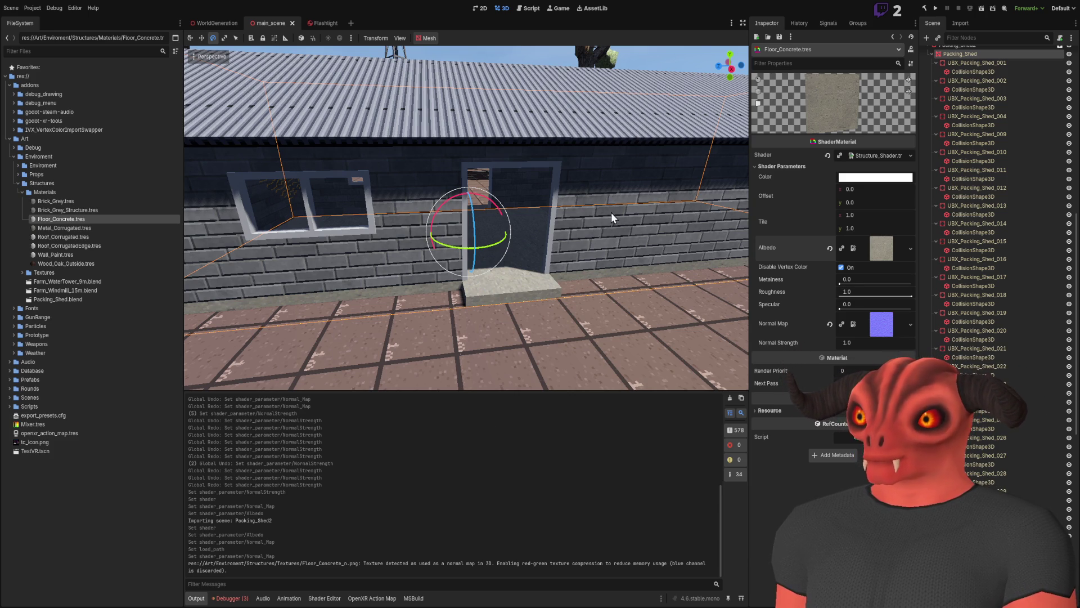
key("w")
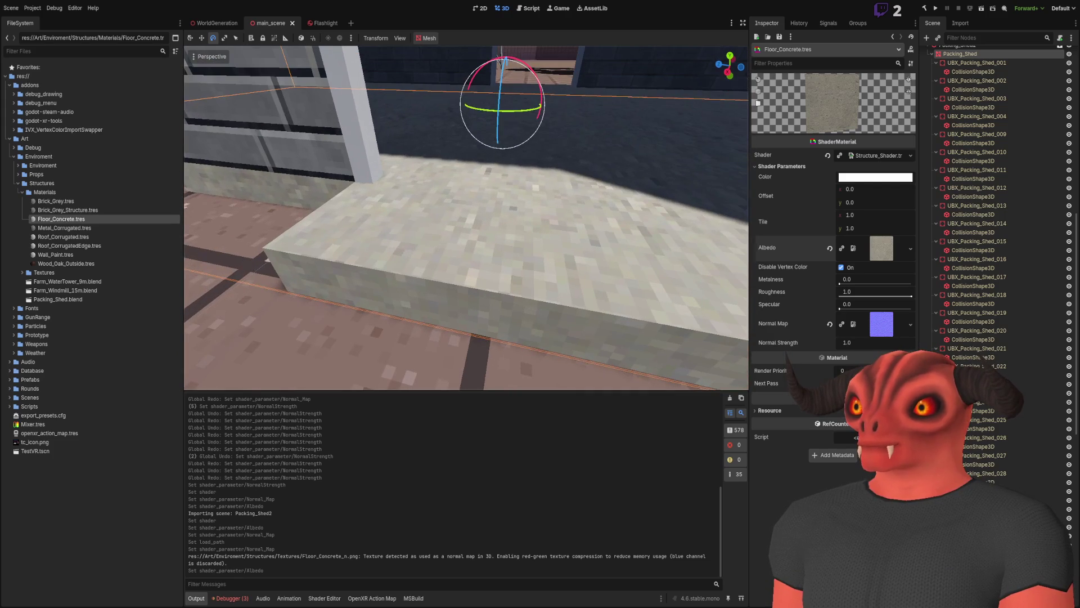
left_click_drag(856, 346, 900, 347)
key("ctrl+z")
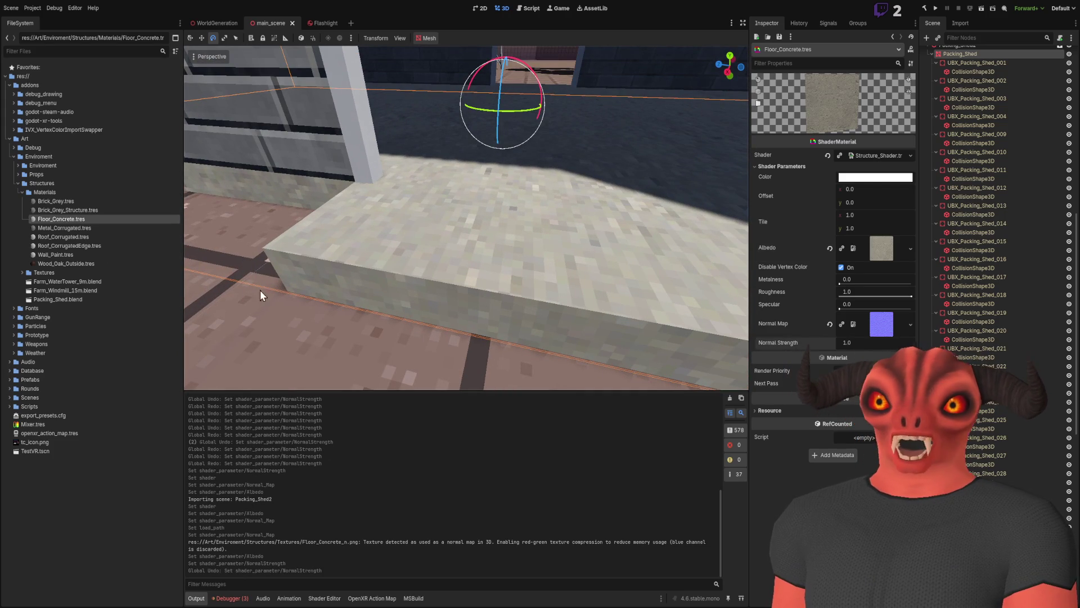
left_click(86, 225)
key("w")
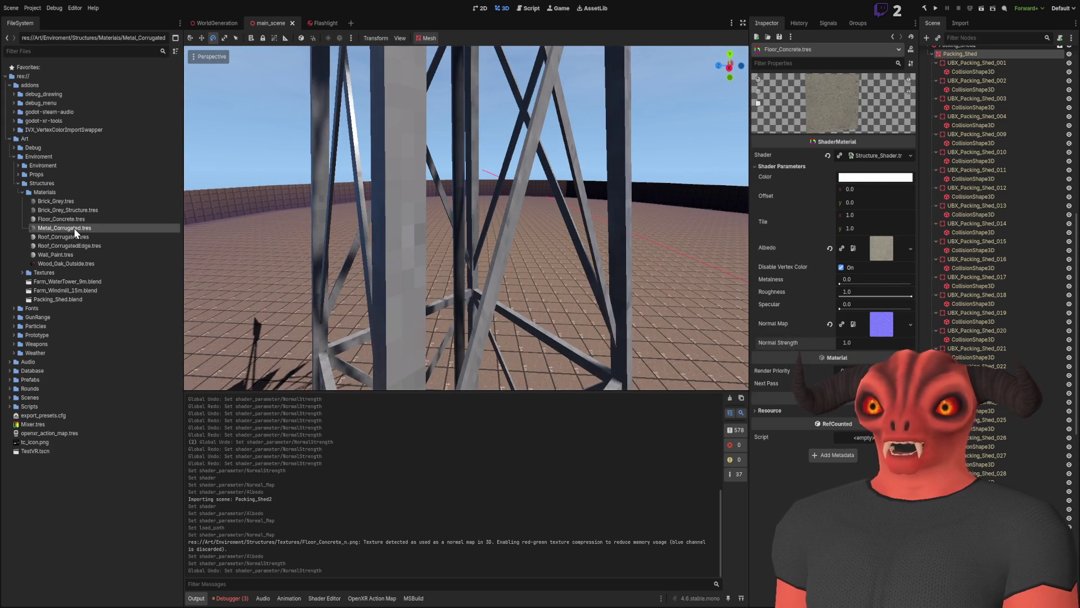
Make Metal_Corrugated a Structure_Shader material with a normal map, then reimport Packing_Shed.blend.
double_click(73, 228)
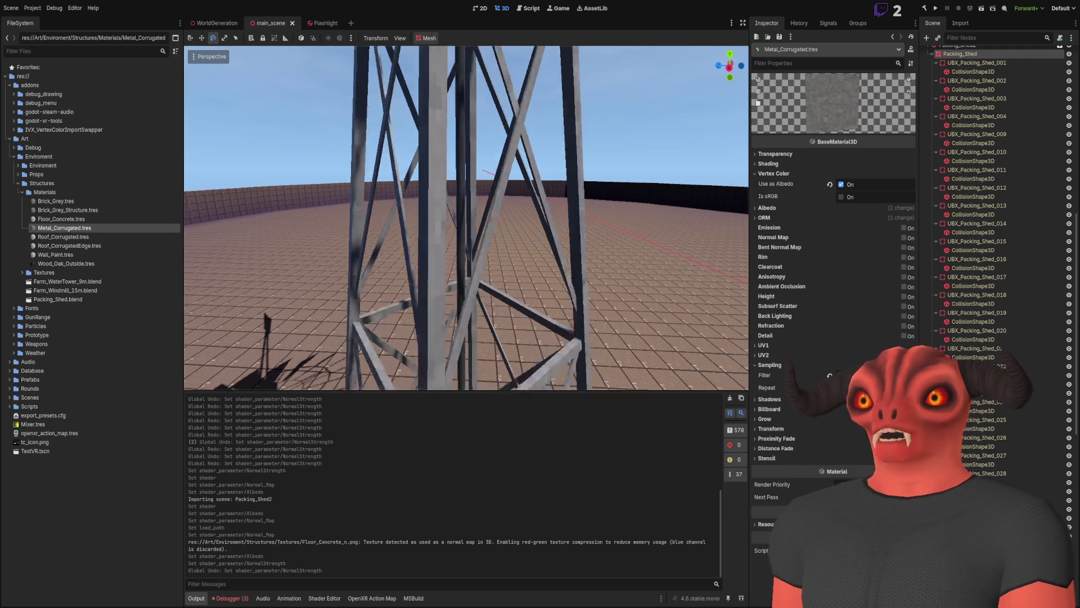
left_click(111, 194)
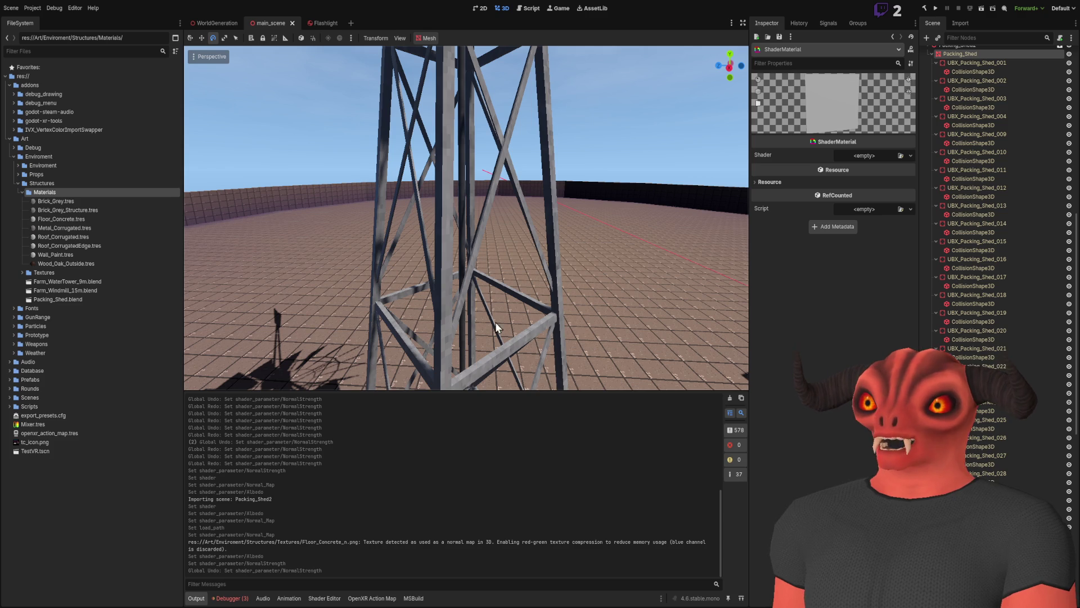
left_click(68, 228)
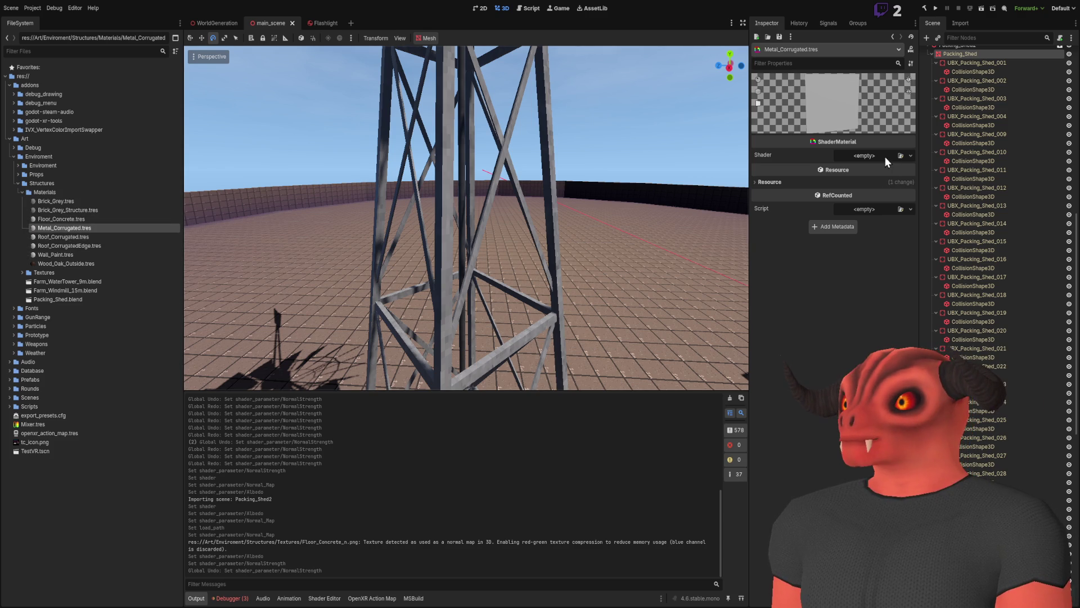
left_click(831, 168)
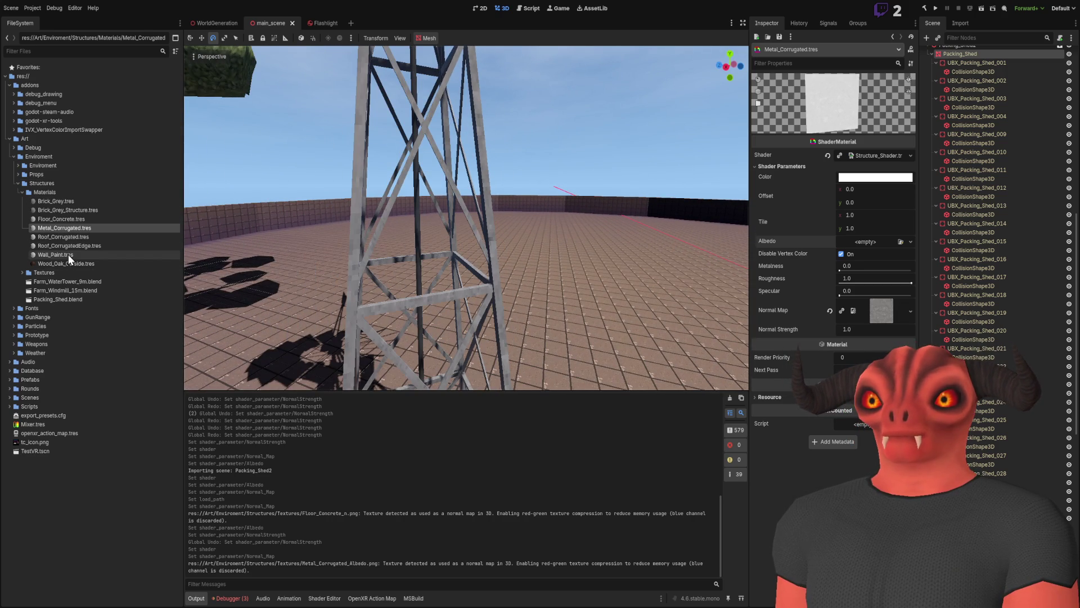
double_click(102, 298)
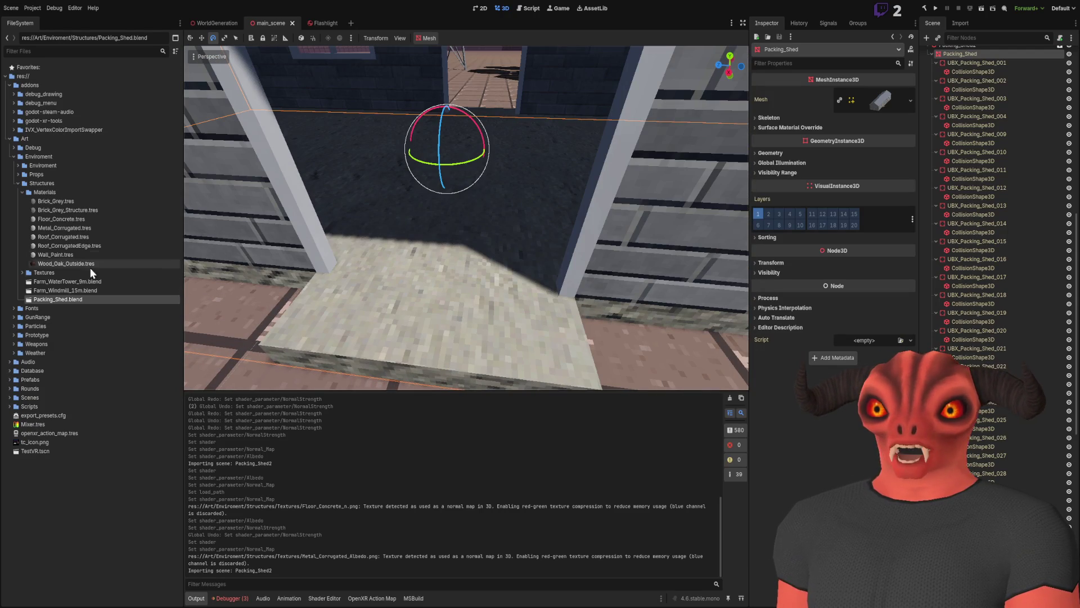
Set Floor_Concrete's Normal Strength back to 1 and check the shed interior.
left_click(73, 218)
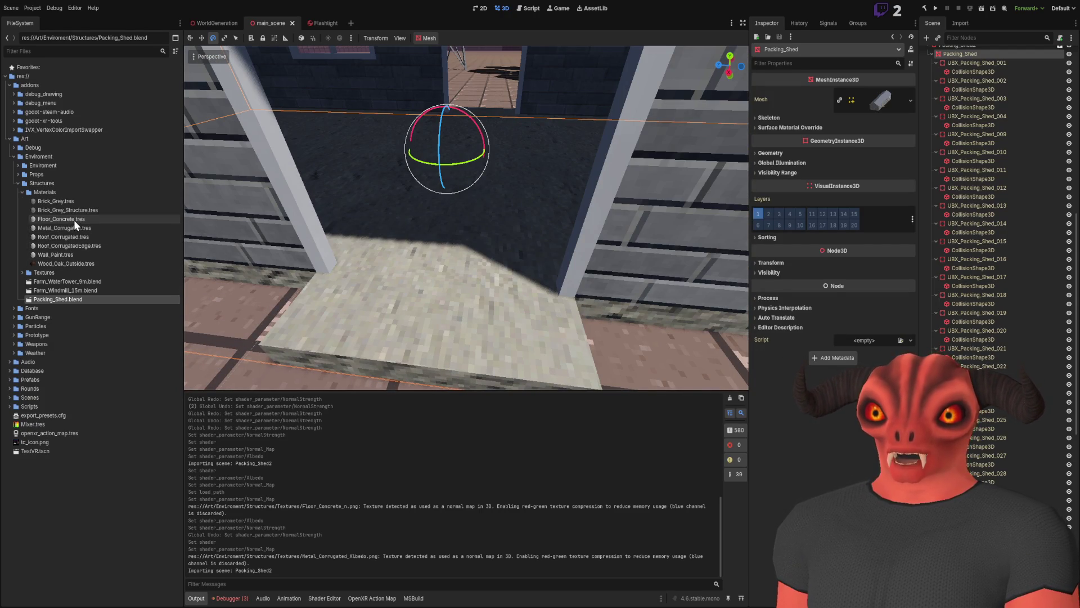
mouse_move(863, 345)
left_mouse_down()
mouse_move(900, 344)
mouse_move(863, 344)
left_mouse_up()
left_click(863, 344)
type("1")
key("Return")
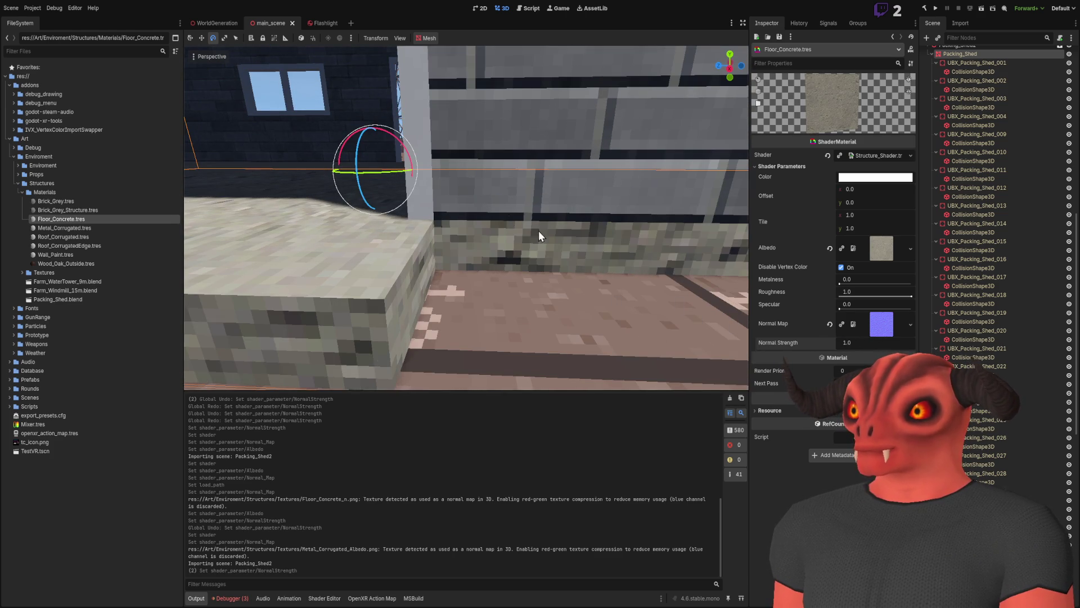
key("s")
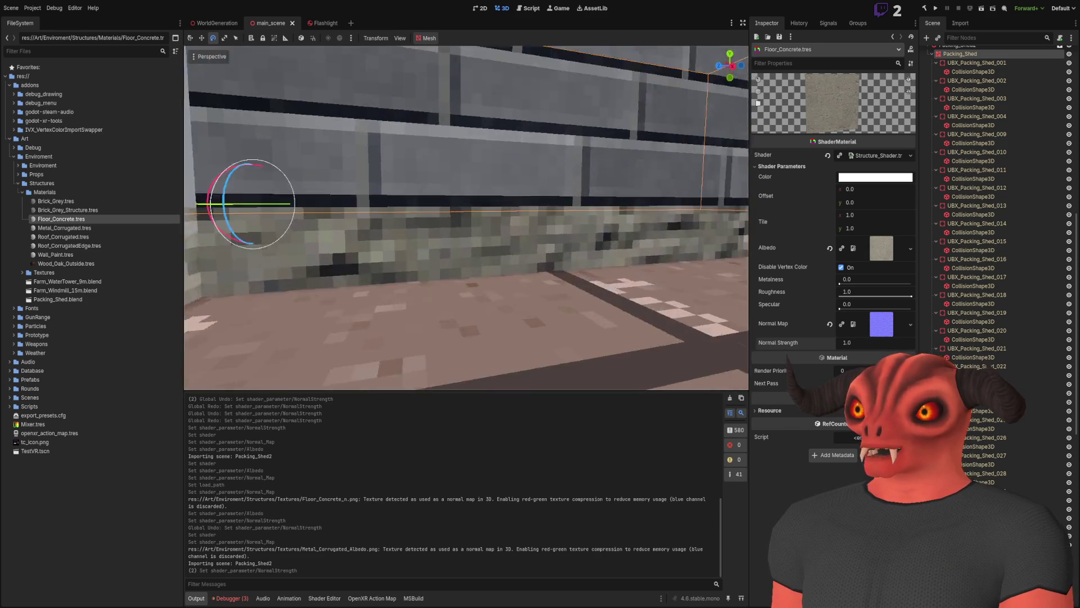
key("w")
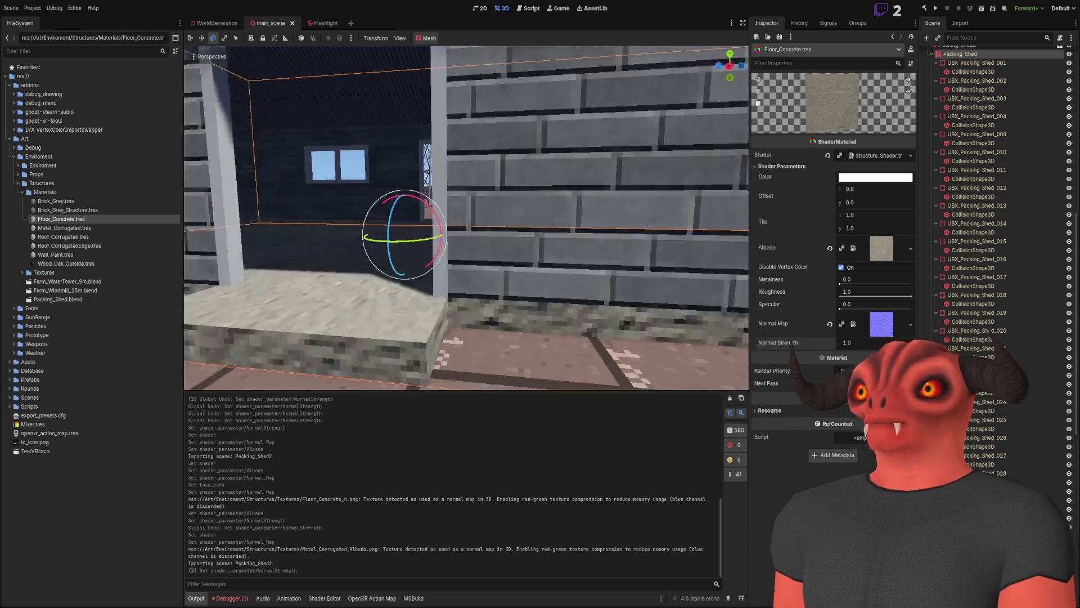
key("s")
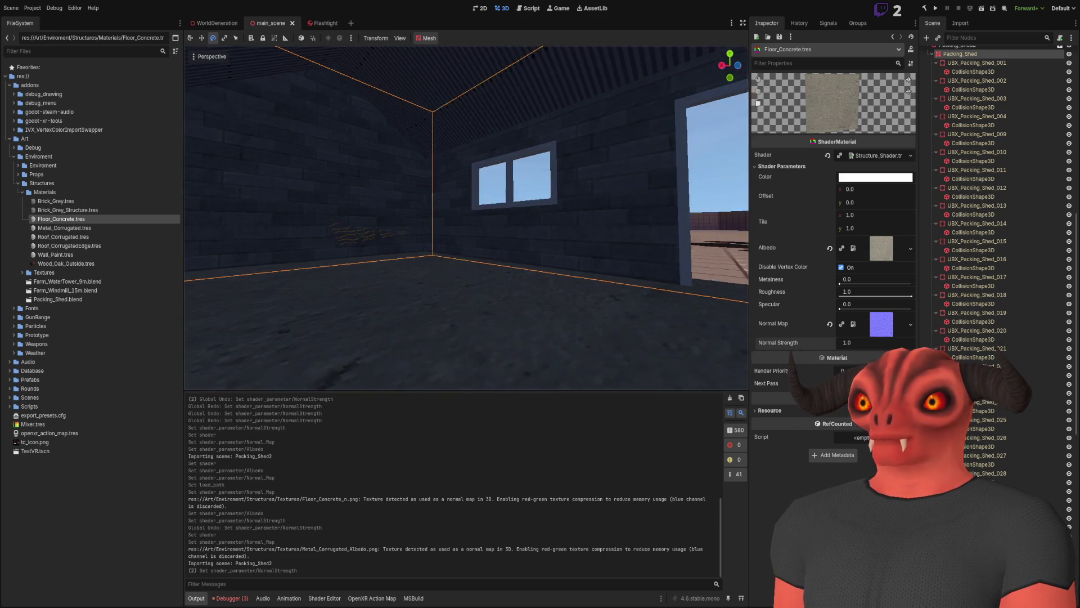
key("w")
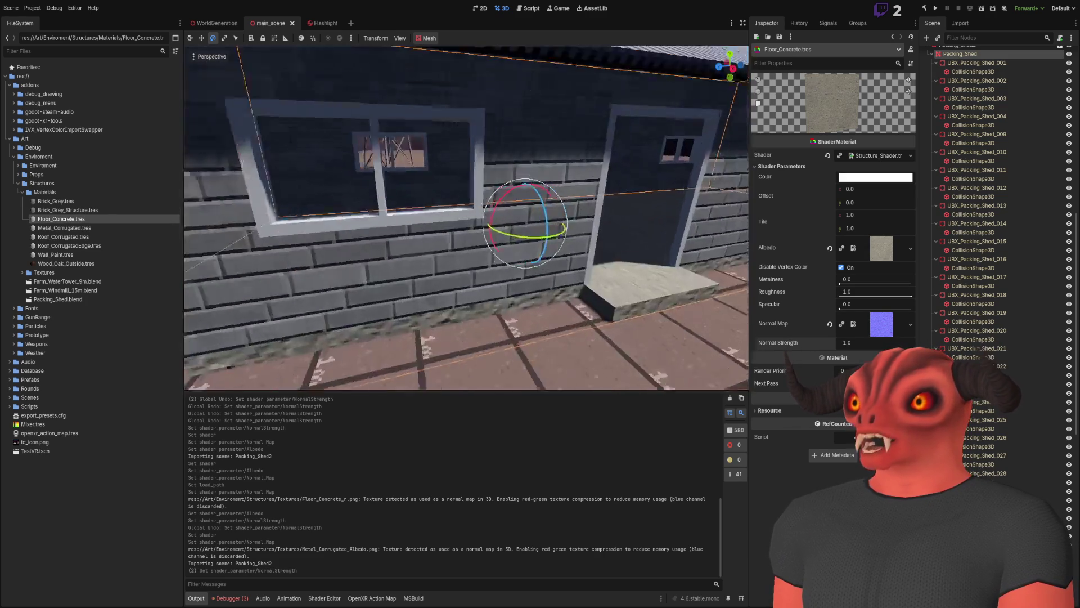
Enable vertex colour on Floor_Concrete, Roof_Corrugated and Roof_CorrugatedEdge.
left_click(841, 267)
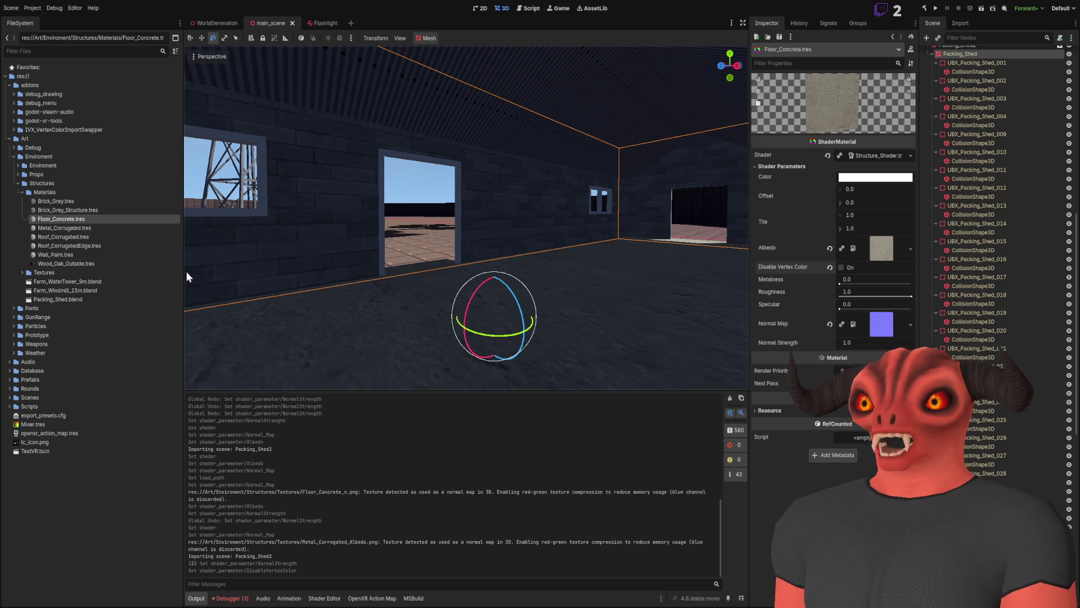
left_click(83, 212)
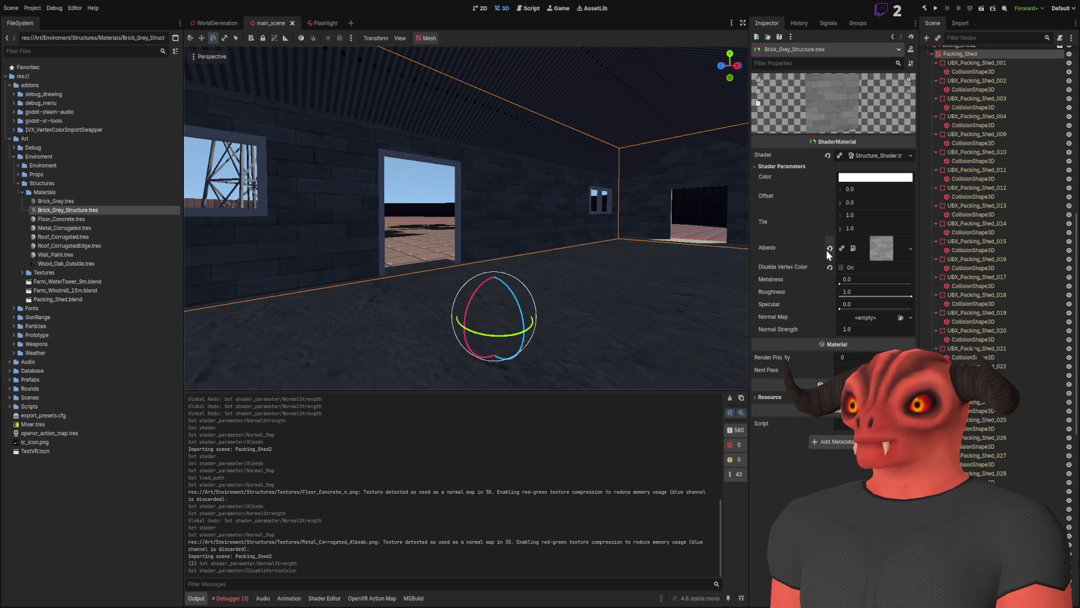
left_click(93, 202)
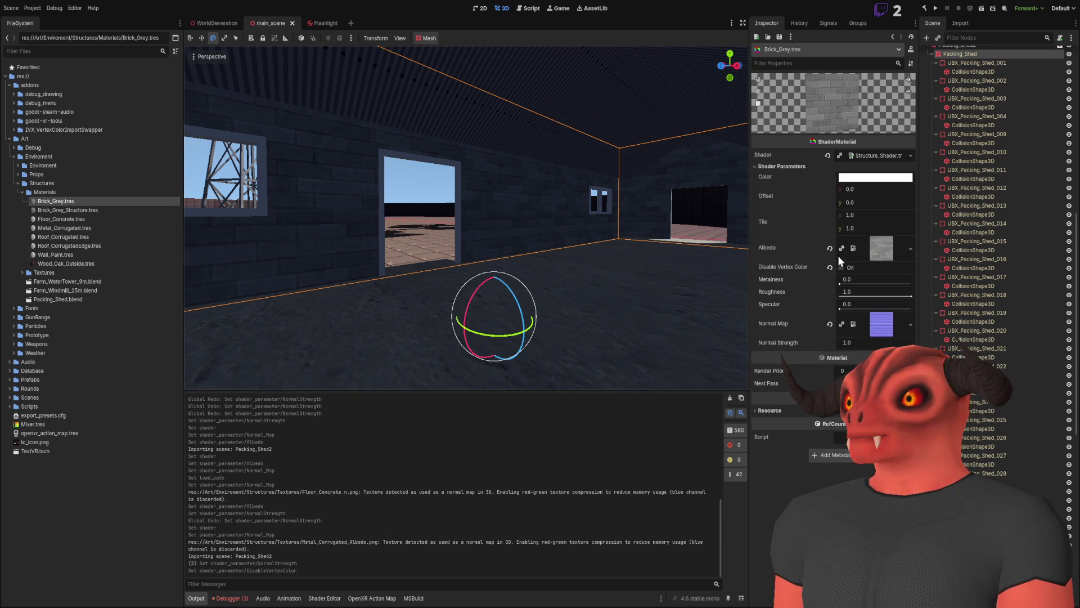
left_click(109, 236)
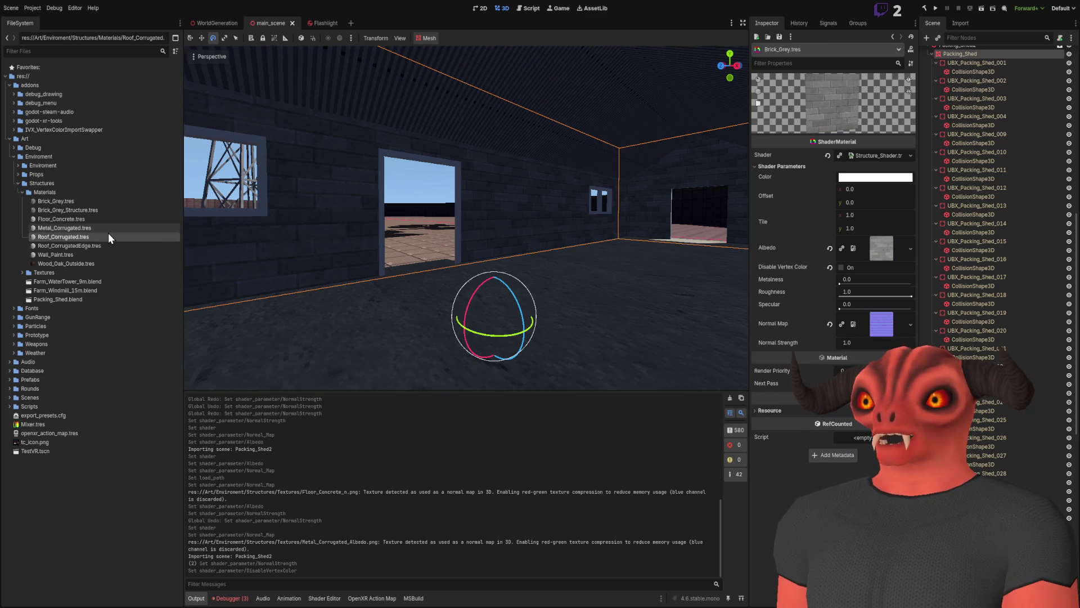
left_click(842, 267)
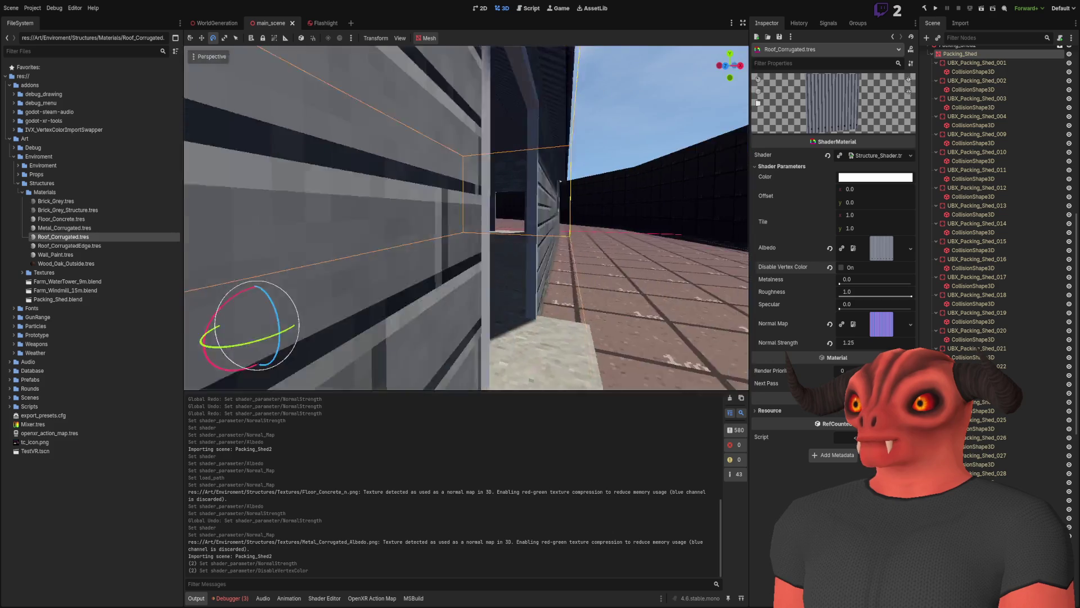
left_click(92, 246)
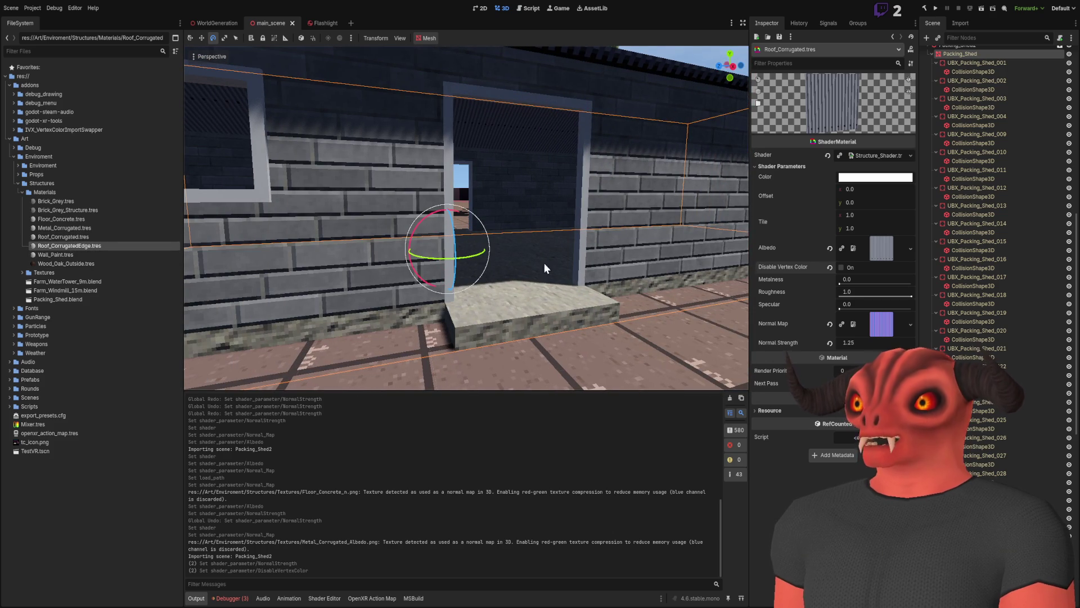
left_click(840, 268)
left_click(99, 255)
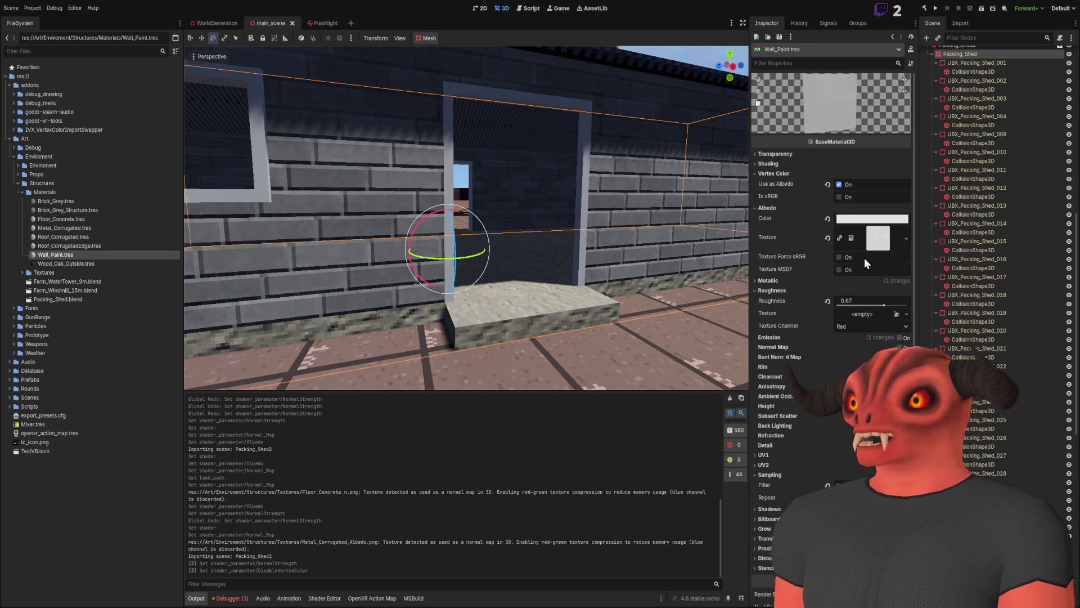
Switch Wall_Paint to the Structure_Shader material and reveal its shader parameters.
scroll(518, 222, "down", 5)
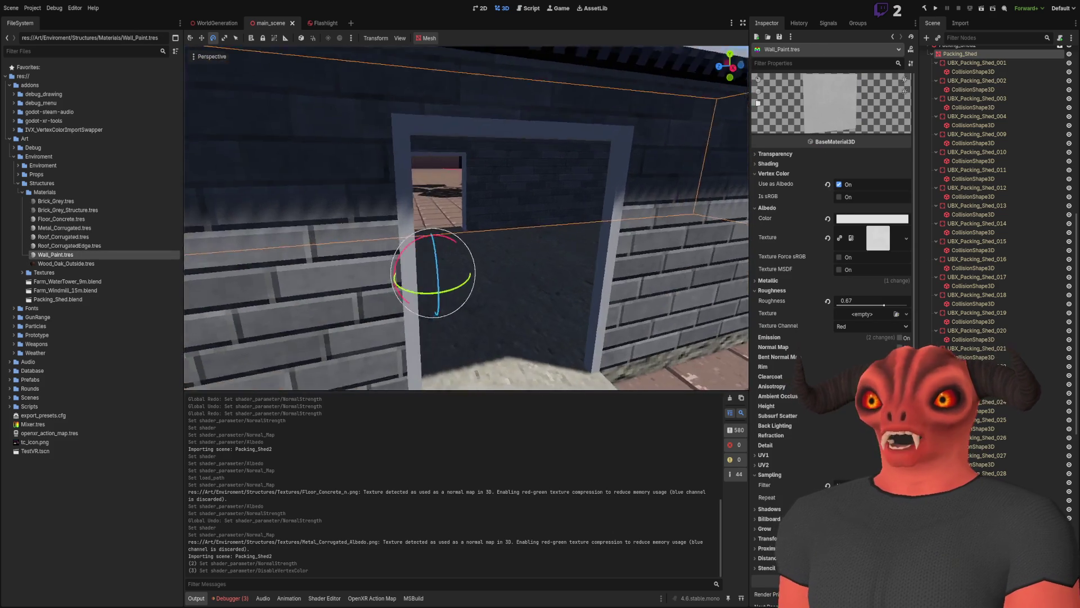
left_click(67, 192)
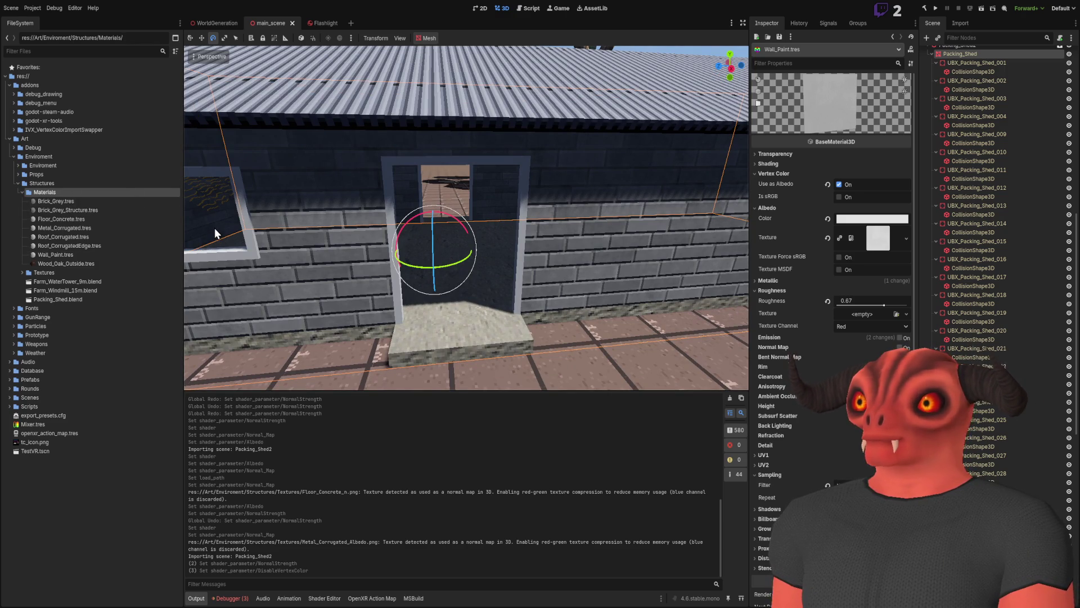
left_click(60, 256)
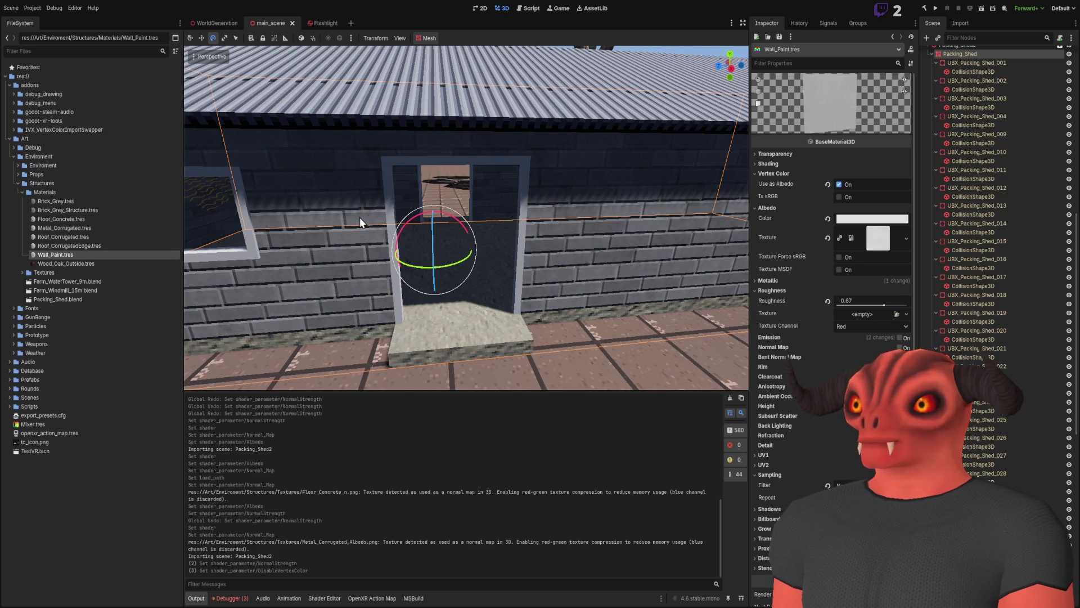
left_click(57, 253)
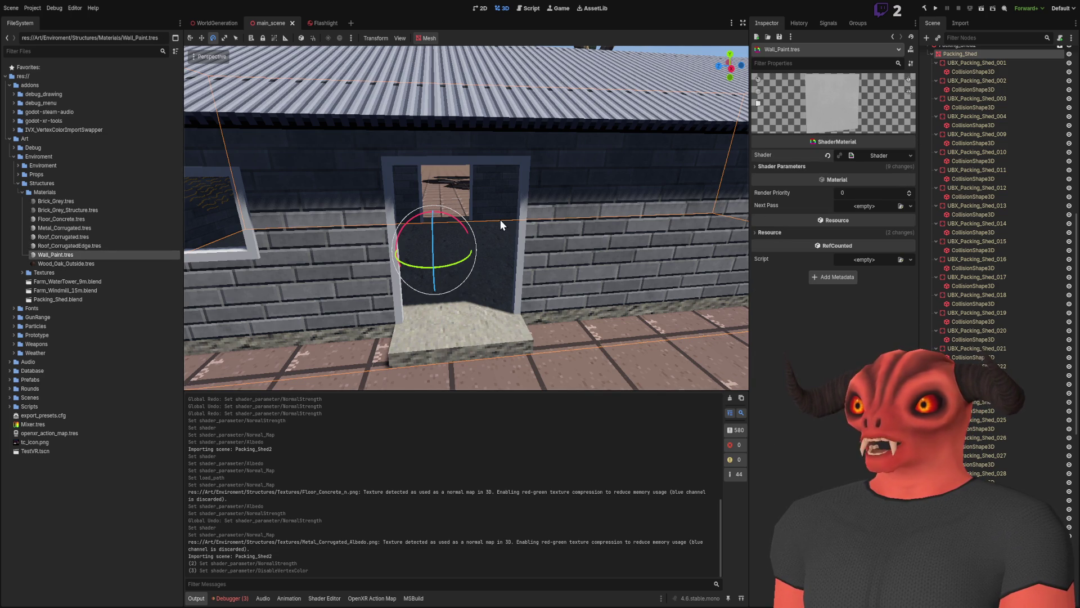
left_click(805, 167)
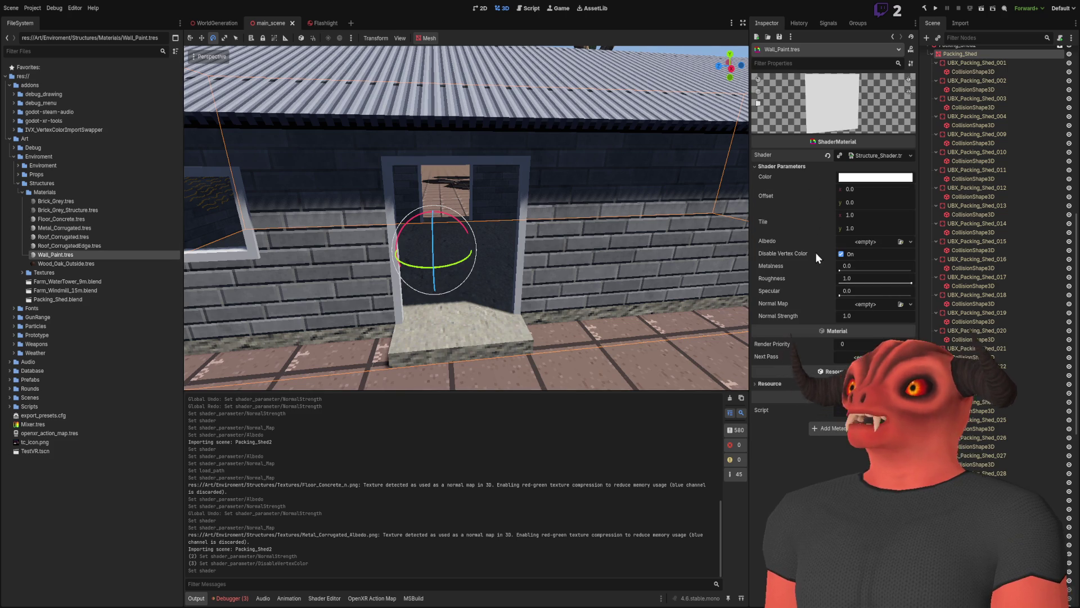
Give Wall_Paint Roughness 0.67, a white albedo texture, and vertex colour enabled.
left_click(862, 278)
type("0.67")
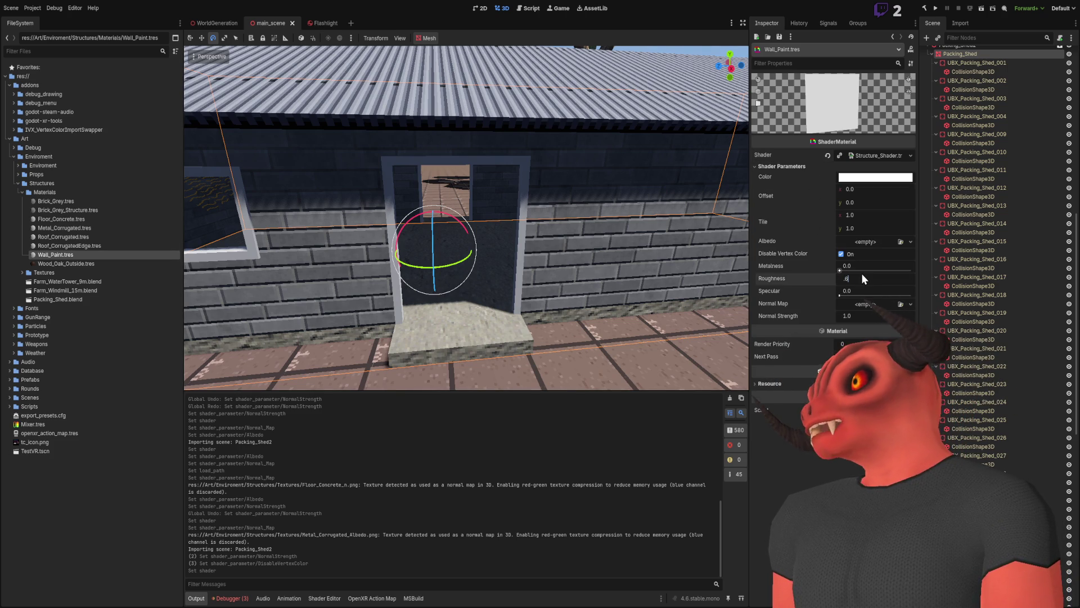
key("Return")
key("w")
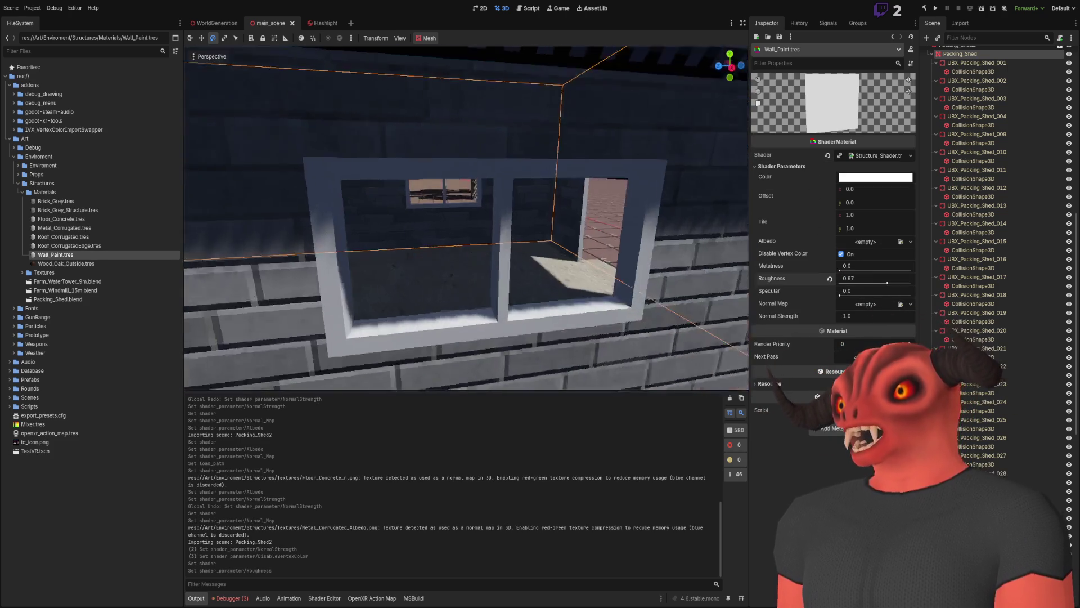
key("s")
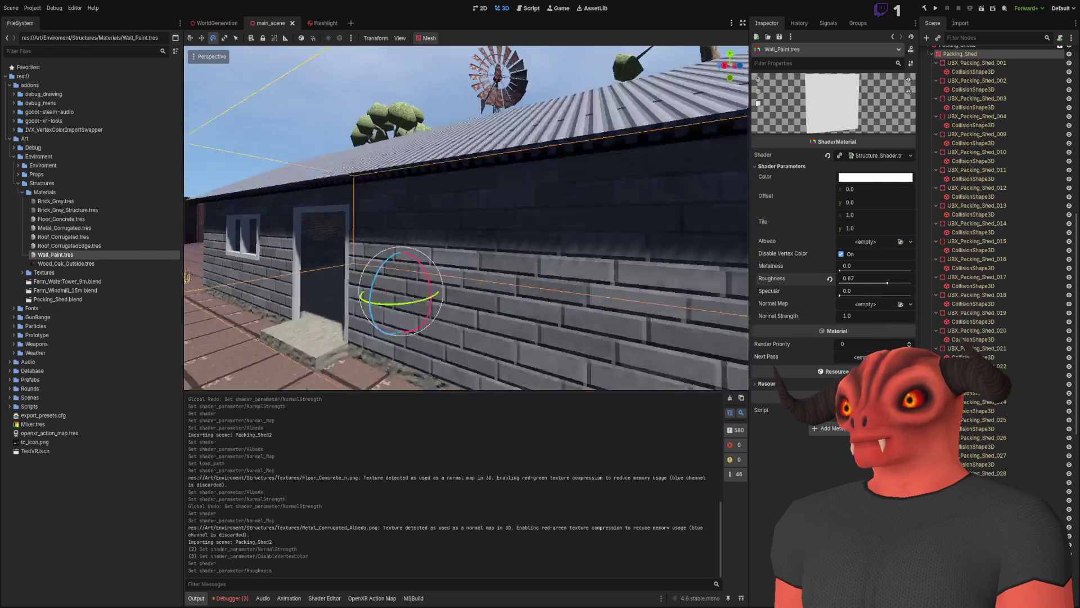
left_click(900, 241)
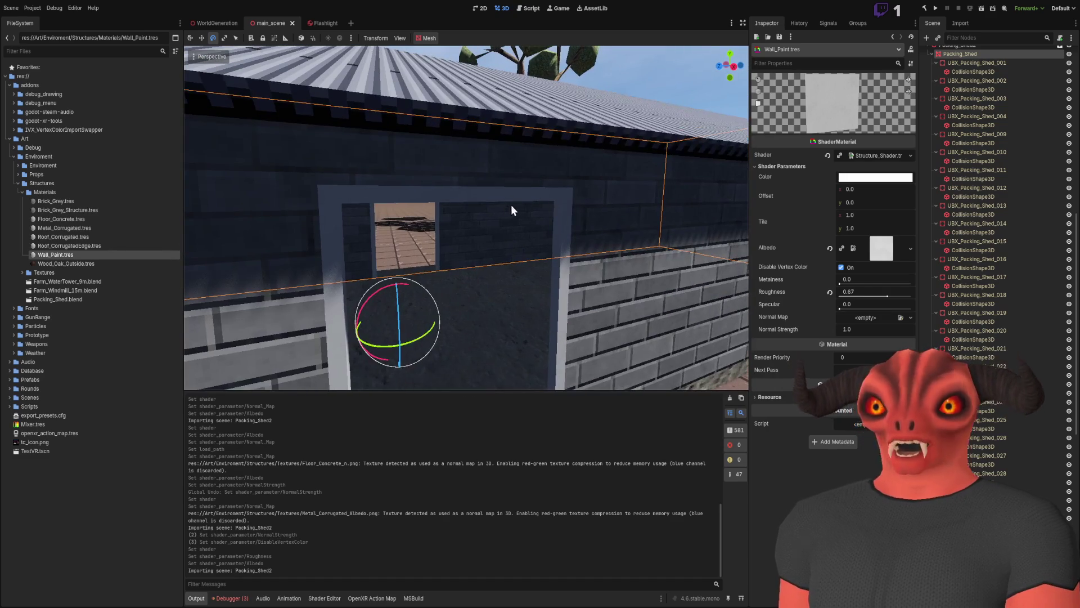
left_click(841, 267)
Find Metal_Corrugated among the materials and revert its Normal Map to empty.
left_click(103, 246)
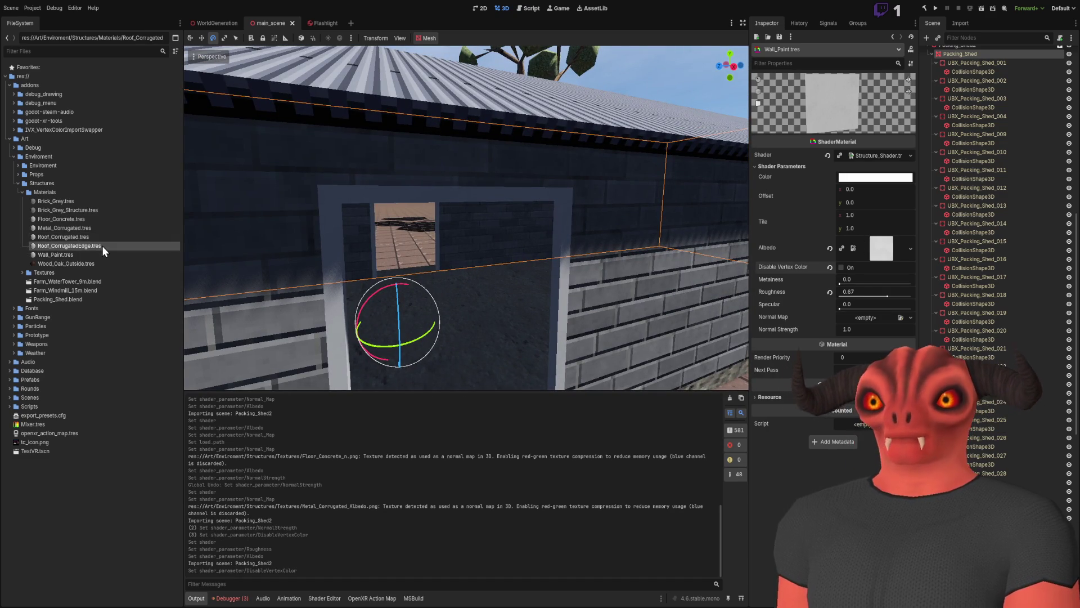
left_click(97, 262)
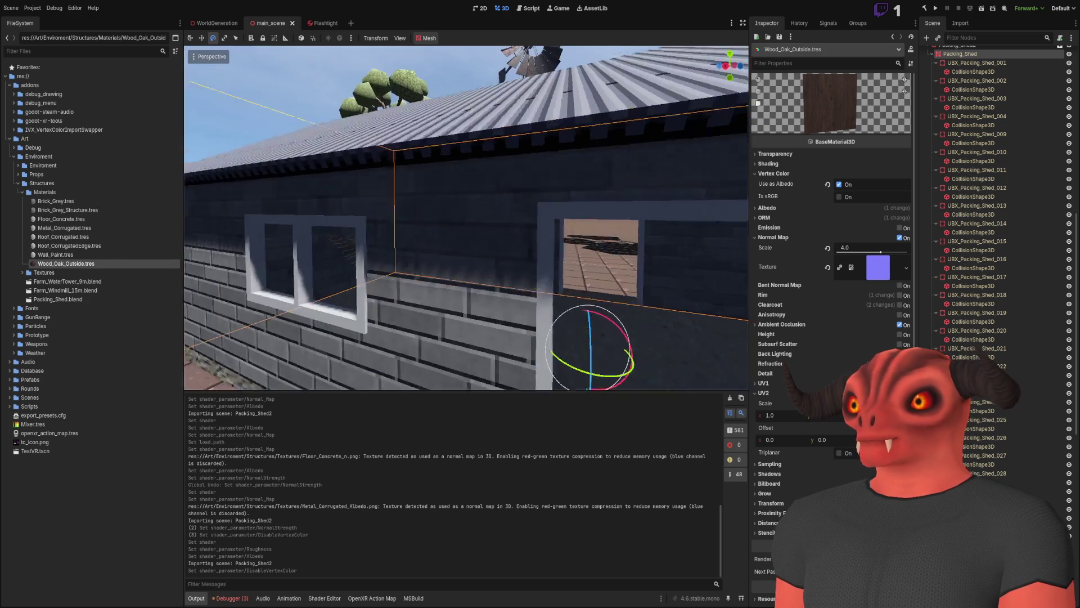
left_click(74, 238)
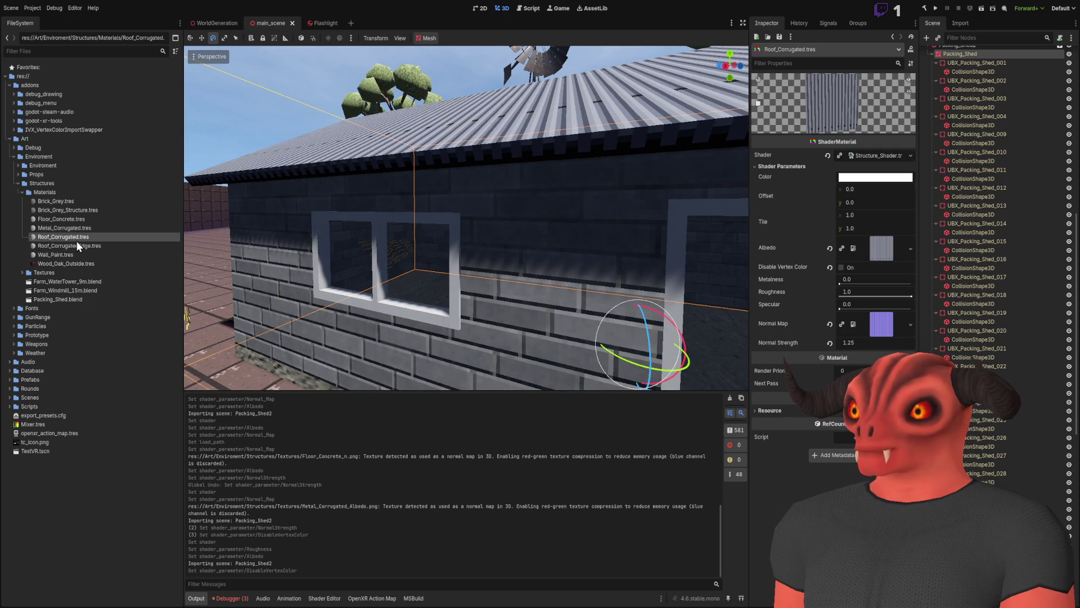
left_click(83, 229)
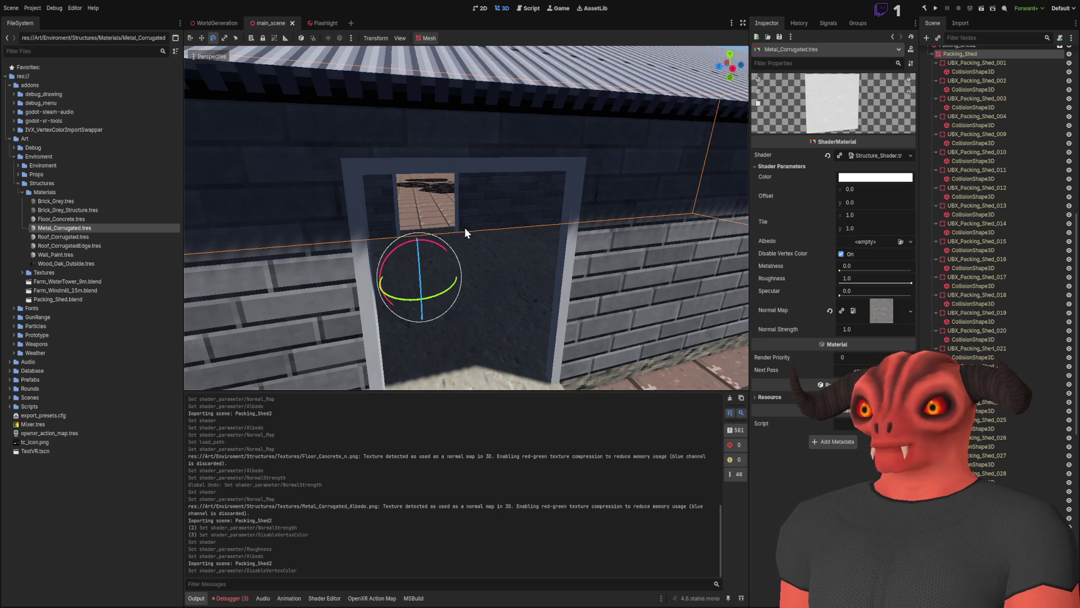
left_click(830, 311)
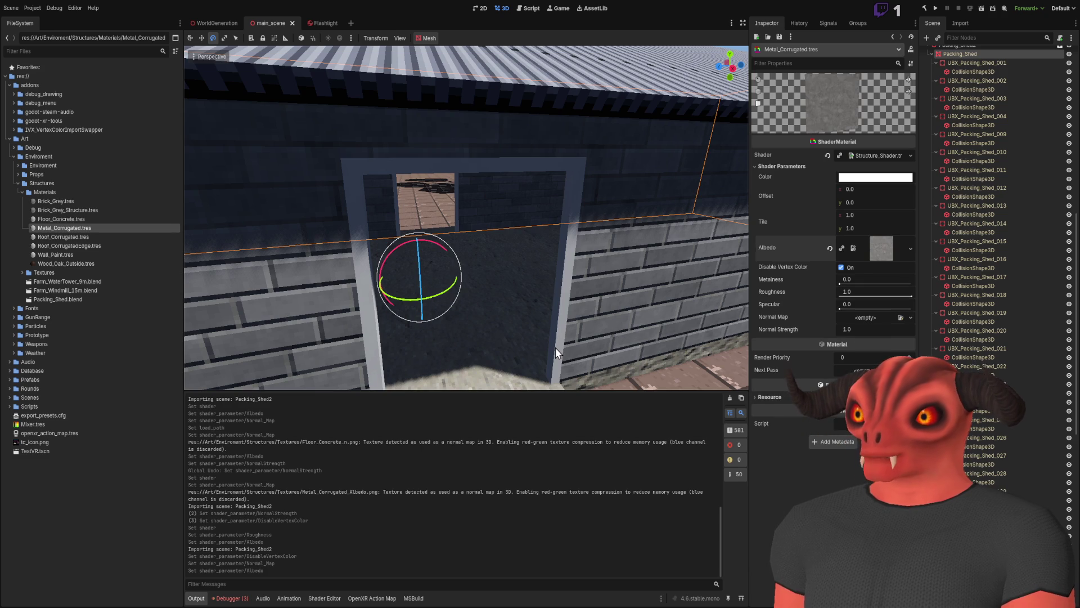
Set Metal_Corrugated Metalness and Roughness to 0.5, then select Farm_Windmill_15m.blend.
key("w")
key("w")
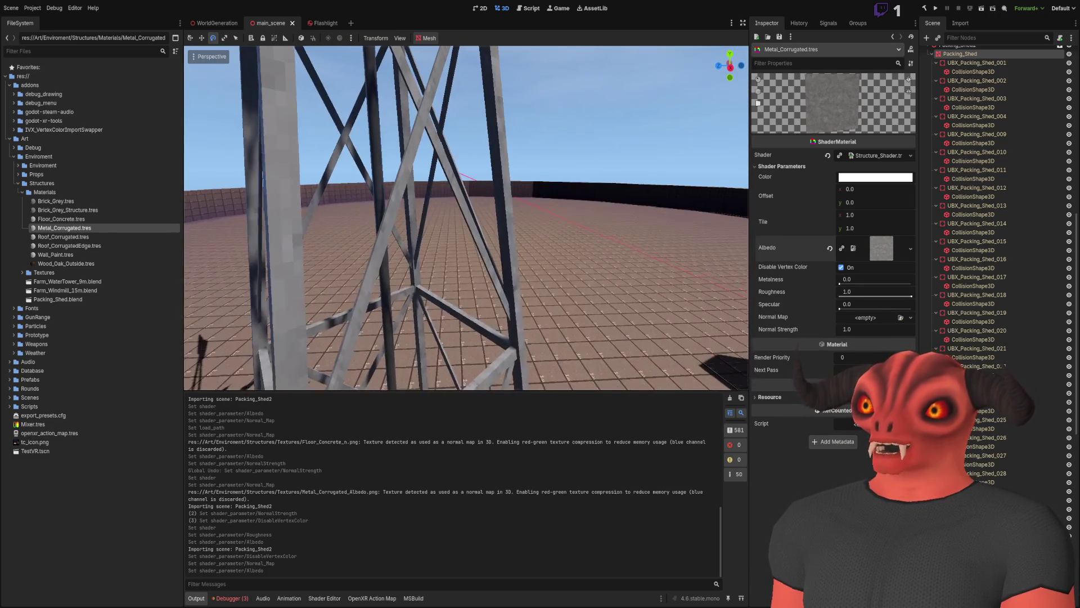
key("f")
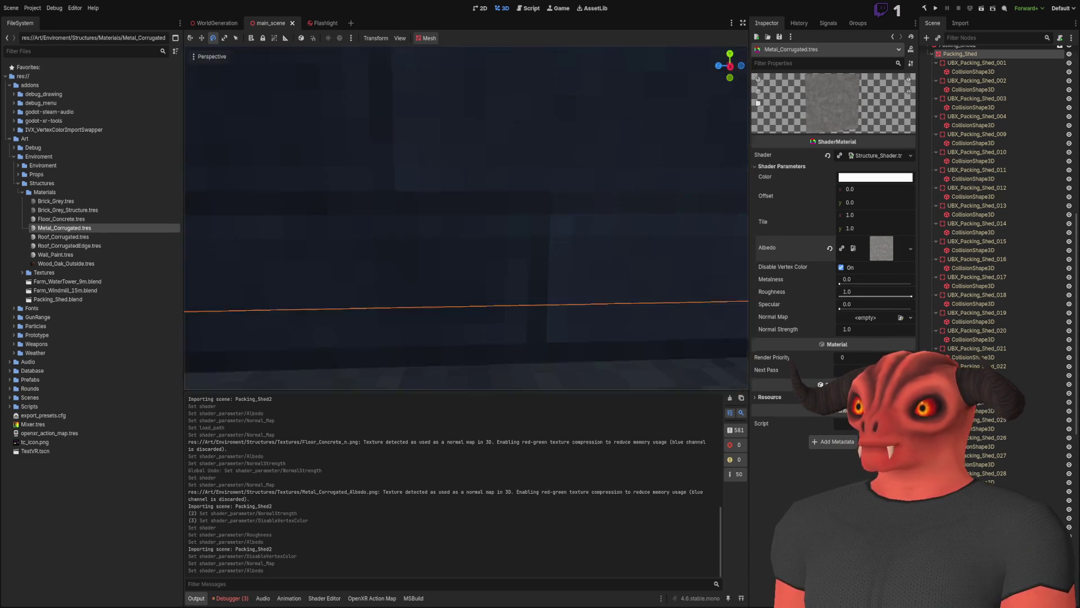
key("w")
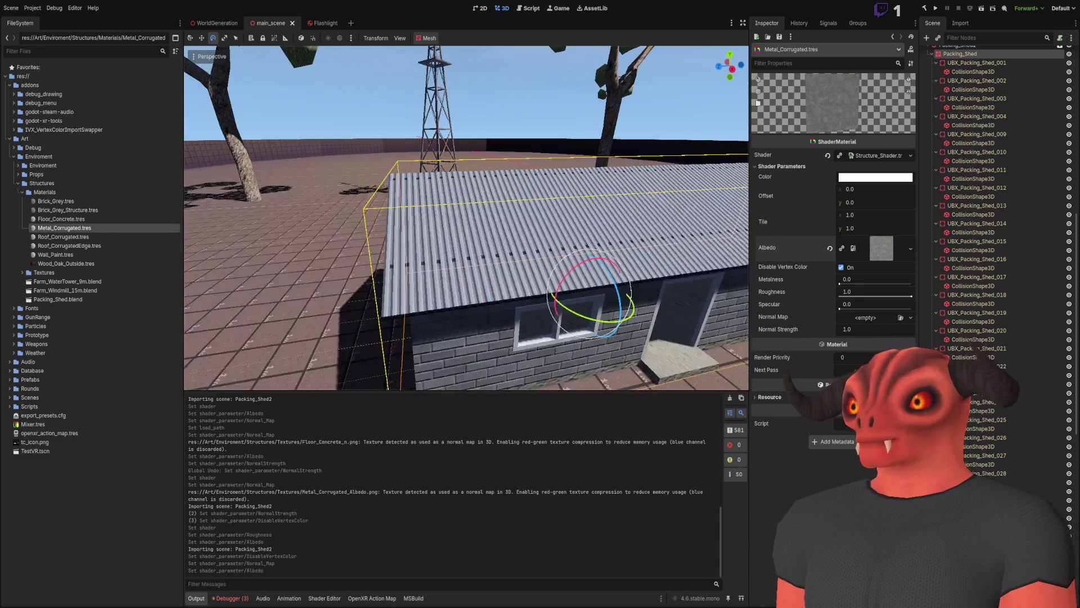
left_click(865, 283)
key("BackSpace")
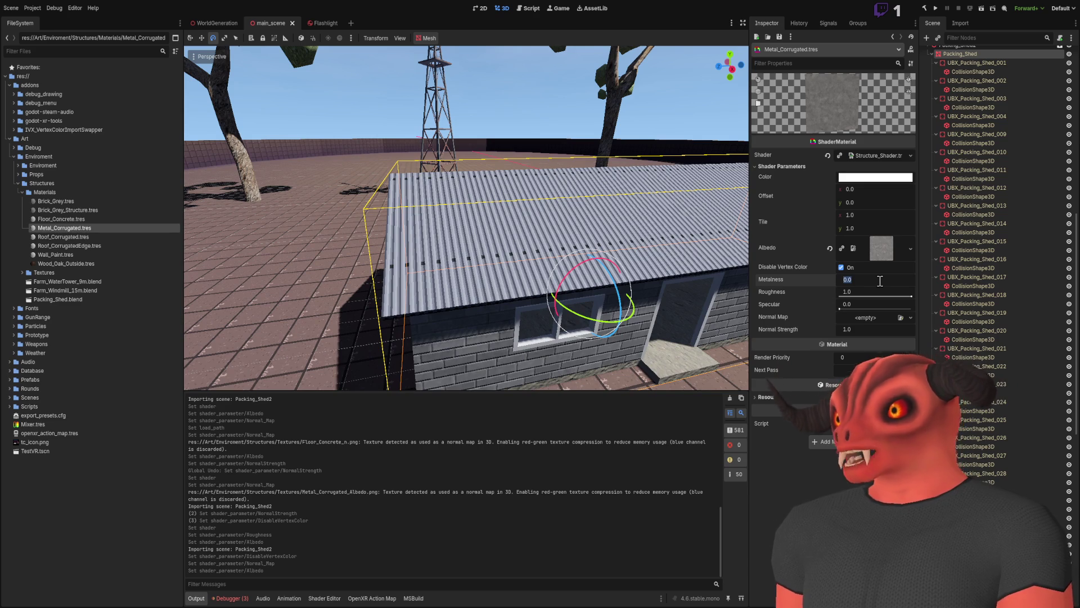
left_click_drag(877, 292, 838, 292)
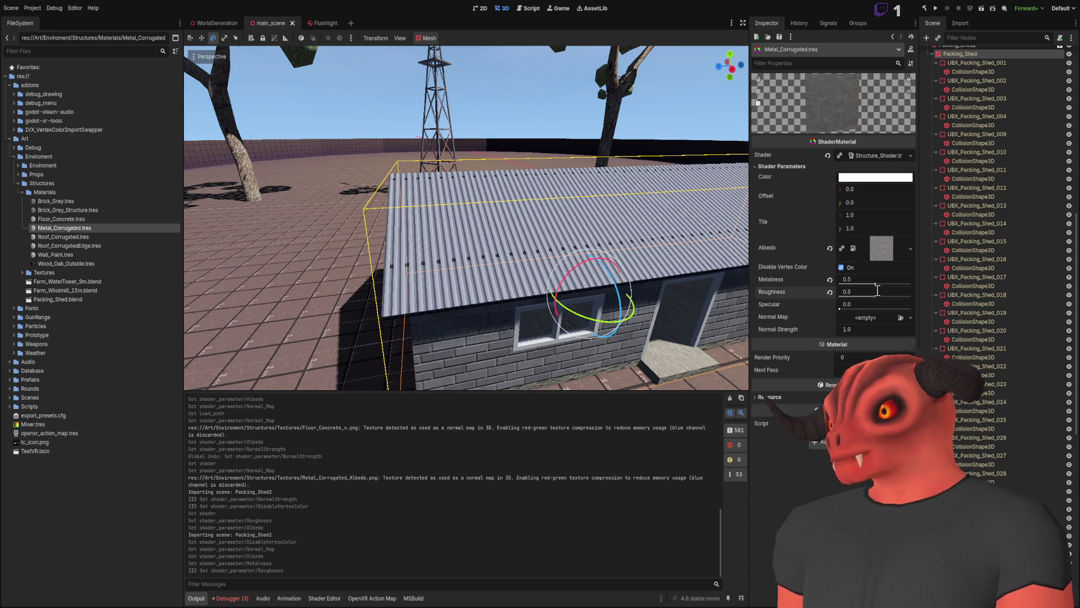
key("w")
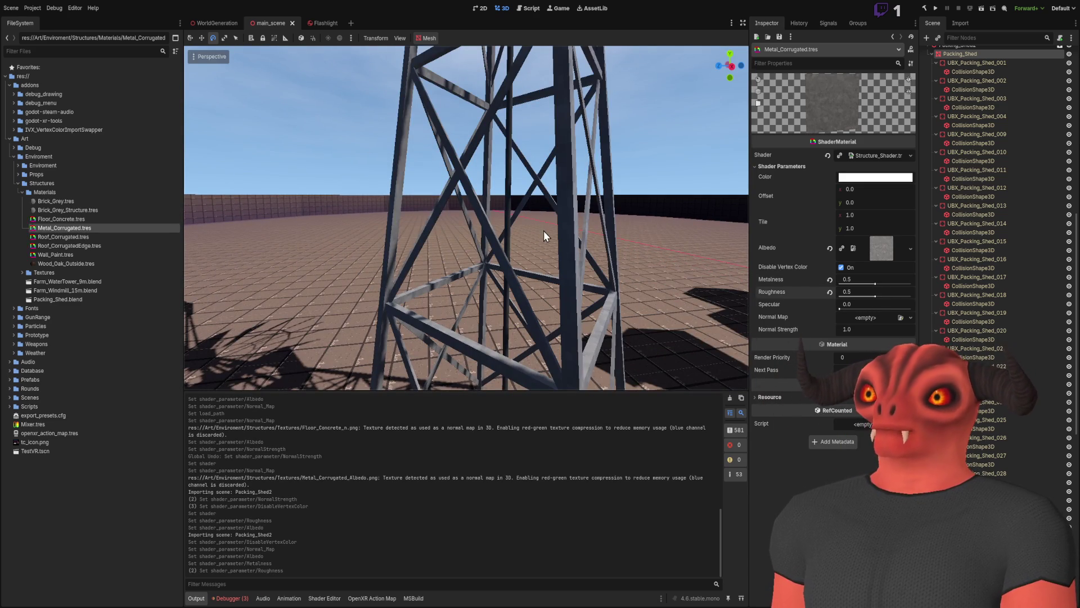
left_click(76, 291)
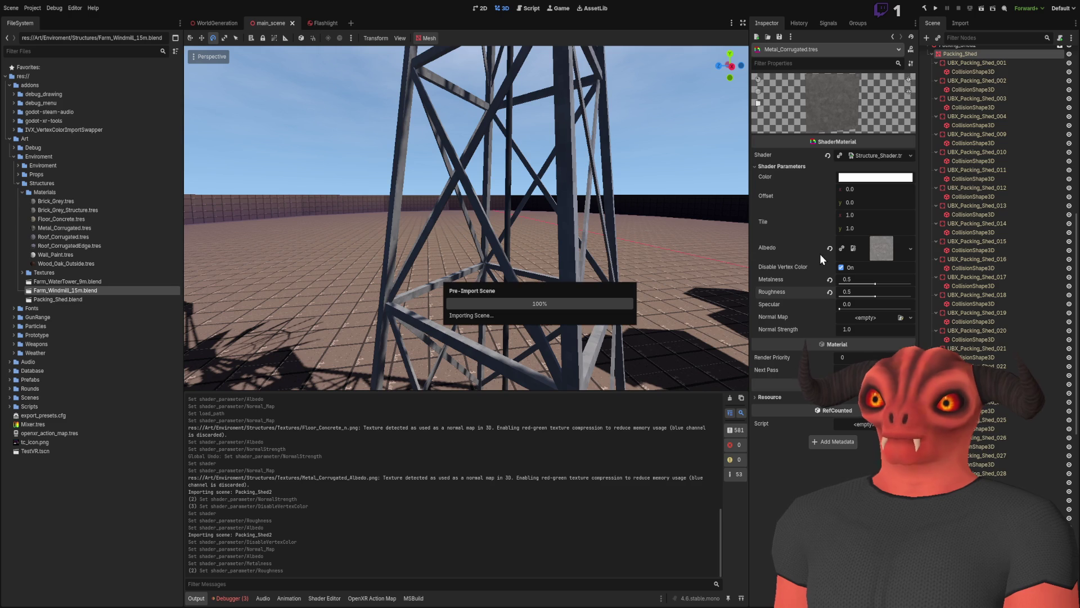
right_click(443, 282, "alt")
left_click(479, 304)
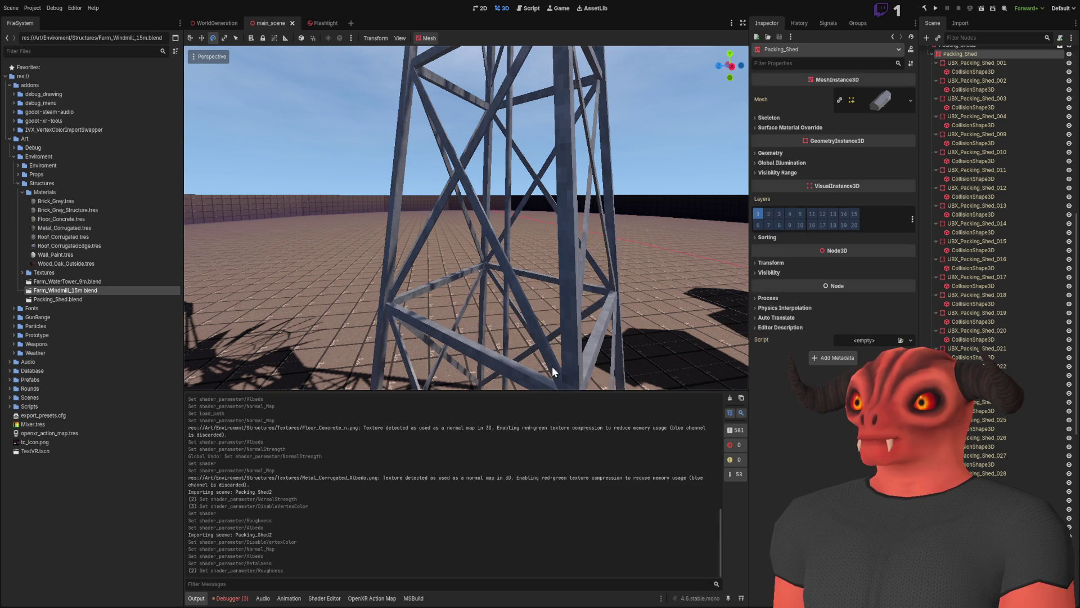
key("s")
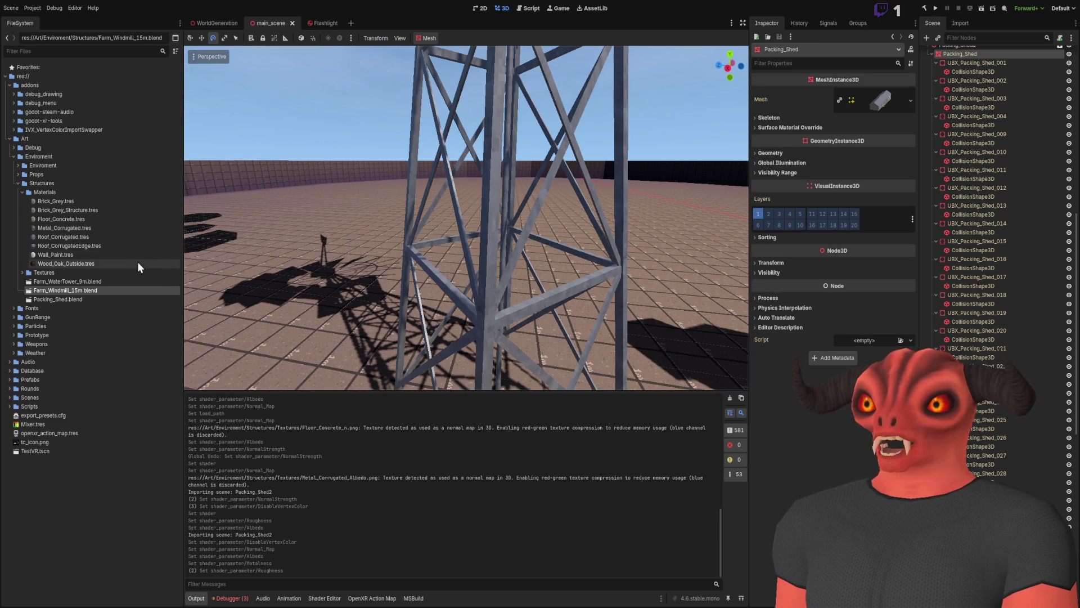
left_click(133, 238)
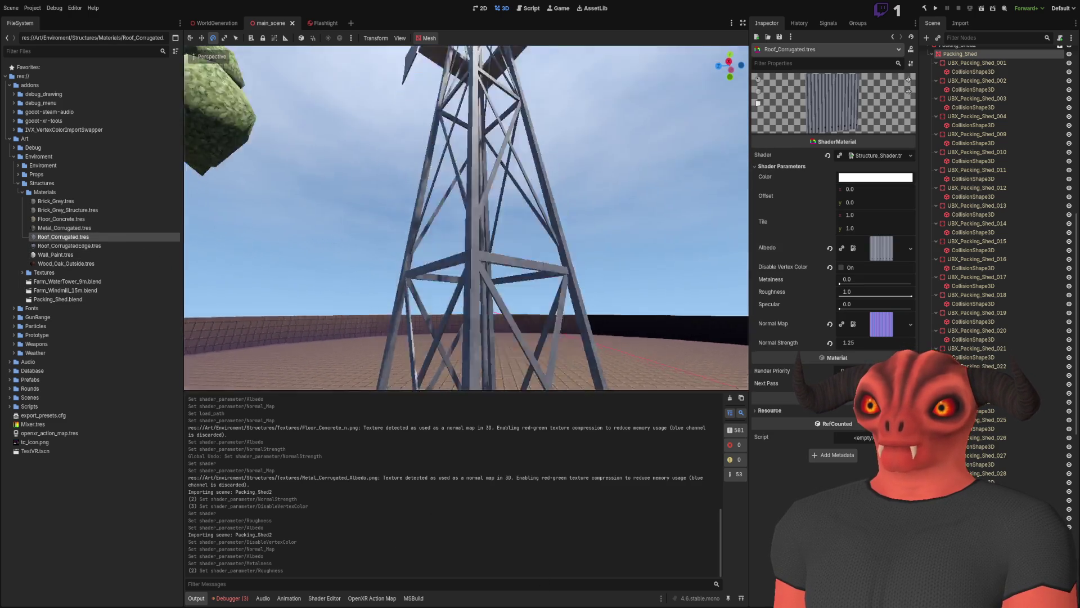
key("w")
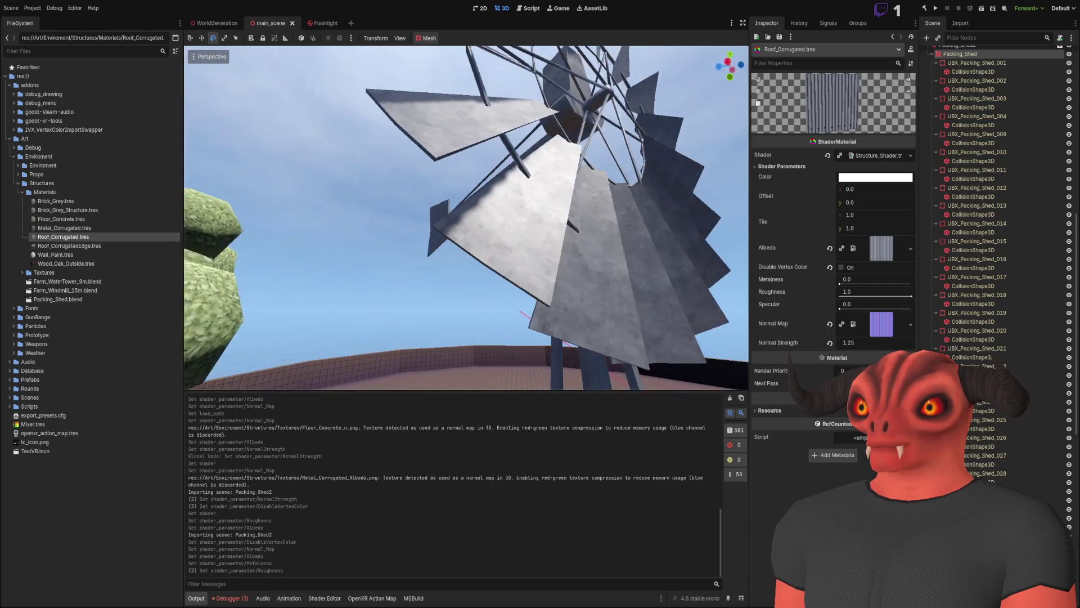
key("w")
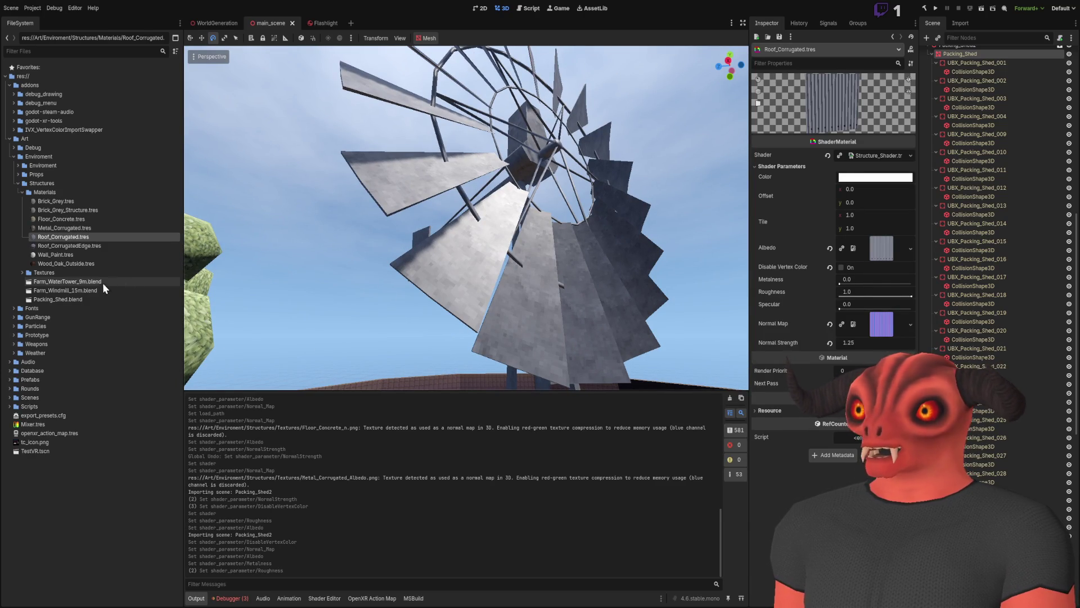
left_click(65, 228)
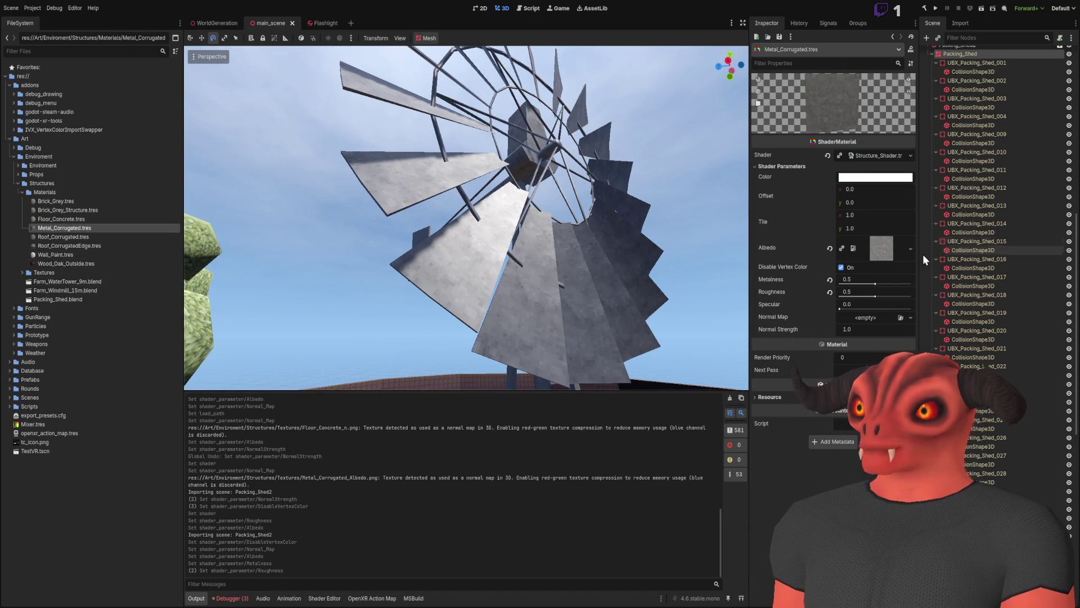
Try raising Metal_Corrugated's Metalness toward 1.0 around the windmill, then undo it.
left_click_drag(881, 281, 911, 282)
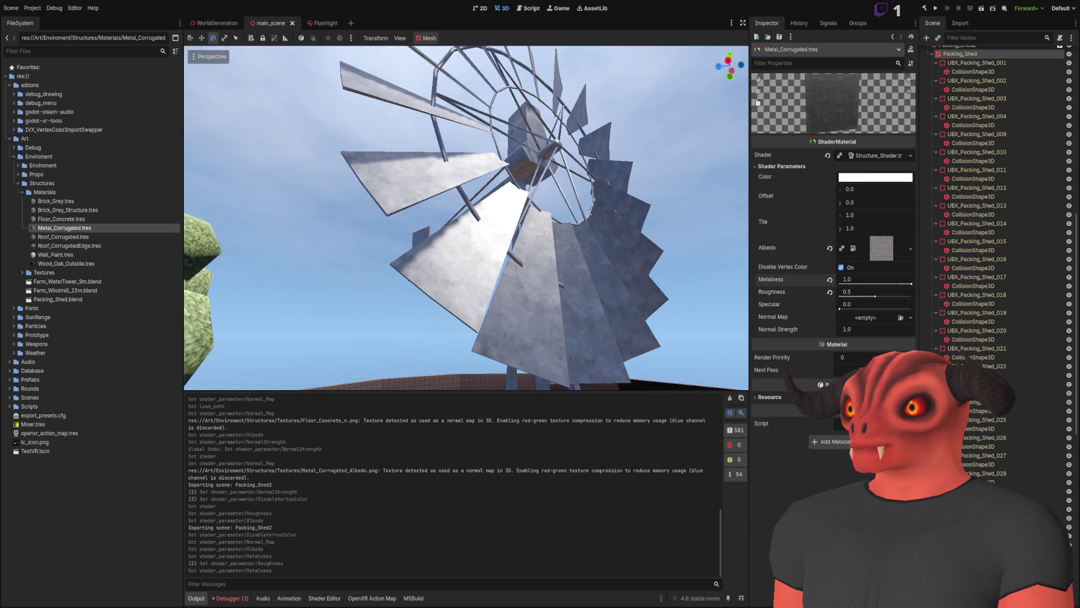
scroll(466, 218, "down", 5)
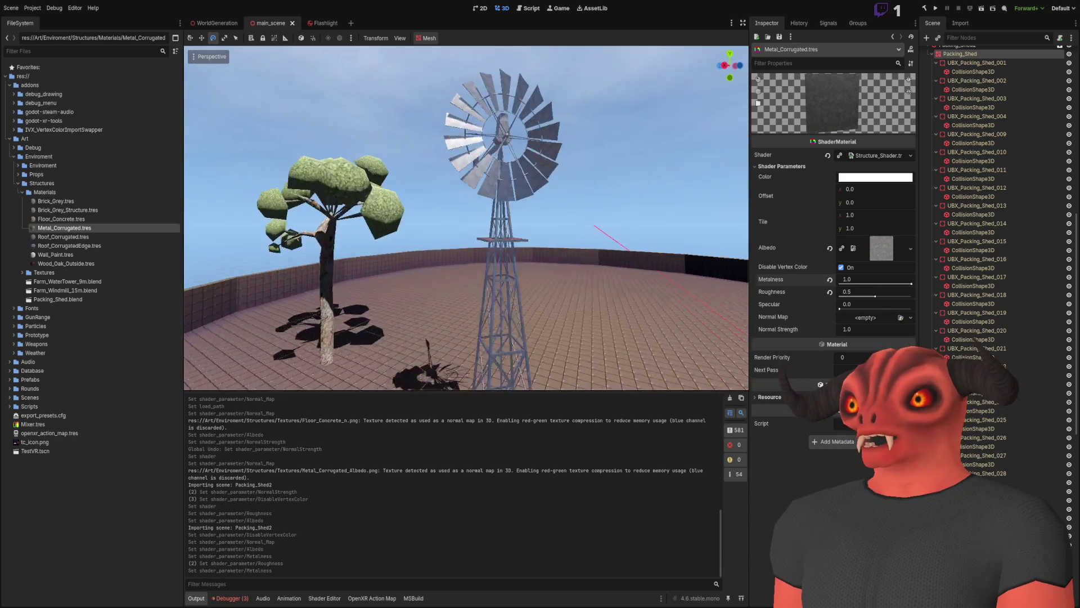
key("w")
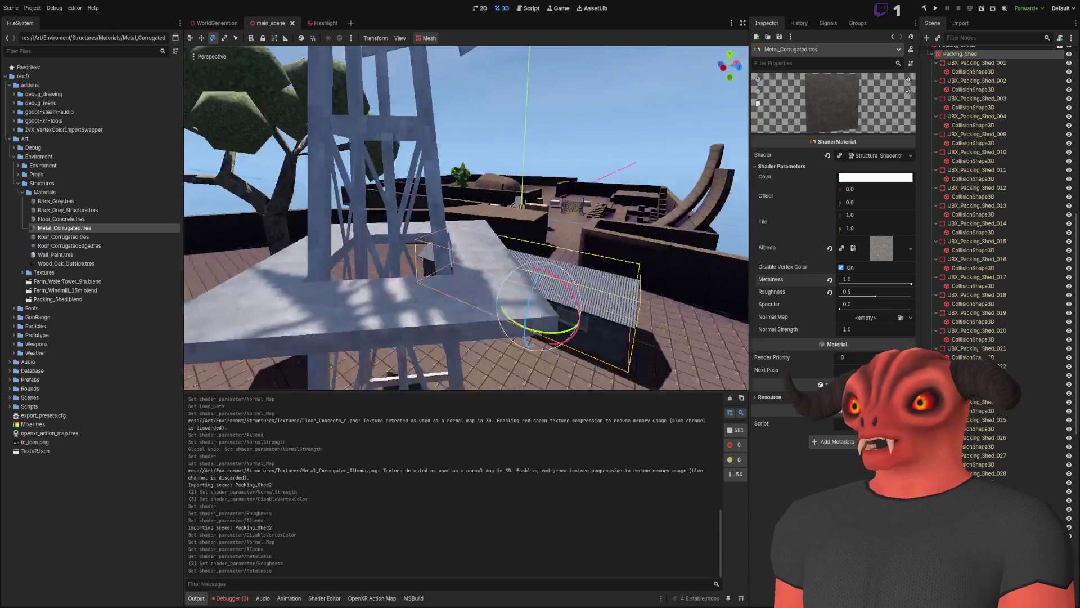
key("s")
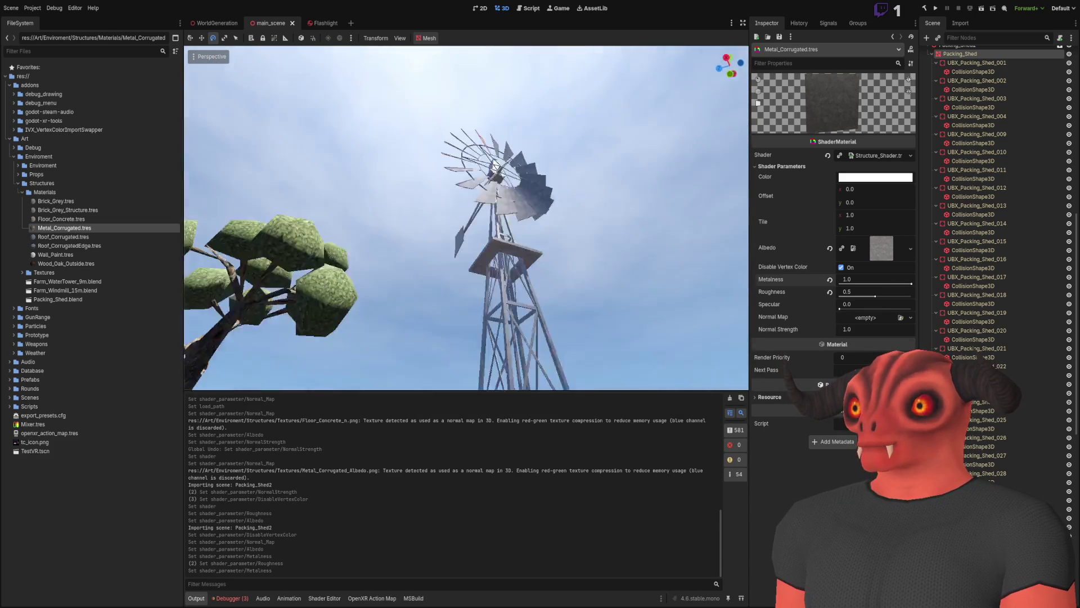
key("e")
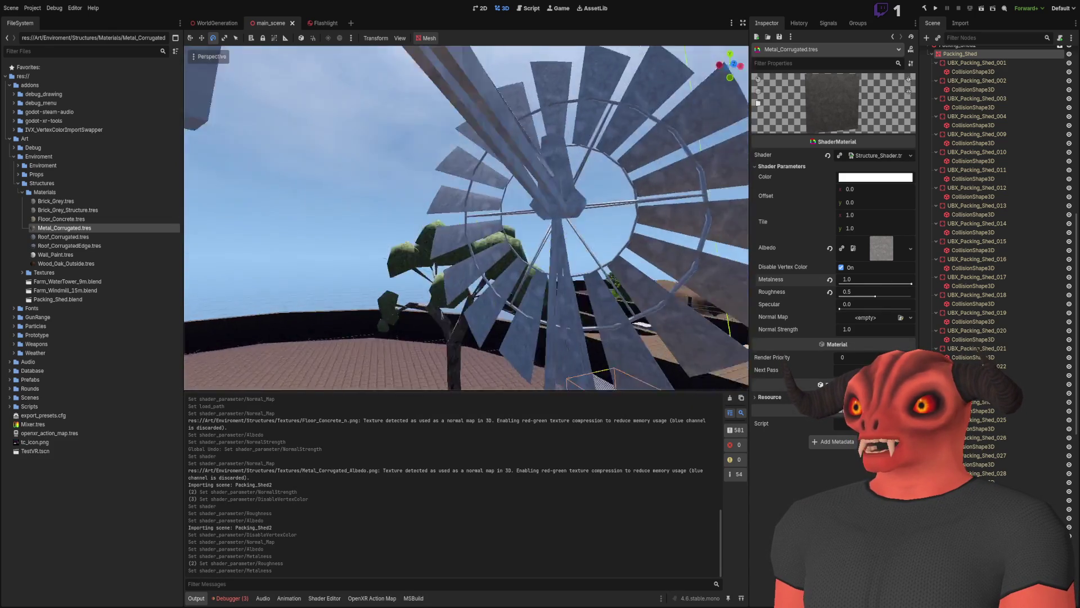
key("s")
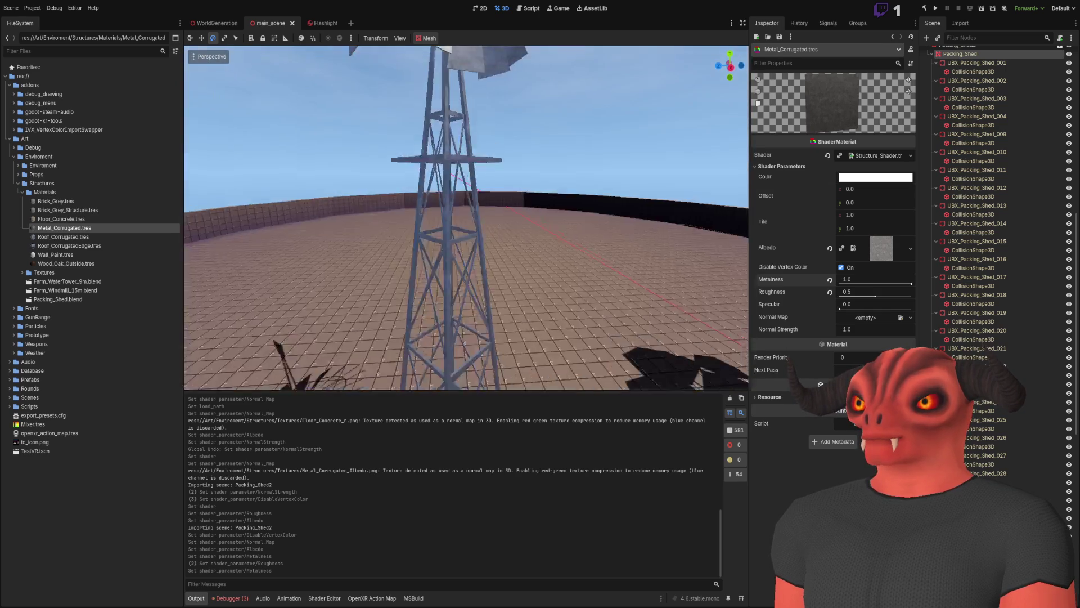
key("w")
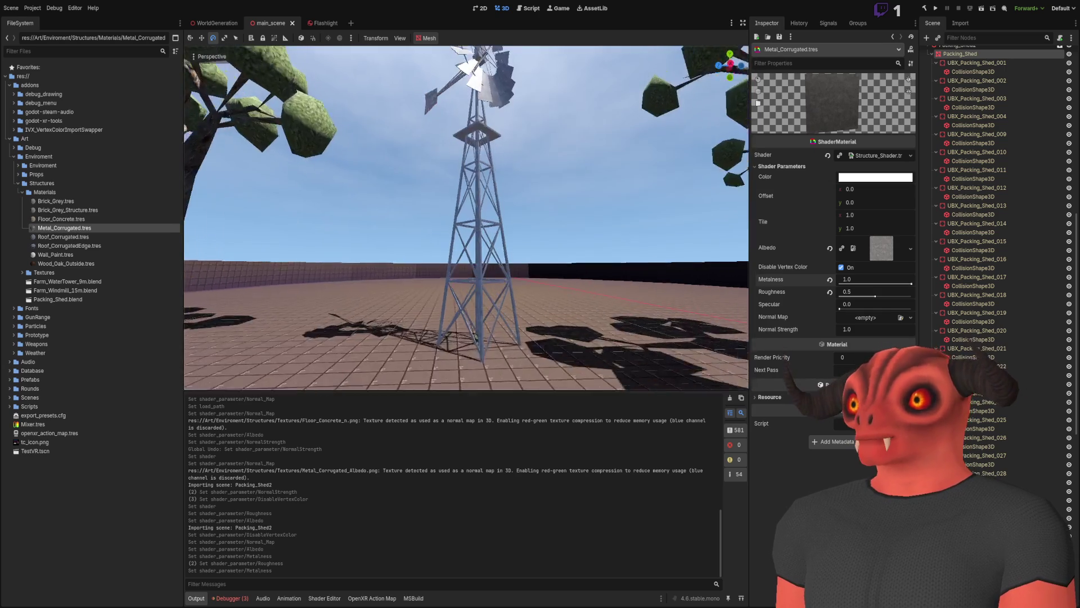
key("e")
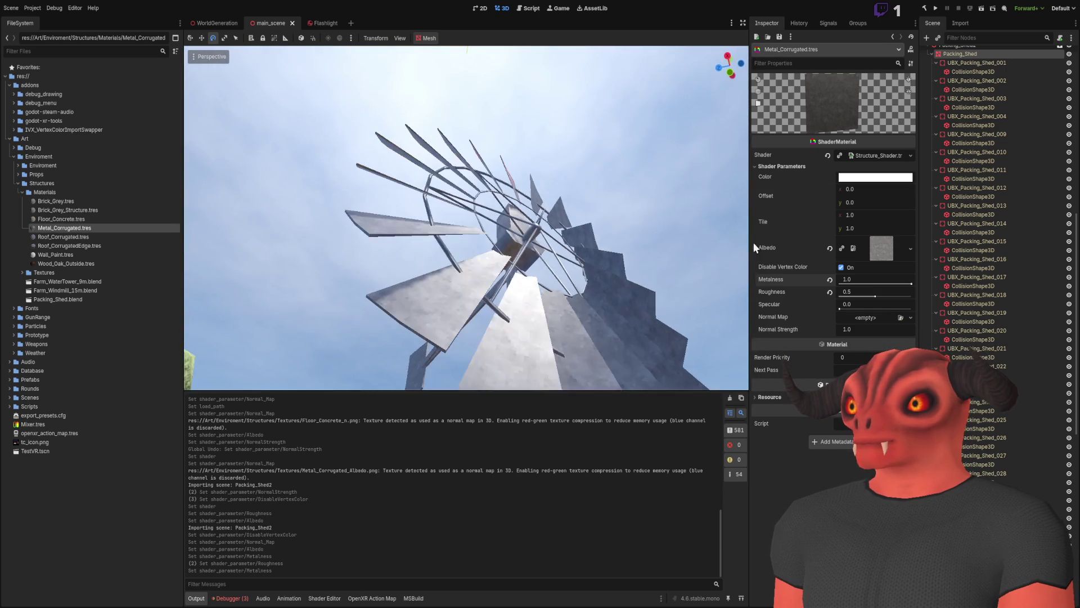
key("ctrl+z")
key("s")
key("w")
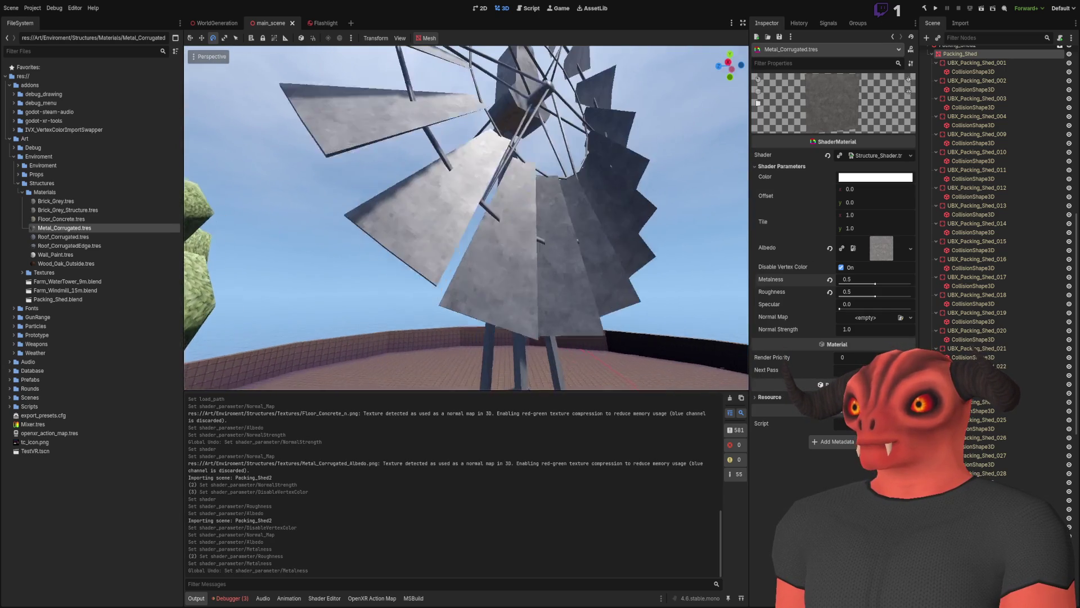
Set Metal_Corrugated Metalness to 0.8 and Roughness to 0.5.
left_click(889, 278)
type(".75")
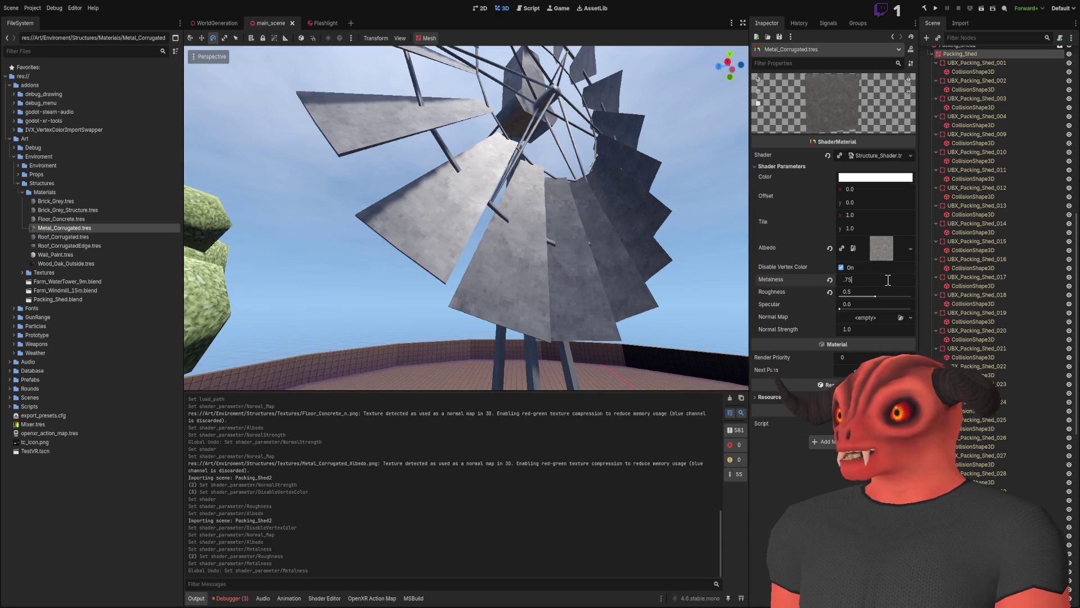
key("BackSpace")
key("BackSpace")
key("BackSpace")
mouse_move(876, 297)
left_mouse_down()
mouse_move(930, 294)
mouse_move(821, 297)
mouse_move(878, 294)
mouse_move(856, 295)
mouse_move(867, 296)
left_mouse_up()
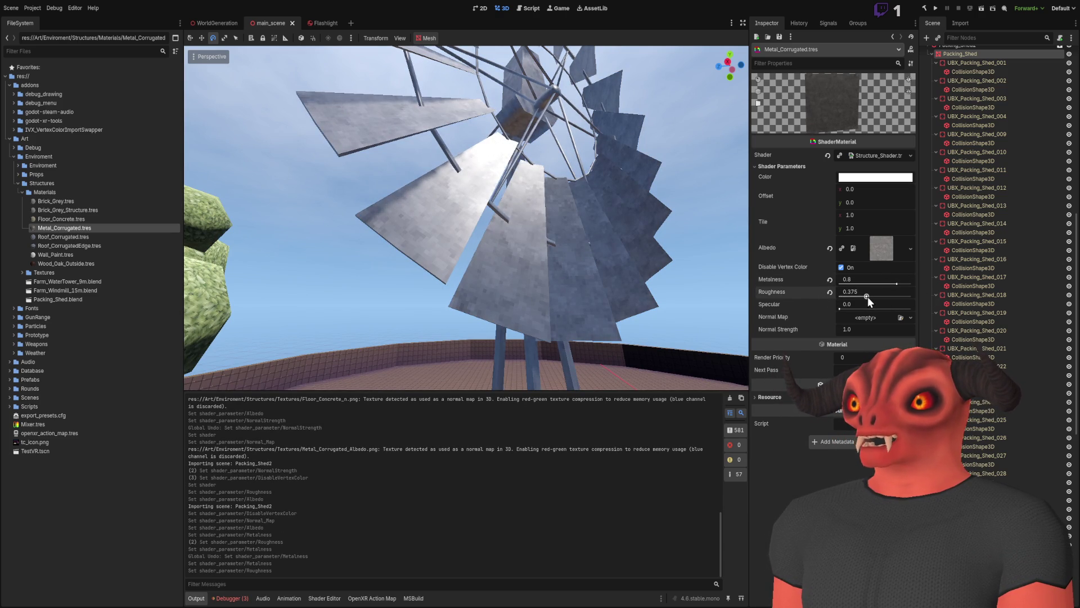
scroll(562, 254, "down", 10)
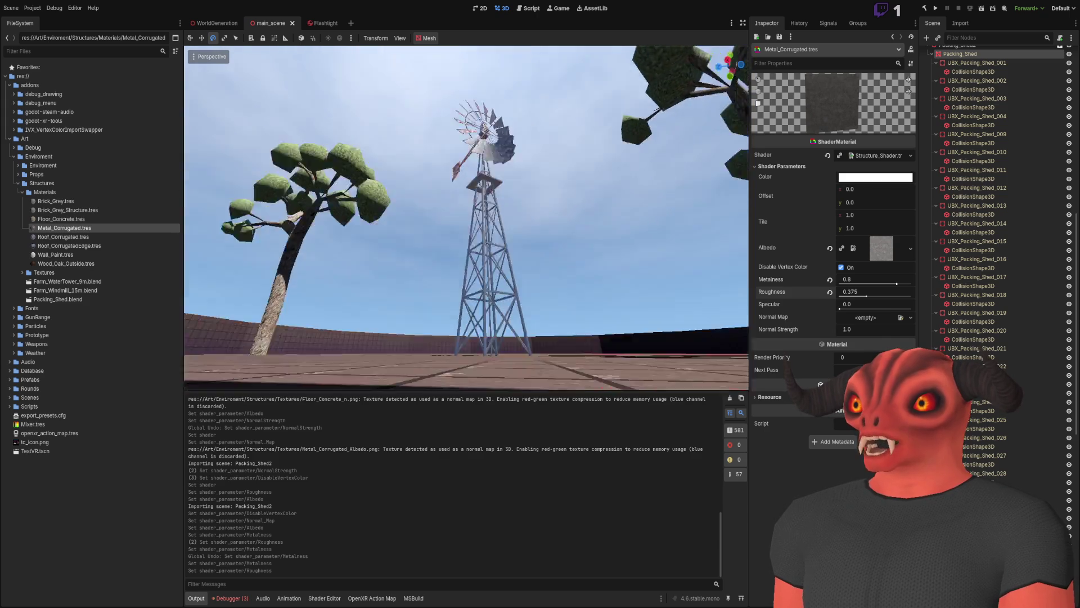
scroll(467, 219, "up", 10)
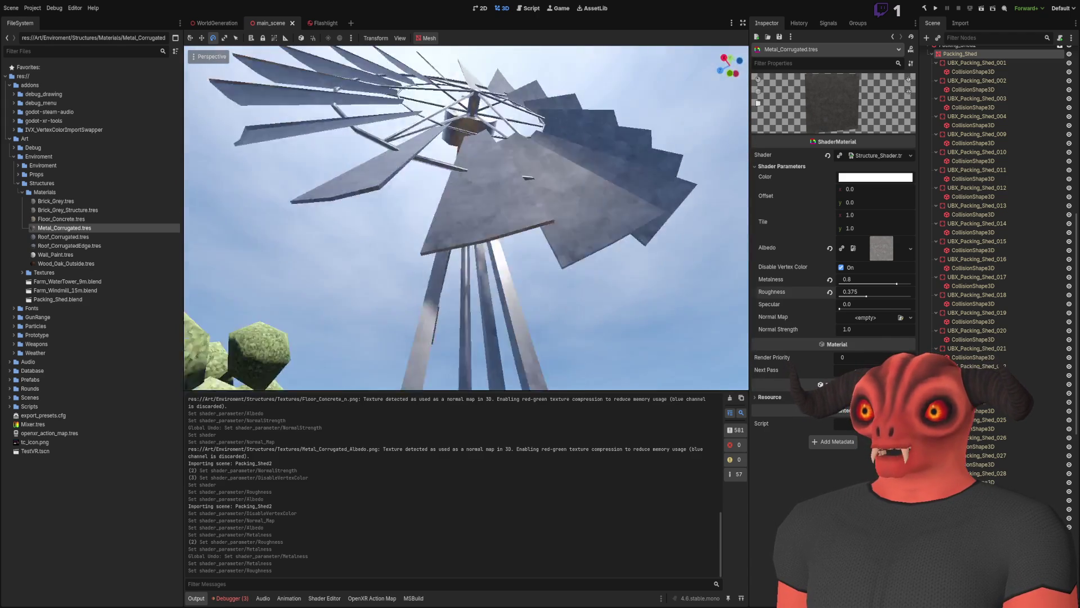
left_click_drag(467, 219, 785, 339)
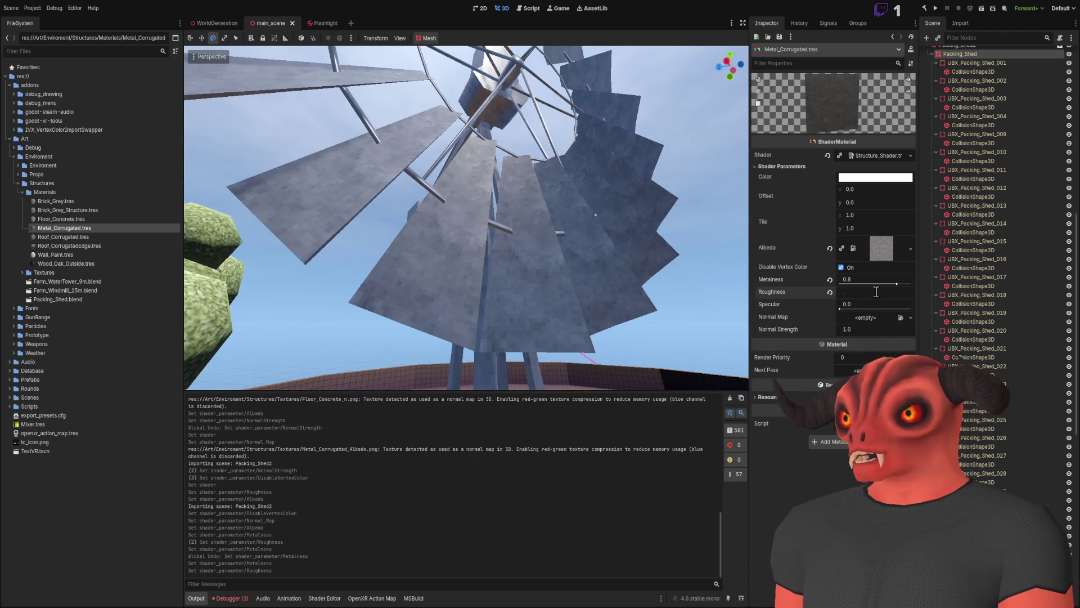
type("0.5")
key("Return")
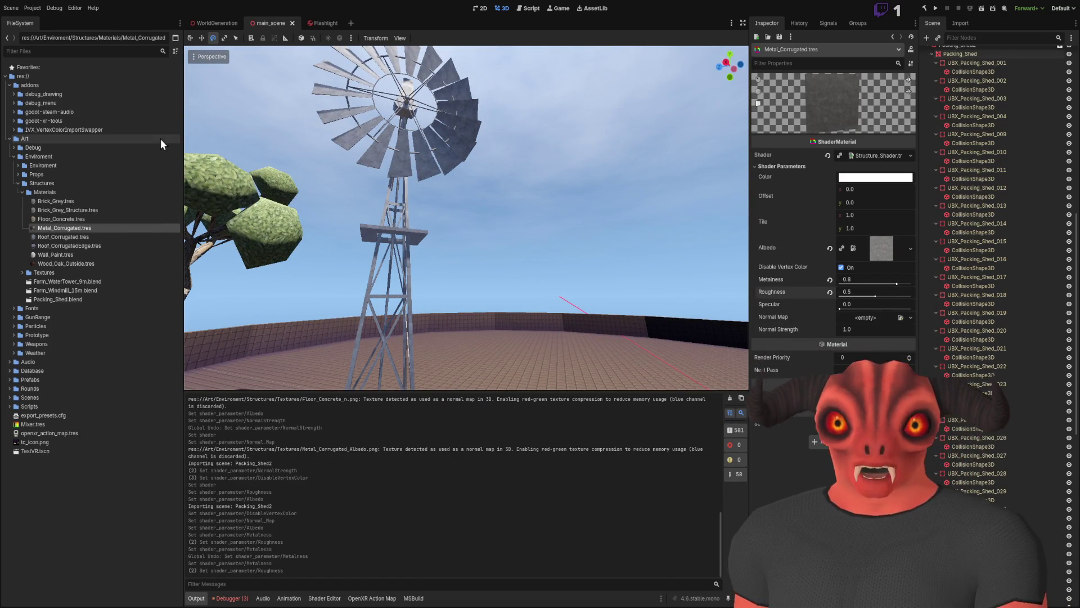
Collapse Structures, browse to Enviroment/Trees/Materials, and open Leaves_Green.tres.
left_click(16, 184)
left_click(16, 156)
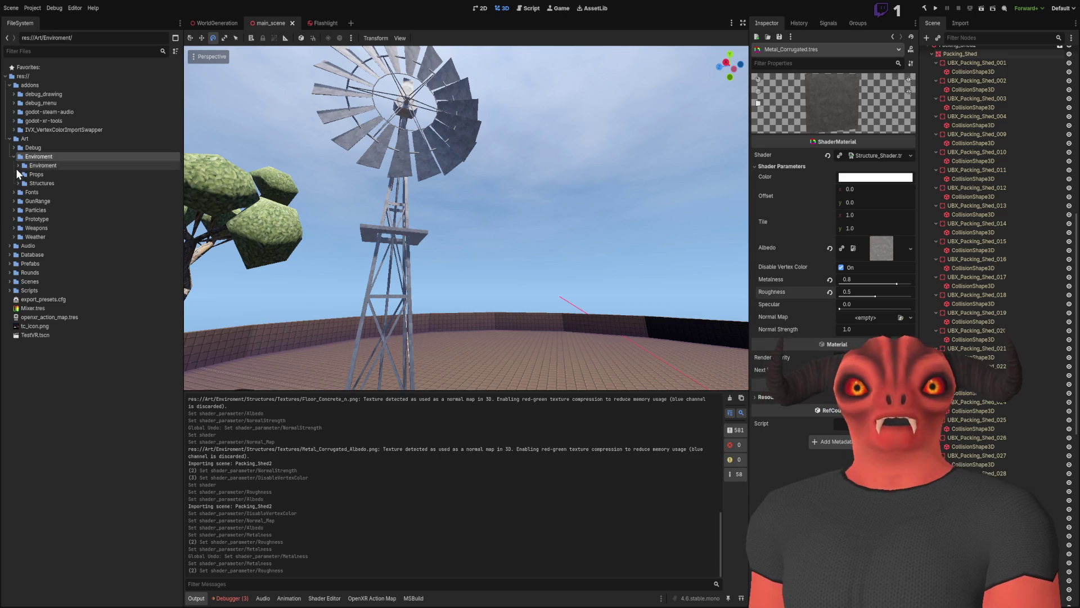
left_click(18, 174)
left_click(18, 166)
left_click(18, 388)
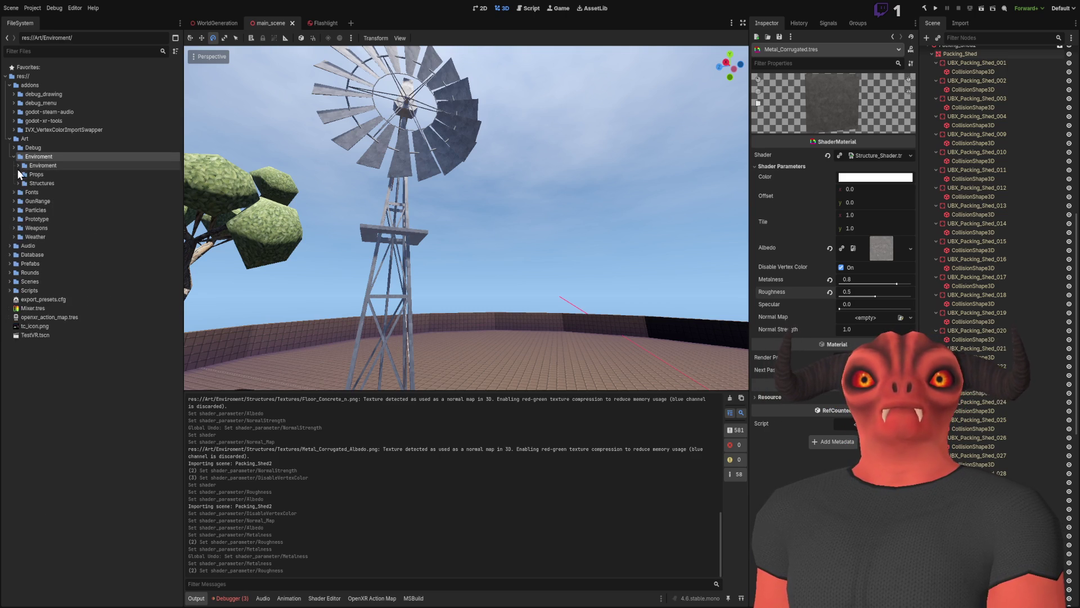
left_click(22, 174)
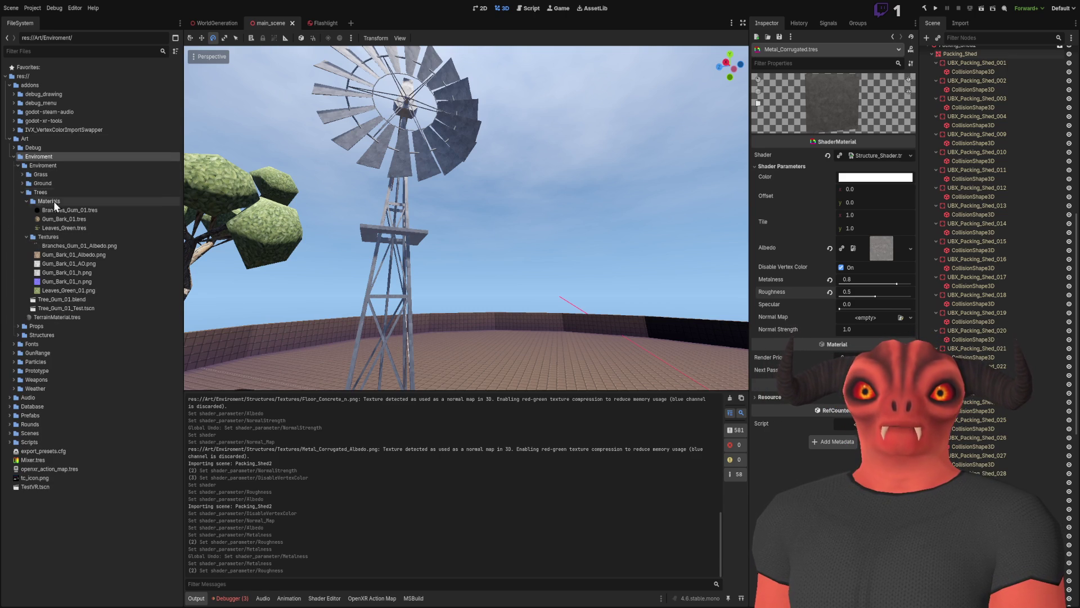
left_click(51, 292)
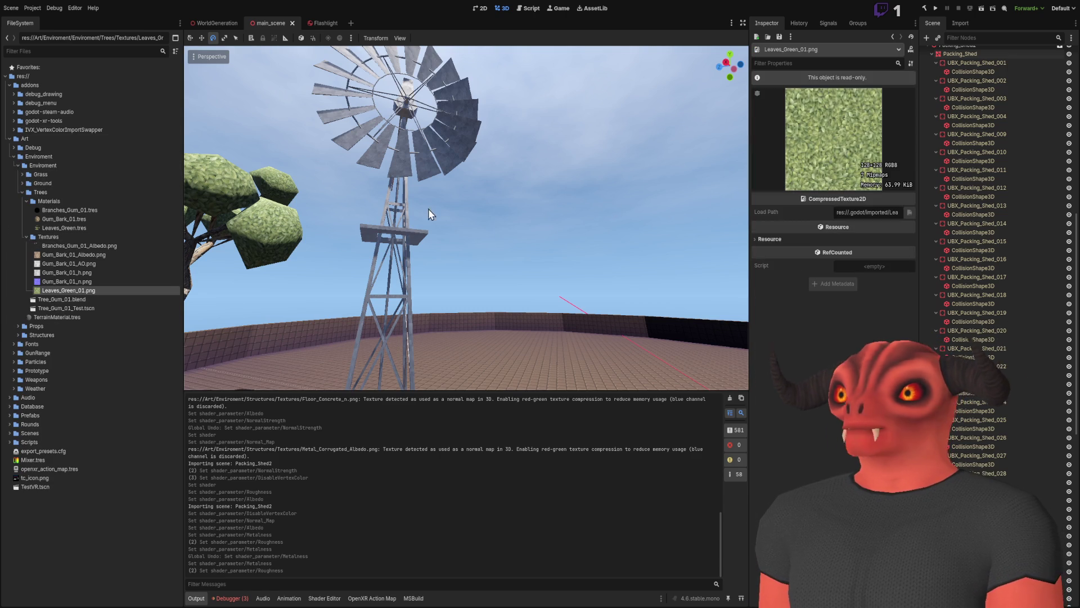
left_click(76, 237)
left_click(74, 228)
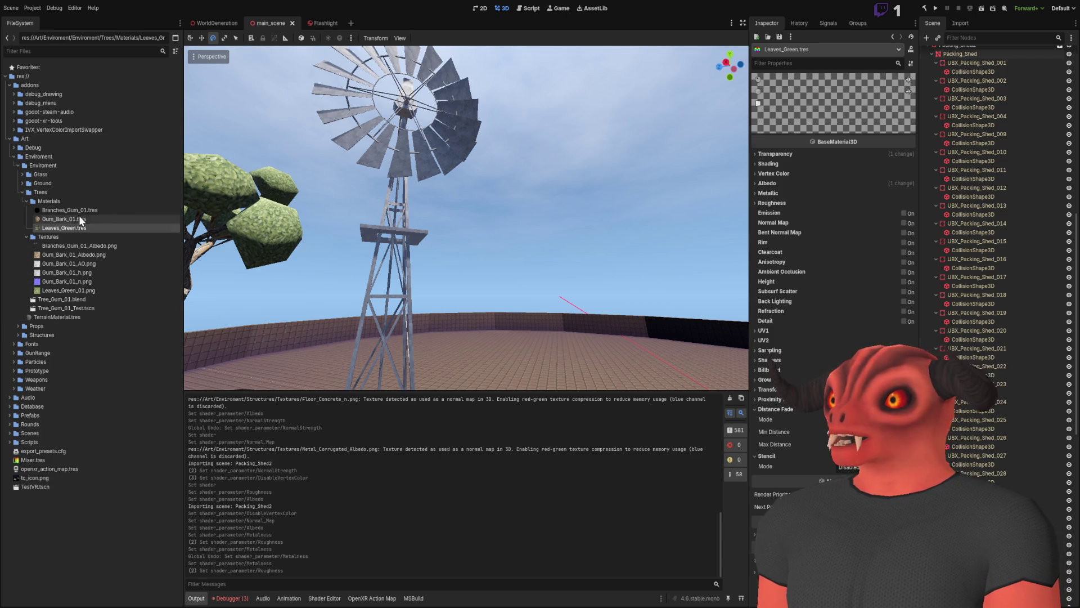
Reselect Leaves_Green, collapse Distance Fade, and frame the tree's leaves in the viewport.
left_click(83, 212)
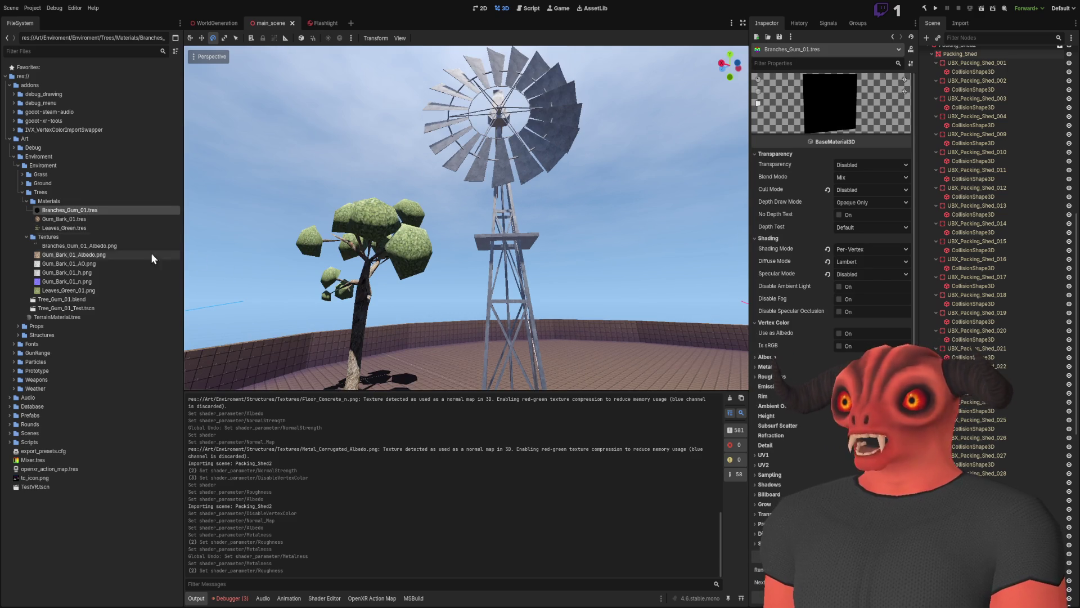
left_click(82, 229)
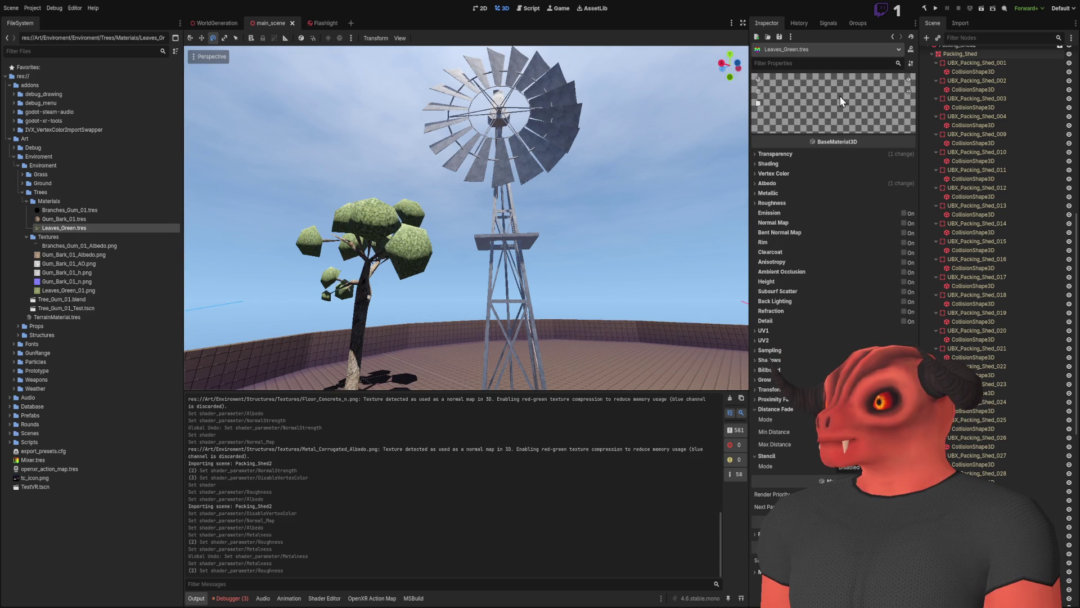
left_click(770, 409)
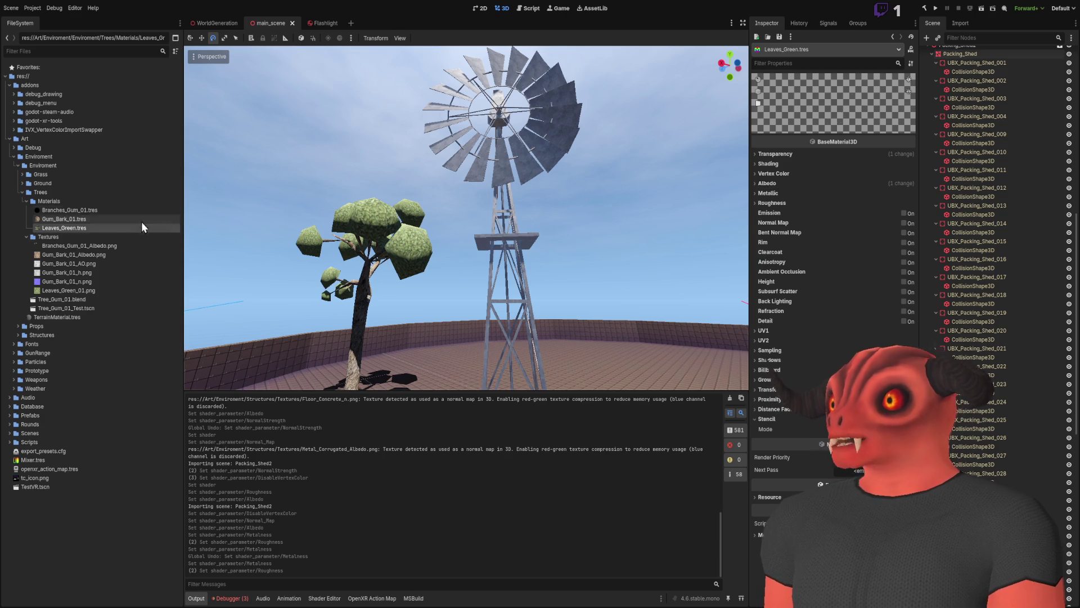
key("w")
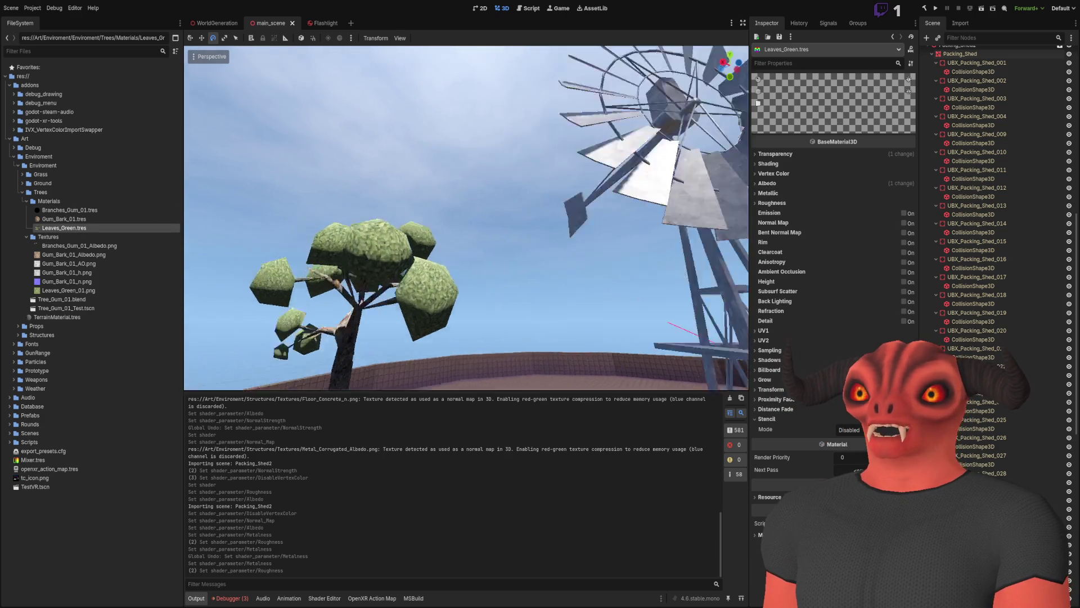
key("s")
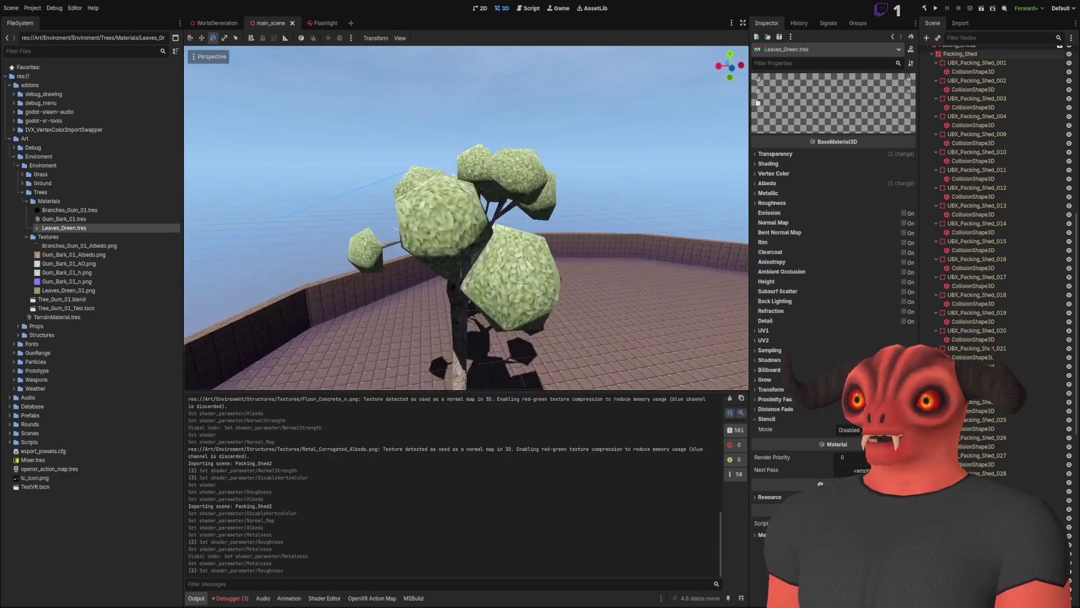
key("w")
key("s")
key("w")
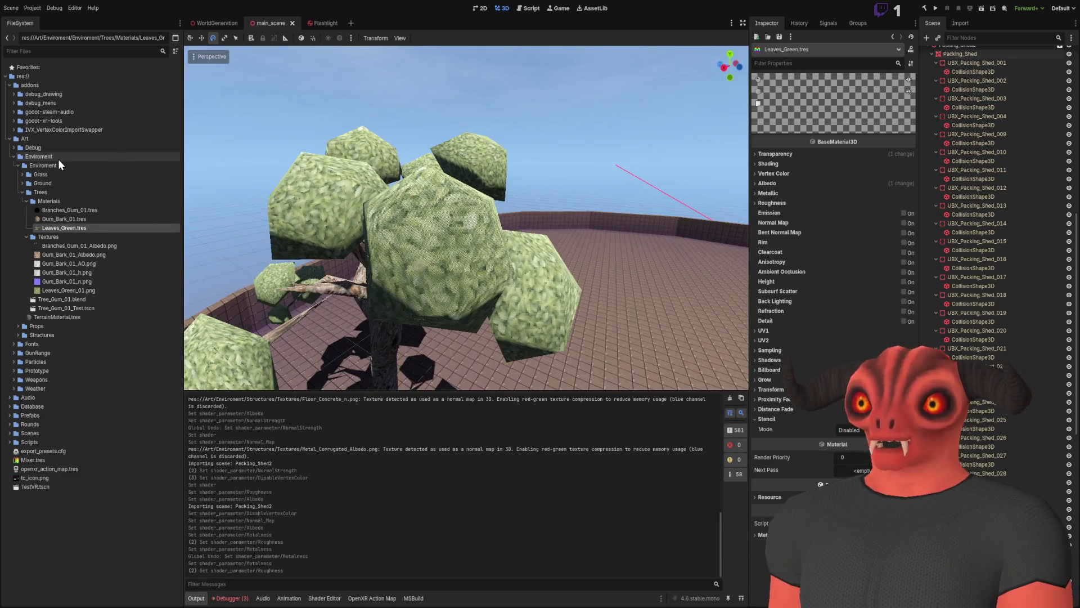
Test lower Roughness on the leaves, keep it at 1.0, and expand Metallic.
left_click(778, 204)
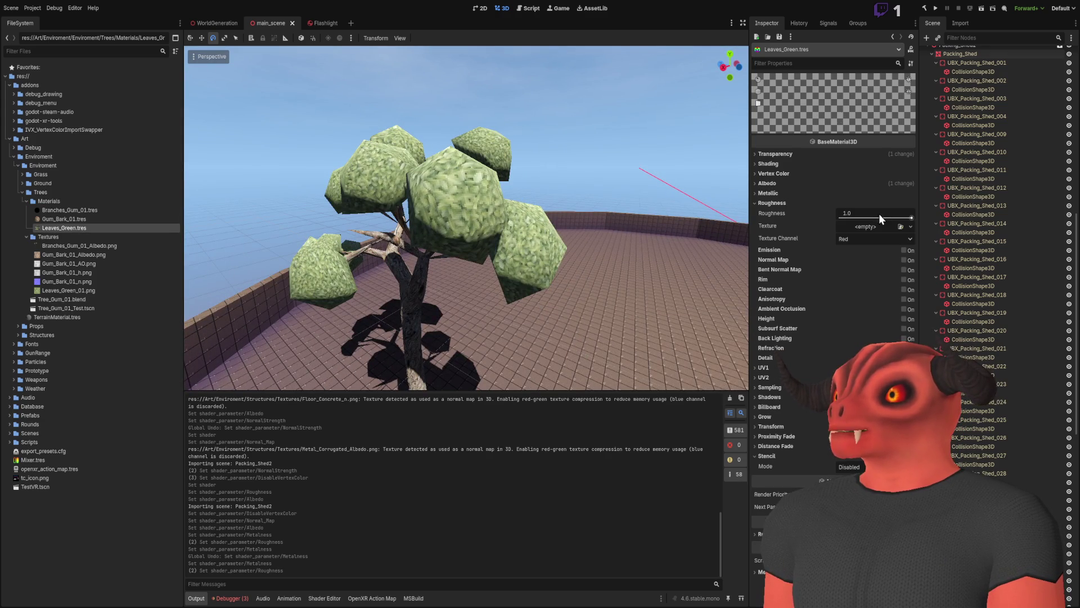
mouse_move(911, 218)
left_mouse_down()
mouse_move(825, 219)
mouse_move(912, 219)
mouse_move(574, 183)
mouse_move(563, 202)
mouse_move(574, 191)
left_mouse_up()
left_click(788, 203)
left_click(783, 194)
Try Leaves_Green Metallic at 0.0 and about 0.92, and settle on 1.0.
left_click_drag(841, 209, 908, 207)
mouse_move(467, 219)
left_mouse_down()
mouse_move(495, 214)
mouse_move(506, 237)
mouse_move(462, 202)
mouse_move(450, 225)
mouse_move(478, 236)
mouse_move(467, 219)
left_mouse_up()
left_click_drag(852, 211, 836, 209)
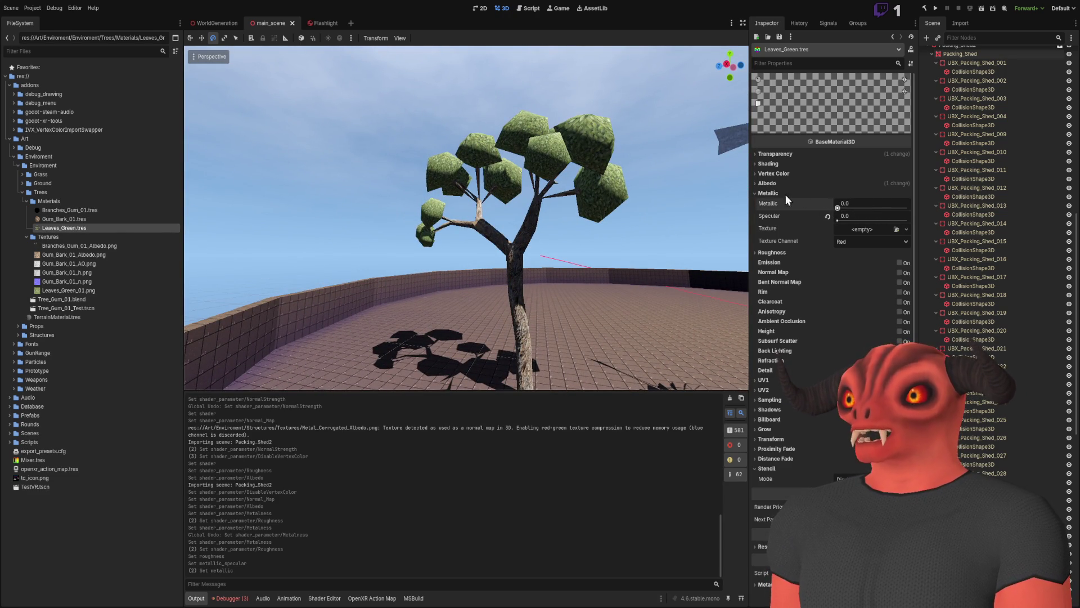
mouse_move(844, 207)
left_mouse_down()
mouse_move(930, 208)
mouse_move(749, 205)
left_mouse_up()
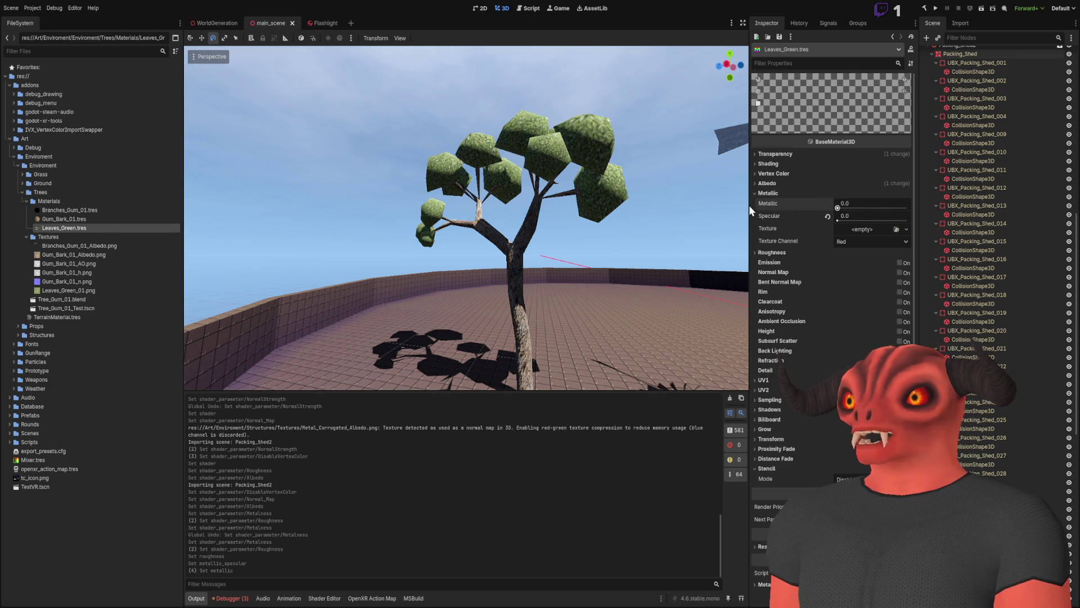
left_click_drag(838, 207, 936, 199)
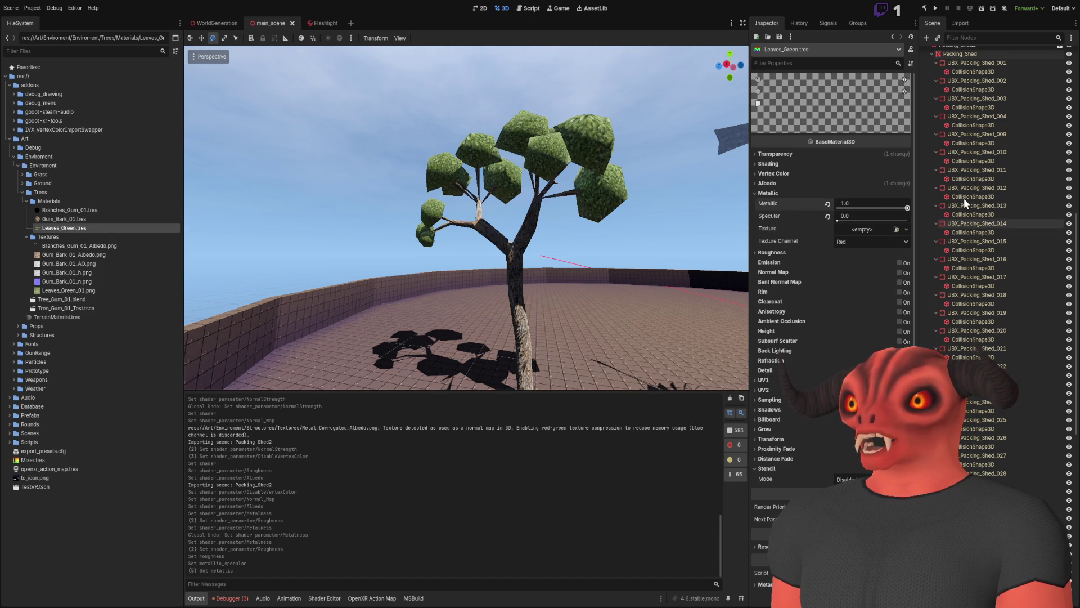
left_click(828, 203)
left_click_drag(838, 207, 931, 187)
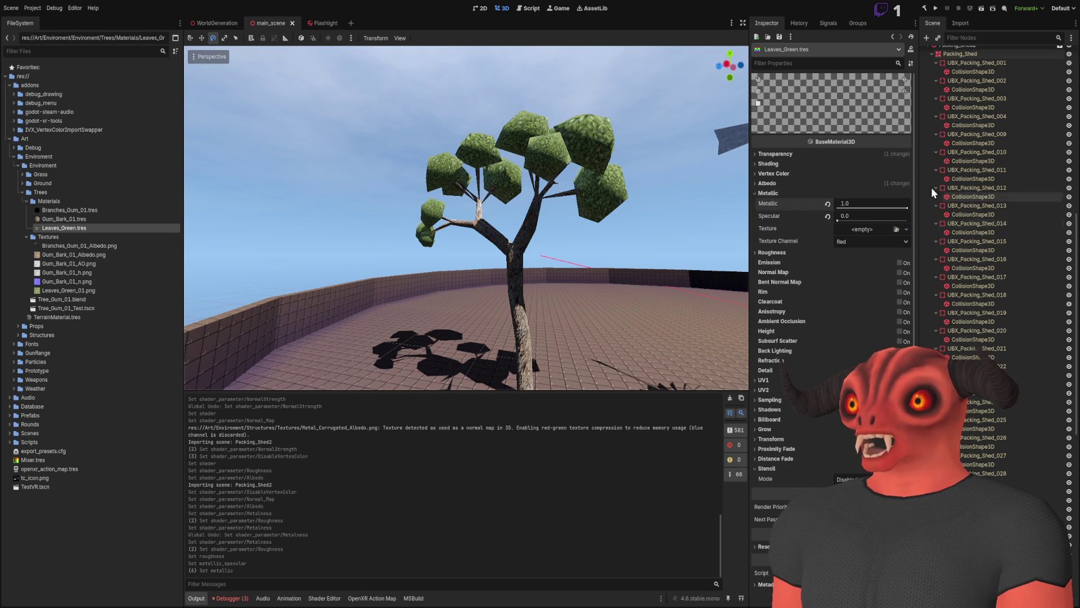
left_click(787, 193)
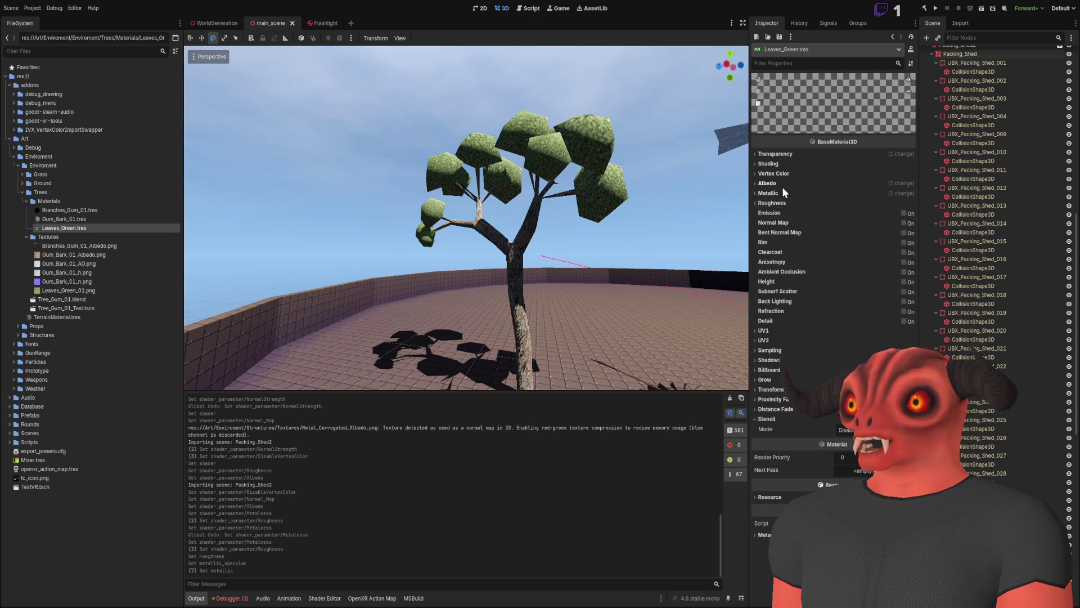
Try Force sRGB and MSDF on the leaves' albedo texture, then turn both back off.
left_click(782, 184)
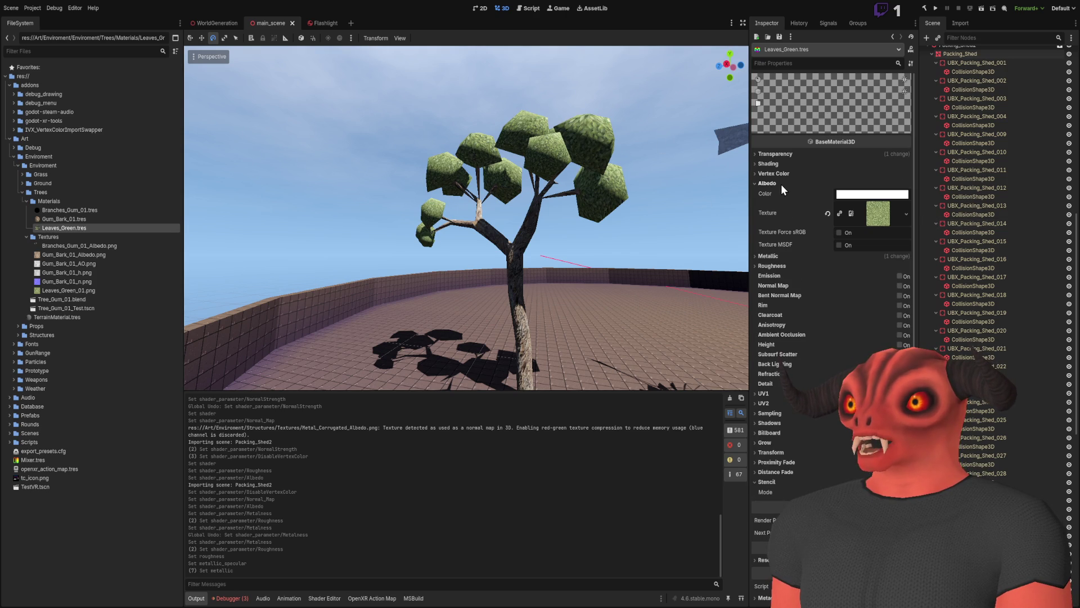
left_click(839, 233)
left_click(839, 234)
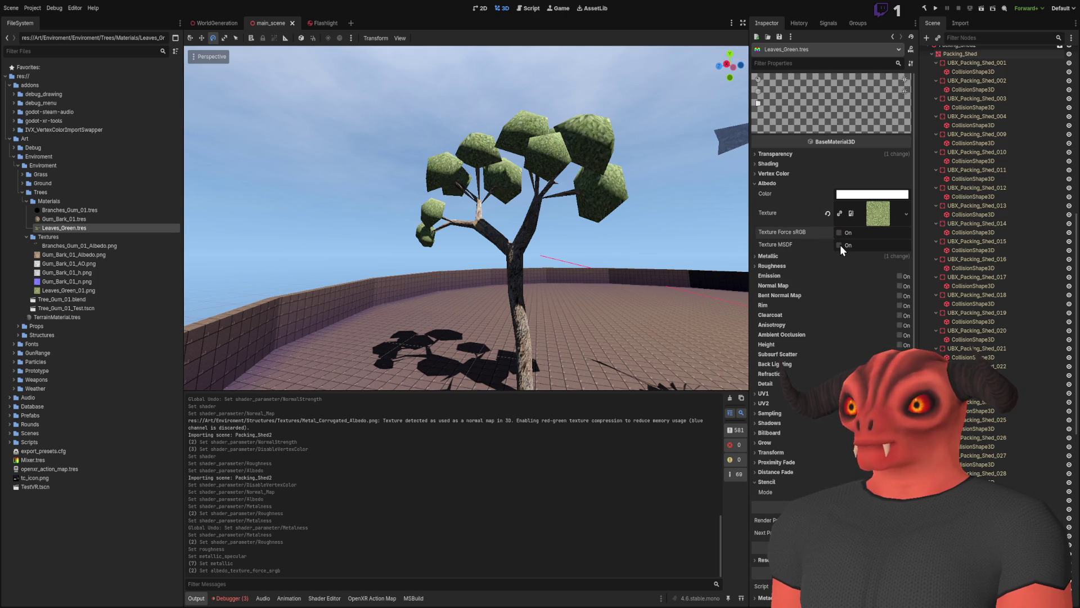
left_click(840, 245)
left_click(840, 246)
mouse_move(618, 206)
left_mouse_down()
mouse_move(591, 186)
mouse_move(704, 236)
left_mouse_up()
left_click(780, 186)
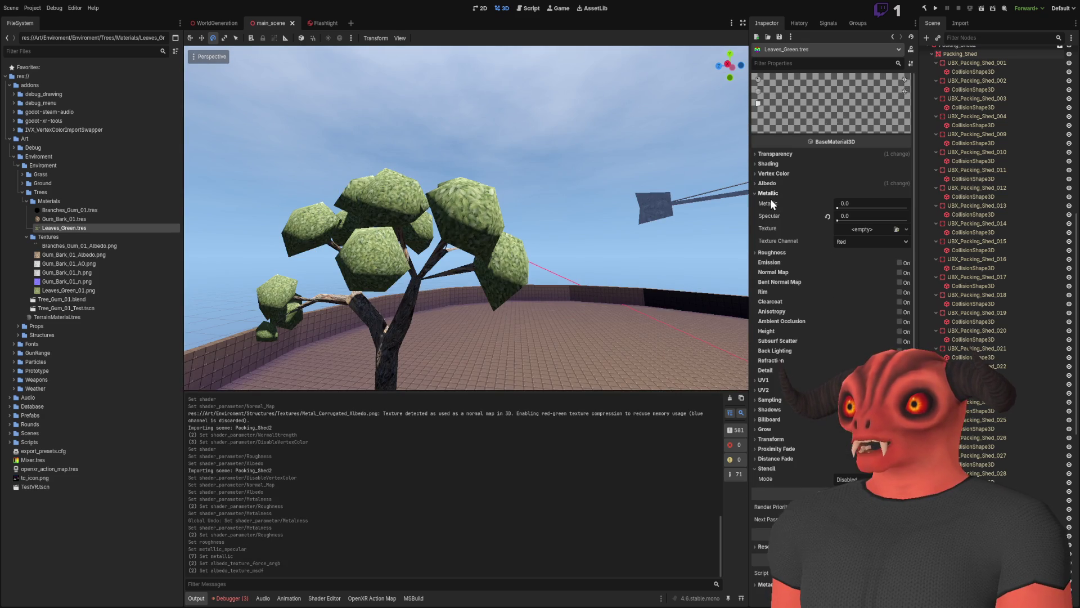
Enable Use as Albedo in the Leaves_Green material's Vertex Color settings.
left_click(774, 173)
left_click(775, 174)
left_click(775, 163)
left_click(775, 164)
left_click(775, 173)
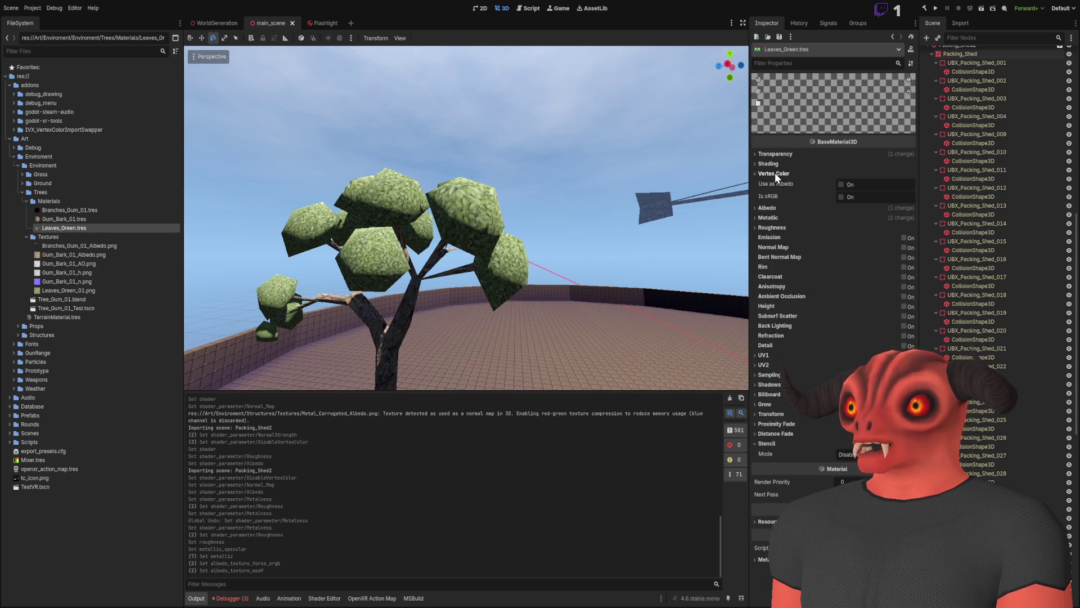
left_click(842, 186)
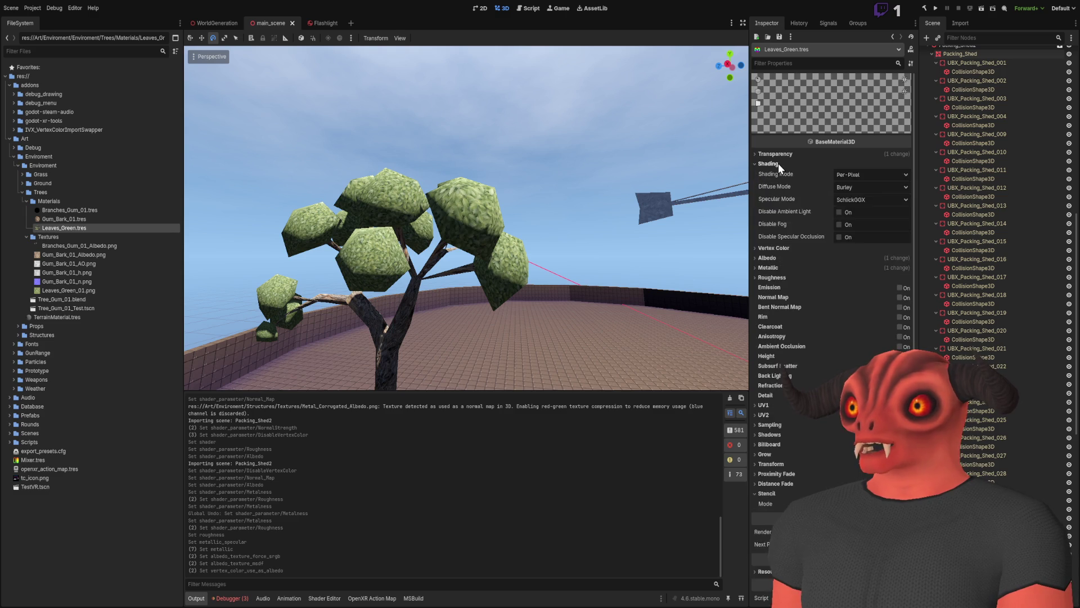
left_click(875, 186)
left_click(791, 173)
Set the Leaves_Green material's Shading Mode to Per-Vertex.
left_click(775, 164)
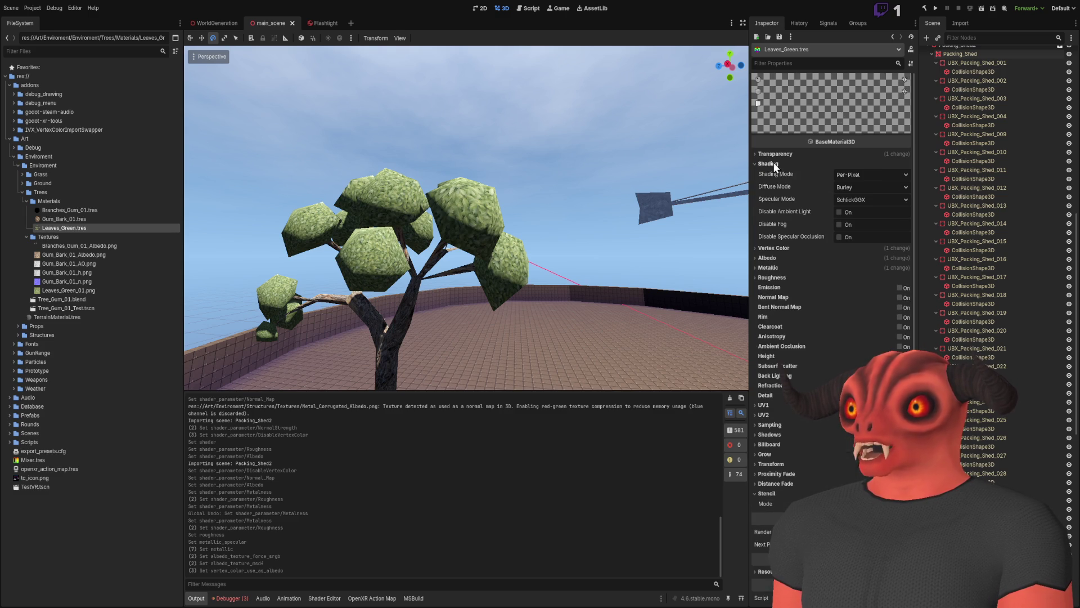
left_click(872, 175)
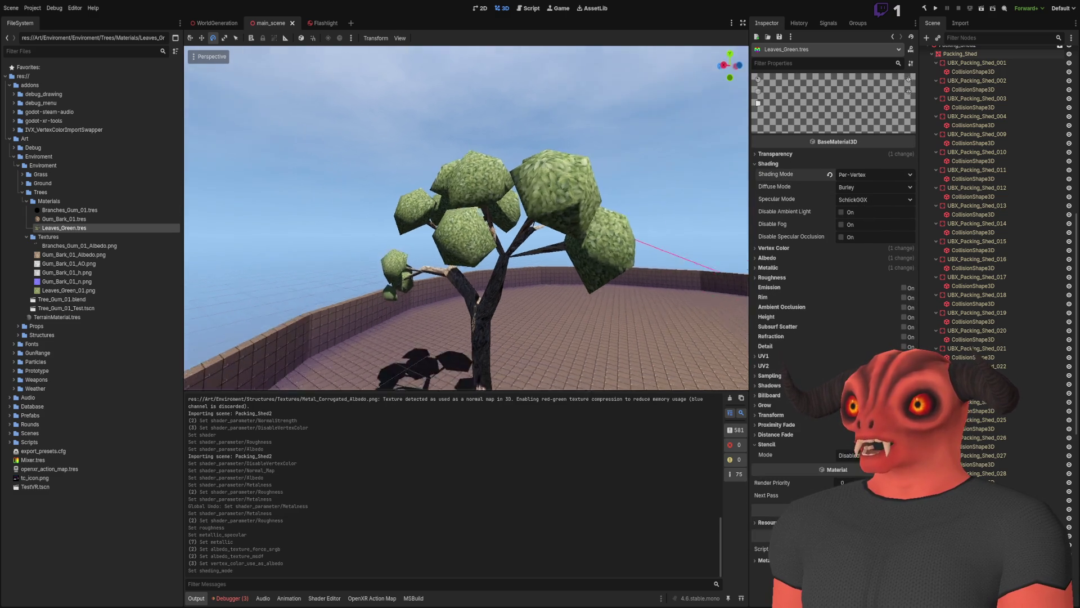
left_click(878, 212)
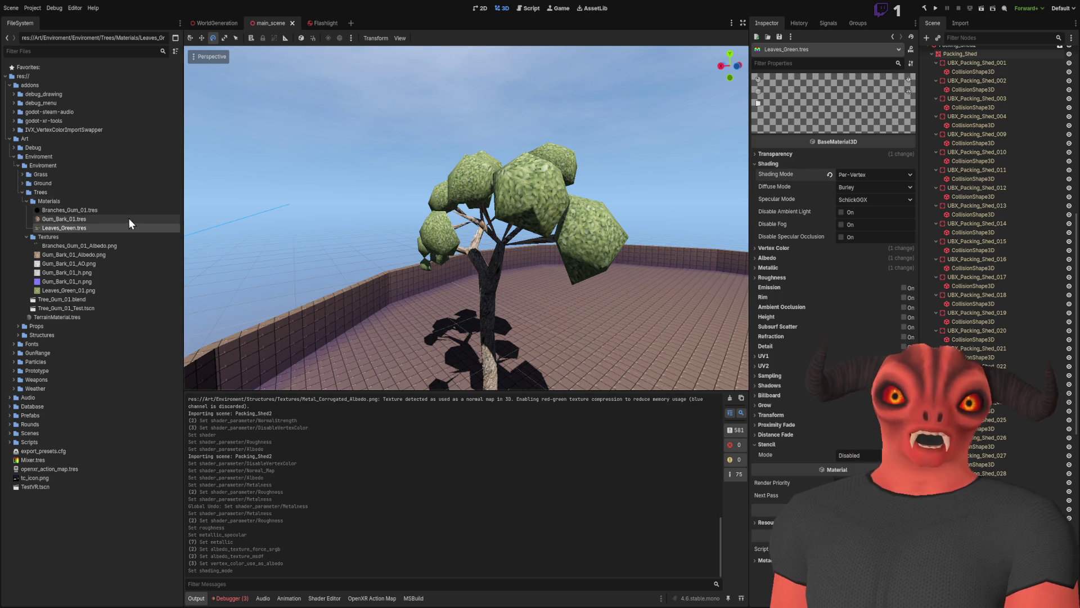
left_click(87, 219)
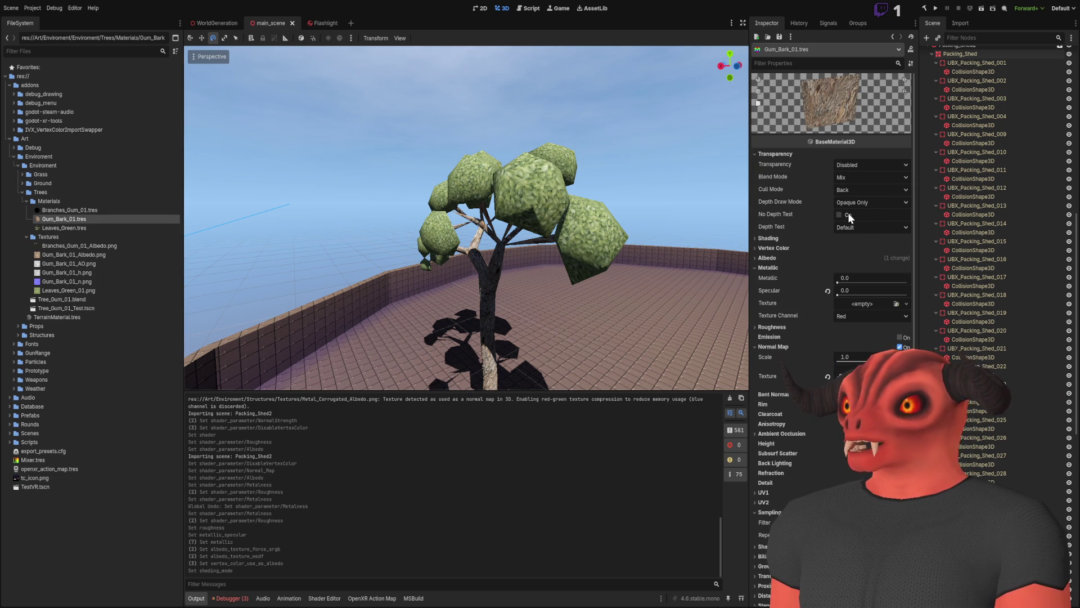
Set the Gum_Bark_01 material's Shading Mode to Per-Vertex.
left_click(793, 248)
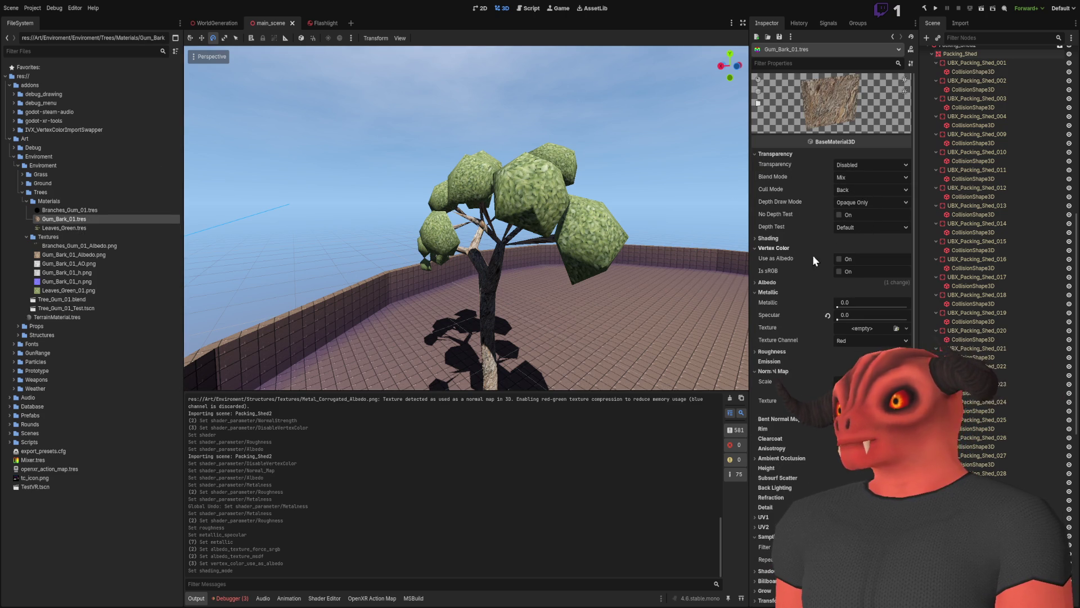
left_click(782, 248)
left_click(778, 241)
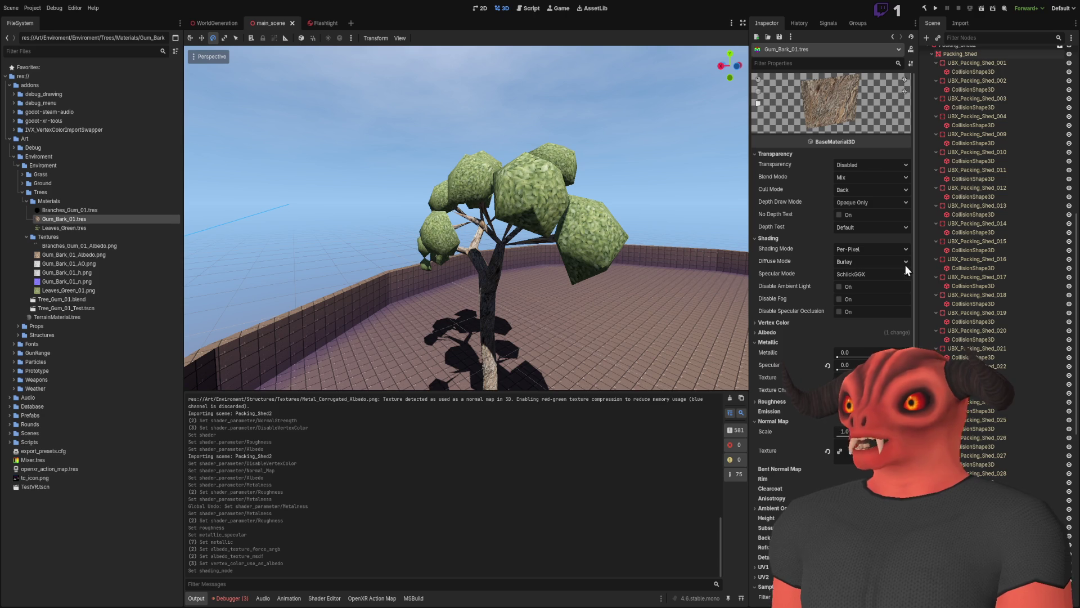
key("Down")
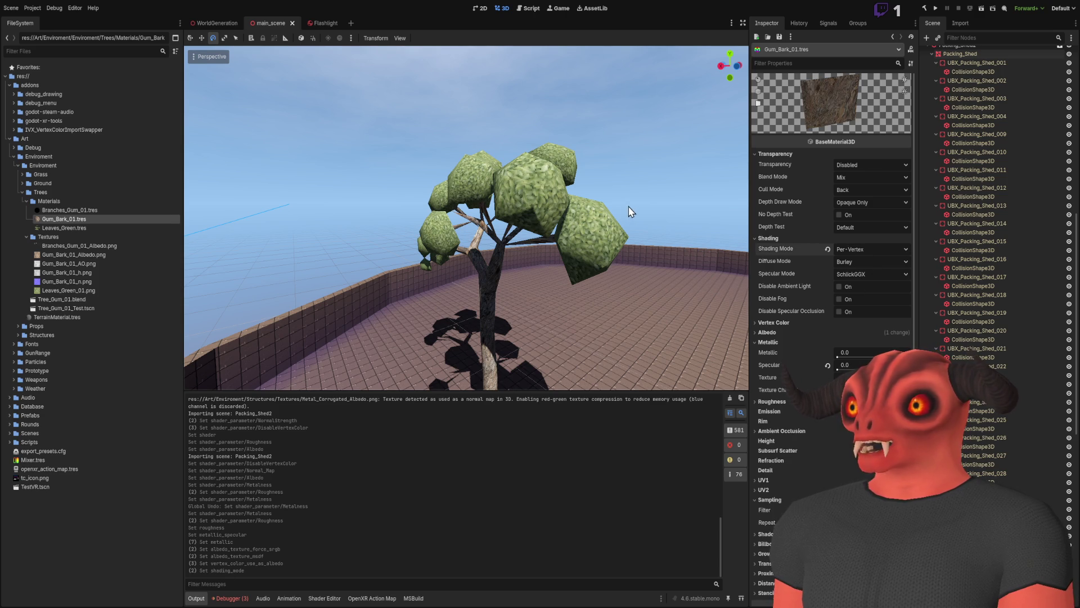
Undo and redo repeatedly to compare Per-Pixel and Per-Vertex bark shading on the tree.
key("ctrl+z")
key("ctrl+shift+z")
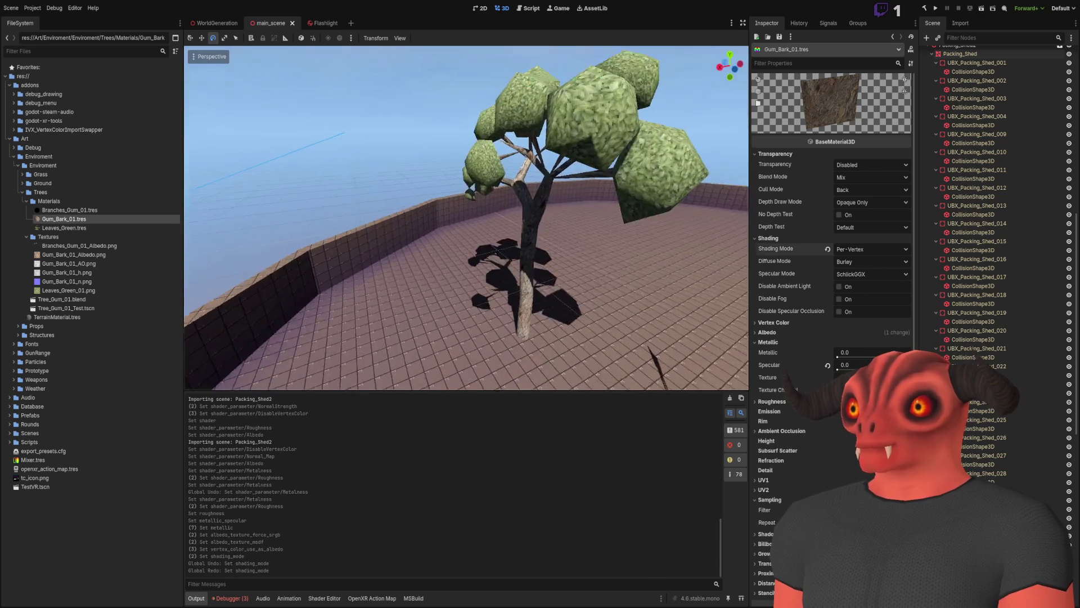
scroll(608, 203, "up", 5)
key("ctrl+z")
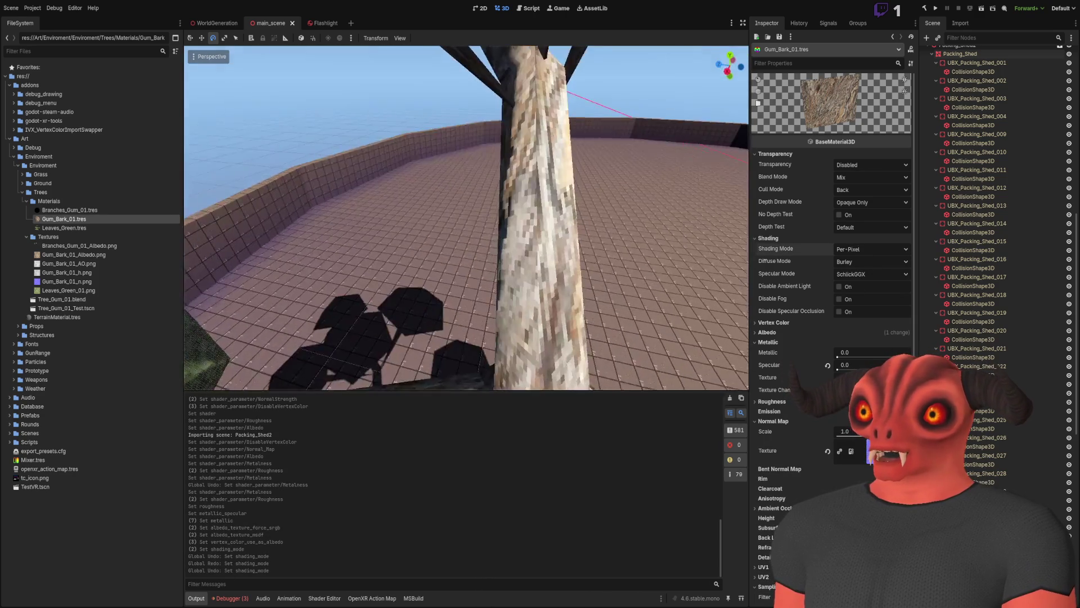
left_click_drag(543, 248, 543, 248)
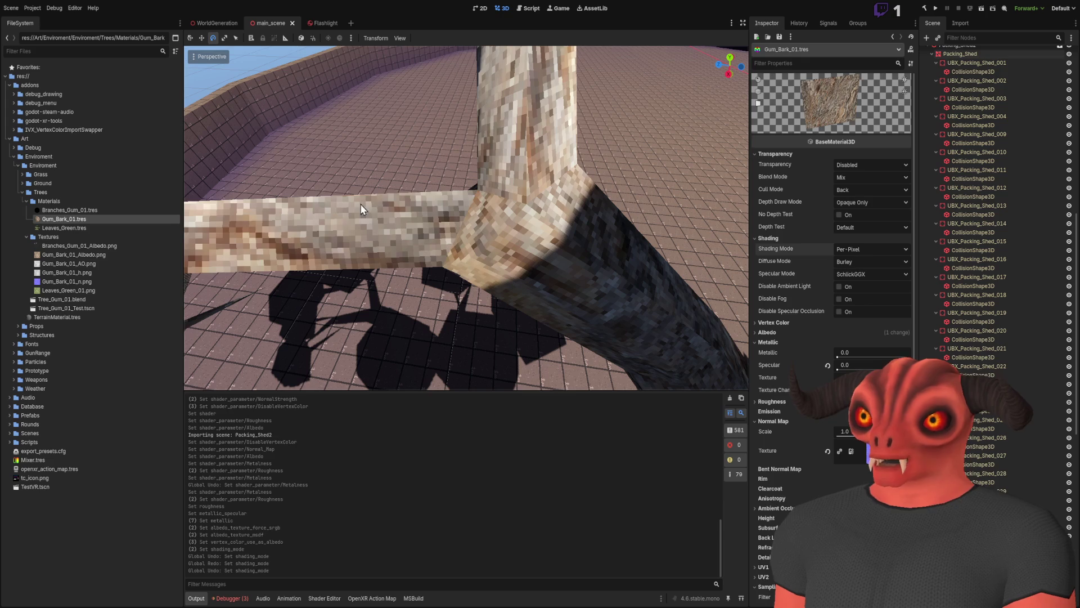
key("ctrl+shift+z")
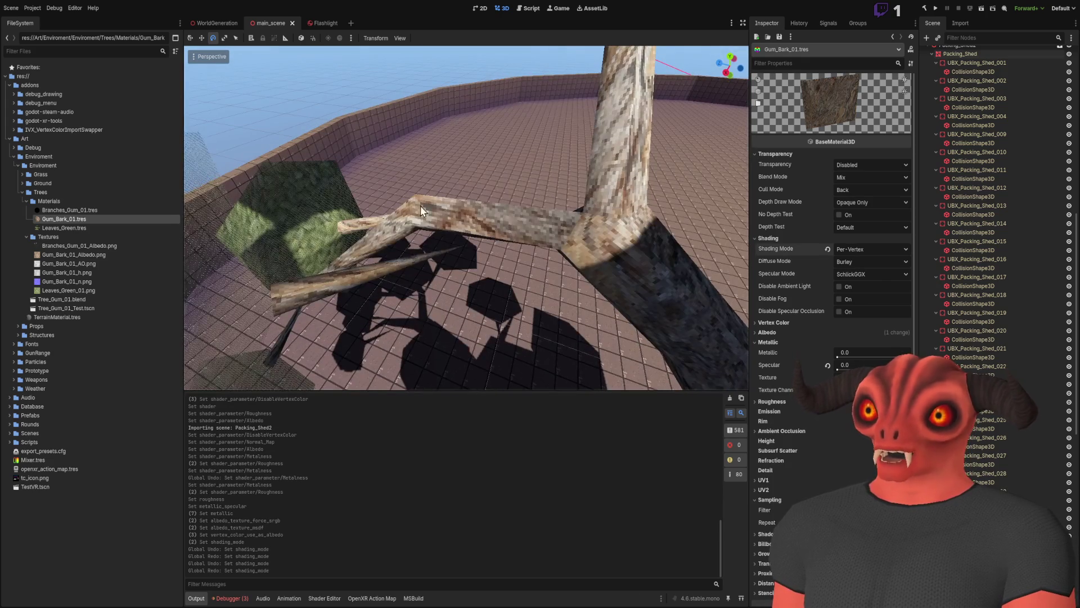
key("ctrl+z")
key("ctrl+shift+z")
left_click_drag(421, 209, 512, 193)
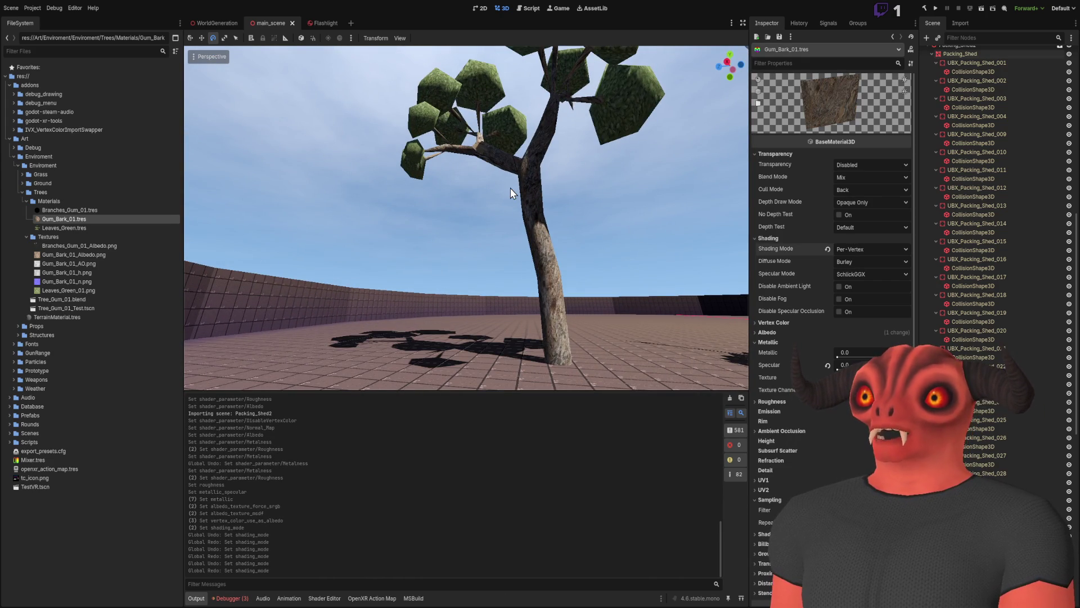
key("ctrl+z")
key("ctrl+shift+z")
key("ctrl+z")
key("ctrl+shift+z")
Compare the two bark shading modes up close on the trunk, ending on Per-Vertex.
left_click_drag(511, 189, 513, 194)
key("ctrl+z")
key("ctrl+shift+z")
key("ctrl+z")
key("ctrl+shift+z")
key("ctrl+z")
key("ctrl+shift+z")
key("ctrl+z")
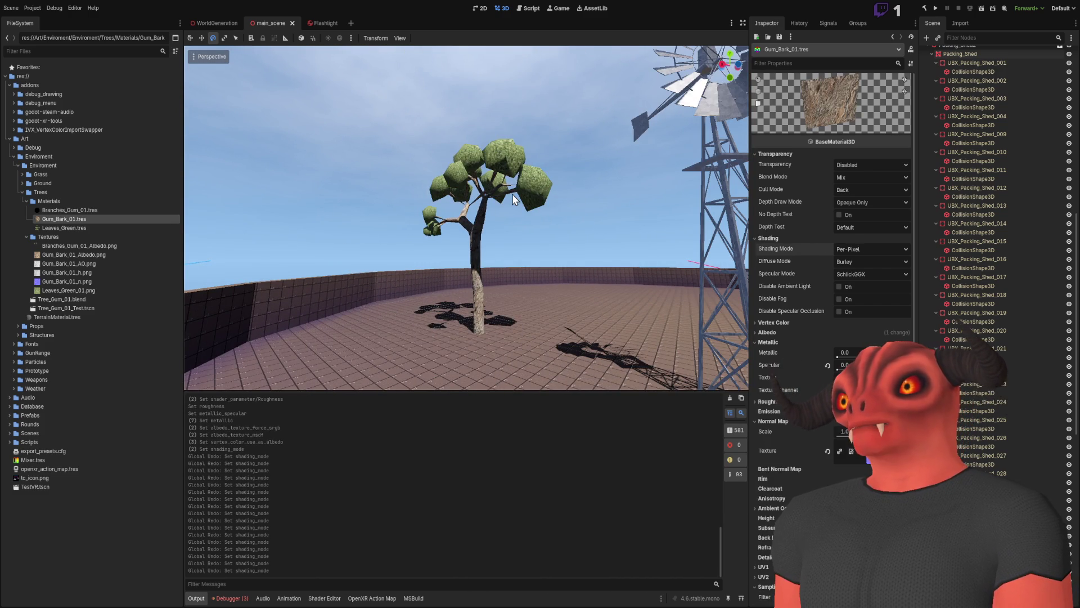
key("ctrl+shift+z")
key("ctrl+z")
key("ctrl+shift+z")
scroll(513, 198, "up", 3)
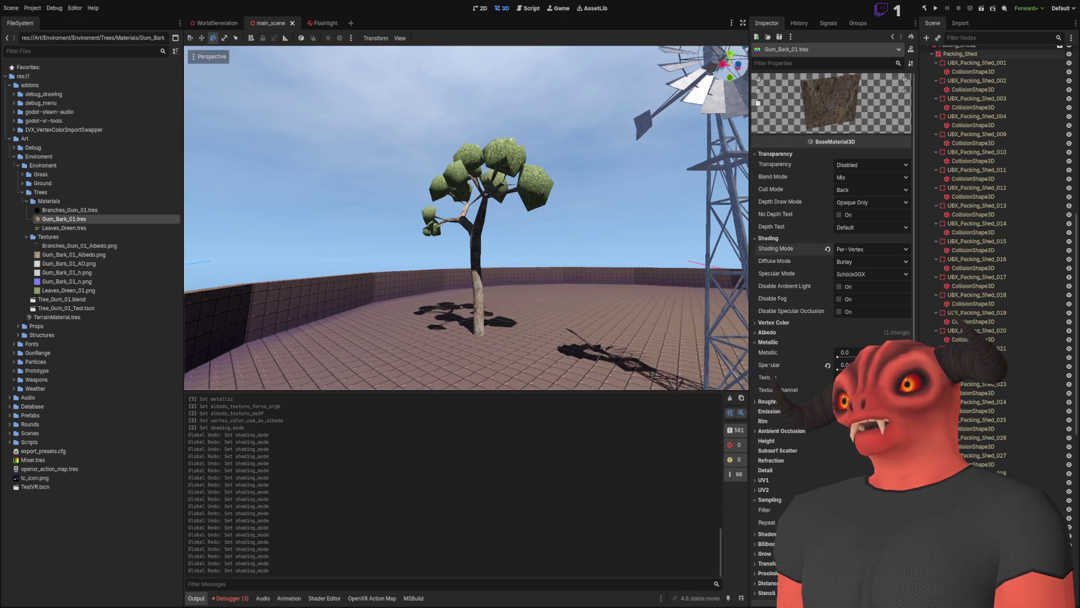
scroll(512, 198, "up", 3)
key("ctrl+z")
key("ctrl+shift+z")
left_click_drag(512, 198, 511, 194)
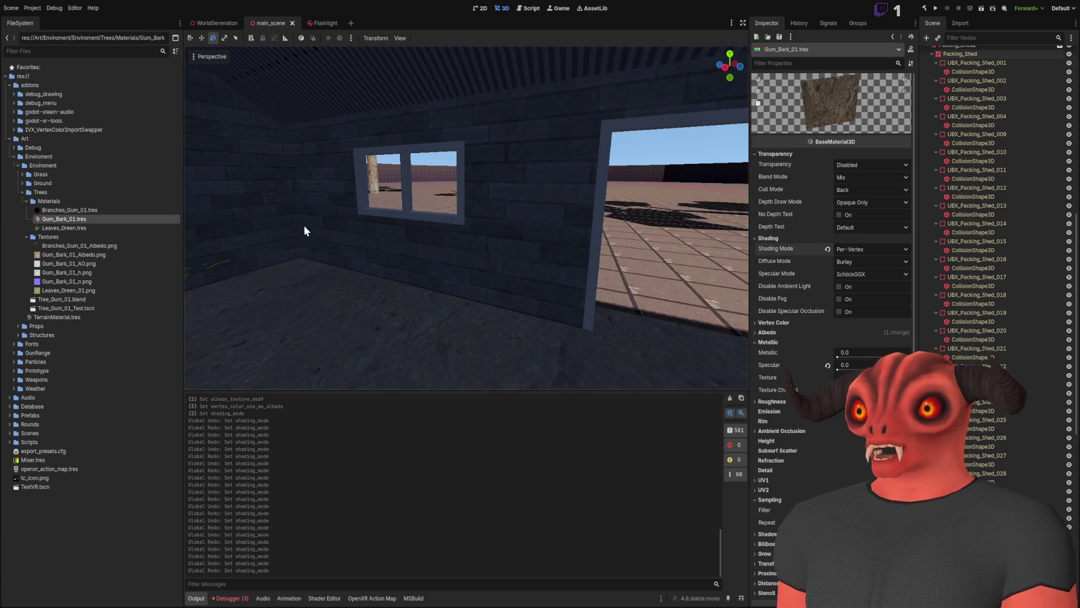
Fly the view up through the tree canopy and into the shed to inspect the scene.
key("w")
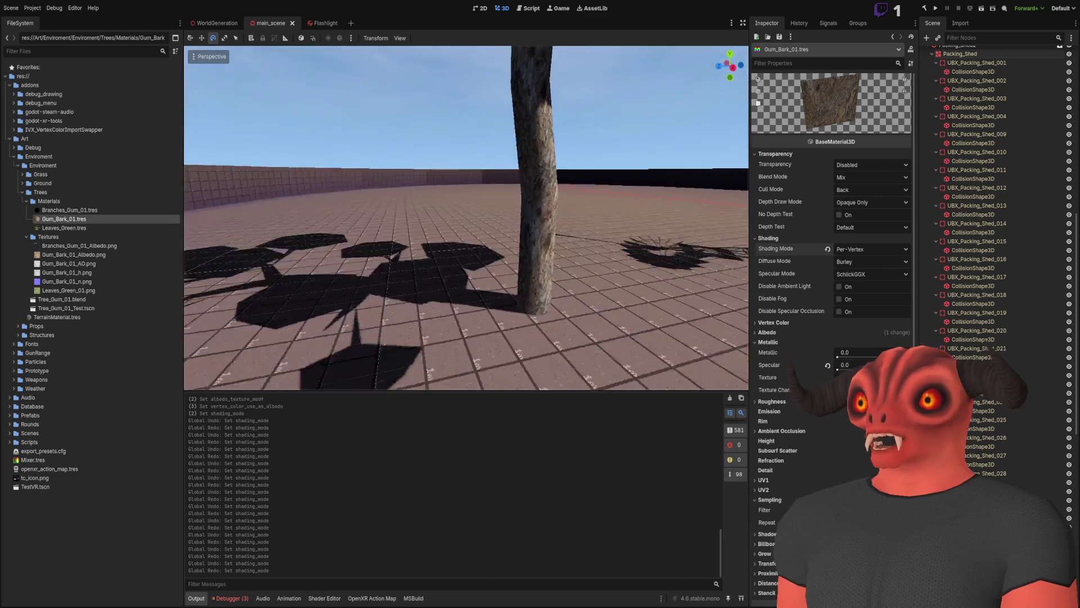
key("w")
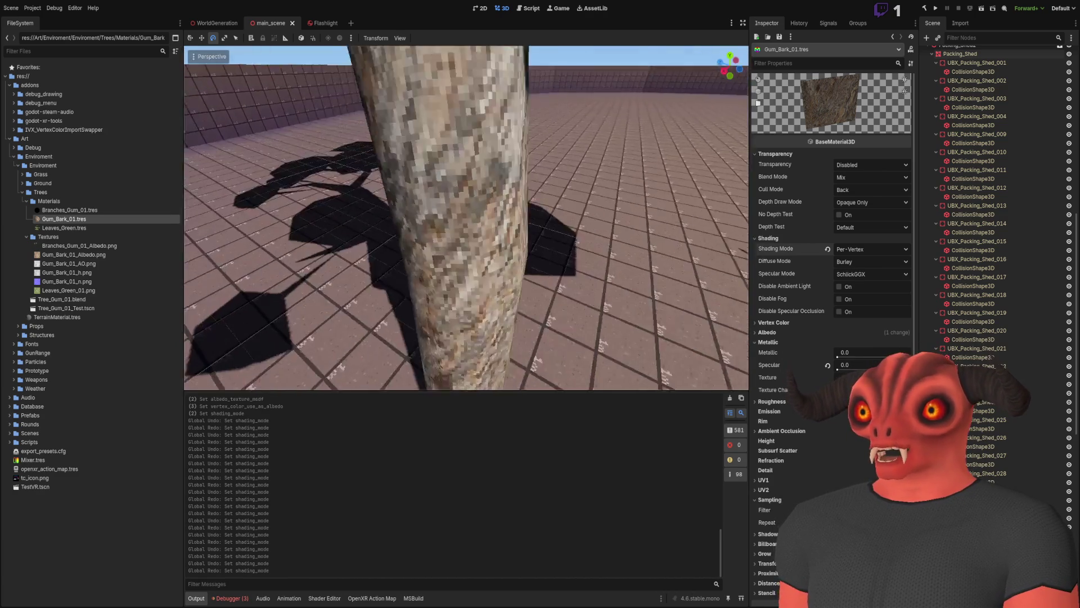
key("w")
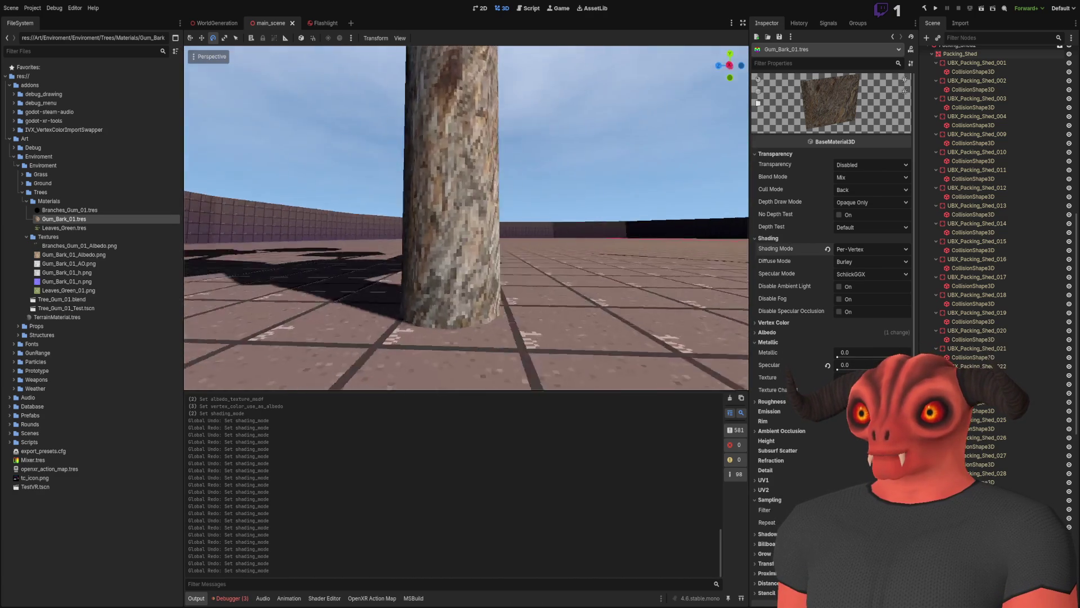
key("w")
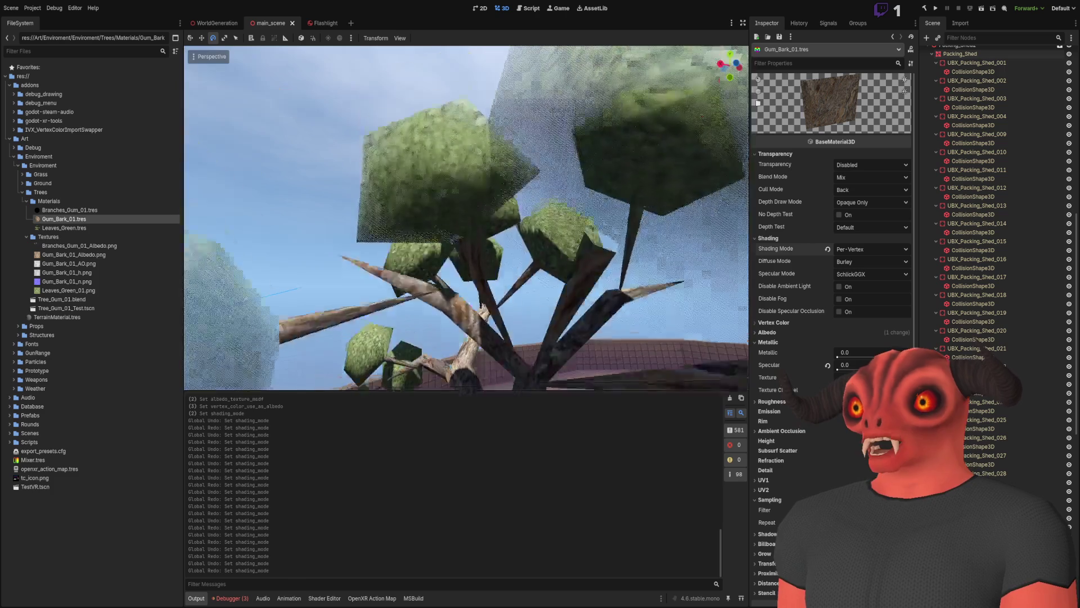
key("s")
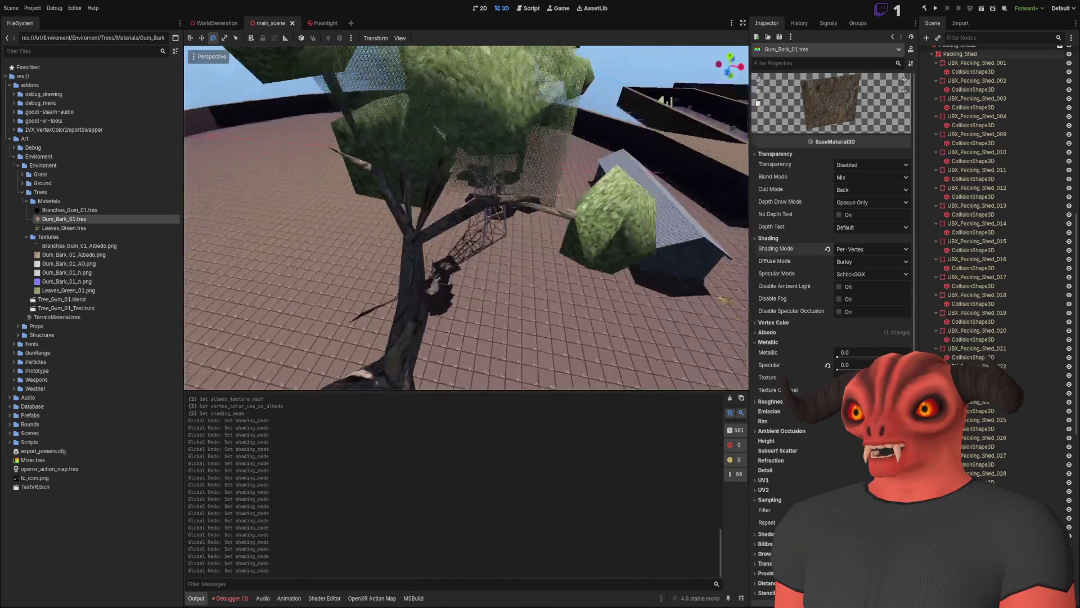
key("s")
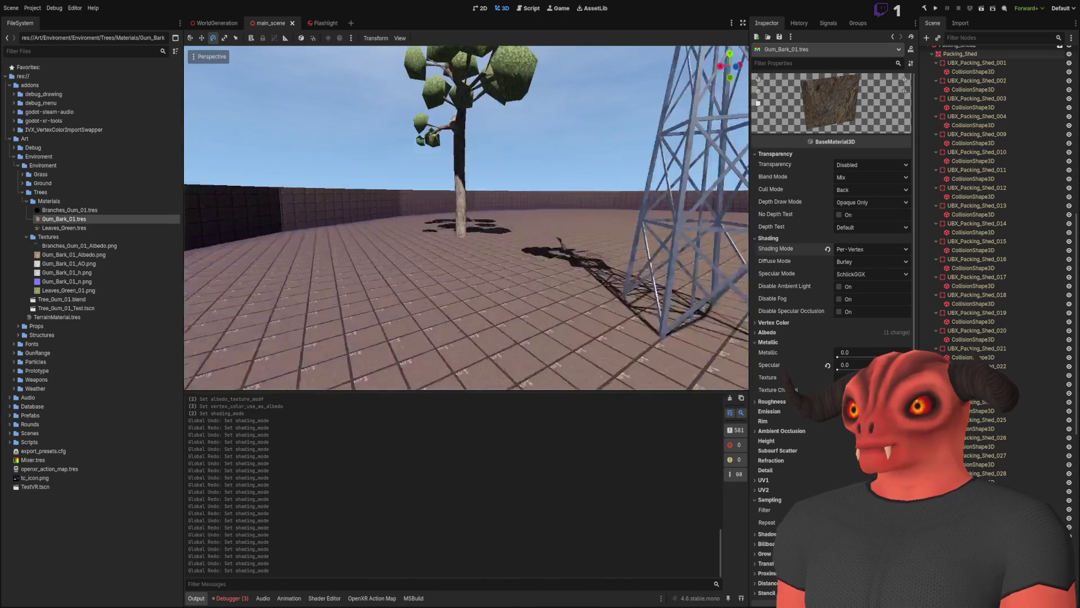
key("w")
key("w")
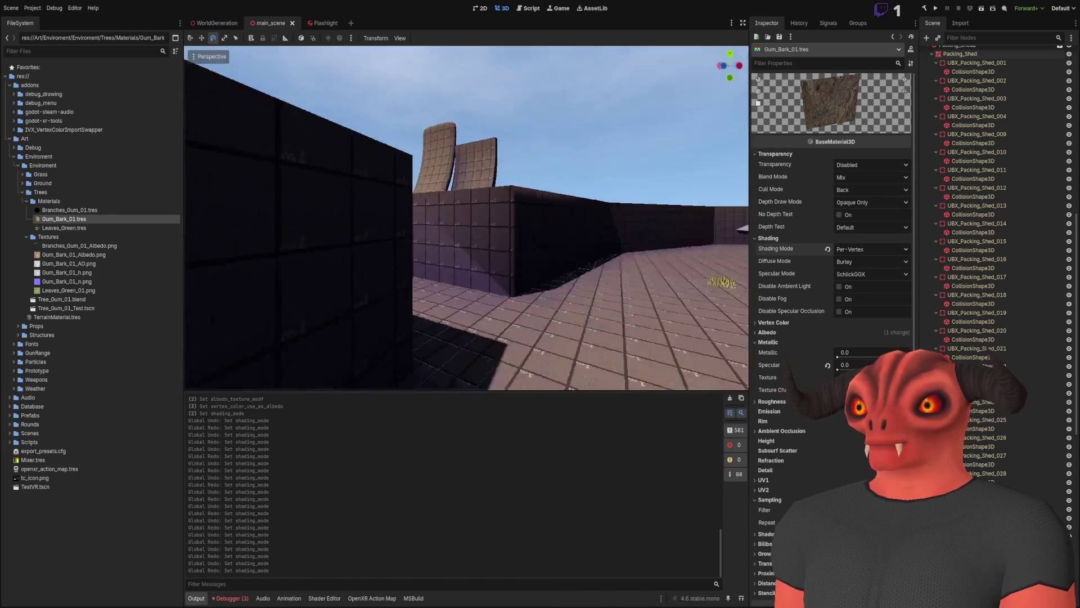
key("w")
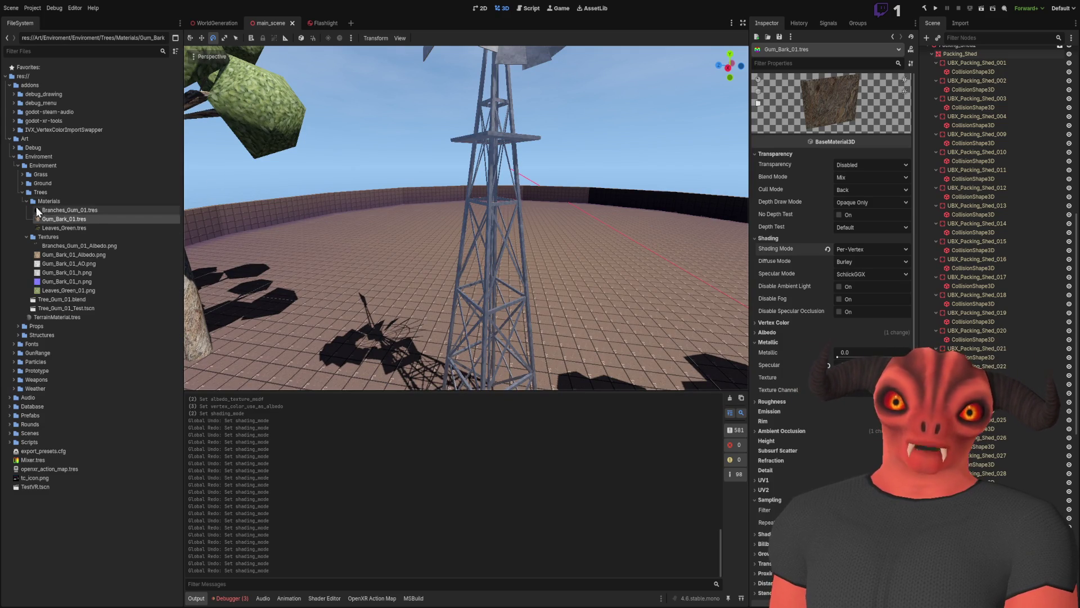
Collapse the Trees and Enviroment folders, open Structures and select Packing_Shed.blend.
left_click(26, 201)
left_click(22, 192)
key("w")
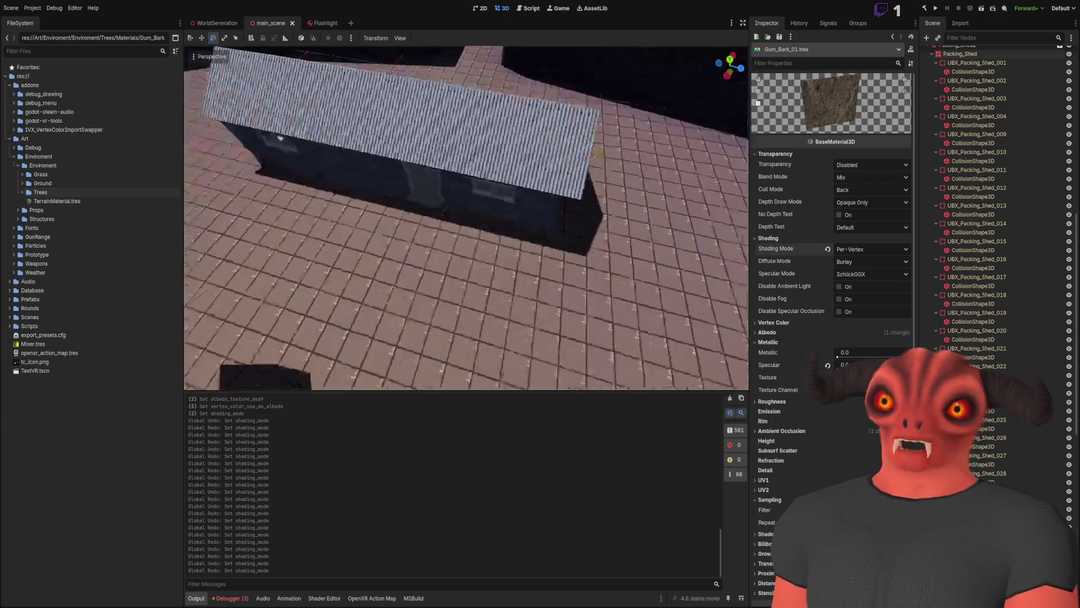
left_click(14, 168)
left_click(17, 183)
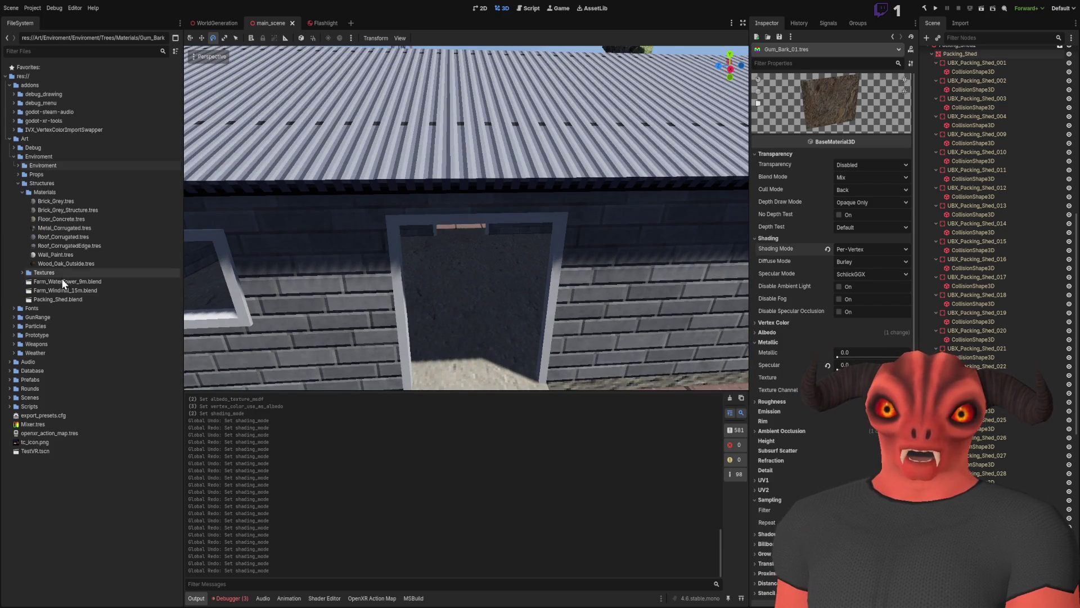
left_click_drag(50, 299, 614, 282)
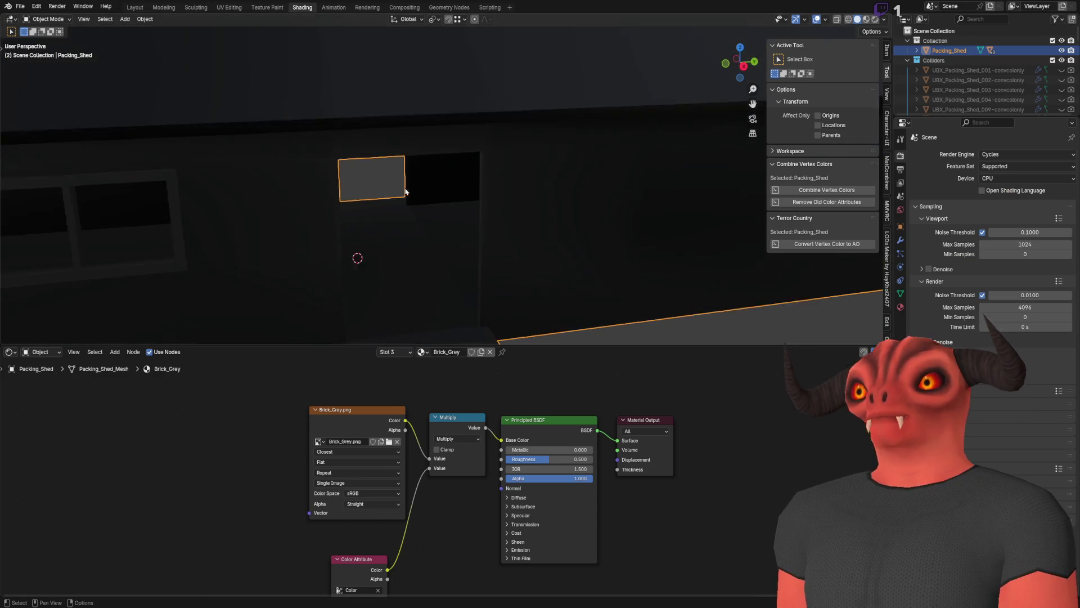
Make Color the active colour attribute in the Packing_Shed mesh's Object Data properties.
scroll(406, 191, "down", 6)
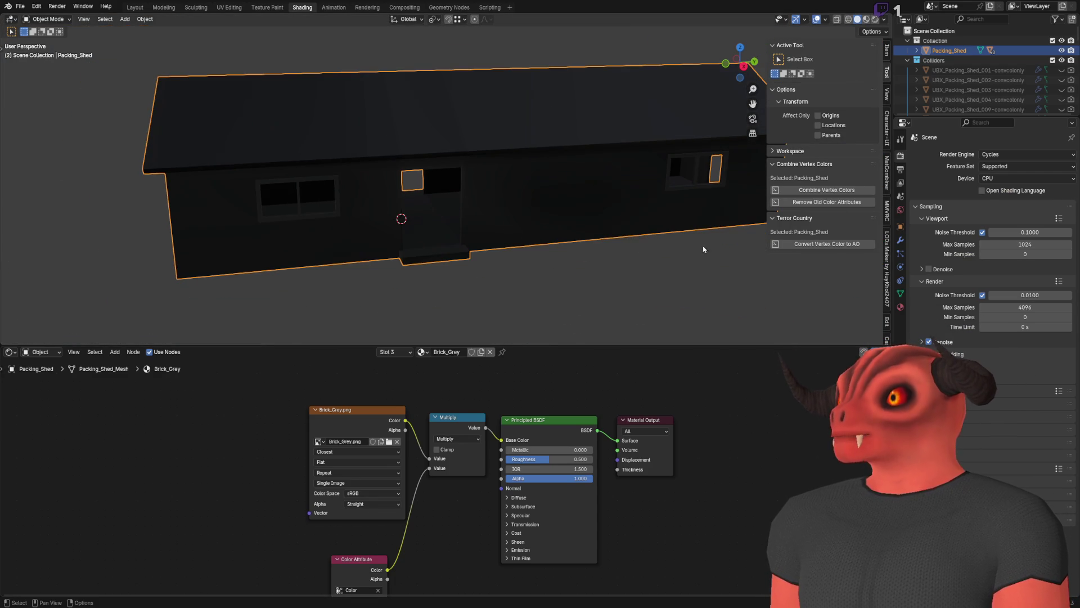
left_click(900, 295)
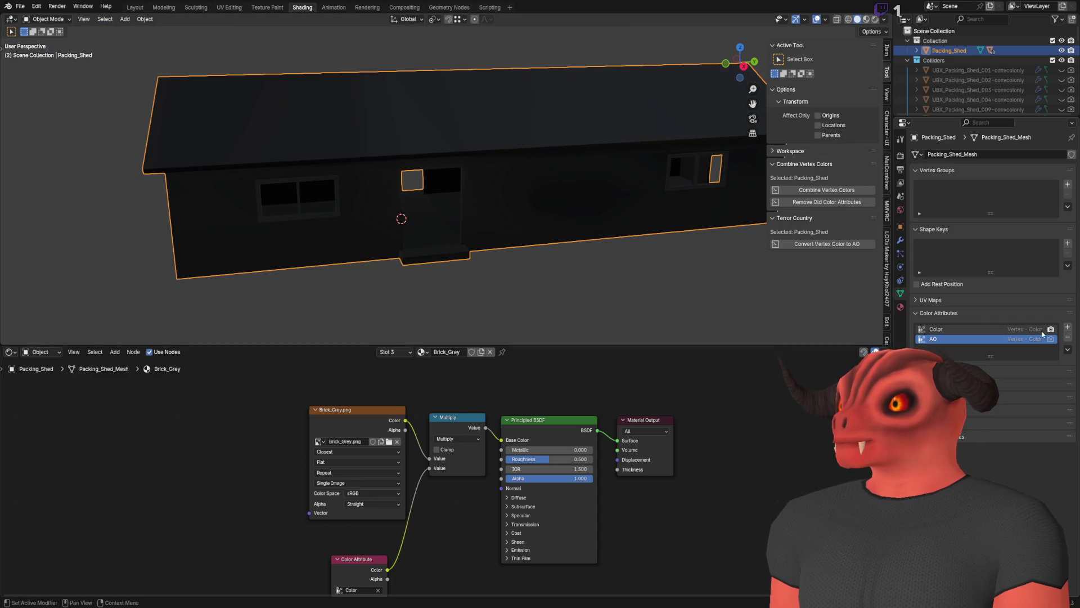
left_click(1021, 331)
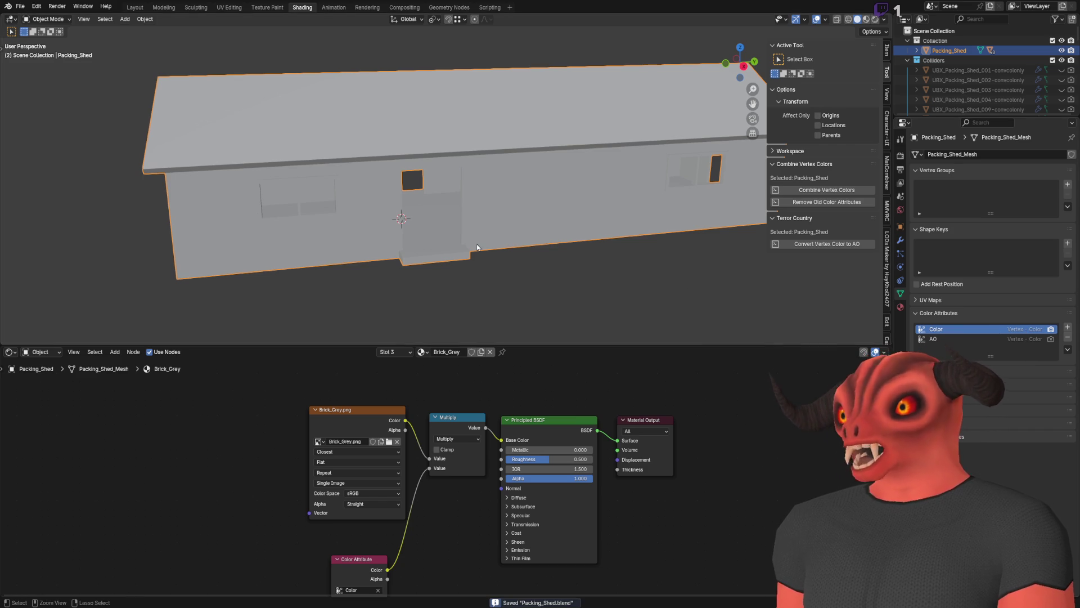
Check the reimported shed in Godot, then select the AO colour attribute in Blender.
key("alt+Tab")
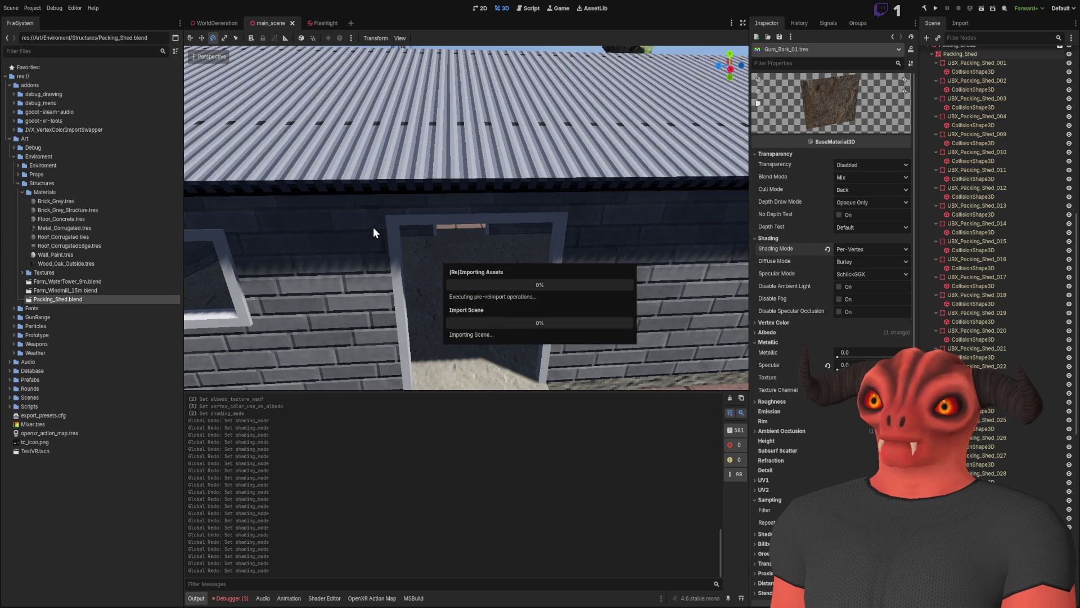
key("w")
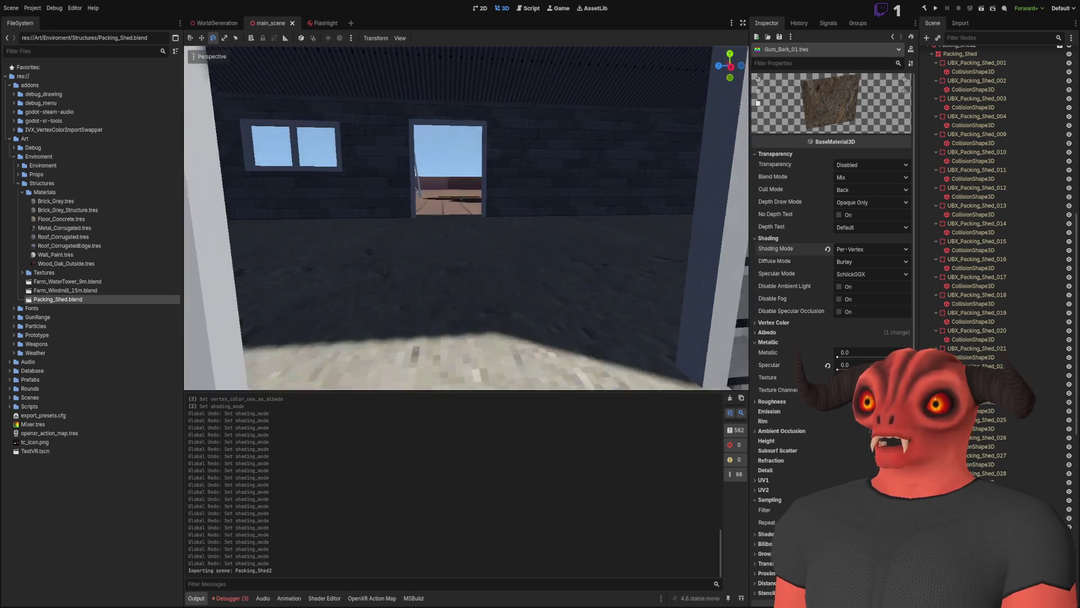
key("alt+Tab")
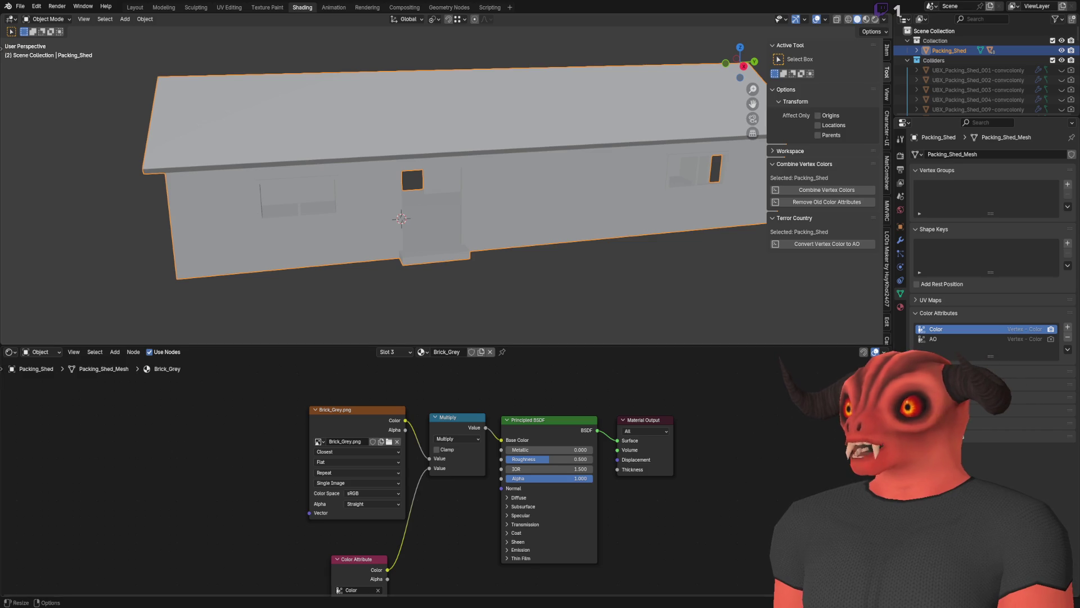
left_click(1024, 338)
Remove the AO colour attribute from the Packing_Shed mesh.
left_click(1067, 337)
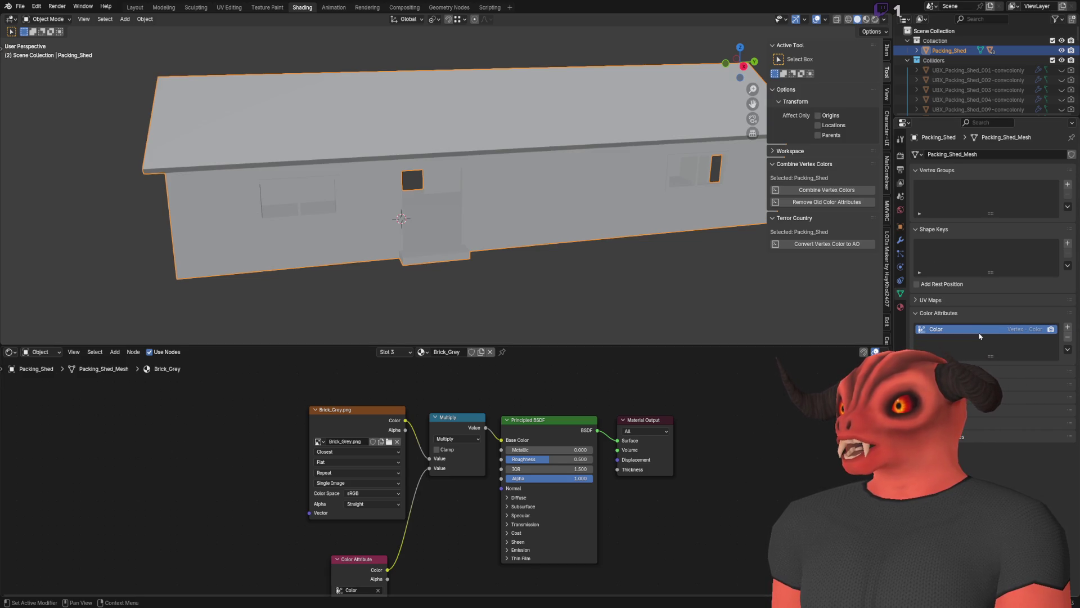
left_click(899, 142)
left_click(900, 156)
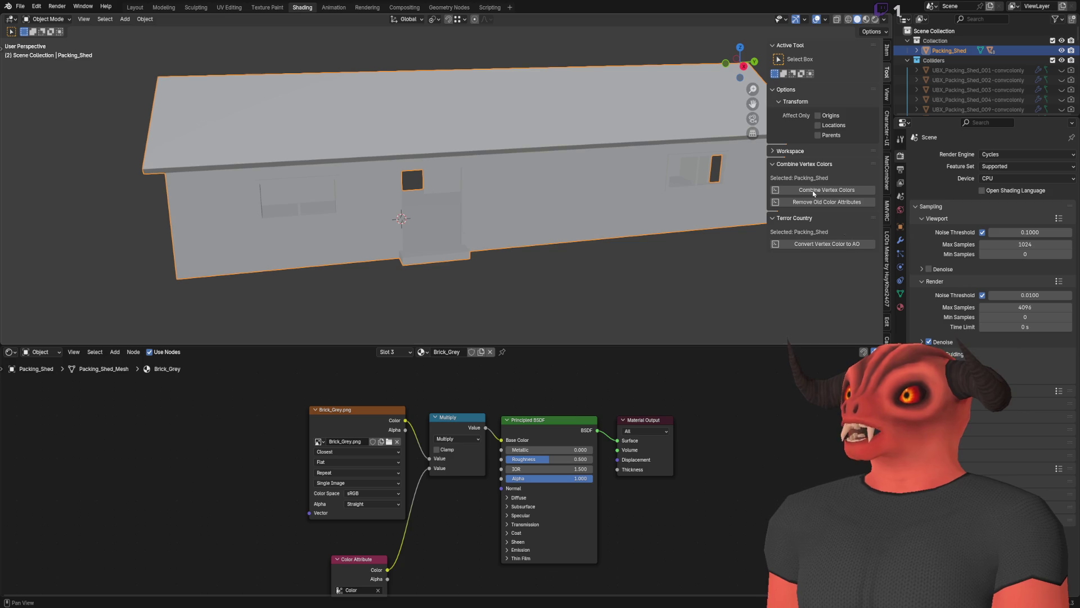
left_click(901, 295)
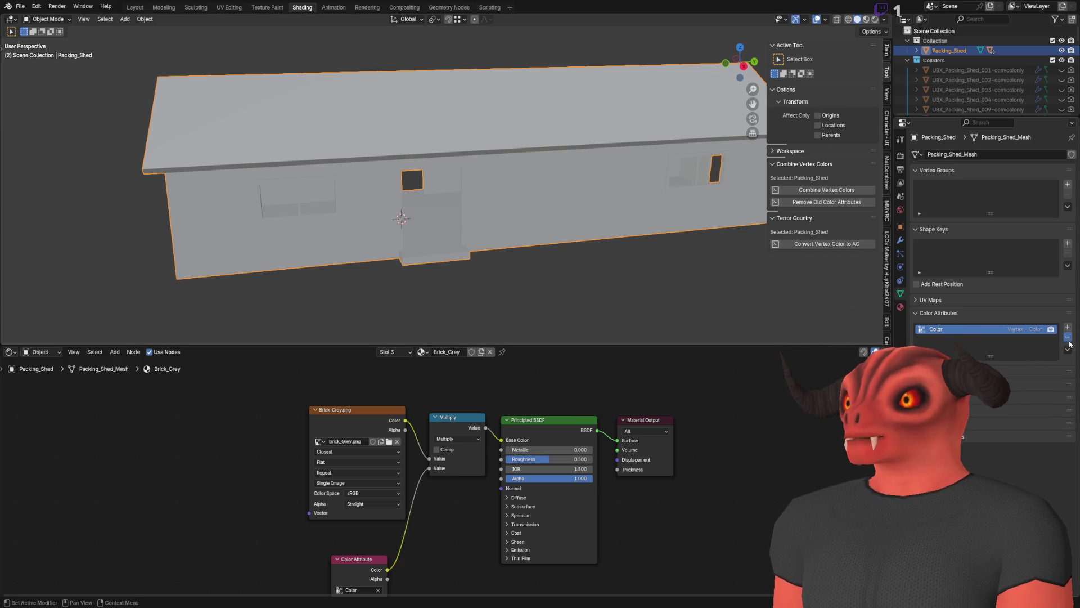
Run Convert Vertex Color to AO to recreate the AO attribute, then make Color active again.
left_click(852, 246)
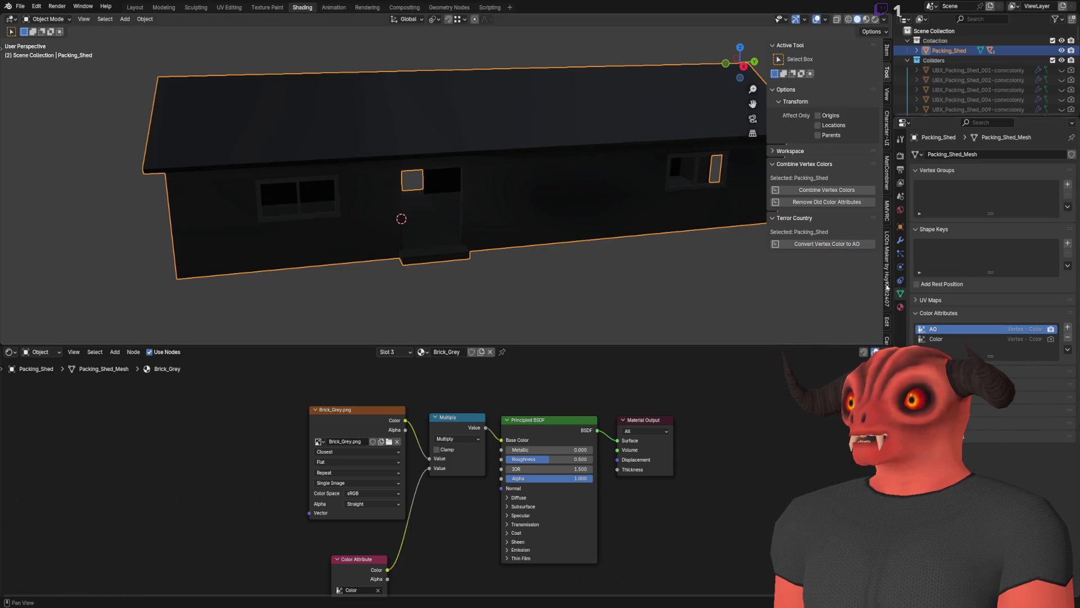
left_click(995, 340)
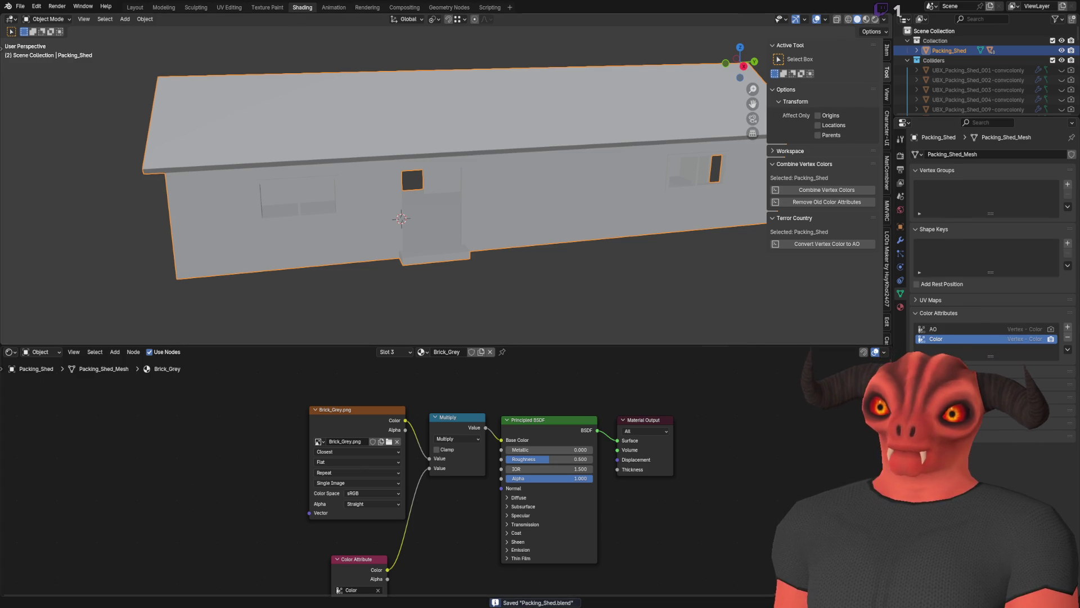
key("alt+Tab")
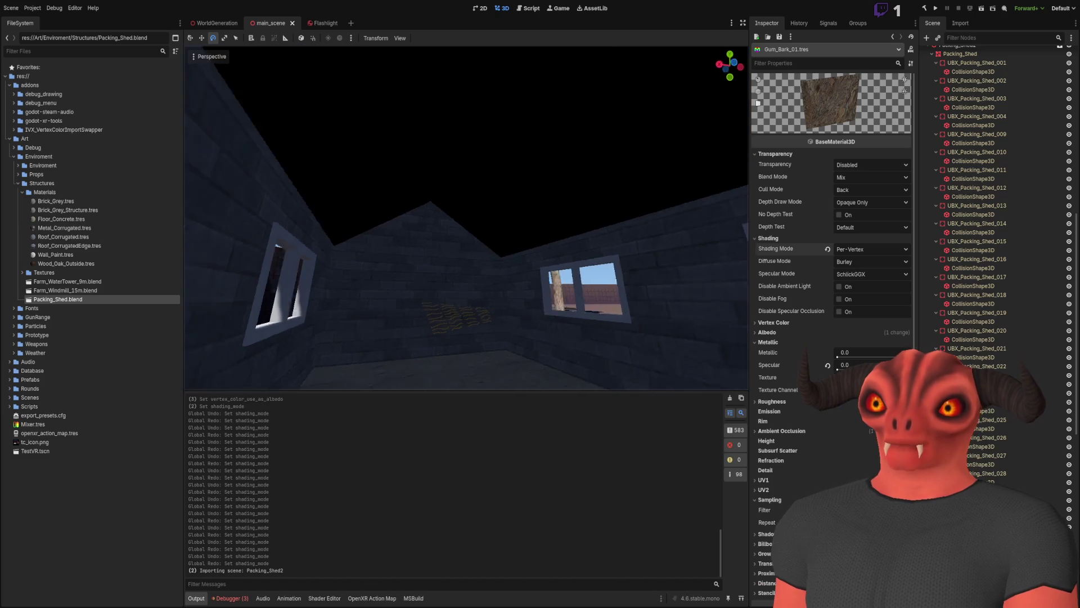
Compare the Brick_Grey materials and delete Brick_Grey_Structure.tres.
key("s")
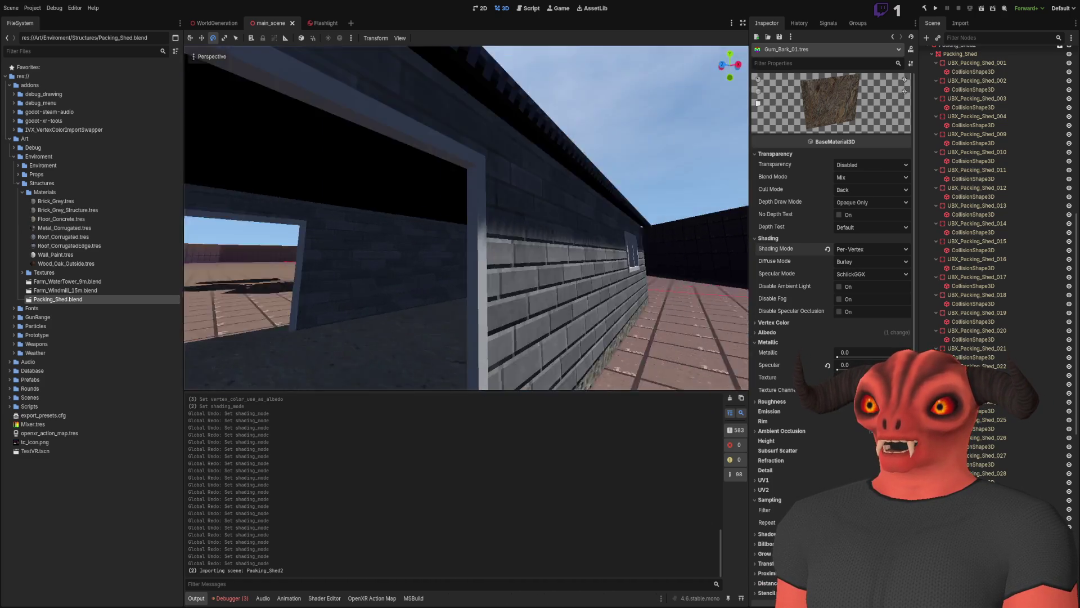
key("s")
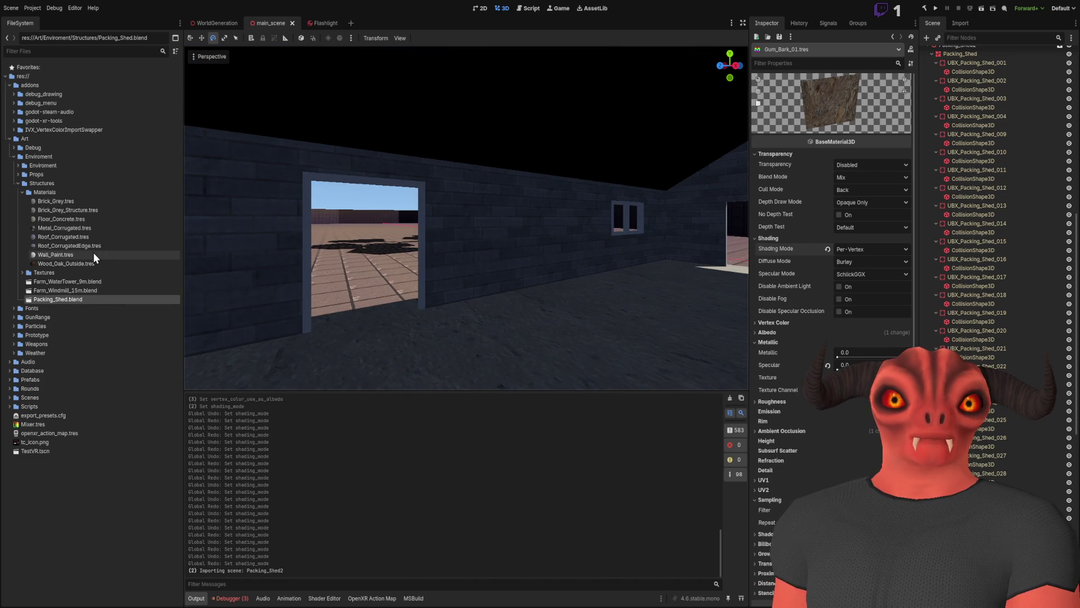
left_click(71, 201)
left_click(71, 209)
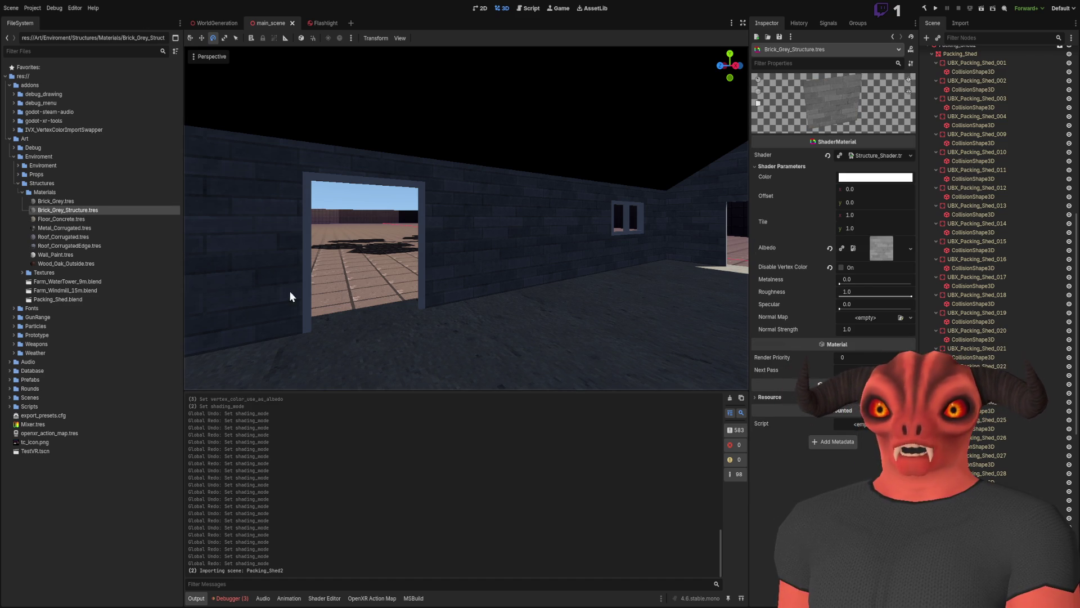
left_click(95, 204)
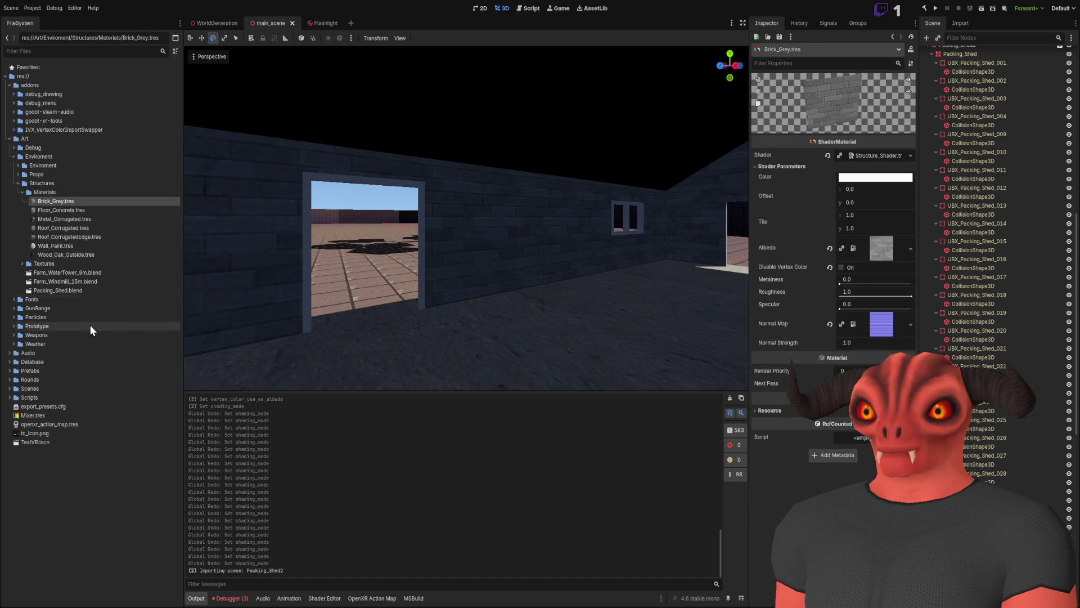
left_click(54, 291)
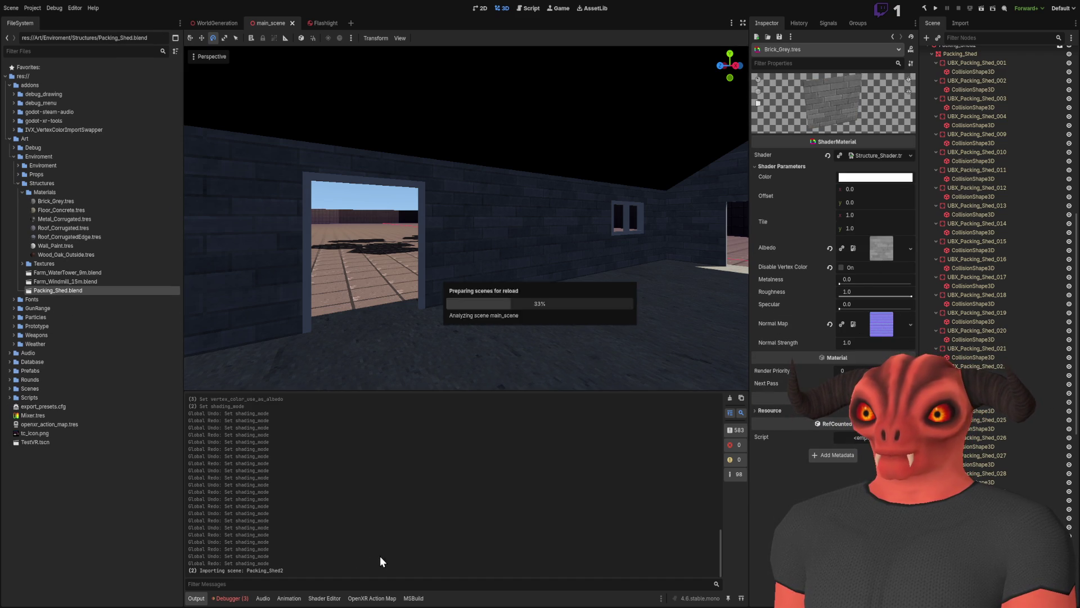
Reimport Packing_Shed.blend and switch on Disable Vertex Color in Brick_Grey.tres.
left_click(65, 201)
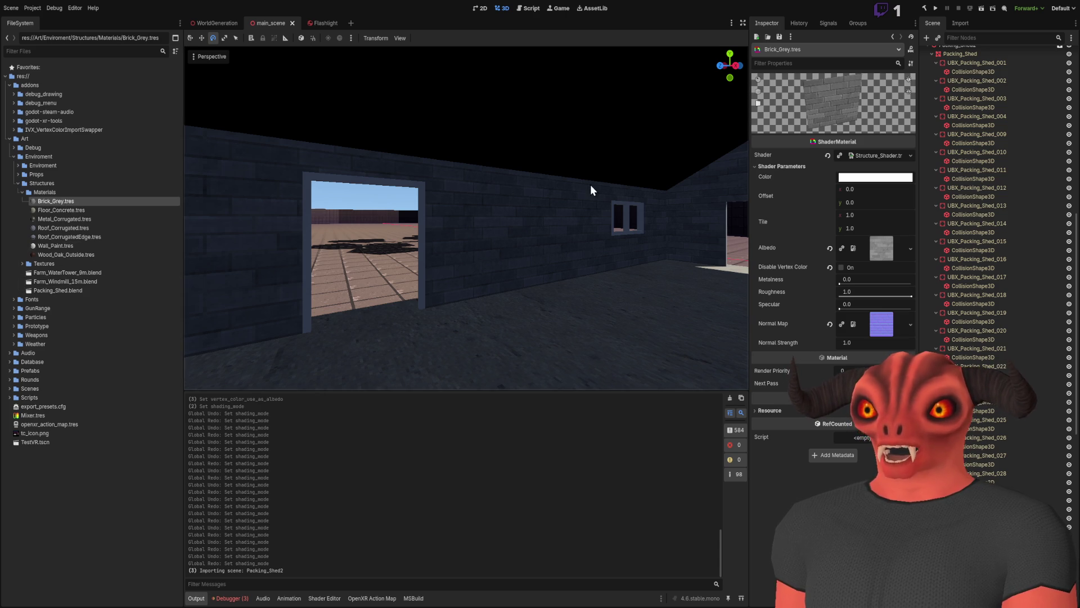
key("s")
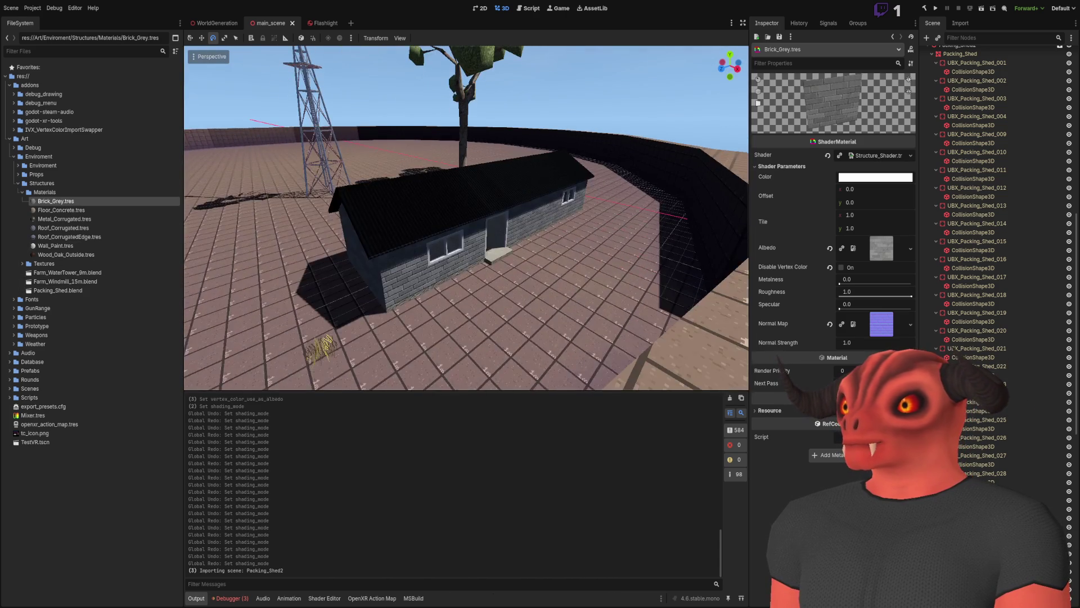
key("w")
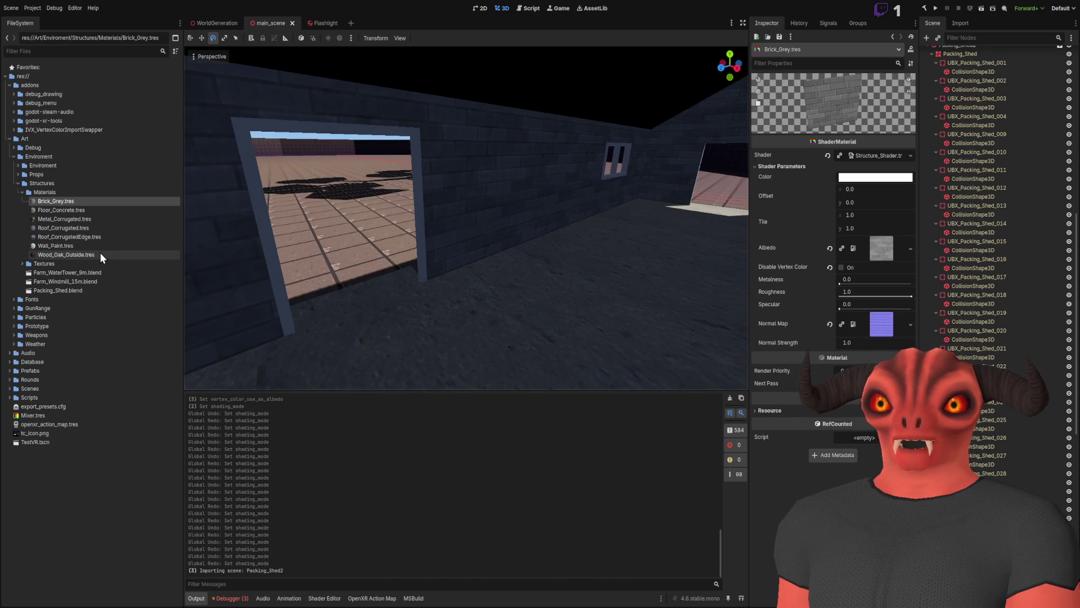
left_click(52, 289)
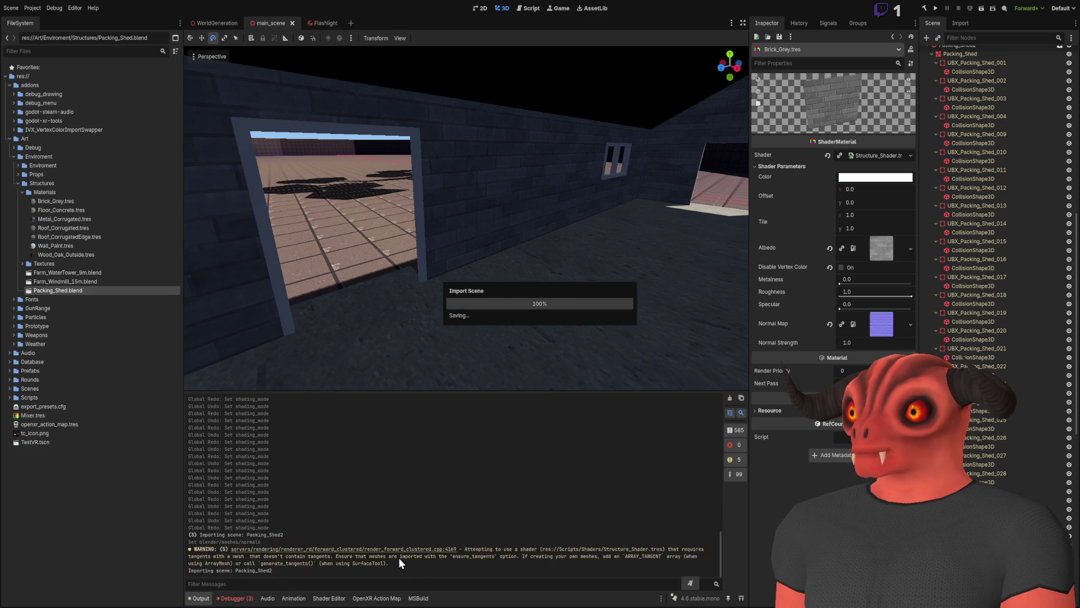
left_click_drag(428, 259, 466, 276)
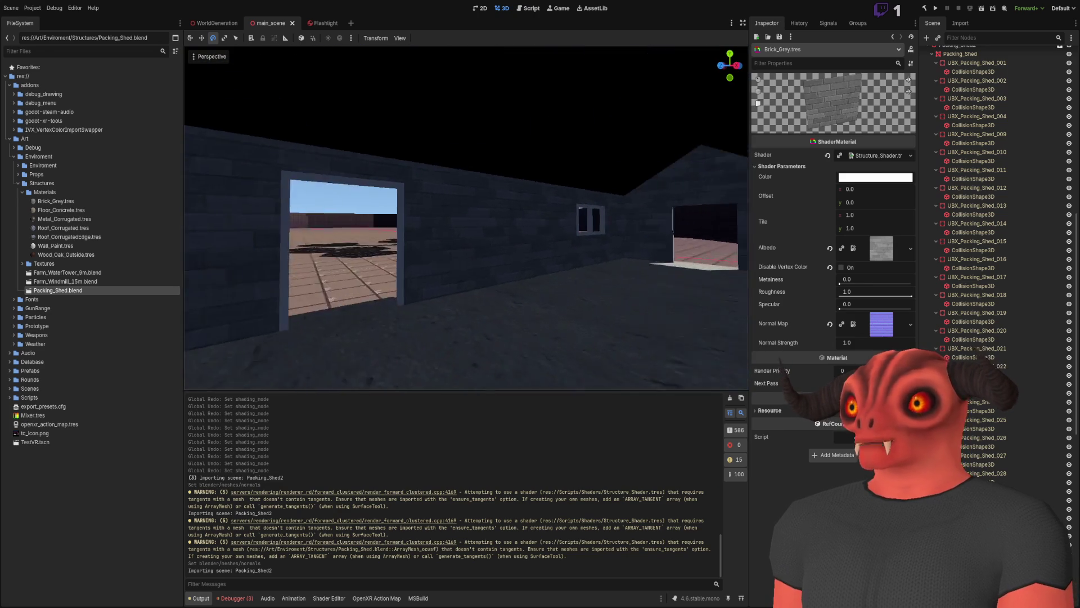
left_click(841, 267)
Test Disable Vertex Color on Brick_Grey and Roof_Corrugated and a Normal Strength tweak, reverting each.
left_click(842, 268)
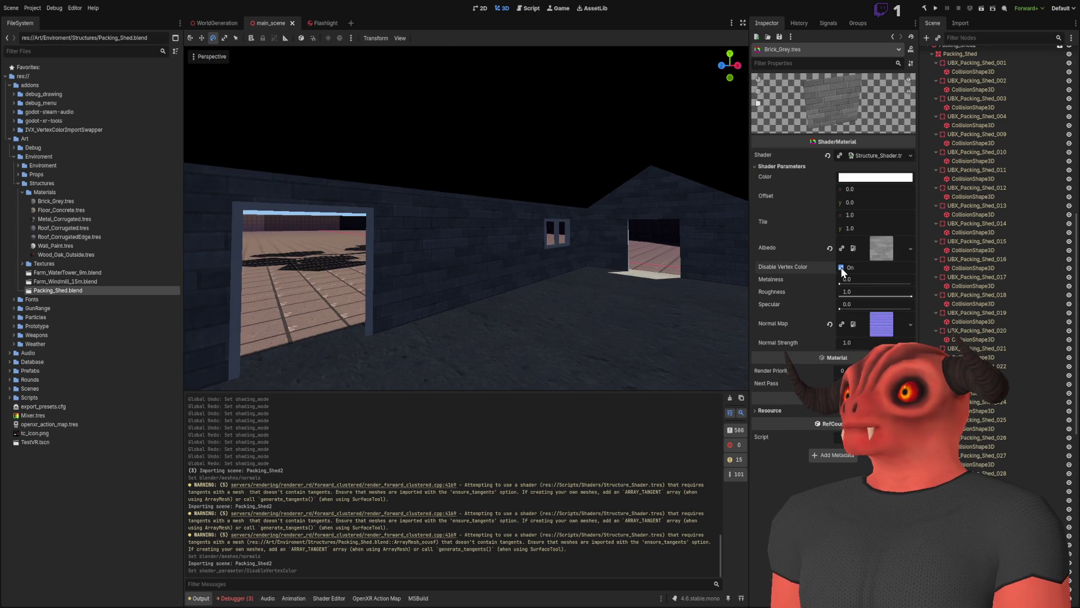
left_click(75, 228)
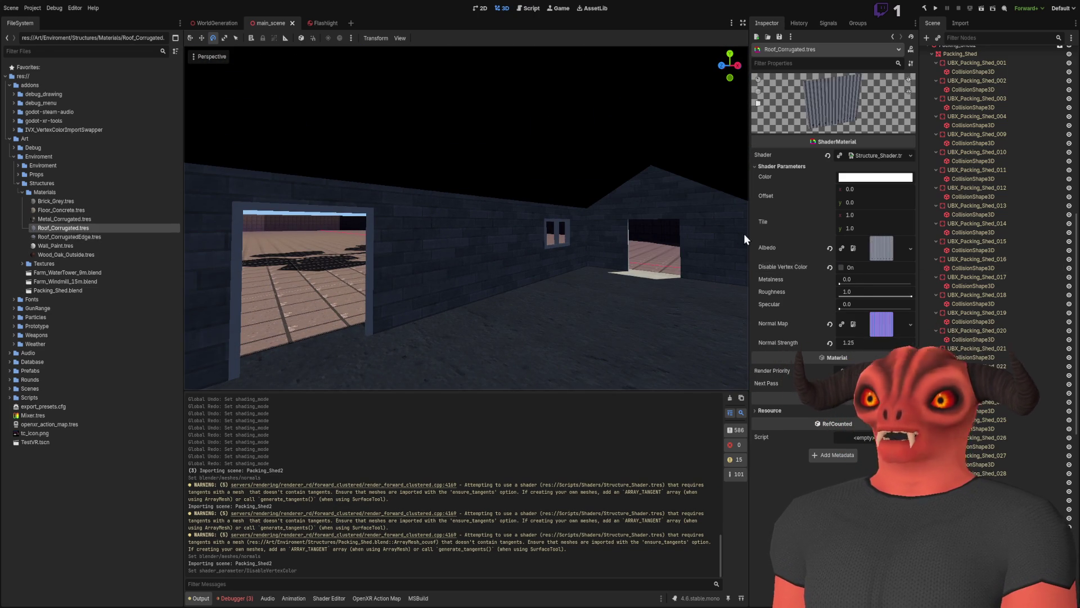
left_click(842, 264)
left_click(842, 265)
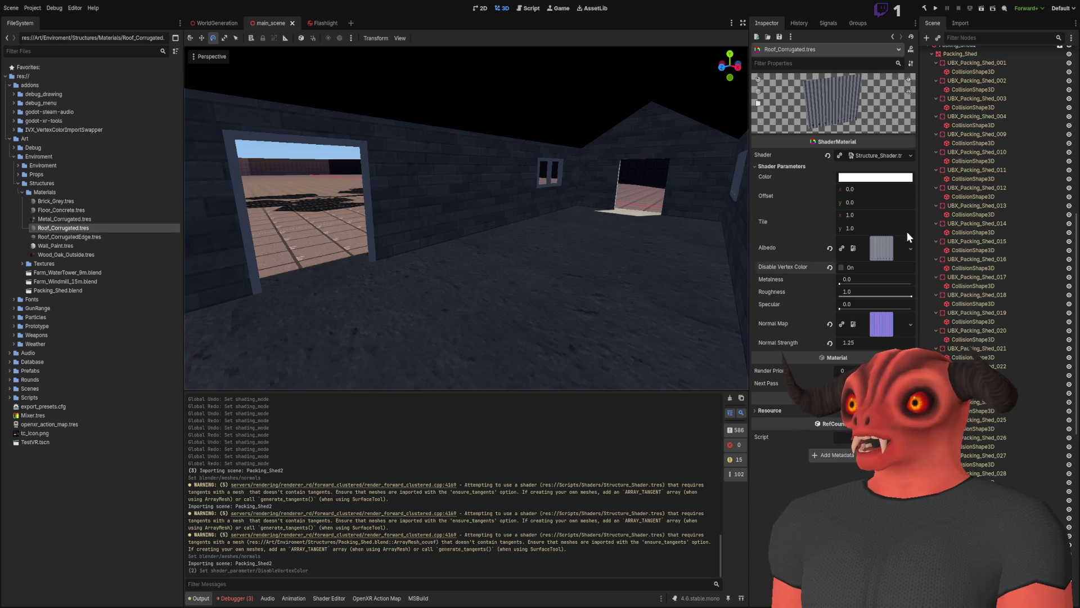
left_click(58, 202)
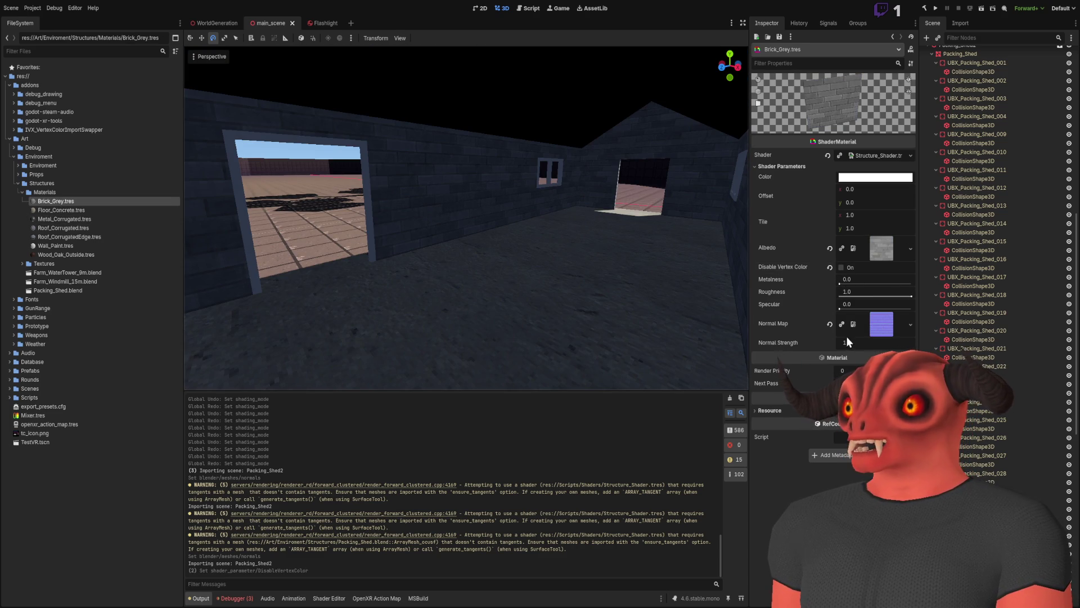
left_click_drag(847, 342, 864, 342)
key("ctrl+z")
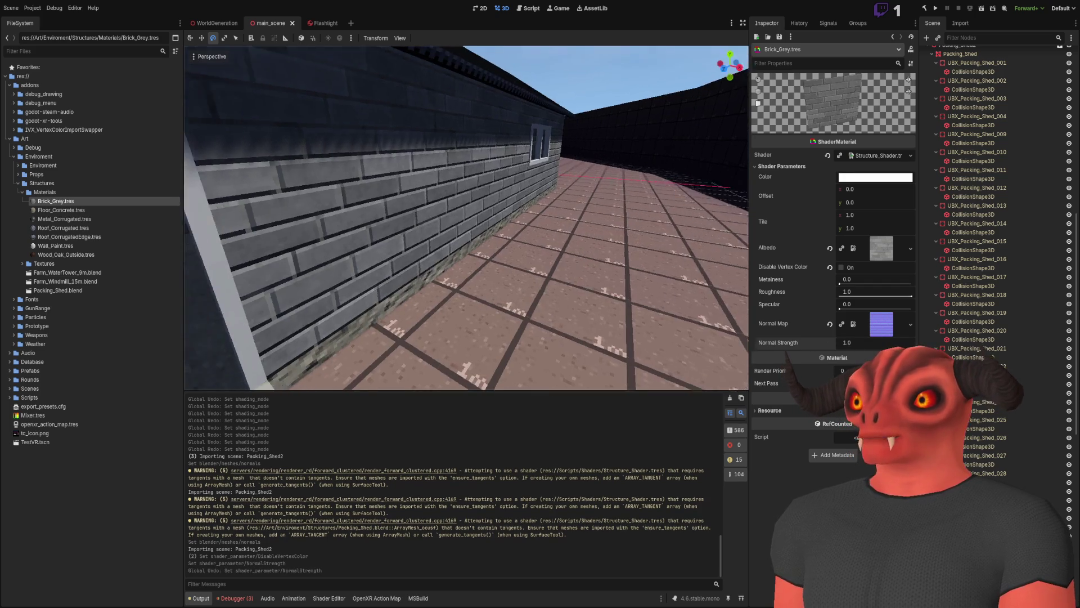
Look around the shed's floor and interior walls, then return to Blender.
left_click_drag(481, 220, 556, 295)
left_click_drag(508, 196, 289, 309)
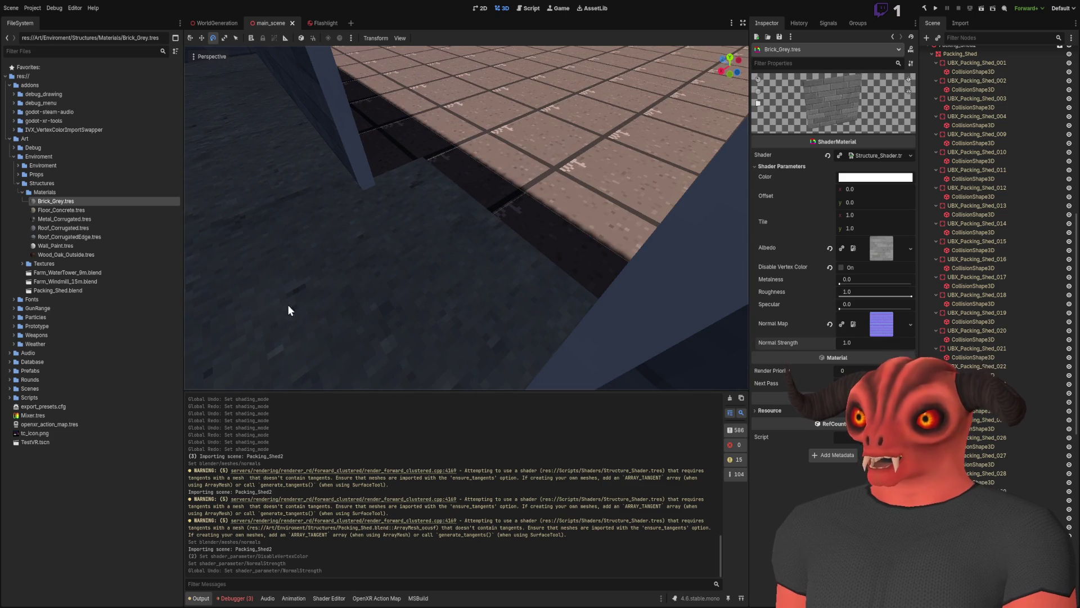
left_click_drag(342, 174, 343, 174)
left_click_drag(549, 144, 444, 193)
key("alt+Tab")
scroll(668, 287, "down", 3)
left_click(615, 280)
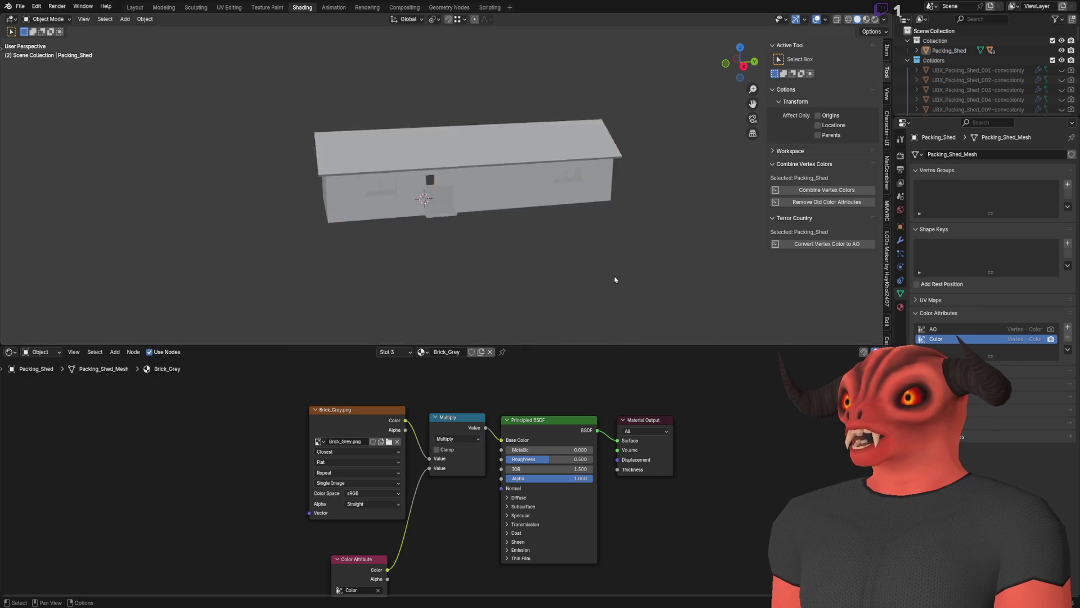
Set the Brick_Grey Principled BSDF Roughness to 1.000 and save Packing_Shed.blend.
scroll(366, 254, "up", 5)
mouse_move(367, 254)
left_mouse_down()
mouse_move(392, 238)
mouse_move(406, 248)
left_mouse_up()
scroll(439, 484, "down", 3)
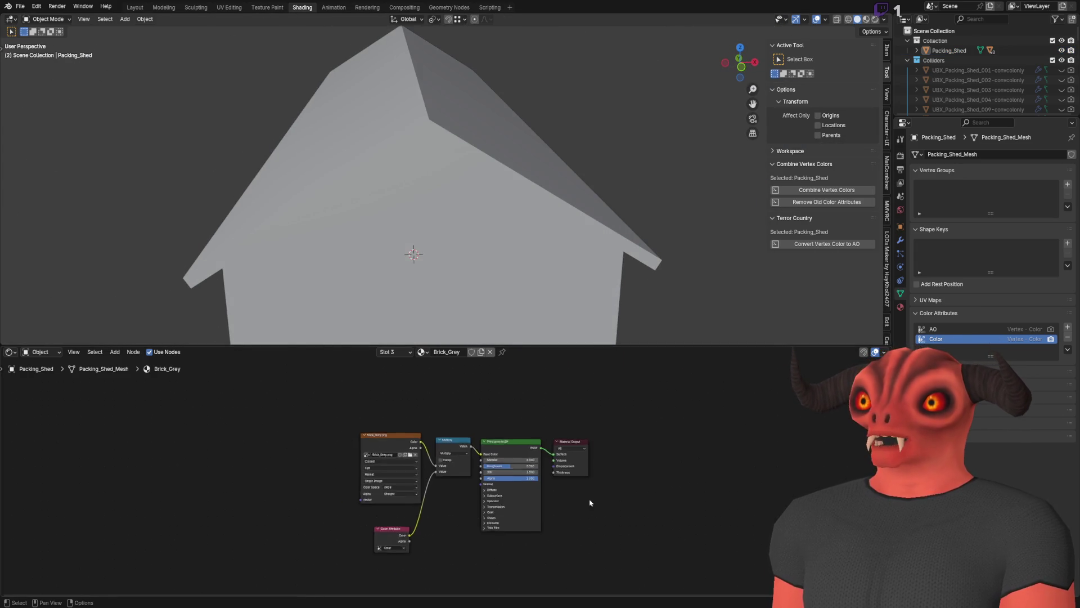
scroll(433, 494, "up", 4)
left_click_drag(432, 512, 433, 518)
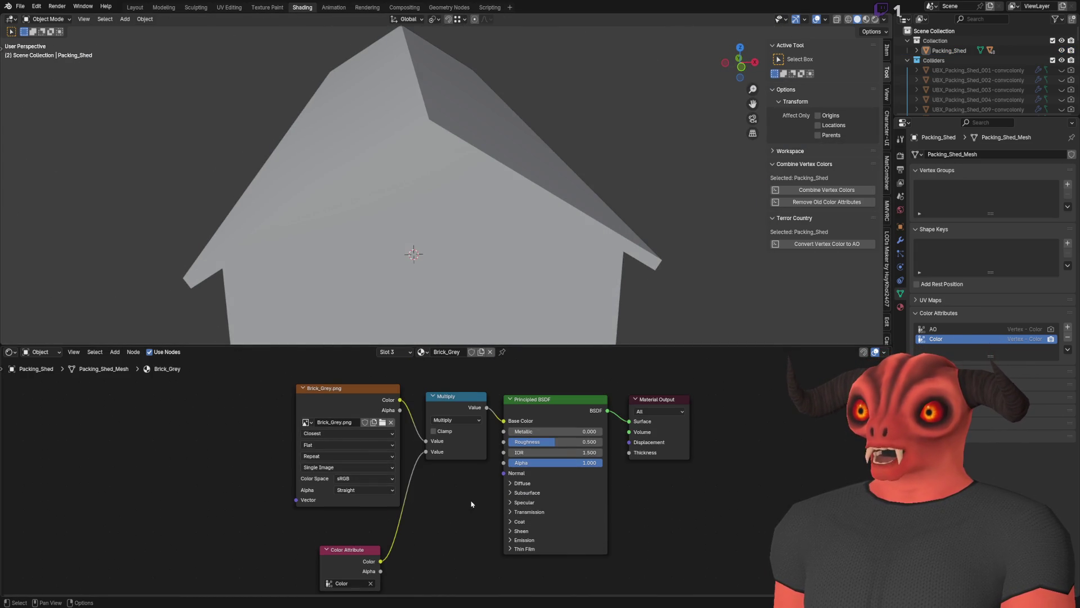
left_click_drag(571, 446, 613, 445)
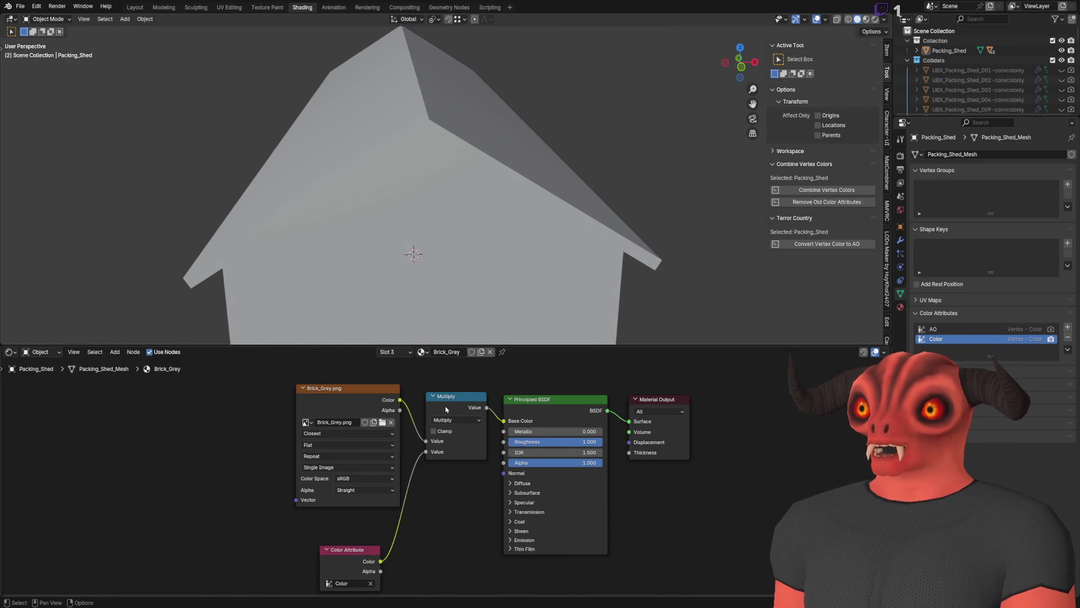
key("ctrl+s")
Add a Basis shape key to the shed mesh in the Layout workspace.
left_click(135, 7)
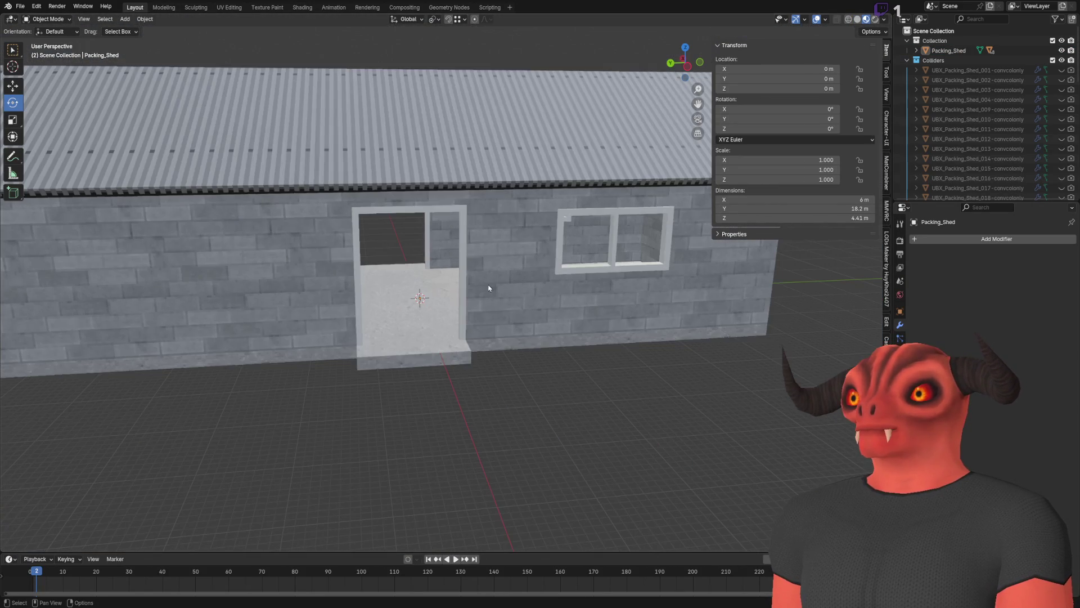
left_click(900, 338)
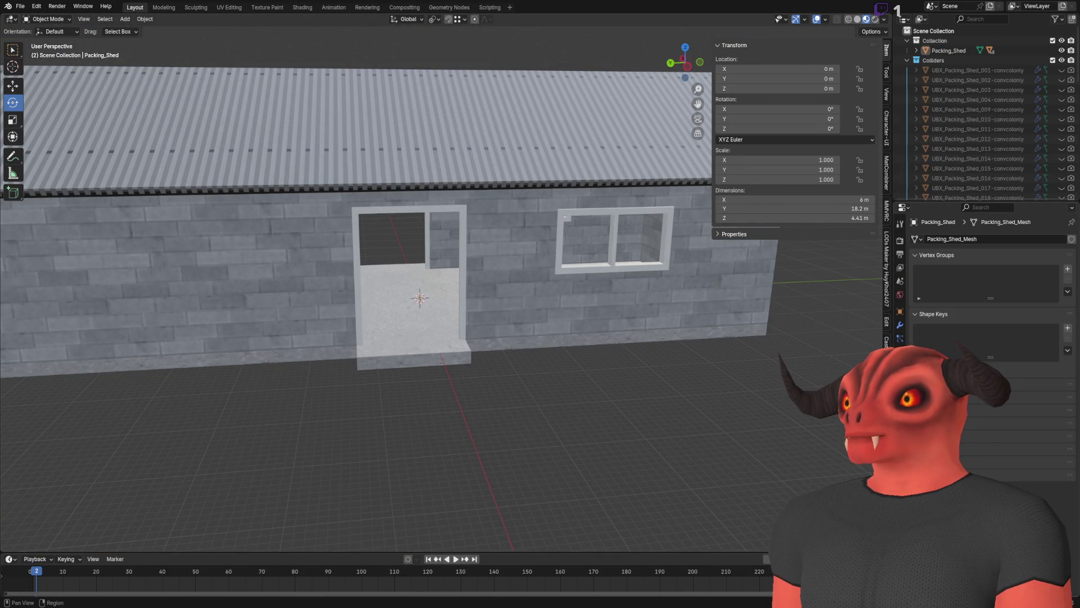
left_click(1068, 327)
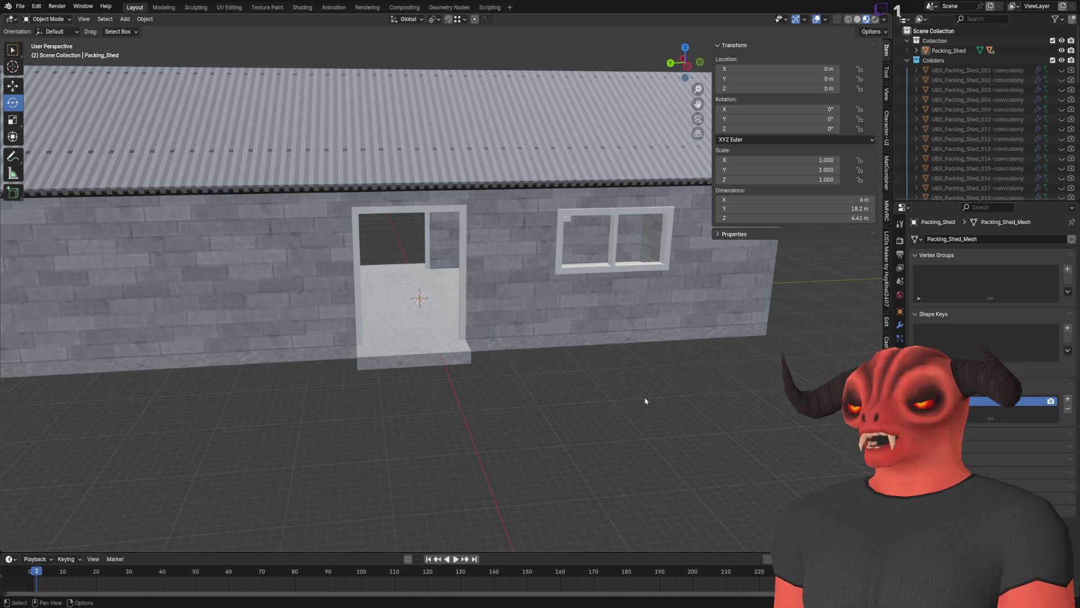
key("alt+Tab")
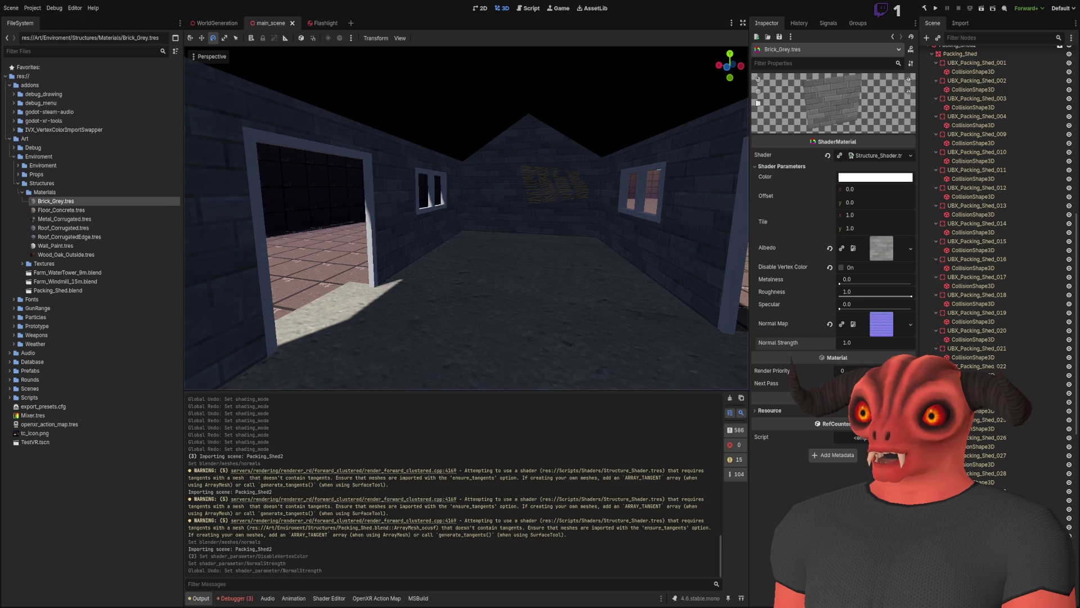
Switch between Godot and Visual Studio, ending on the VertexColorAlpha.py script.
key("alt+Tab")
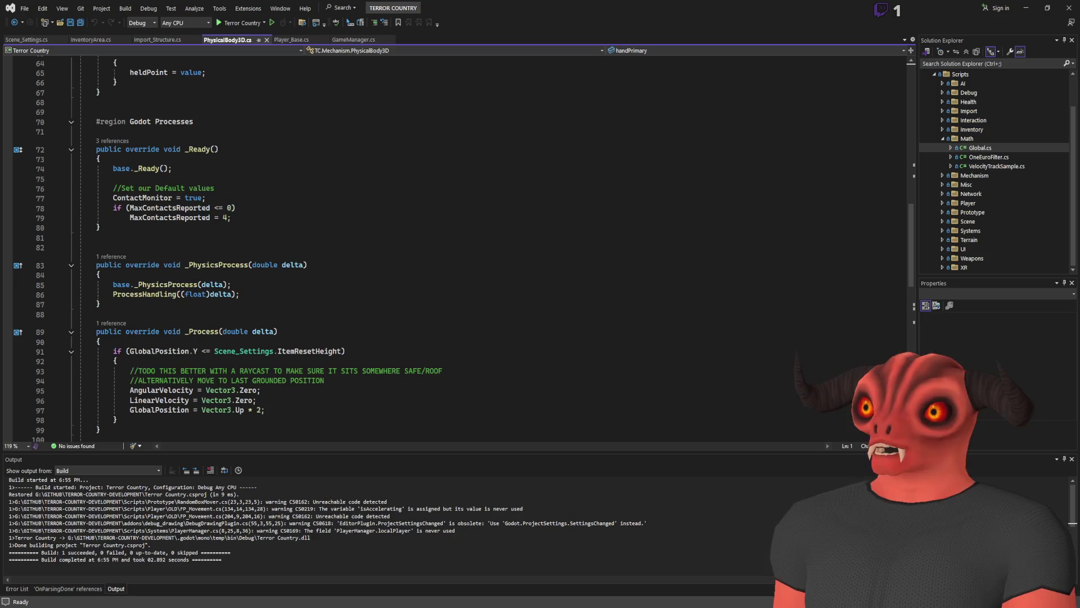
key("alt+Tab")
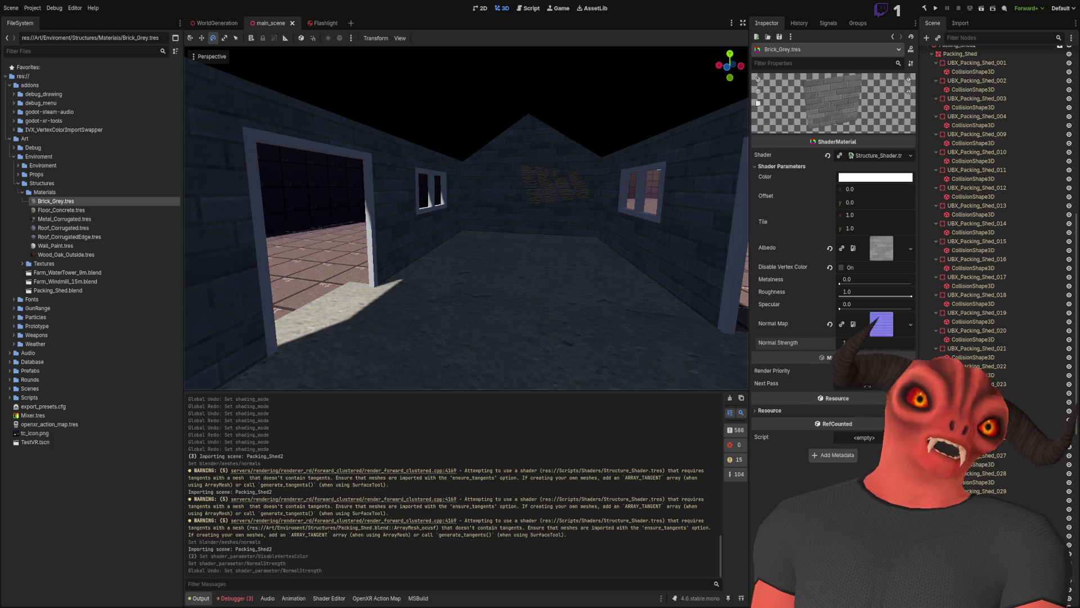
key("alt+Tab")
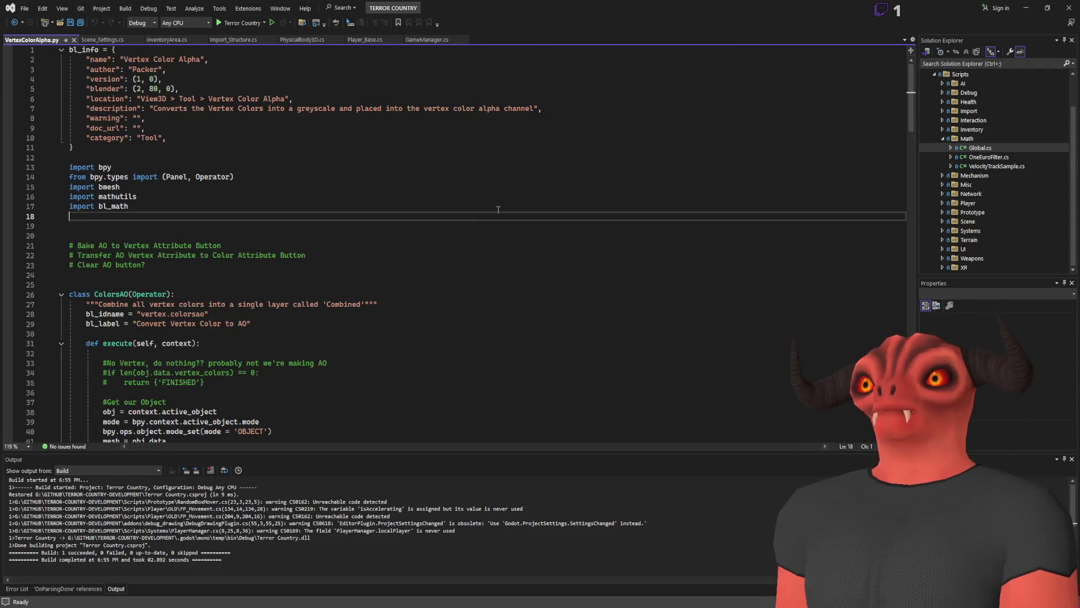
scroll(571, 177, "down", 15)
scroll(571, 177, "down", 20)
scroll(528, 186, "up", 8)
scroll(529, 186, "up", 20)
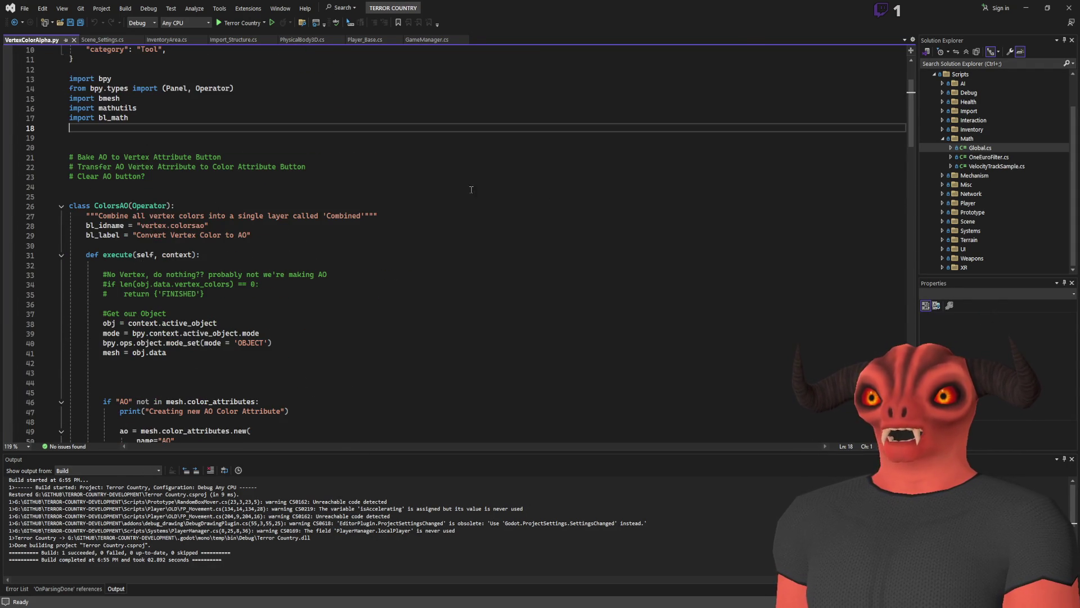
scroll(443, 191, "down", 2)
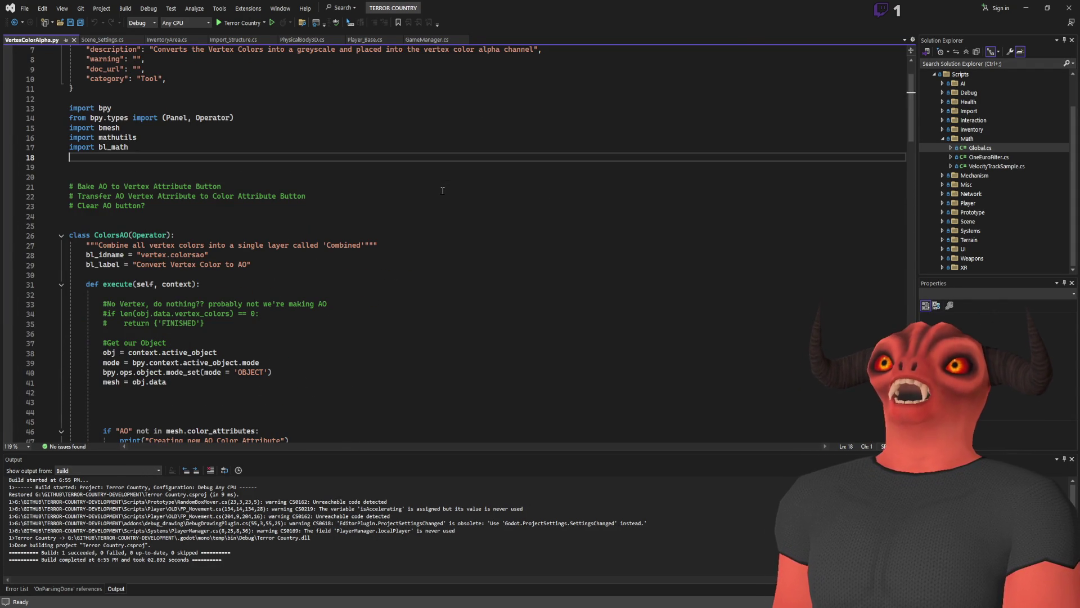
left_click(223, 208)
scroll(184, 227, "down", 15)
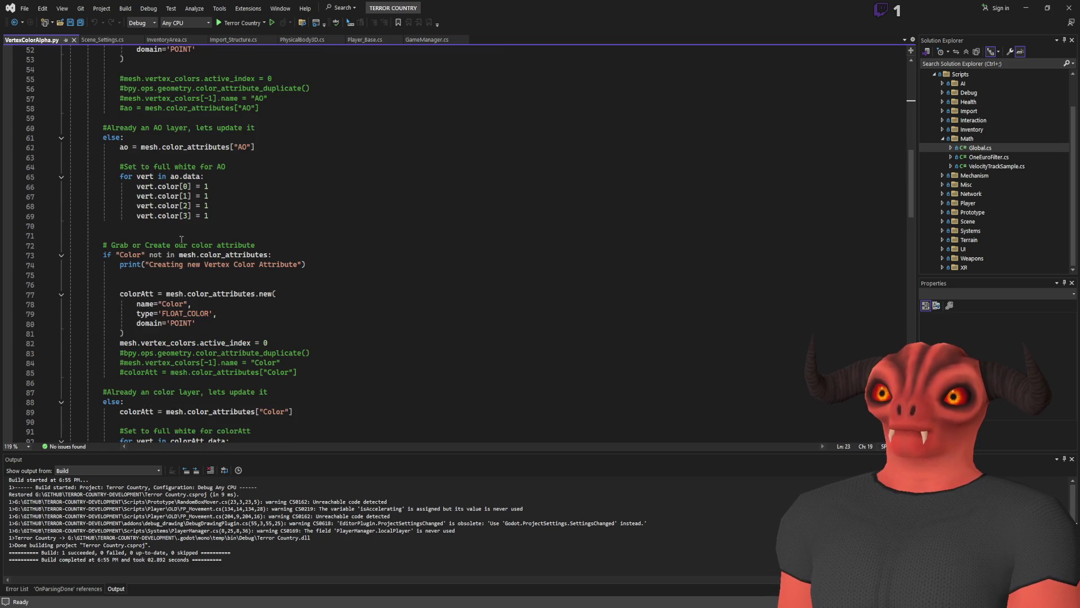
scroll(182, 237, "up", 17)
scroll(181, 238, "down", 20)
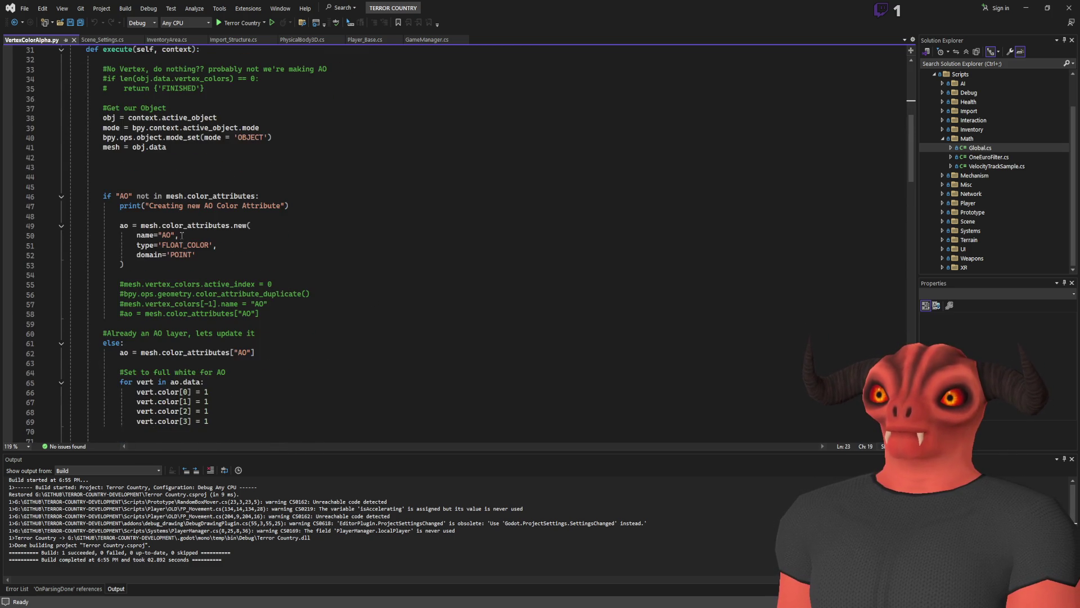
scroll(180, 236, "up", 20)
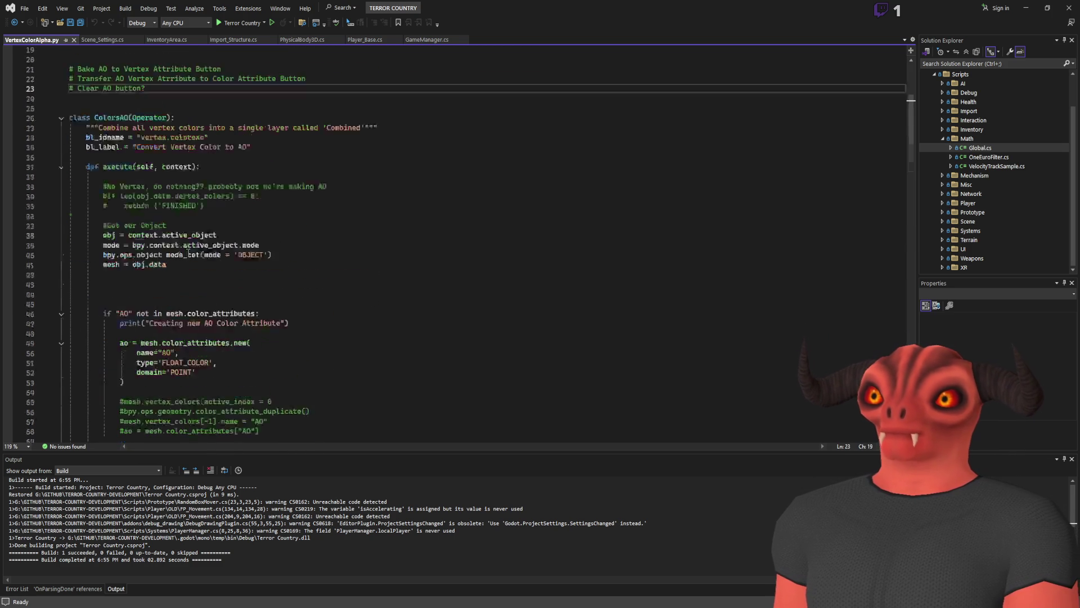
left_click_drag(248, 328, 67, 285)
key("ctrl+c")
left_click(266, 266)
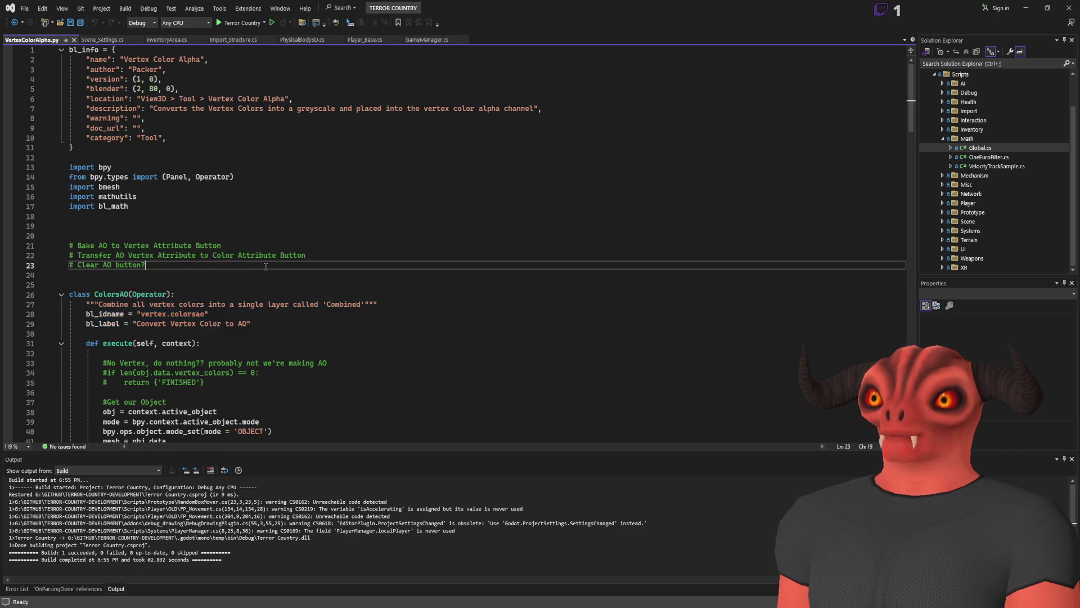
key("ctrl+v")
key("ctrl+z")
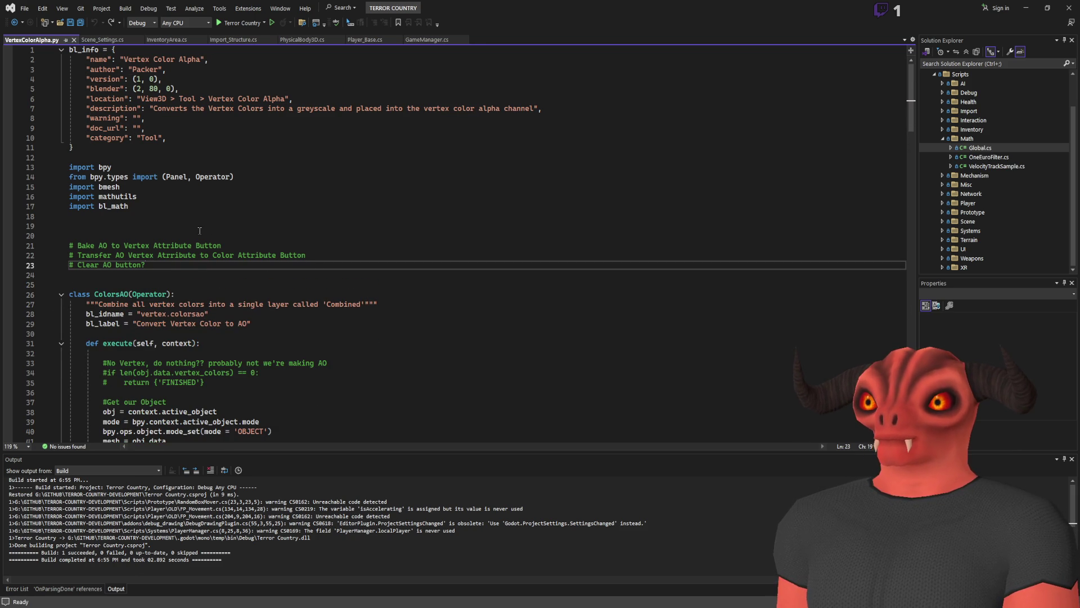
Paste the copied ColorsAO header above ColorsAO and rename the class to AoToAlpha.
key("Return")
key("Return")
key("ctrl+v")
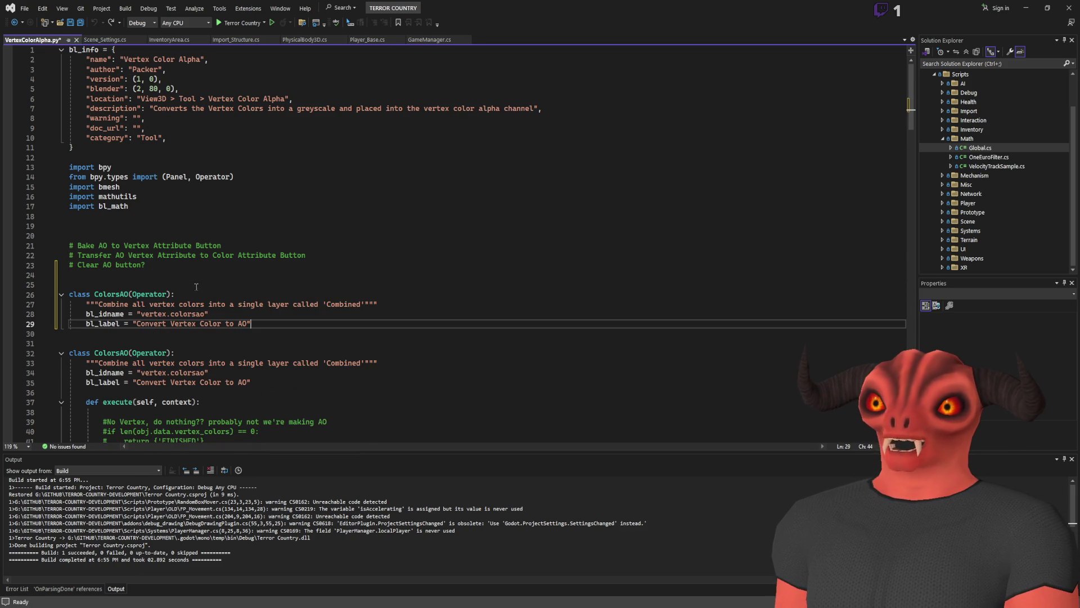
double_click(112, 293)
type("AO")
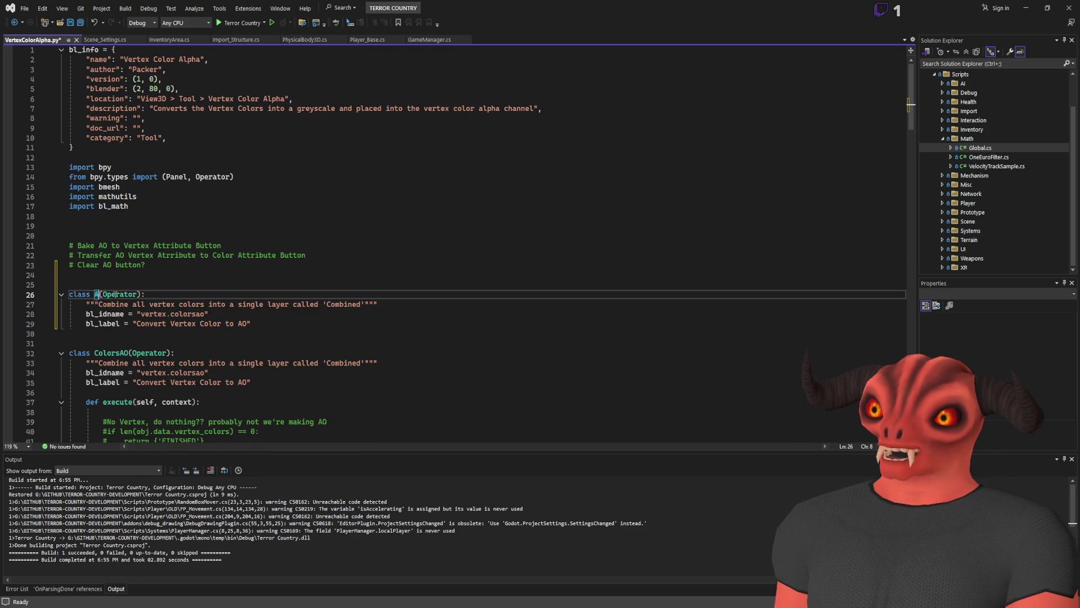
type("ToAlpha")
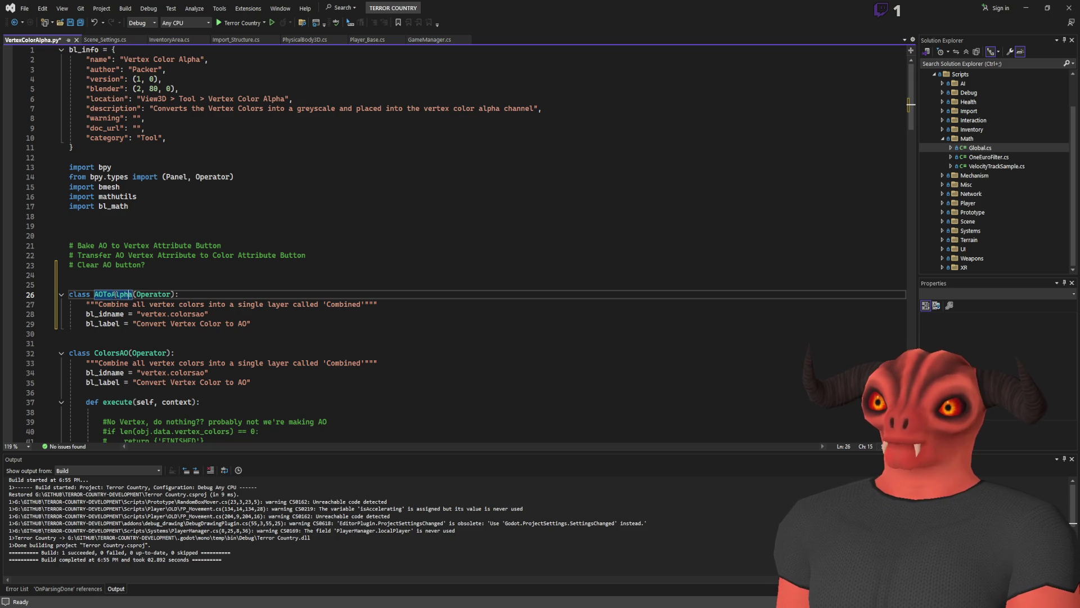
key("BackSpace")
type("o")
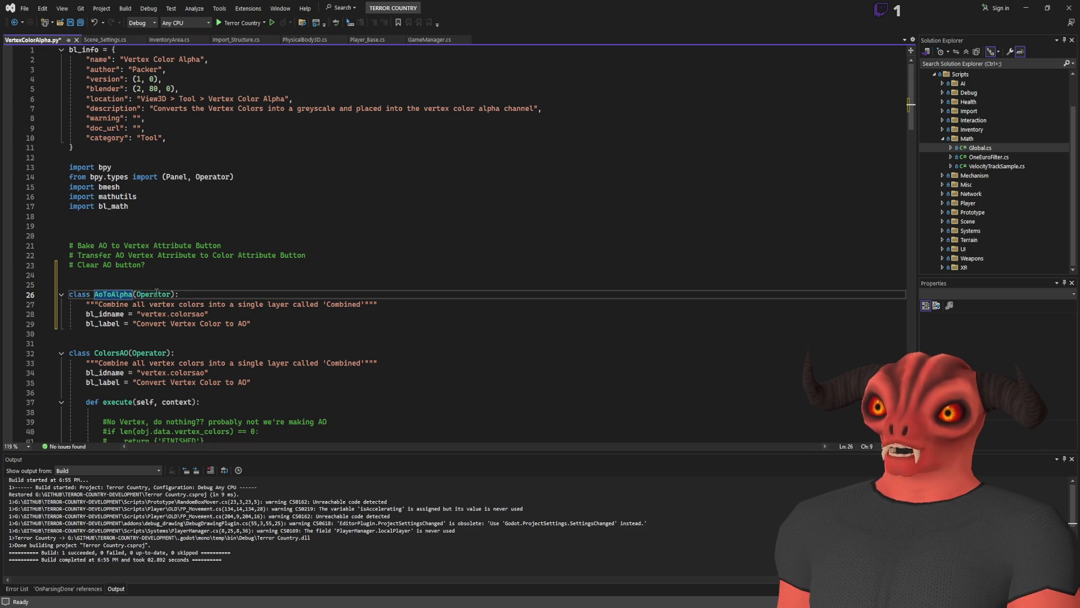
Place the cursor before 'Vertex' in the copied 'Convert Vertex Color to AO' label.
scroll(247, 279, "down", 2)
left_click(339, 262)
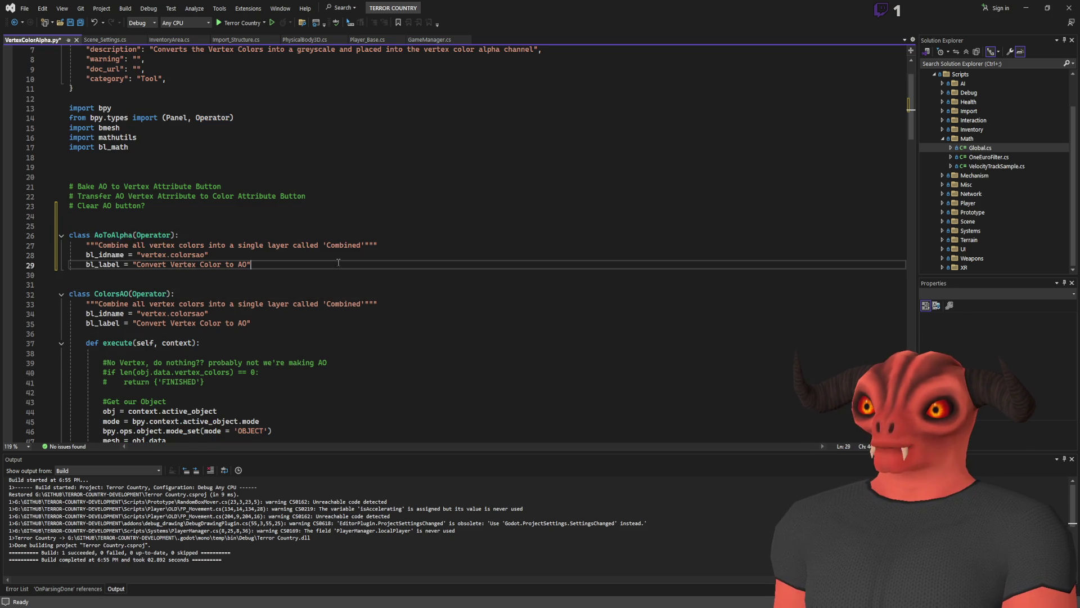
scroll(338, 262, "down", 20)
scroll(83, 260, "up", 20)
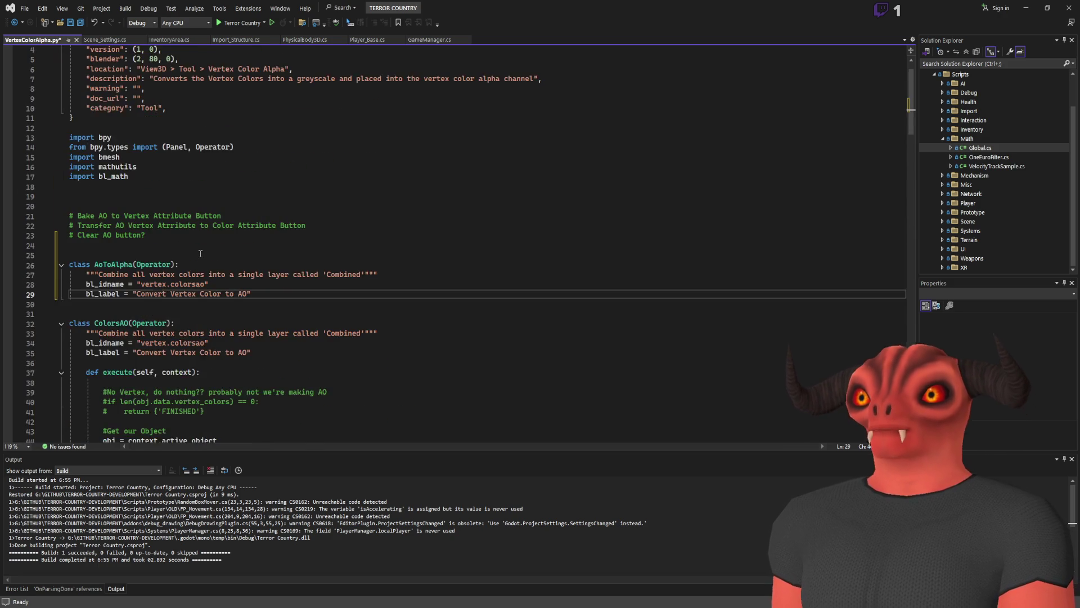
scroll(200, 253, "down", 6)
scroll(197, 208, "up", 4)
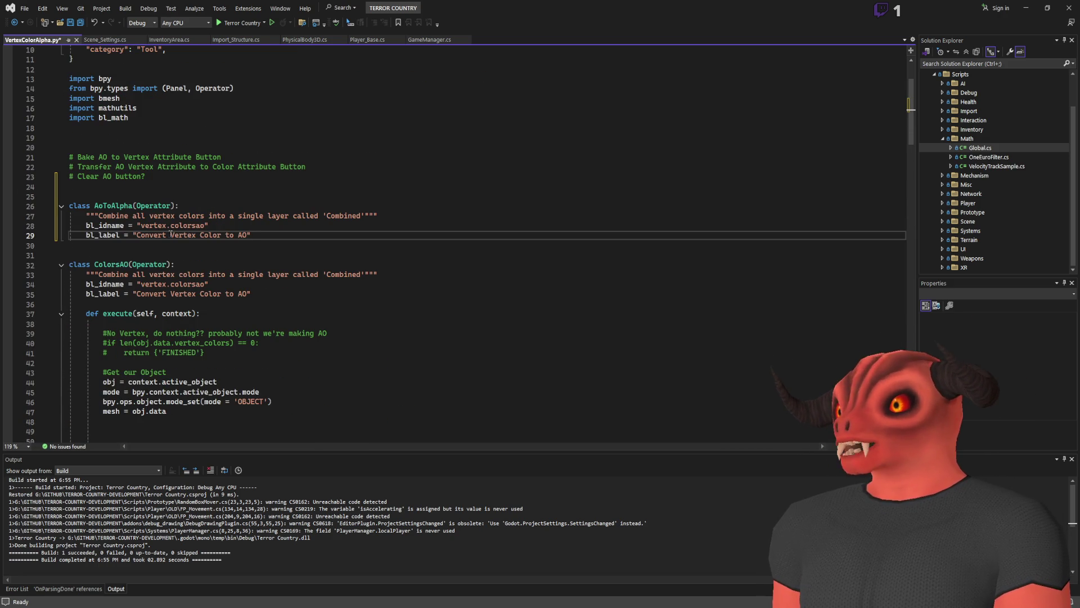
left_click(170, 235)
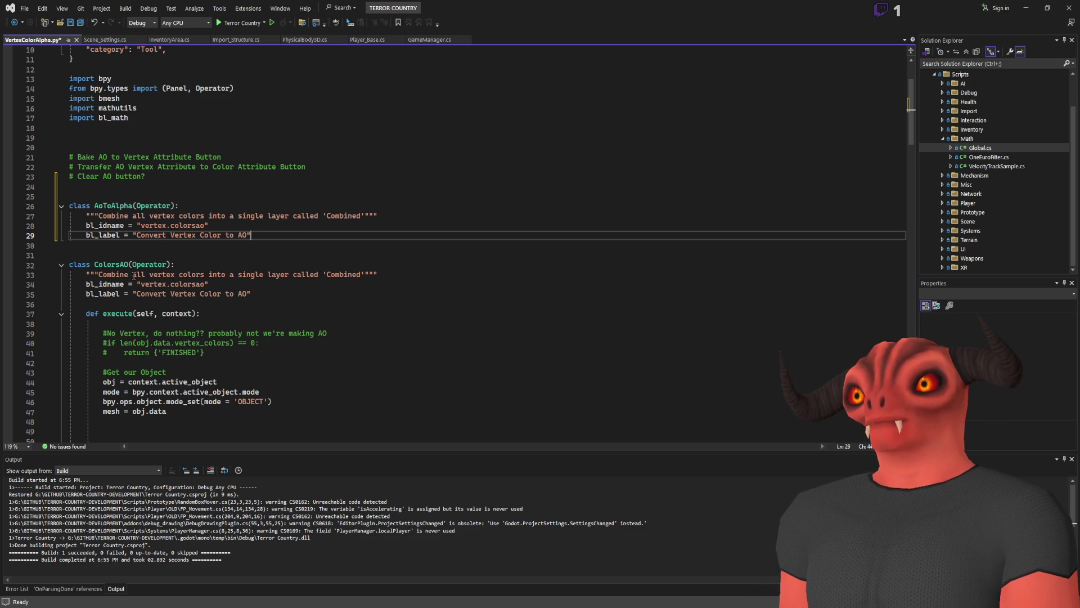
Replace the ColorsAO docstring with 'Generate and add AO to Color Alpha channel'.
mouse_move(100, 274)
left_mouse_down()
mouse_move(377, 274)
mouse_move(362, 274)
left_mouse_up()
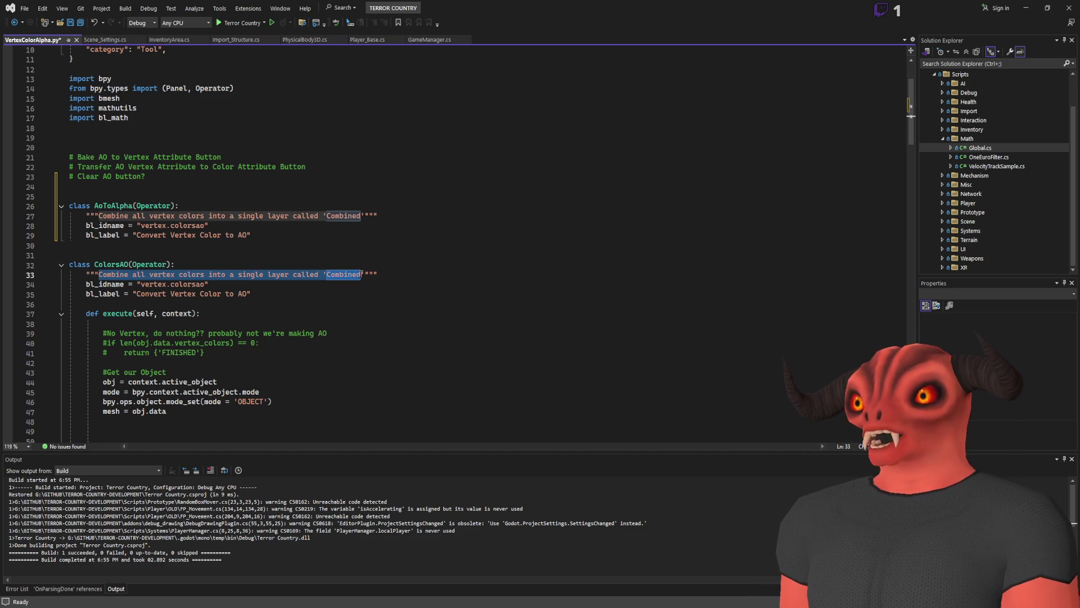
type("Geener")
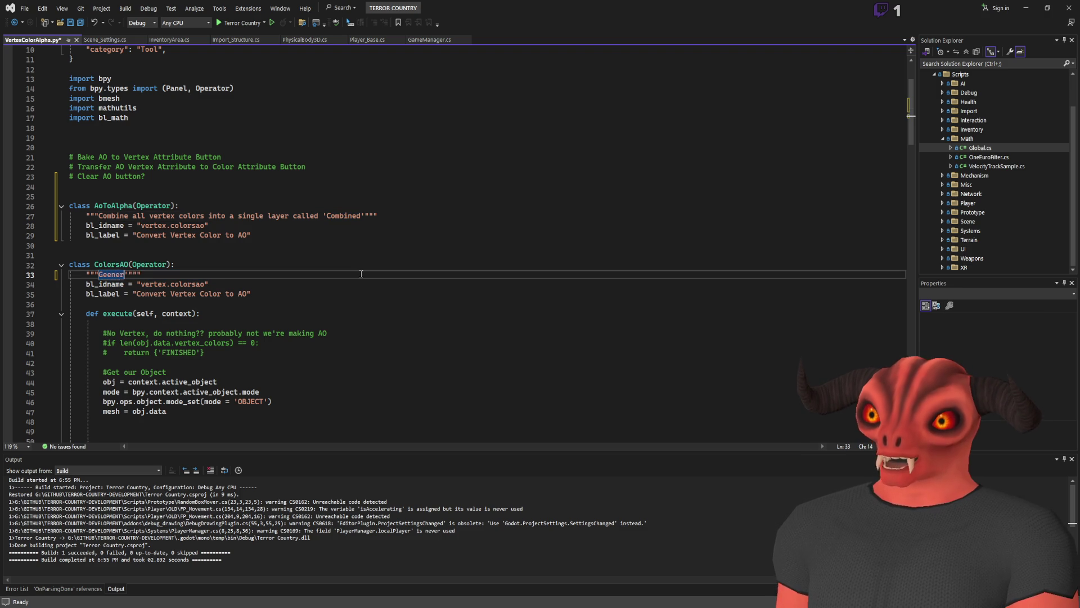
type("rate and add A")
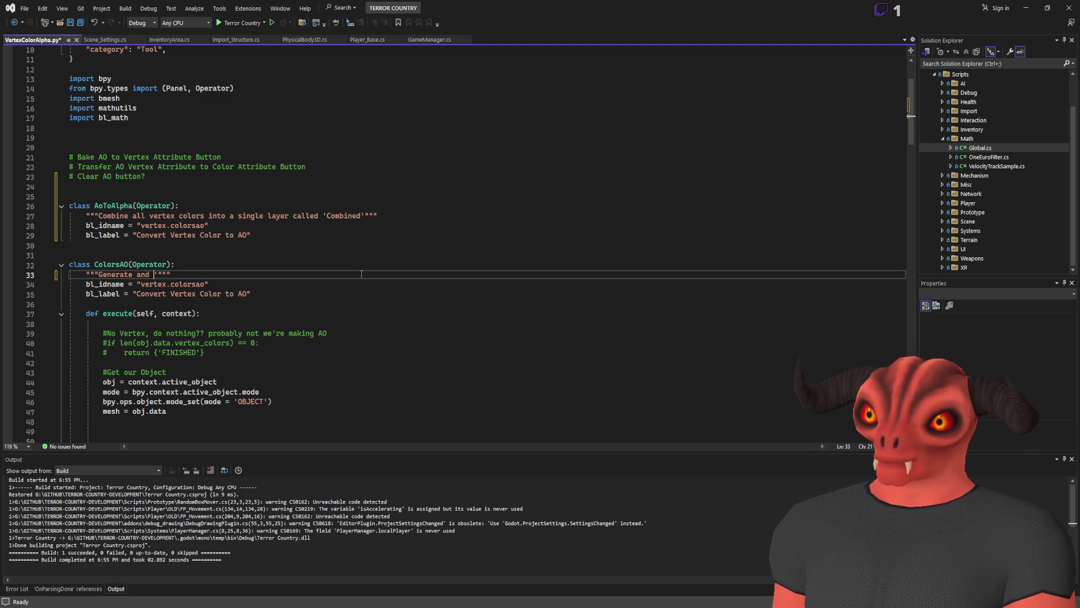
type("O to ")
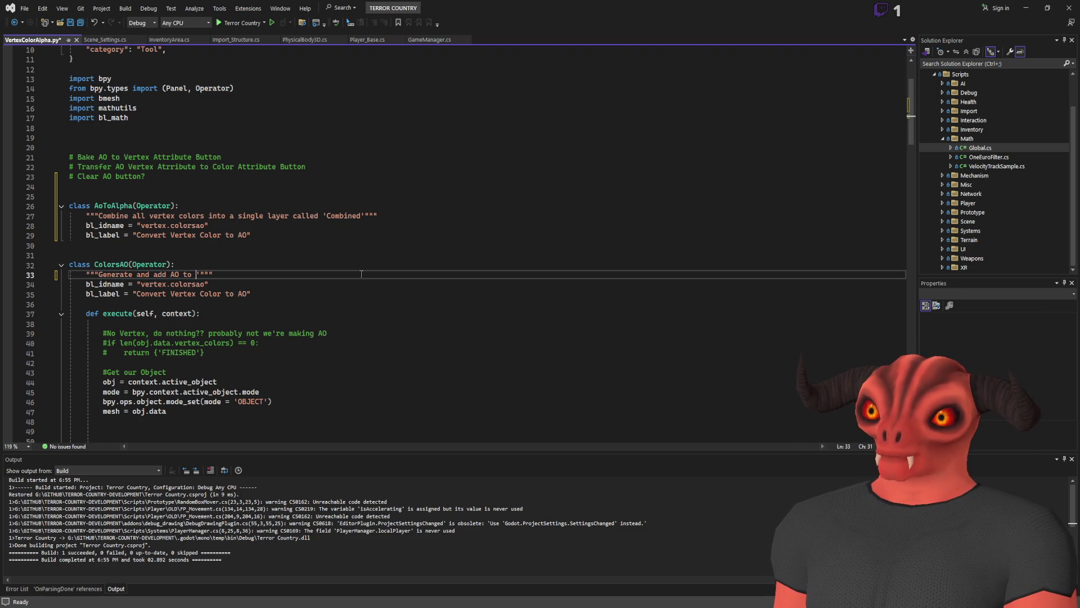
type("he")
key("BackSpace")
key("BackSpace")
key("BackSpace")
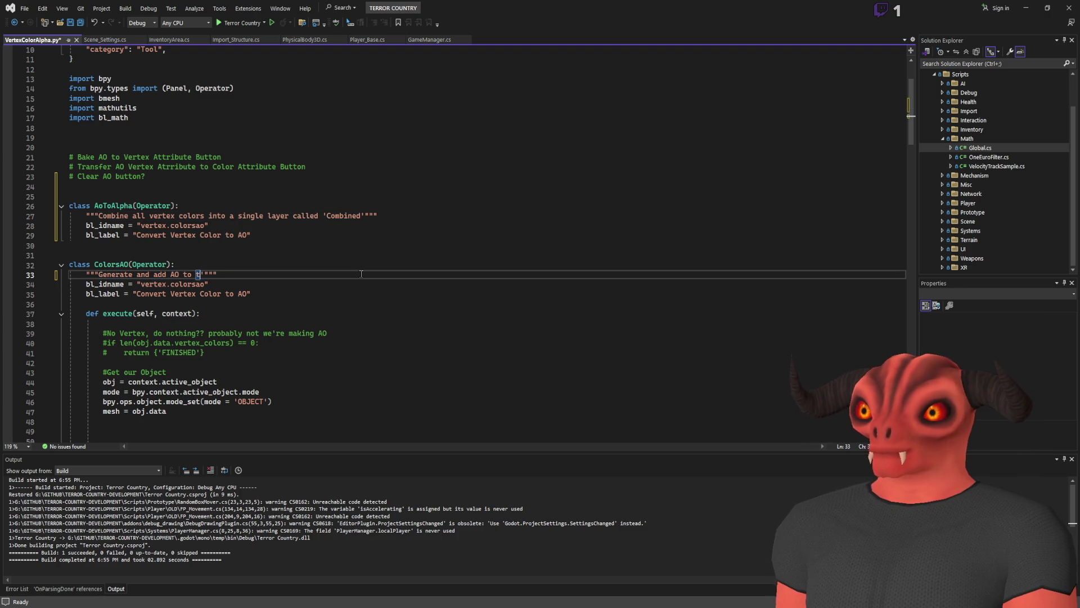
type("Colo")
type("r Alpha channel")
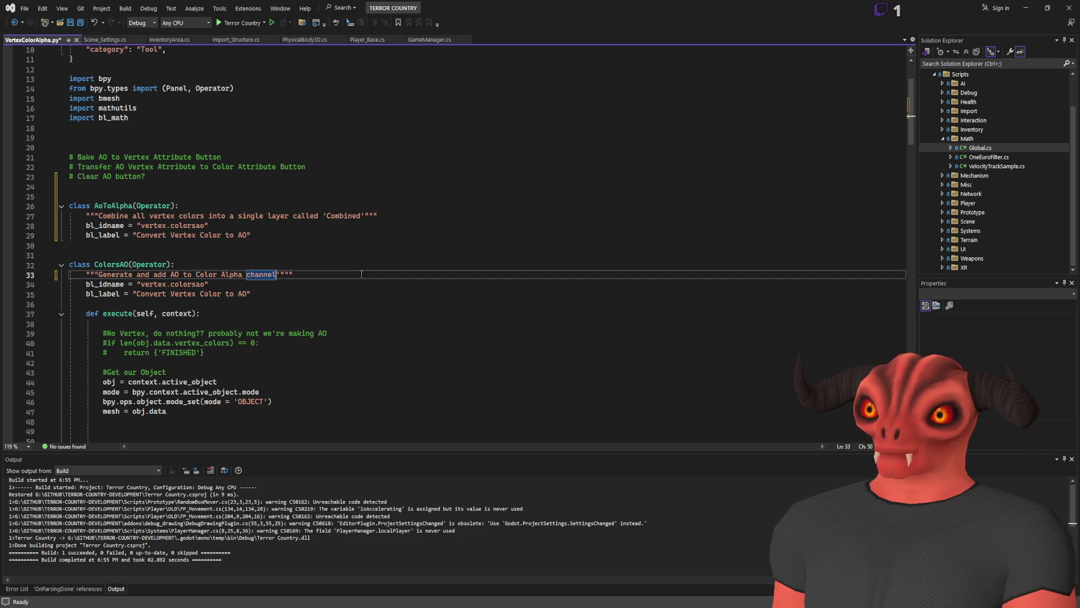
left_click(361, 274)
Save VertexColorAlpha.py.
key("ctrl+s")
scroll(225, 225, "down", 4)
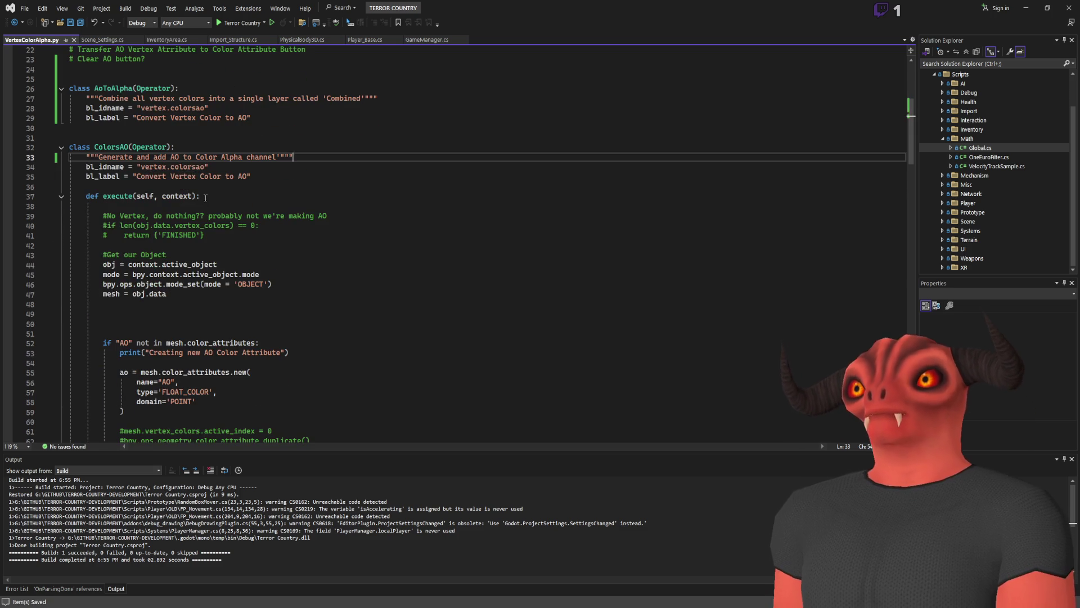
key("Down")
key("Down")
key("Down")
scroll(333, 171, "up", 4)
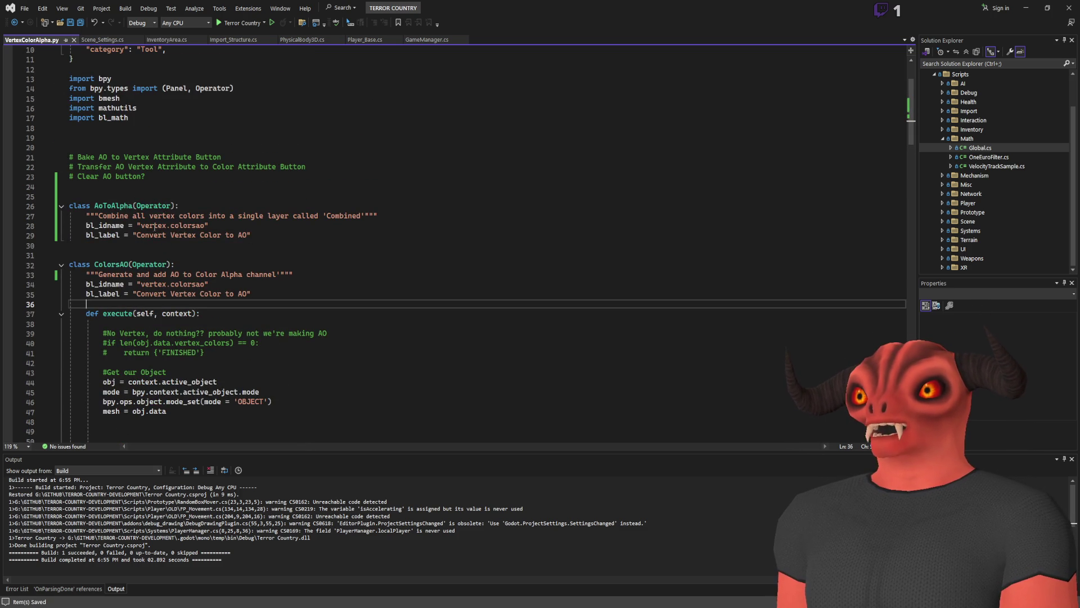
Change the AoToAlpha bl_idname to 'vertex.aotoalpha'.
double_click(184, 226)
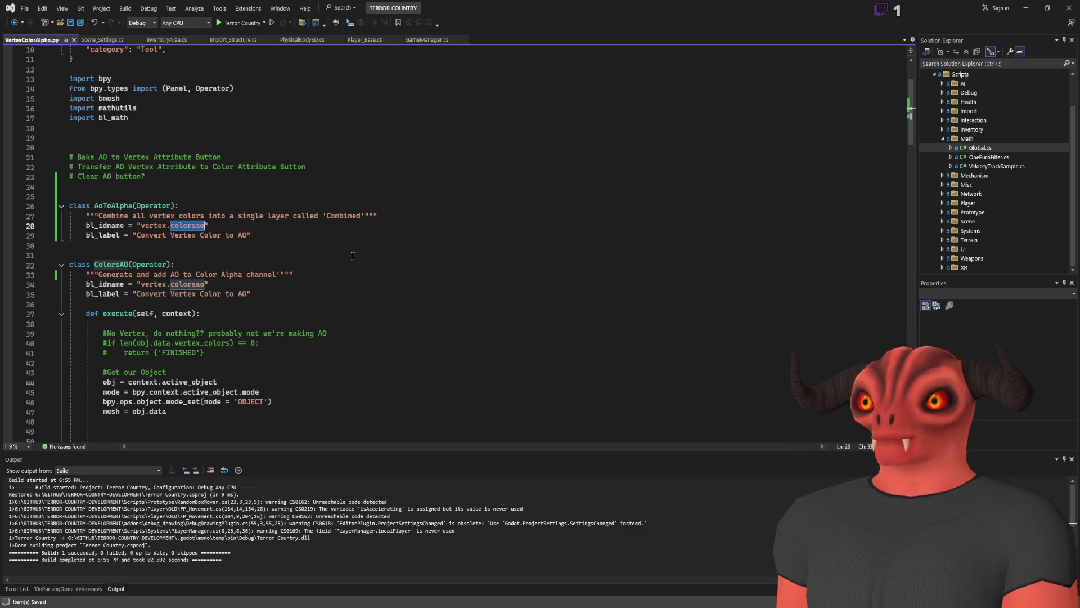
type("Ao")
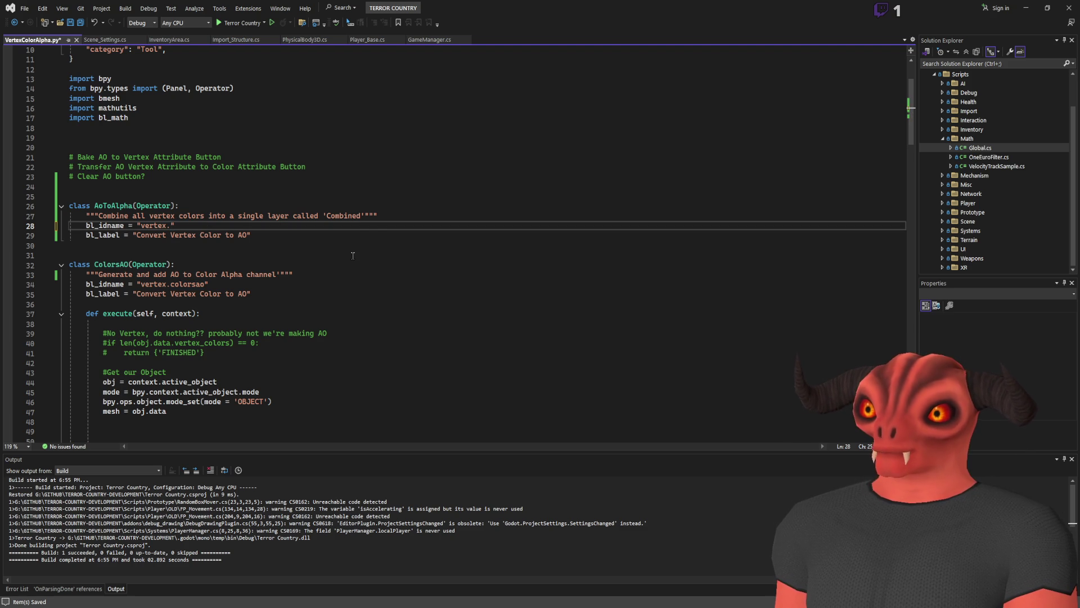
left_click(406, 216)
left_click(341, 229)
type("aotoa")
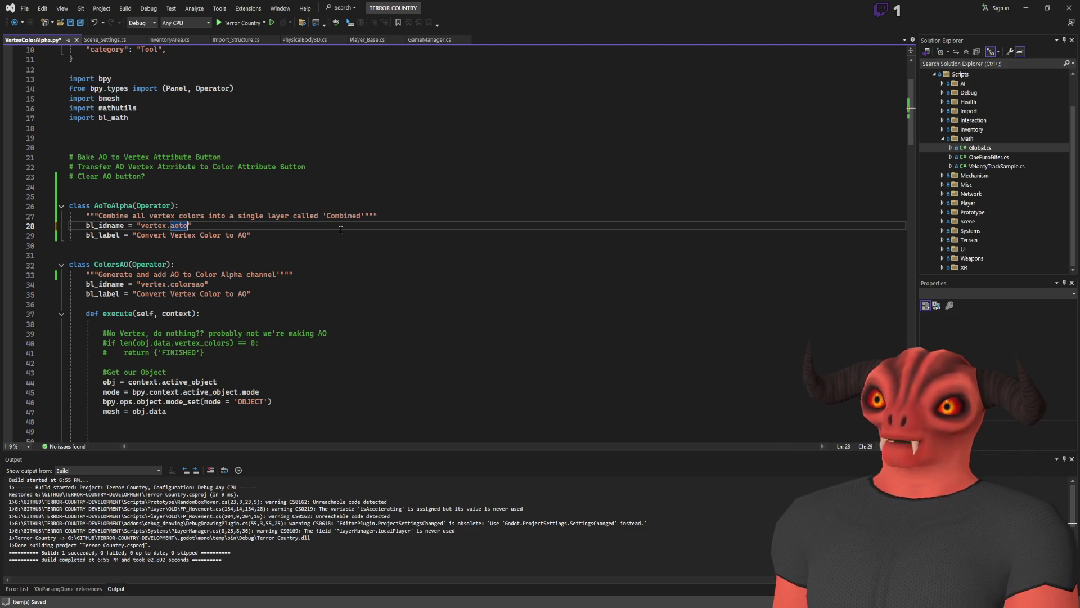
type("lpha")
key("End")
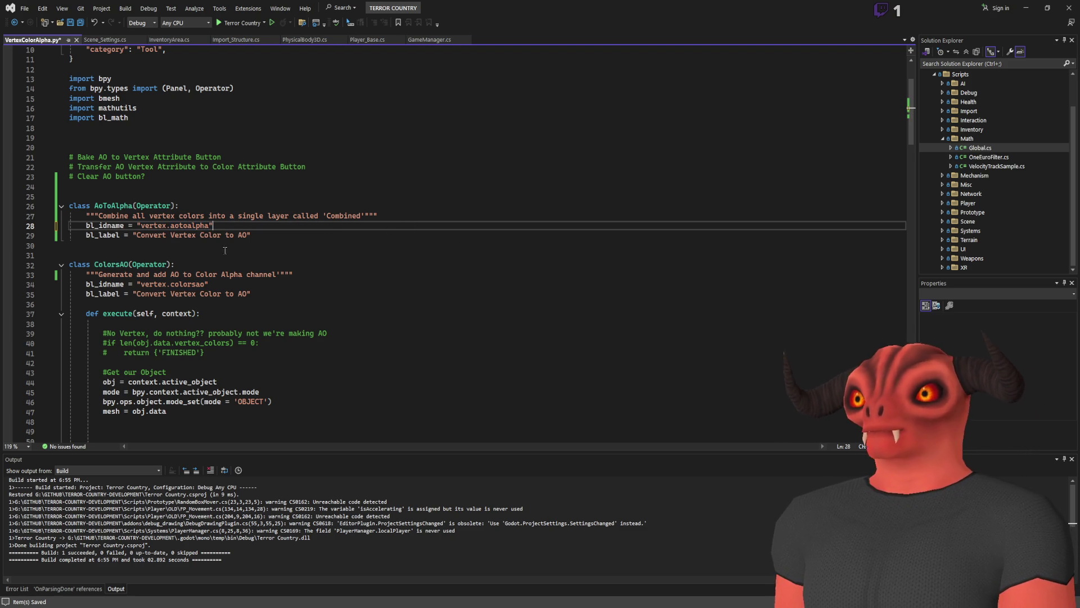
Rewrite the AoToAlpha label as 'Convert AO to Color Alpha'.
left_click_drag(171, 237, 222, 237)
type("AO")
key("Delete")
key("Delete")
key("Delete")
type("to Alpha")
key("Delete")
key("Delete")
key("Delete")
key("ctrl+Left")
key("Left")
type("Color")
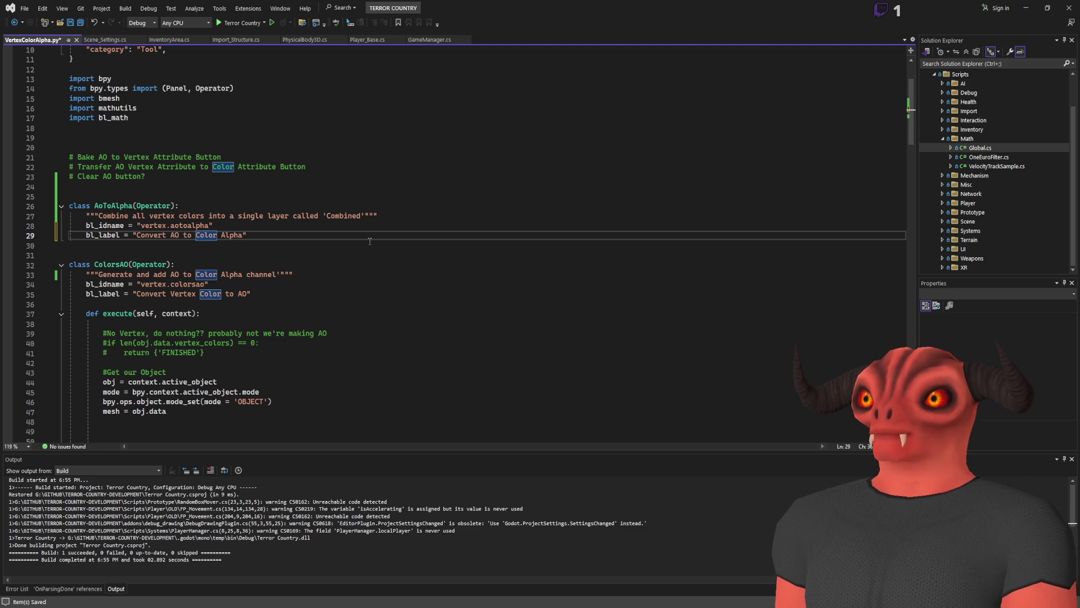
Save VertexColorAlpha.py.
key("ctrl+s")
left_click(254, 243)
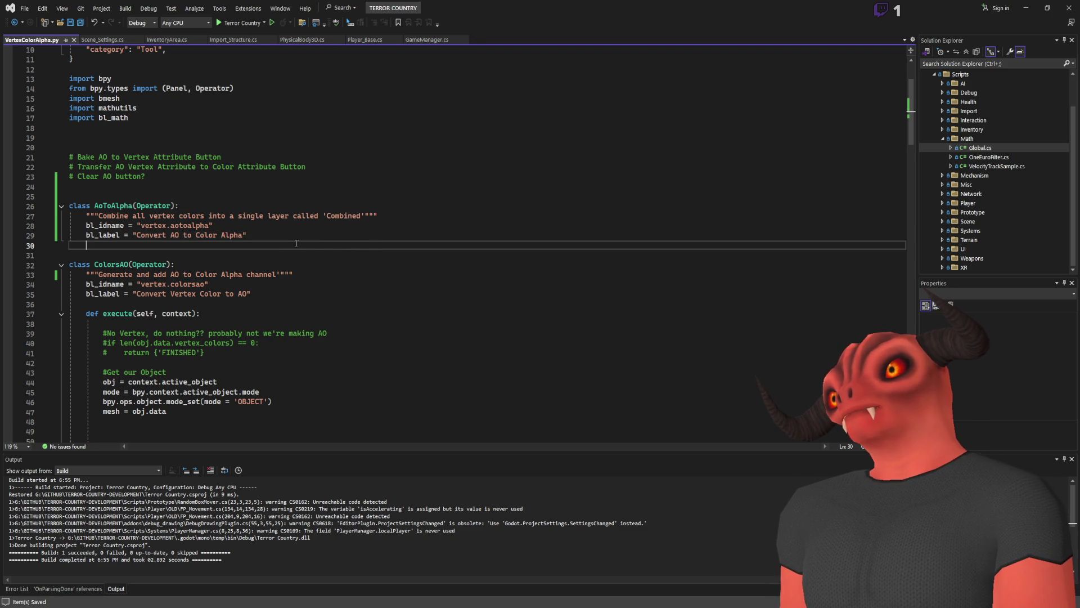
scroll(254, 244, "down", 3)
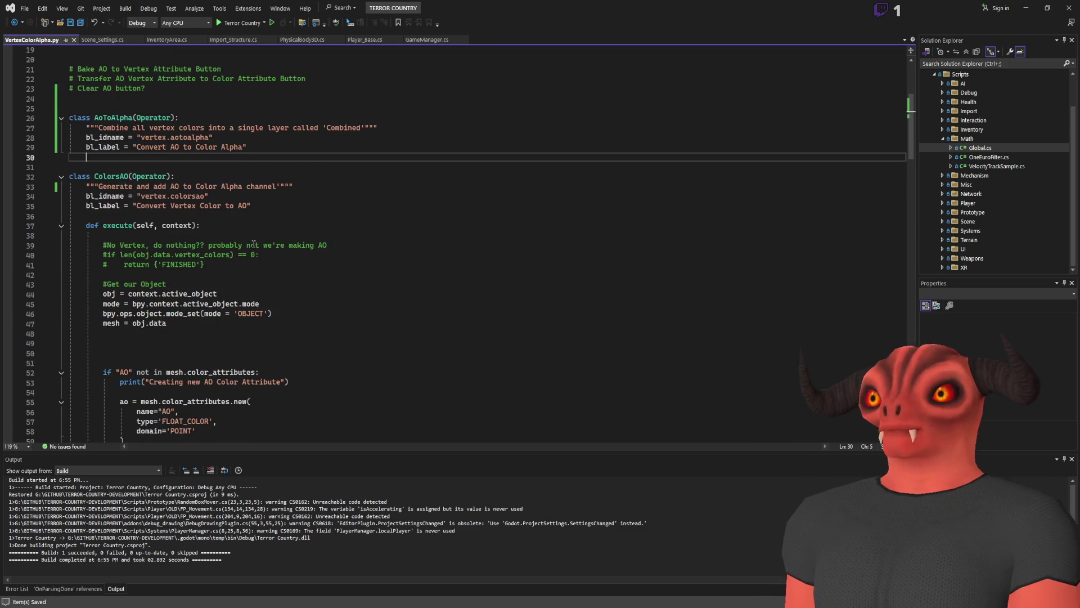
Paste a copy of the ColorsAO execute body under AoToAlpha's bl_label.
left_click(243, 274)
mouse_move(243, 275)
left_mouse_down()
mouse_move(248, 306)
mouse_move(253, 293)
mouse_move(264, 310)
mouse_move(283, 276)
mouse_move(270, 280)
mouse_move(270, 310)
left_mouse_up()
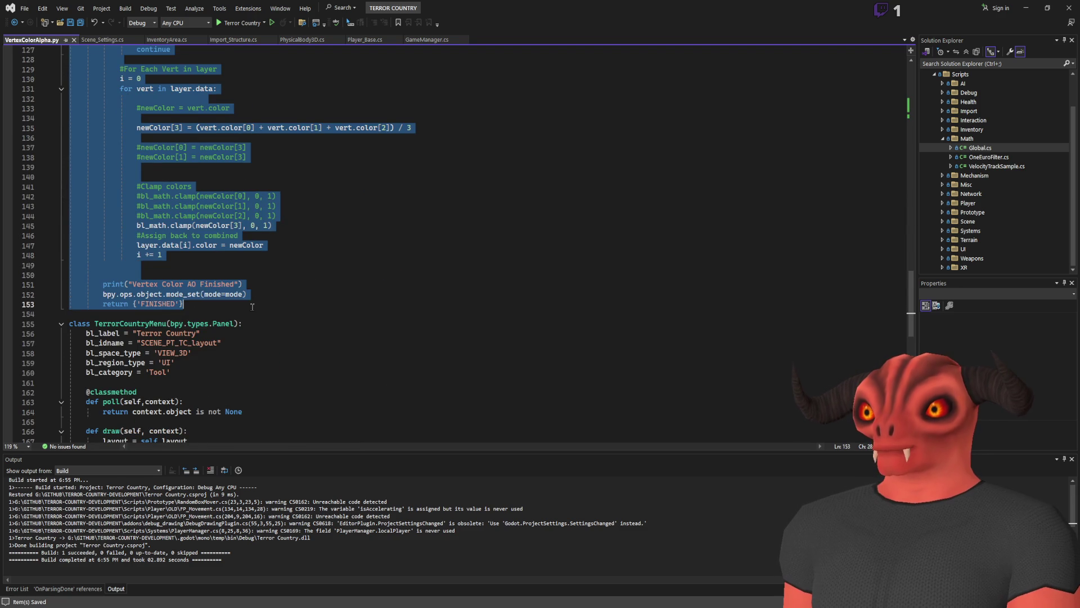
scroll(269, 272, "up", 20)
scroll(269, 272, "up", 17)
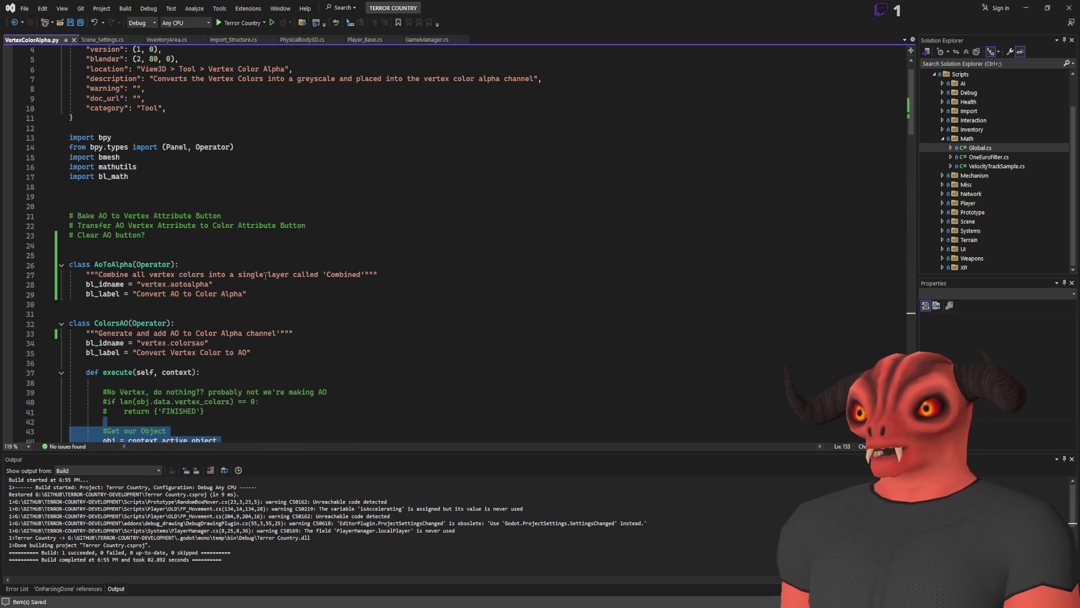
left_click(255, 306)
key("ctrl+v")
scroll(281, 287, "up", 20)
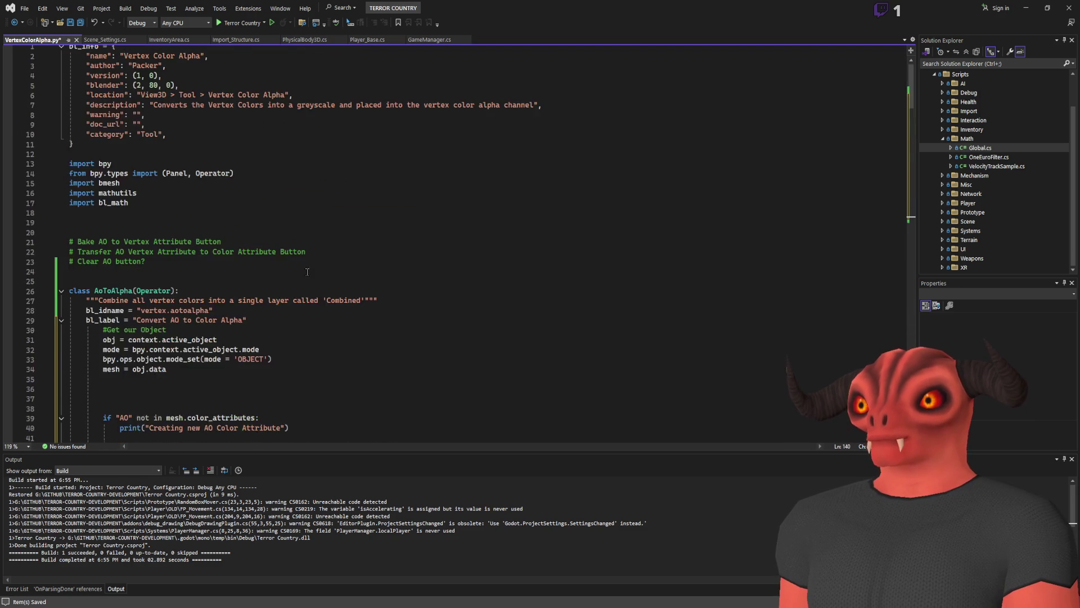
scroll(307, 272, "down", 5)
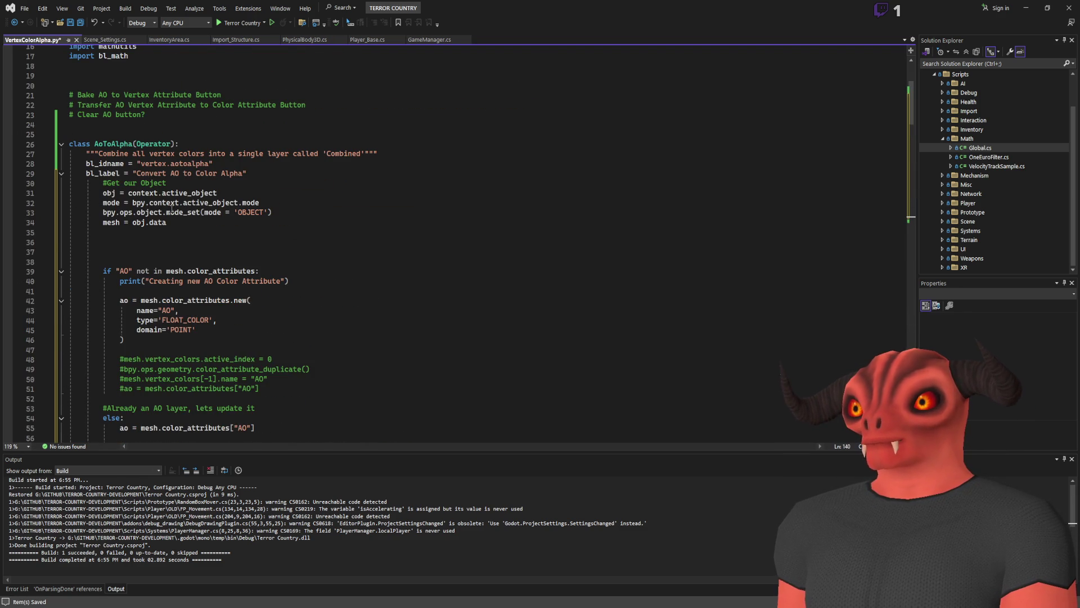
scroll(134, 227, "down", 2)
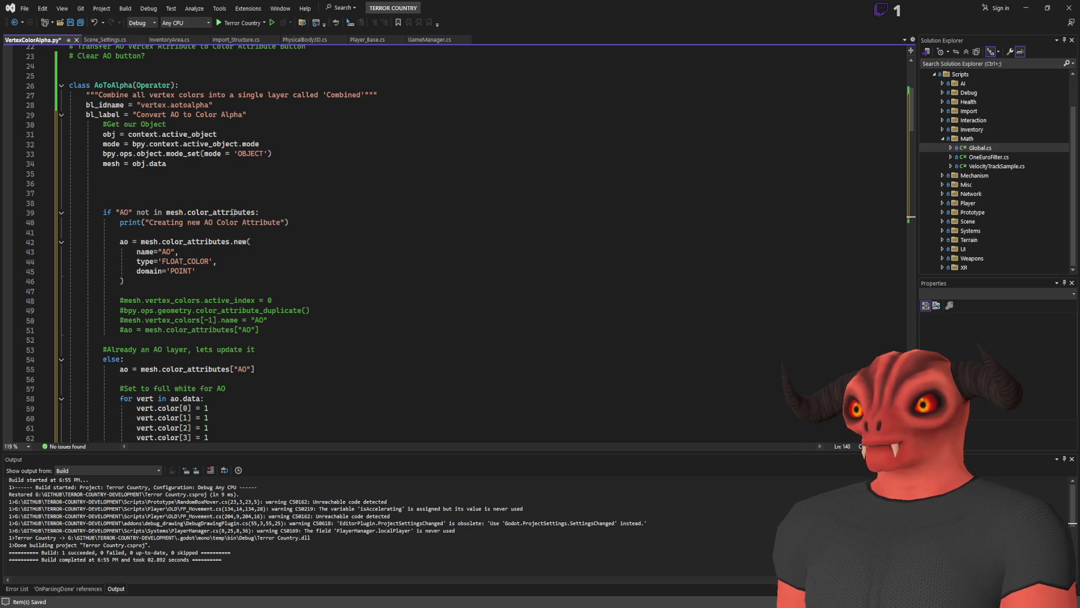
scroll(185, 208, "down", 3)
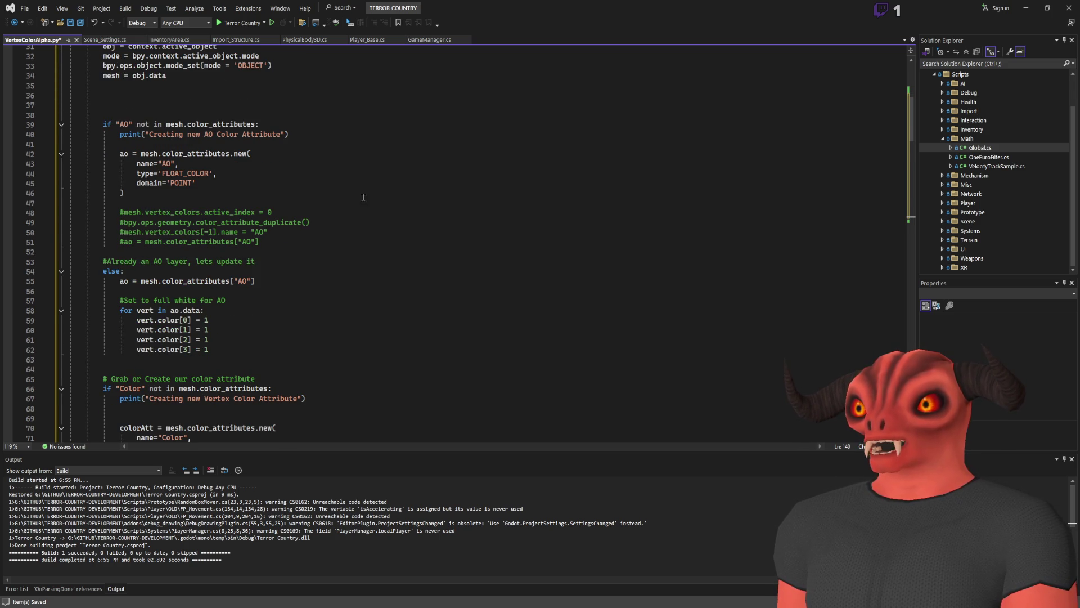
scroll(188, 222, "down", 4)
scroll(116, 158, "up", 4)
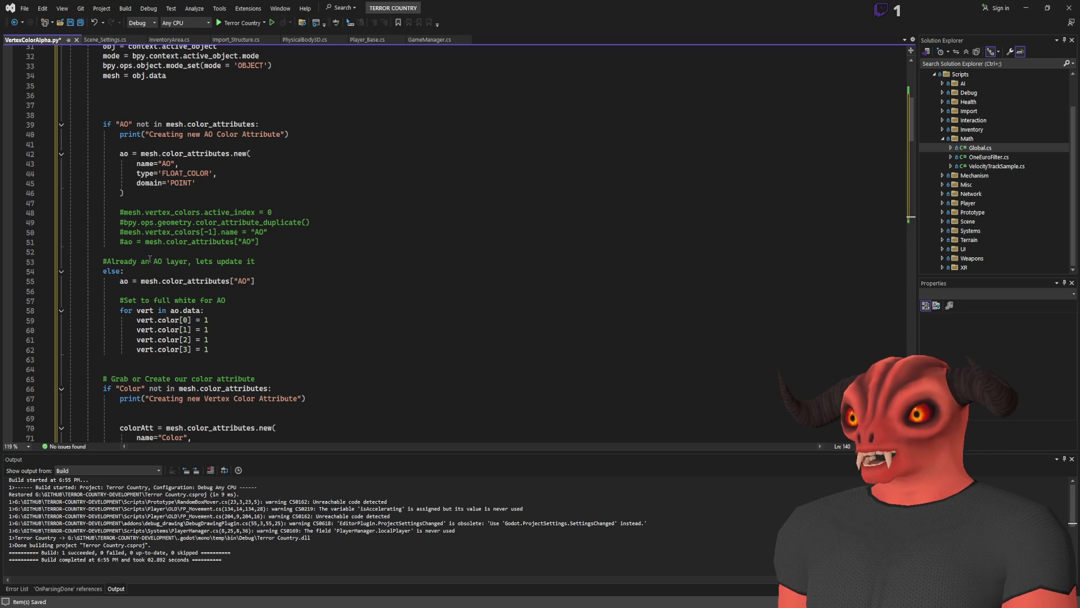
Delete the commented-out AO and Color attribute lines from the pasted code.
left_click_drag(260, 242, 278, 187)
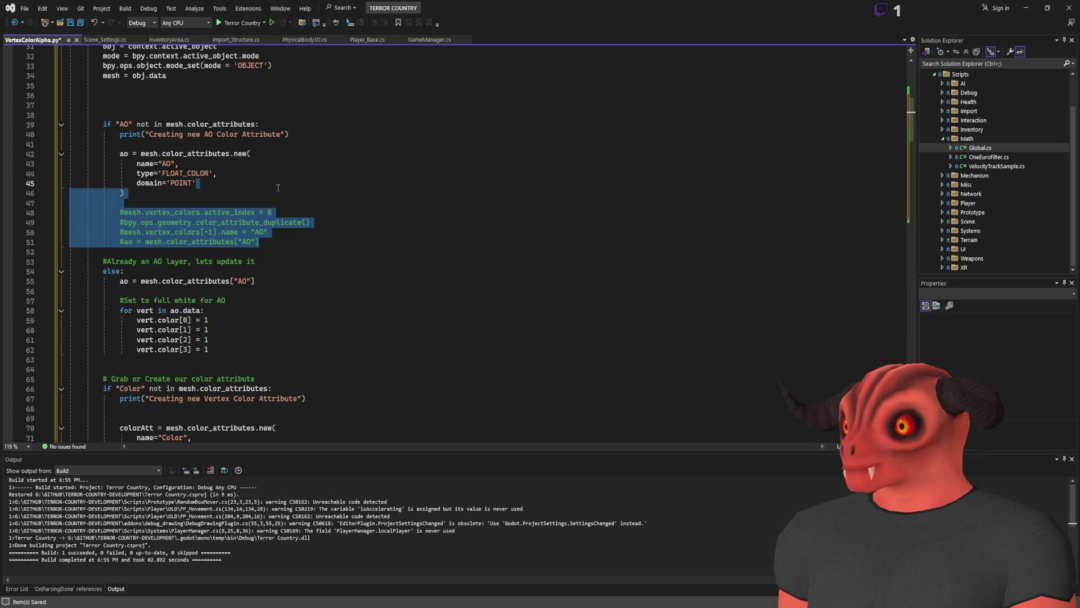
key("Delete")
scroll(251, 186, "down", 3)
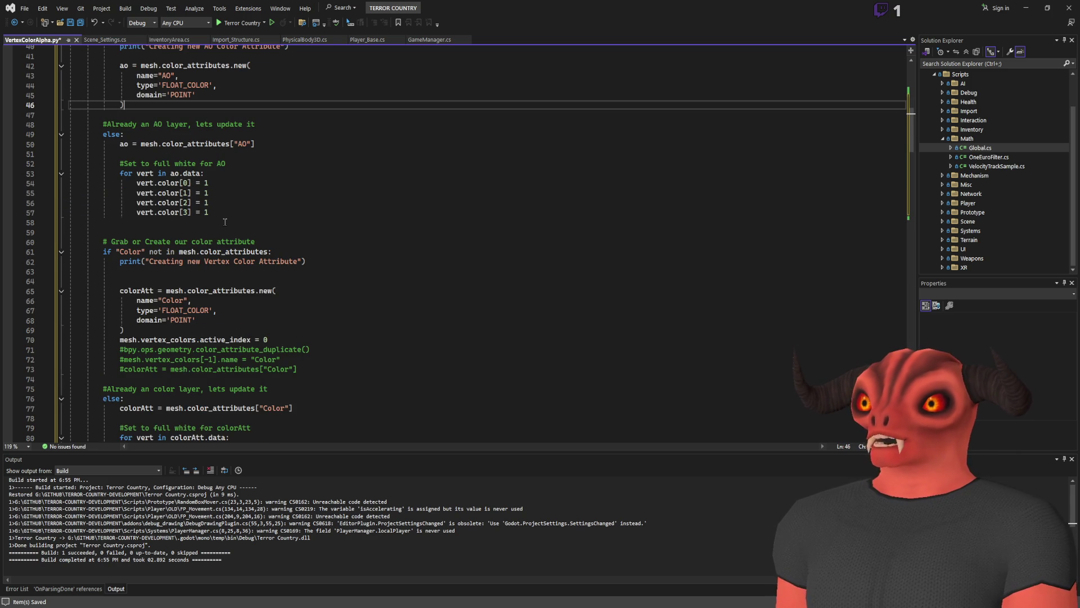
scroll(204, 197, "down", 2)
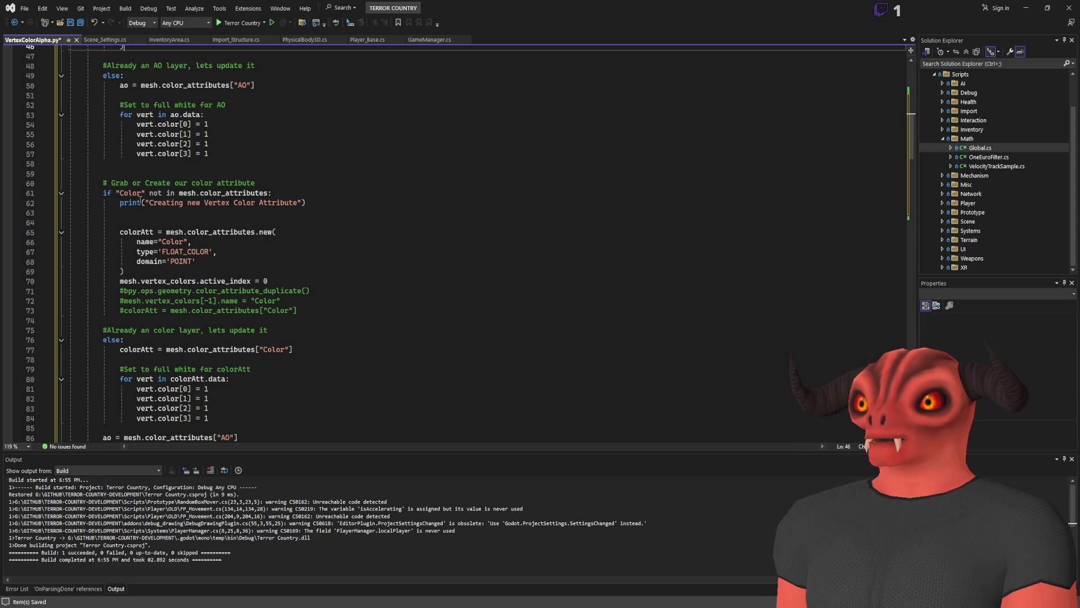
scroll(115, 205, "down", 2)
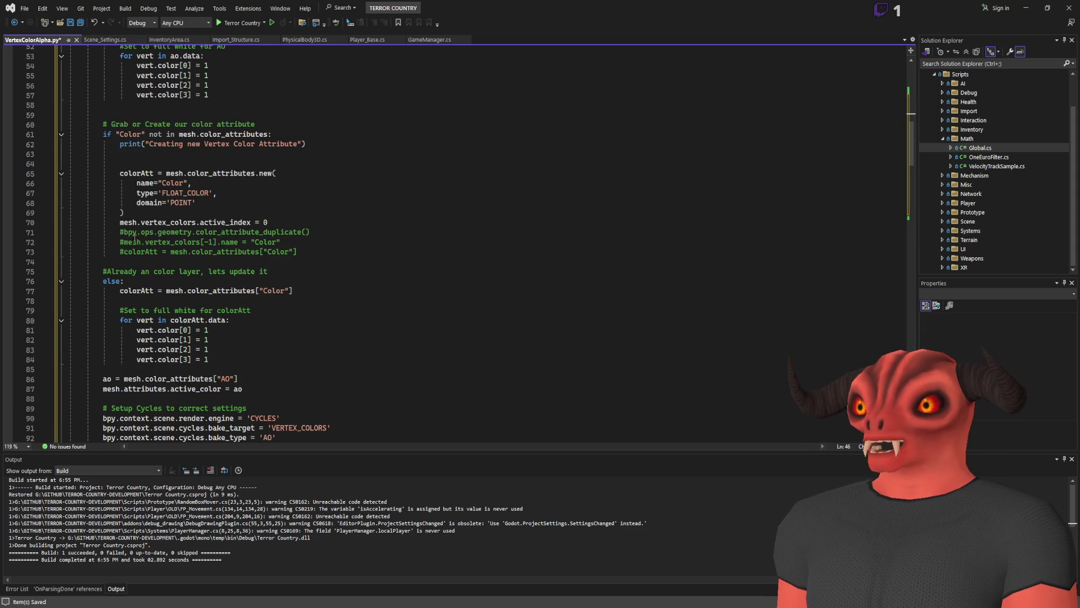
left_click_drag(305, 254, 269, 222)
key("BackSpace")
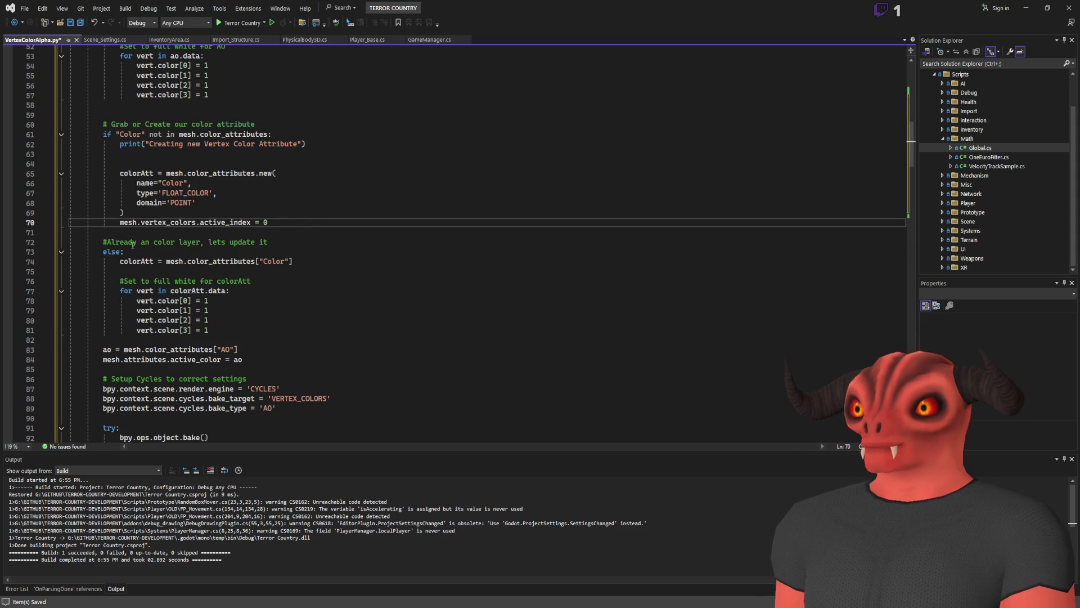
mouse_move(216, 339)
left_mouse_down()
mouse_move(247, 161)
mouse_move(247, 54)
mouse_move(245, 172)
left_mouse_up()
scroll(246, 171, "down", 10)
scroll(276, 241, "up", 11)
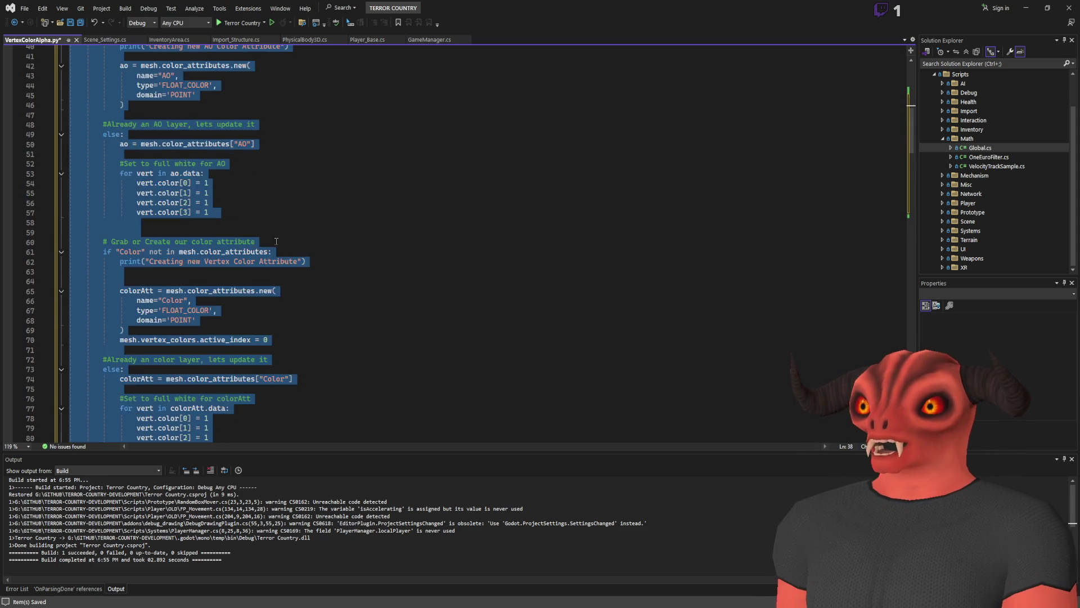
Remove the surplus blank lines and stray 'AoToAlpha' text after mesh = obj.data.
left_click(253, 193)
key("BackSpace")
key("BackSpace")
key("BackSpace")
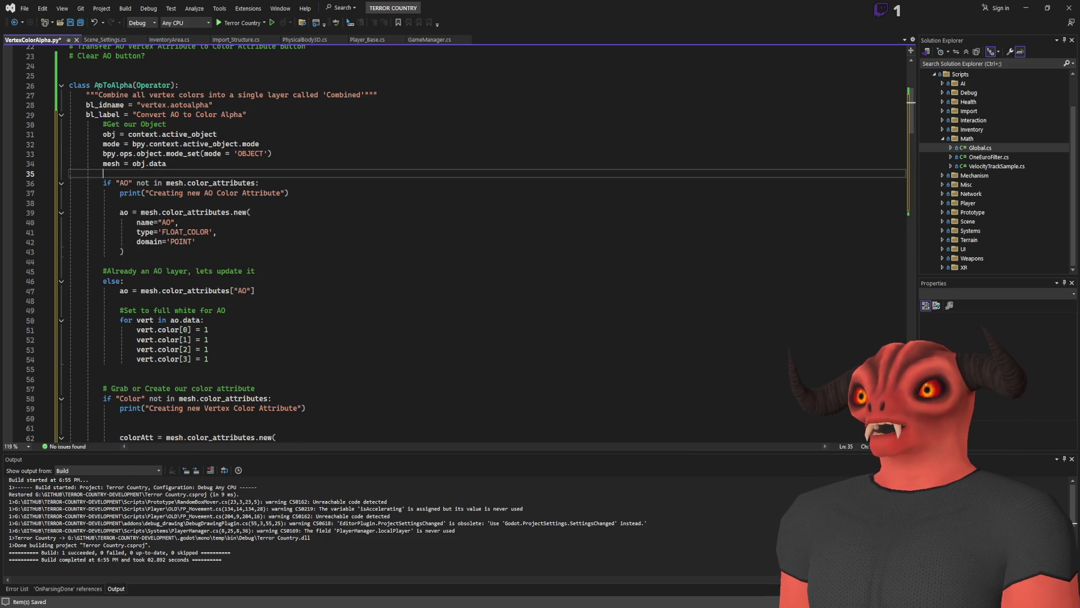
scroll(173, 197, "down", 10)
scroll(174, 219, "down", 3)
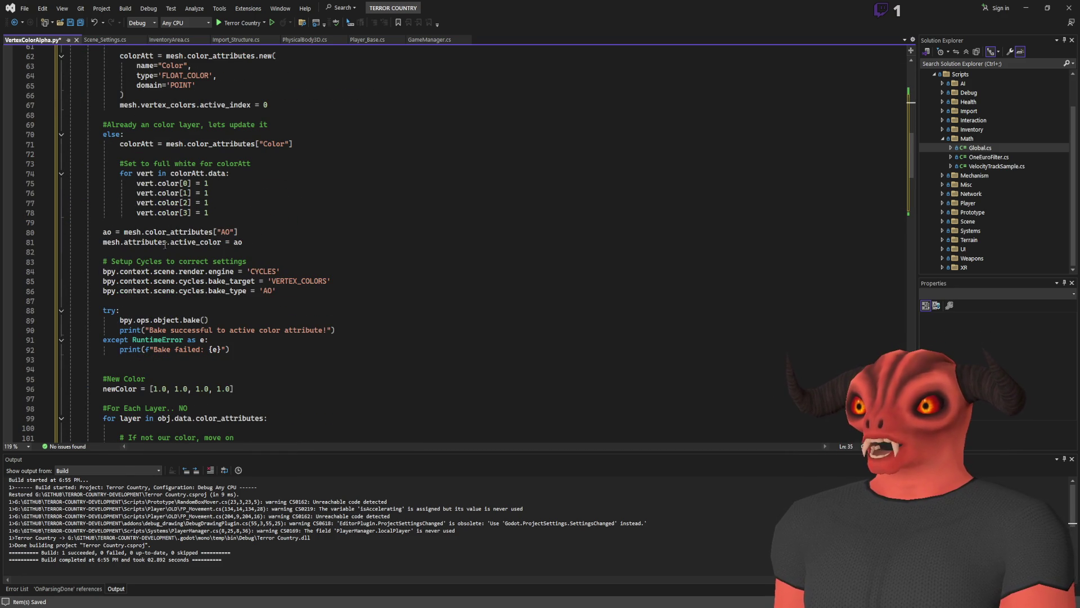
scroll(169, 263, "down", 4)
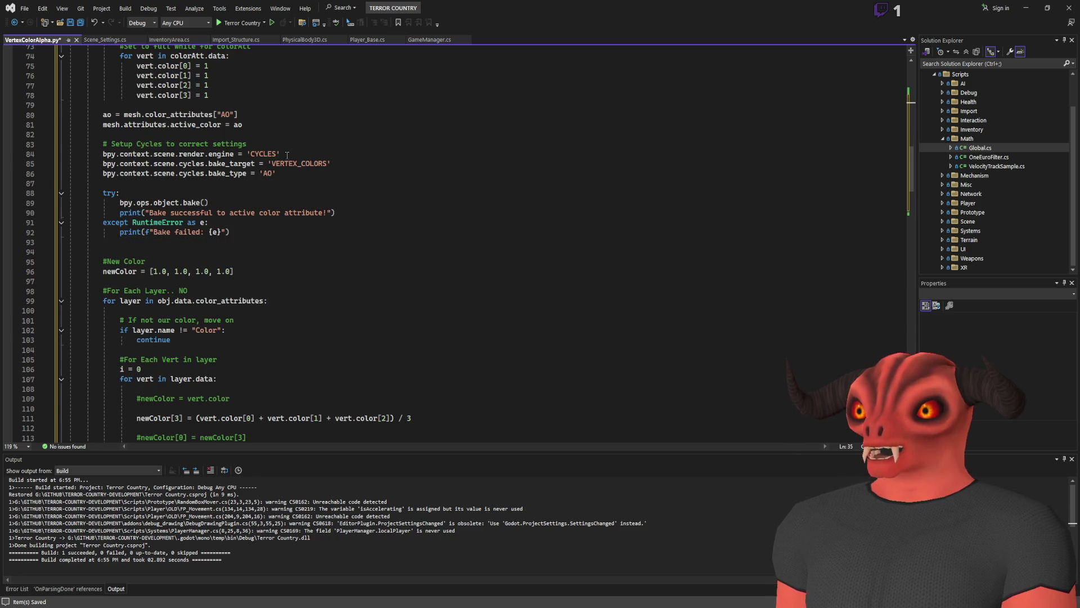
scroll(273, 173, "up", 20)
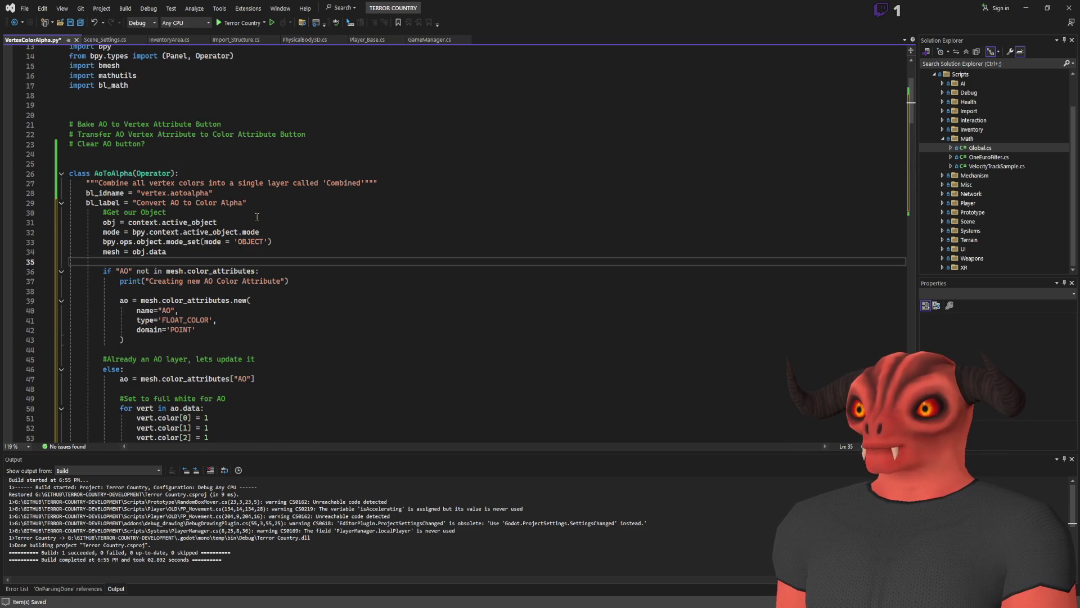
key("Return")
type("AoTo")
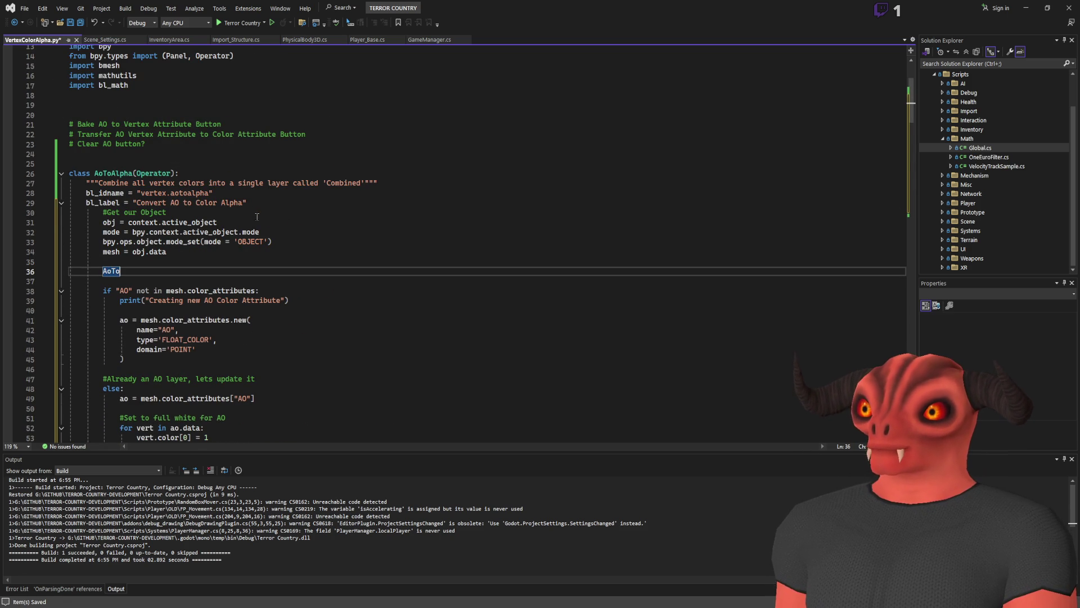
type("Alpha")
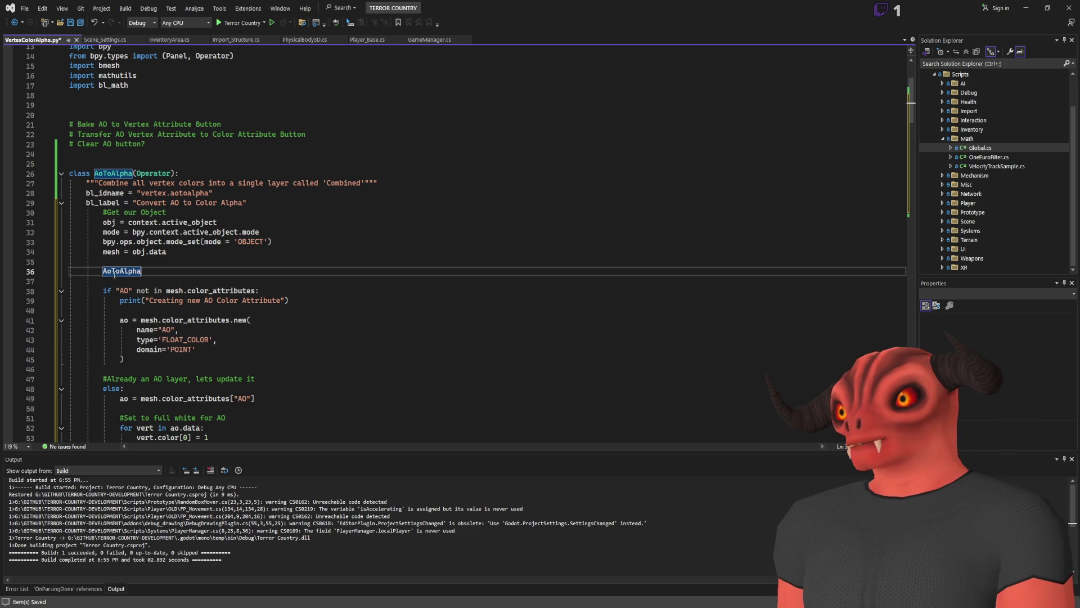
left_click_drag(139, 271, 161, 254)
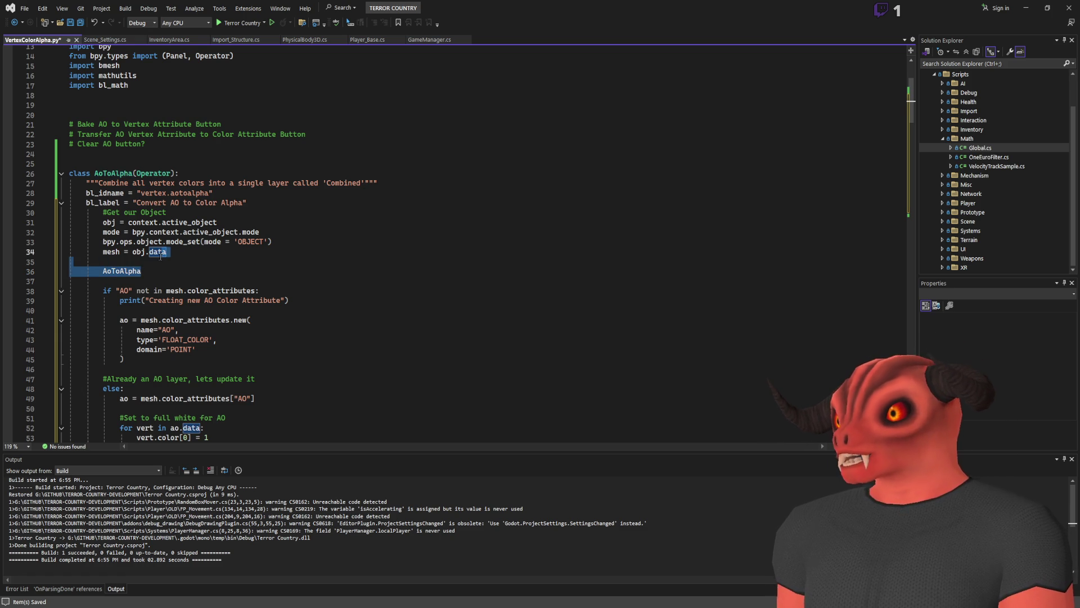
key("BackSpace")
scroll(322, 162, "up", 3)
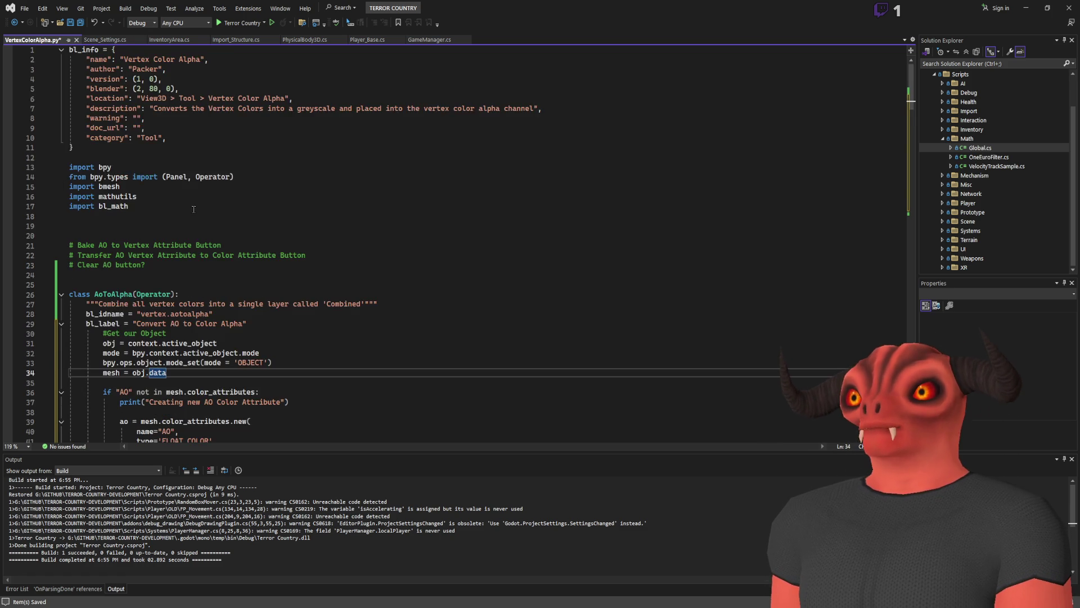
Review the pasted loop, highlighting where newColor, layer and vert are used.
scroll(322, 162, "down", 20)
scroll(322, 162, "down", 20)
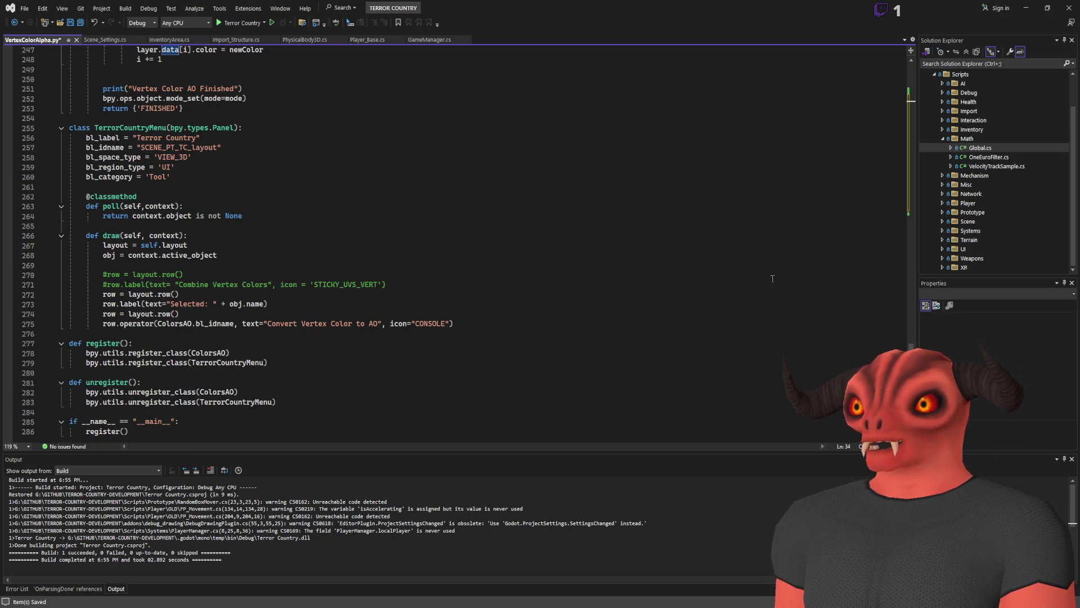
scroll(912, 337, "down", 6)
scroll(896, 113, "up", 20)
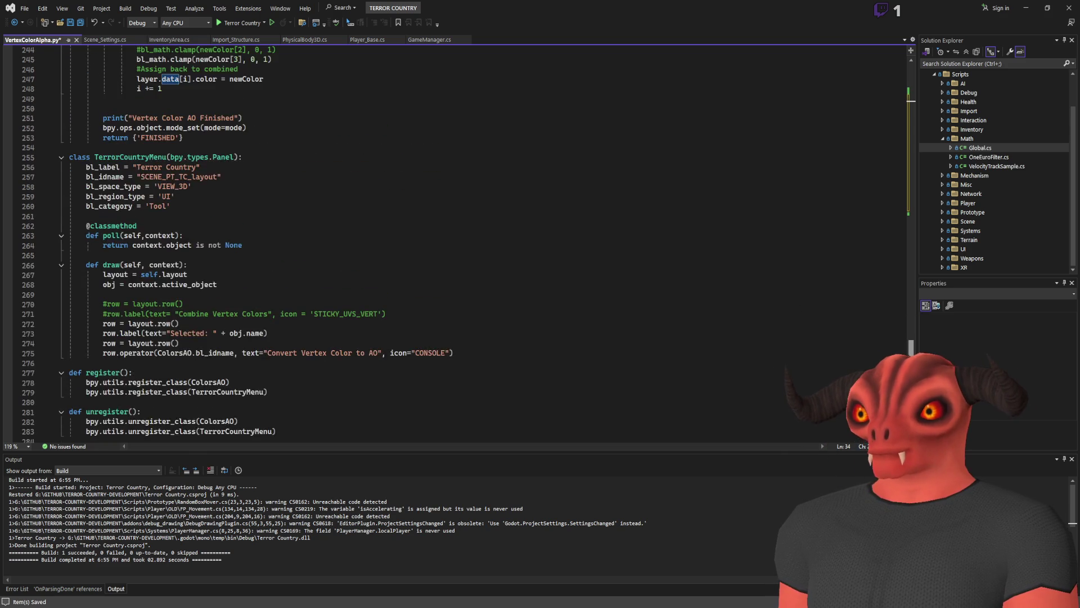
scroll(897, 113, "down", 3)
scroll(896, 113, "down", 18)
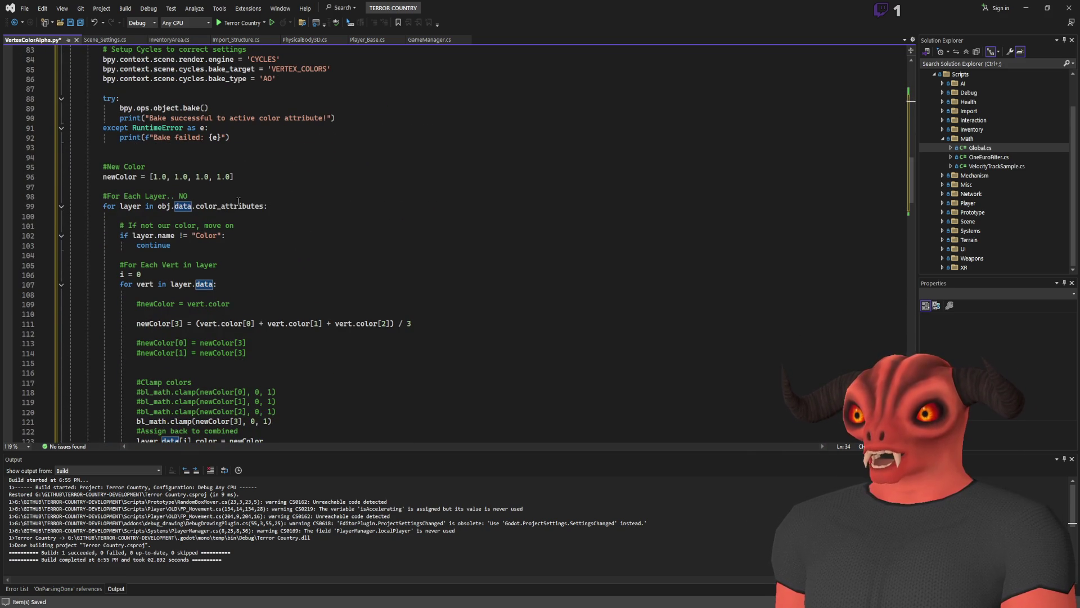
scroll(238, 201, "up", 20)
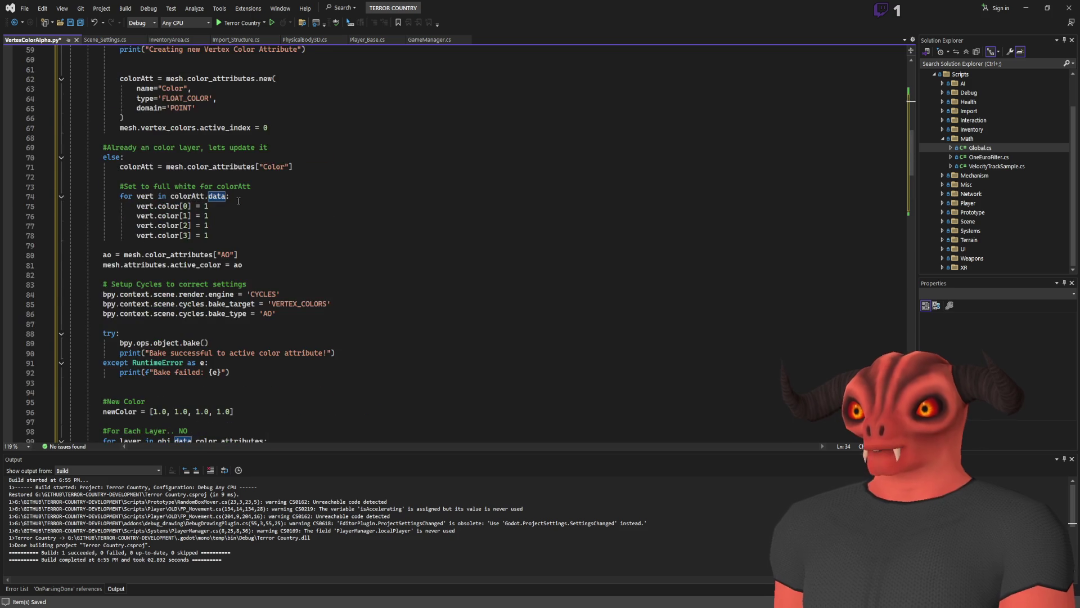
scroll(98, 191, "down", 20)
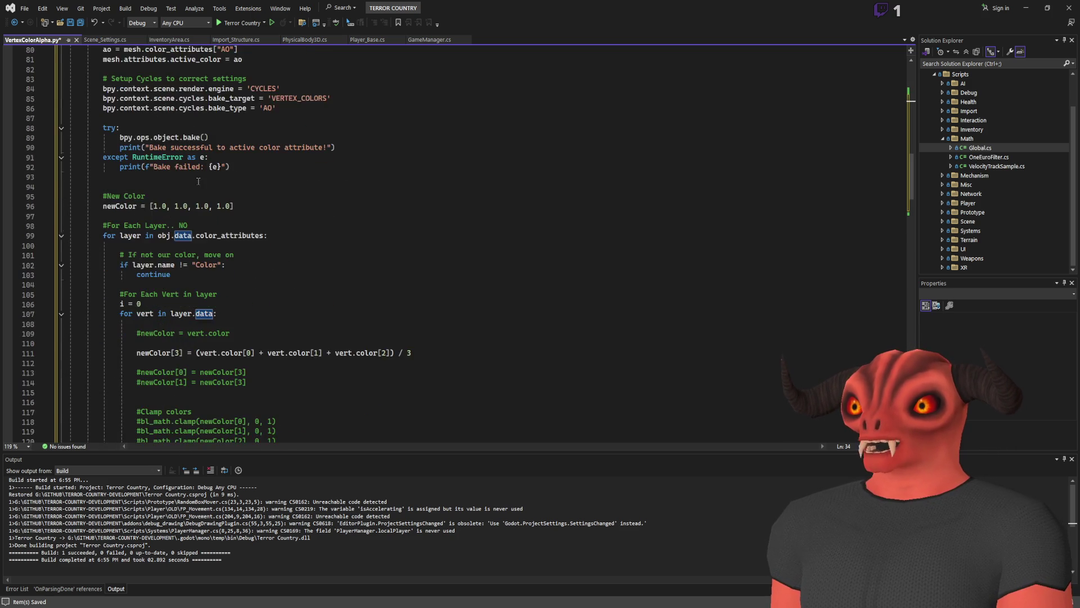
double_click(115, 207)
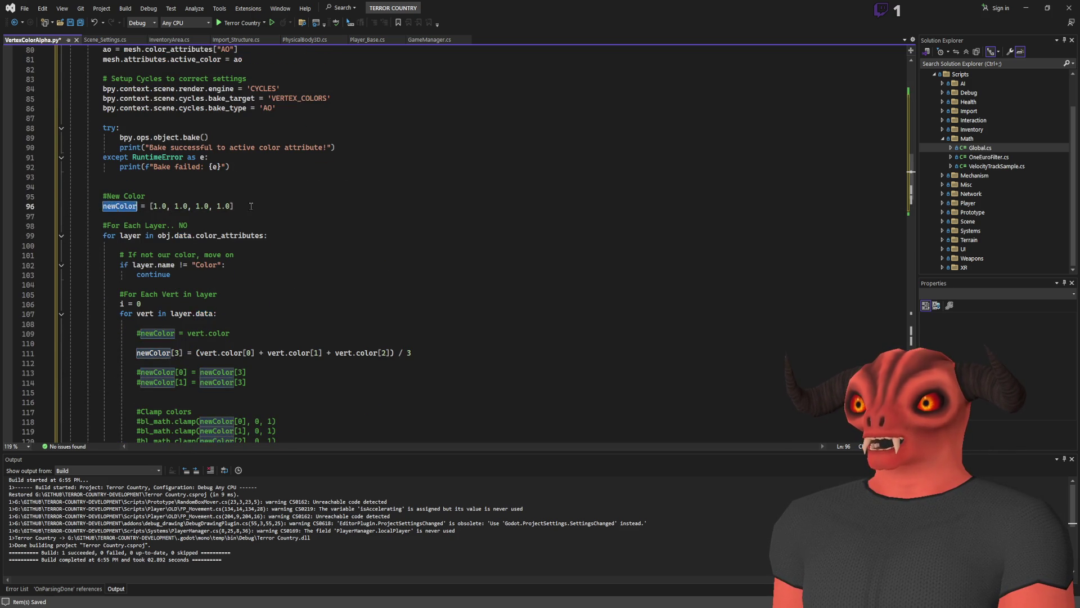
scroll(136, 213, "down", 1)
double_click(128, 206)
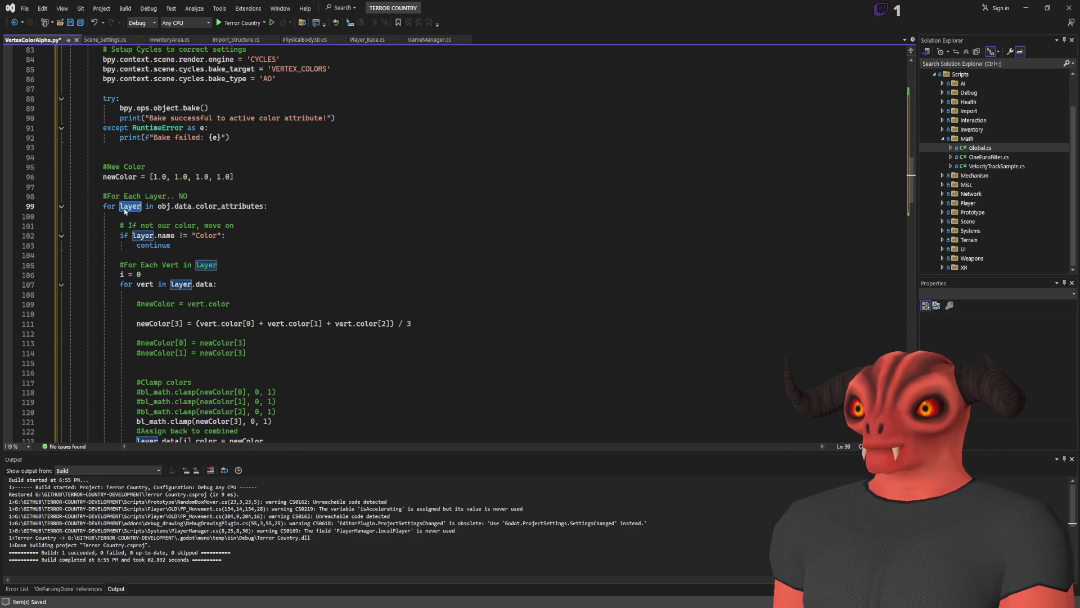
scroll(220, 233, "down", 3)
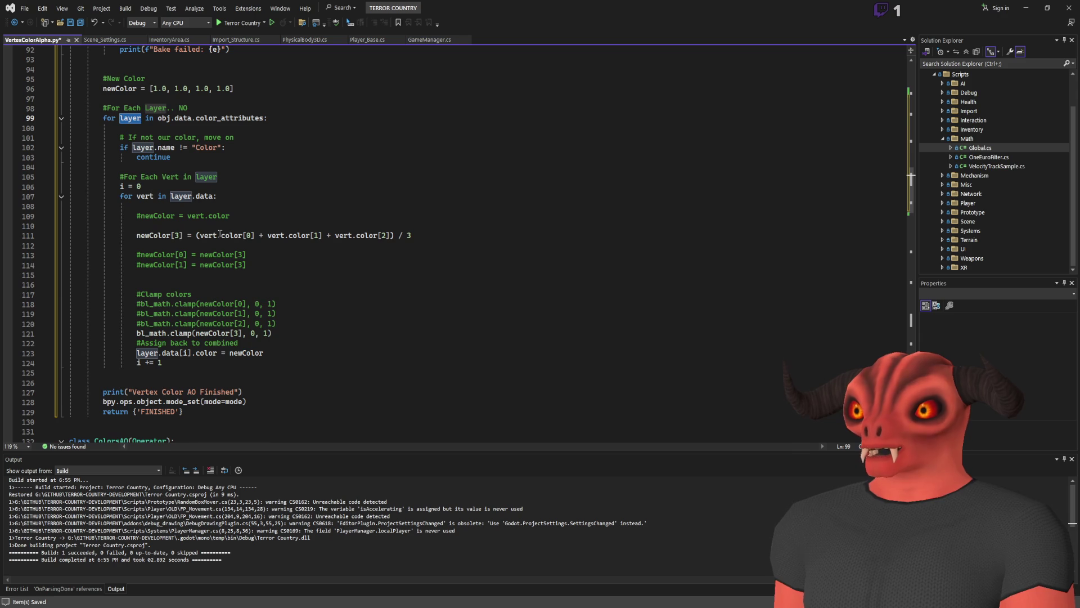
double_click(159, 235)
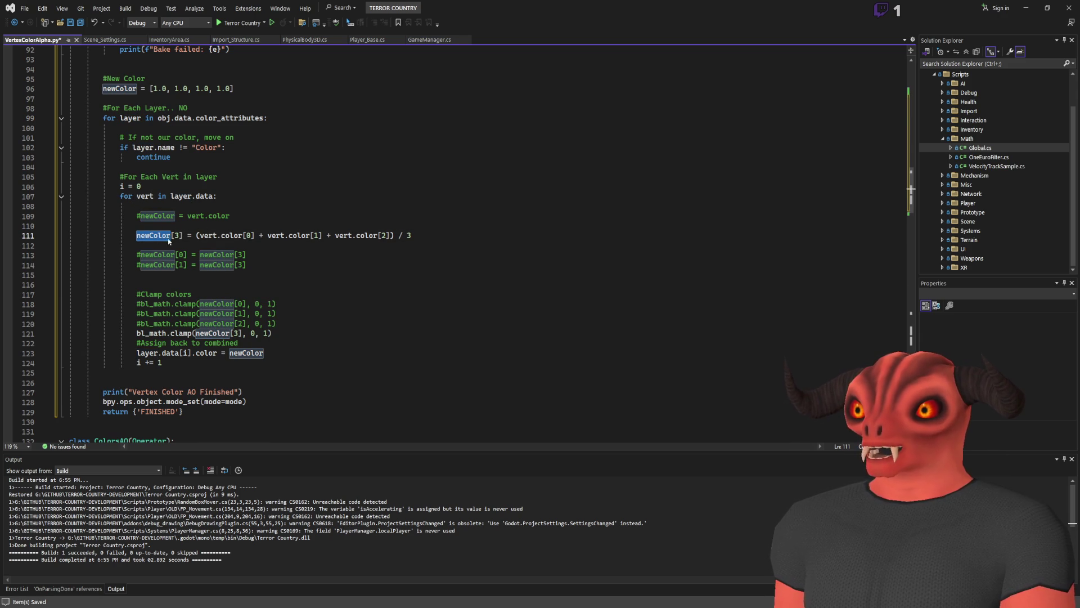
double_click(208, 235)
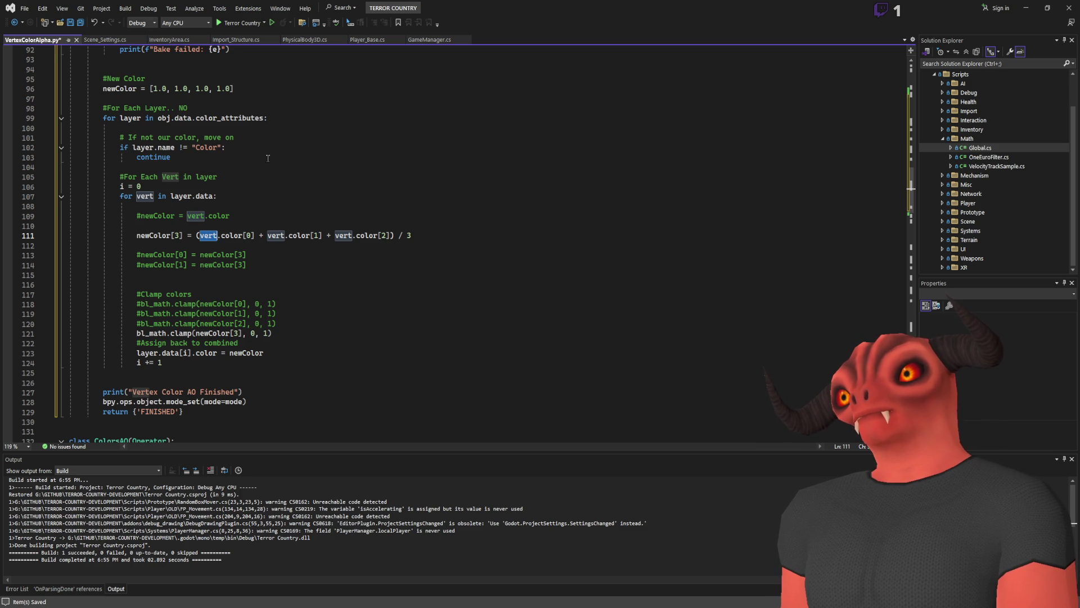
scroll(268, 158, "up", 14)
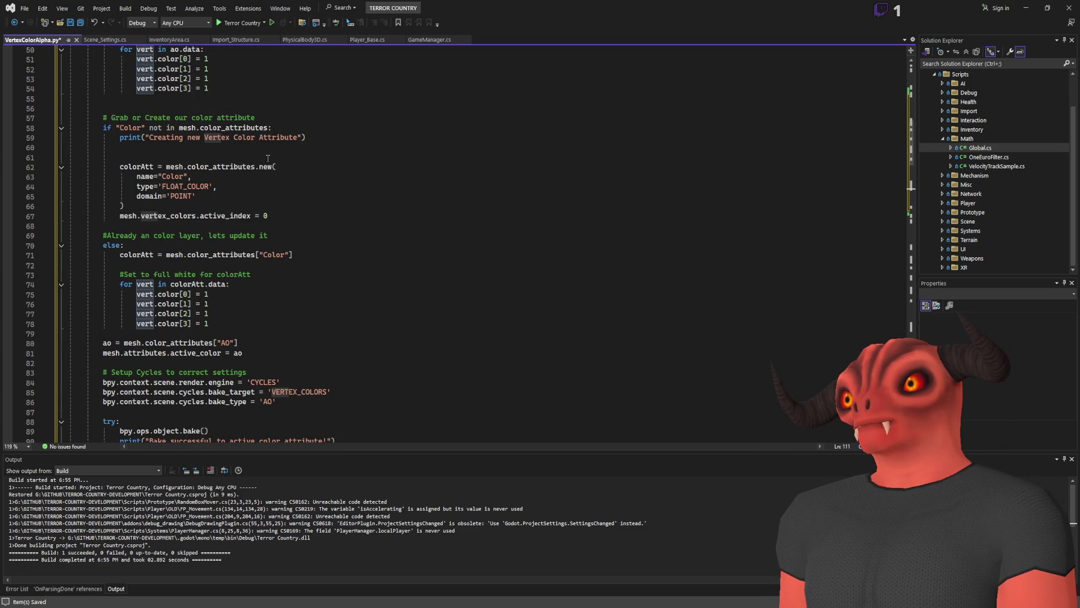
scroll(268, 159, "down", 17)
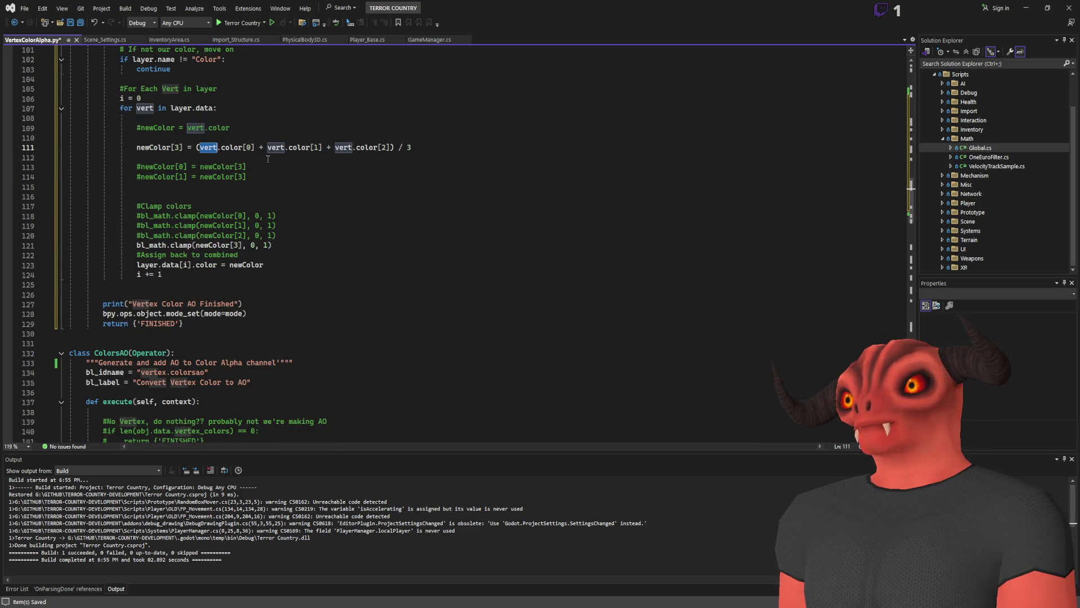
scroll(268, 159, "up", 7)
scroll(268, 159, "down", 3)
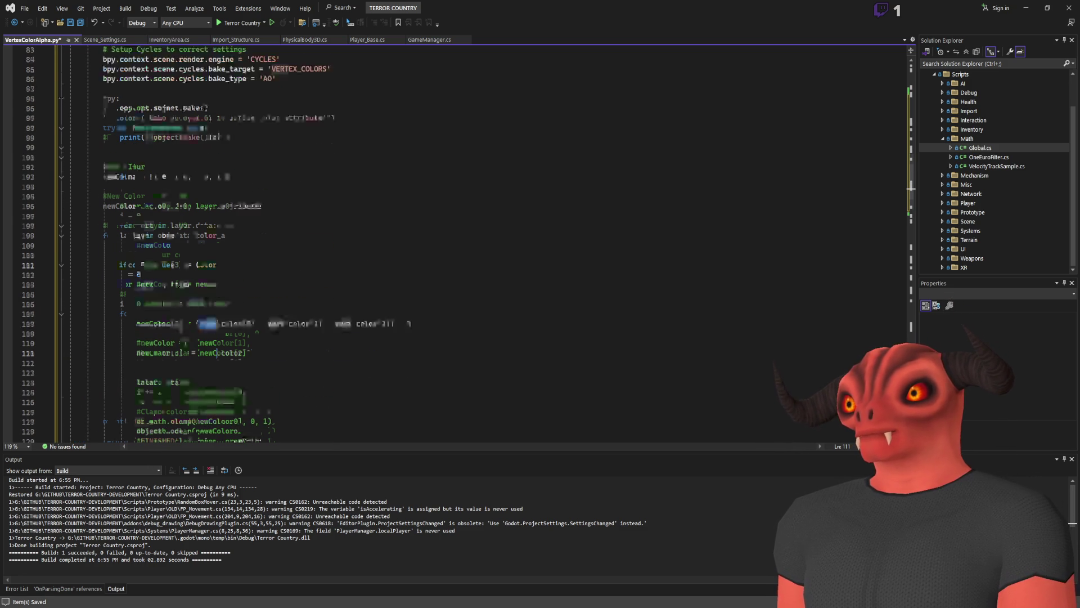
Delete the trailing '. NO' so the comment reads '#For Each Layer'.
left_click(180, 218)
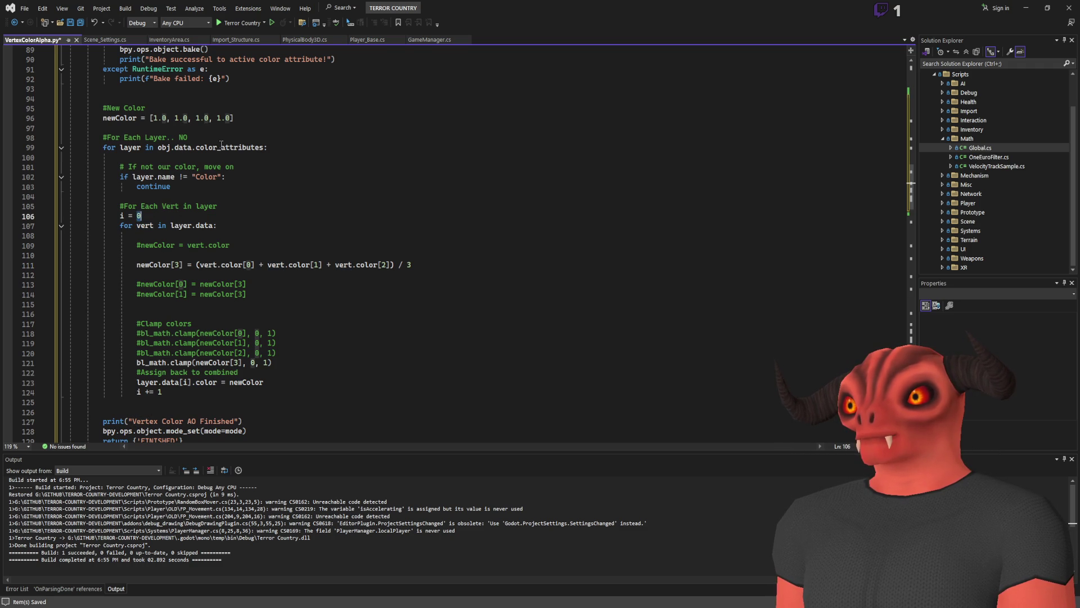
left_click_drag(188, 137, 171, 137)
key("BackSpace")
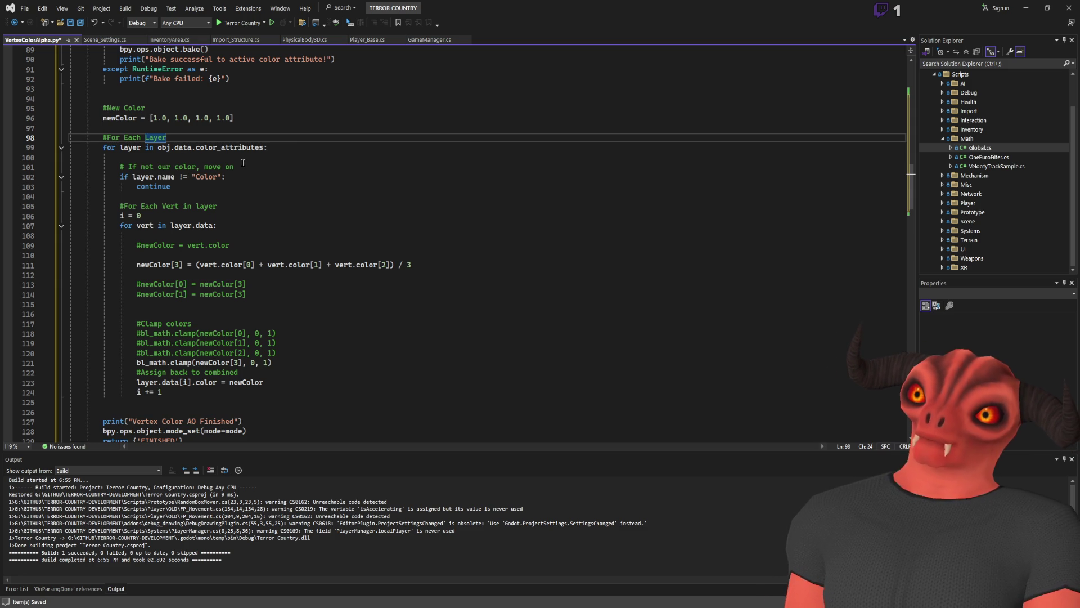
scroll(179, 203, "down", 2)
Scroll through the averaging code down to the 'Vertex Color AO Finished' print line.
left_click(179, 203)
scroll(294, 185, "up", 13)
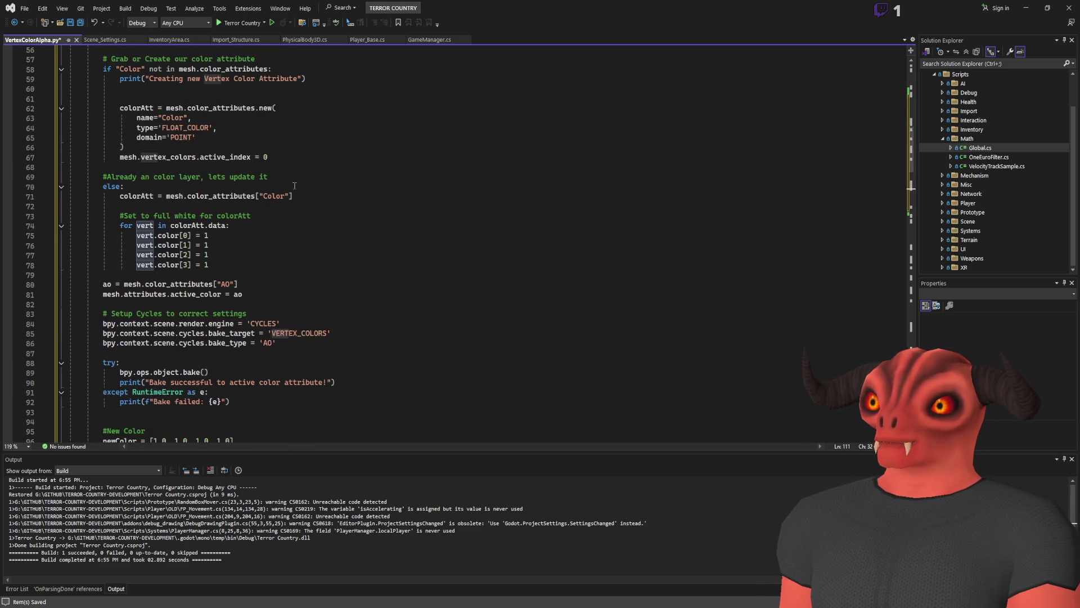
scroll(294, 185, "up", 11)
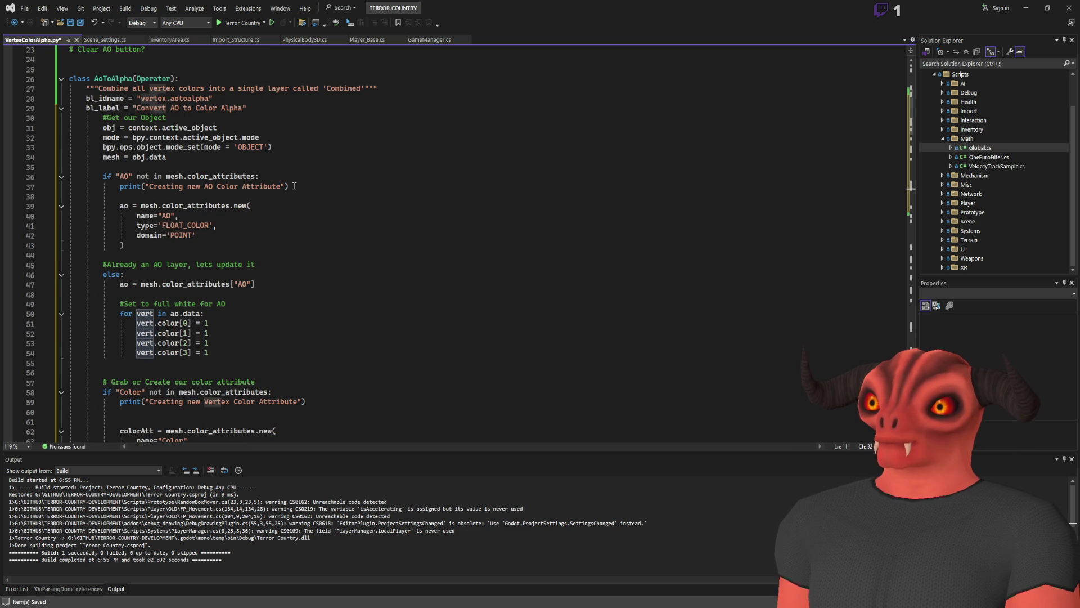
scroll(295, 186, "down", 9)
scroll(295, 186, "up", 6)
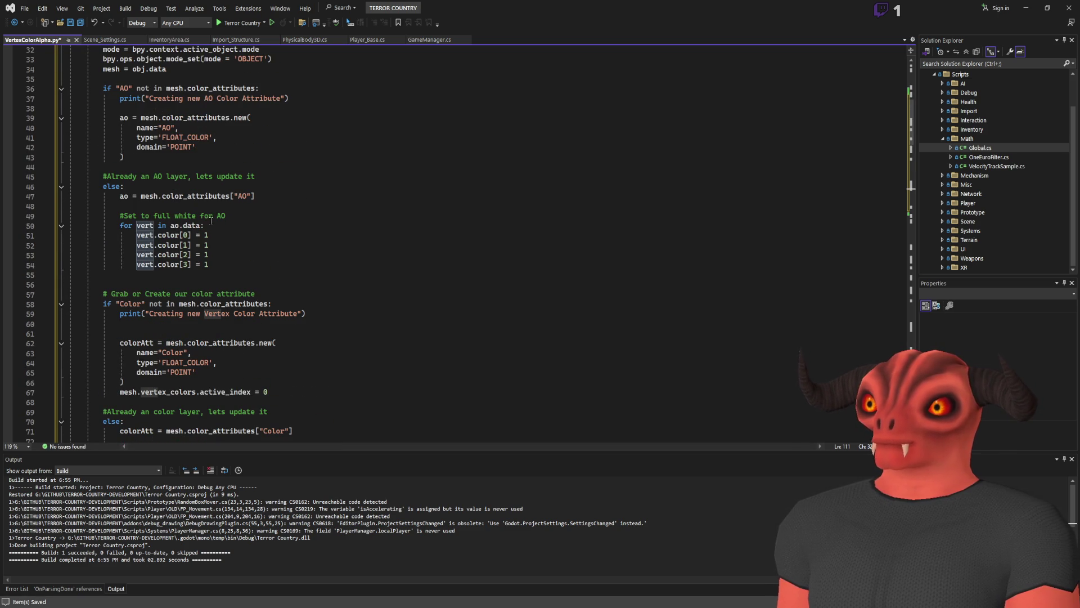
scroll(314, 226, "down", 18)
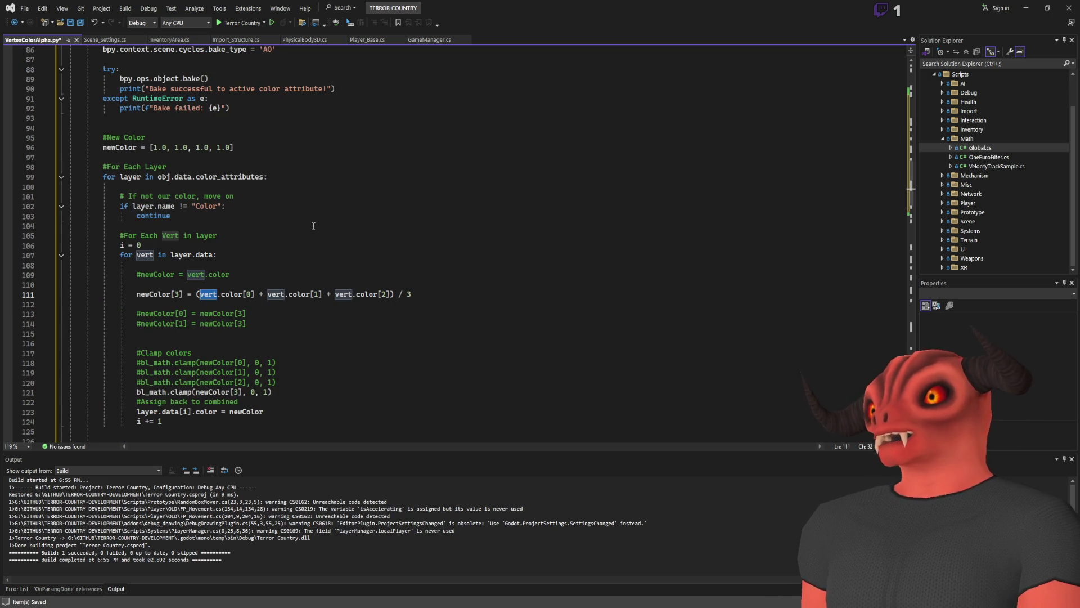
scroll(304, 228, "down", 8)
scroll(290, 231, "up", 5)
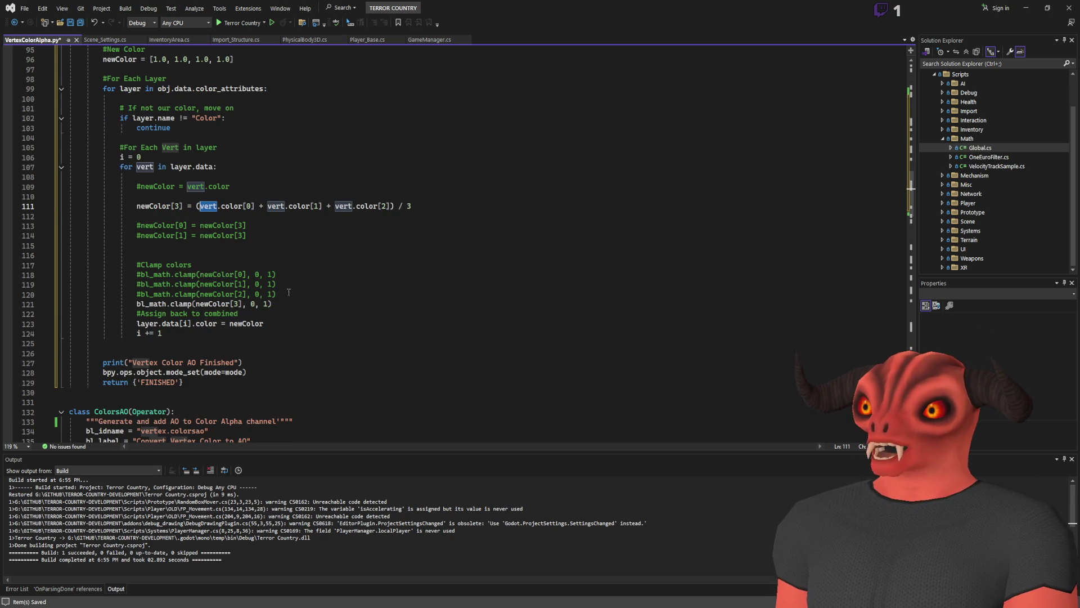
scroll(288, 295, "up", 8)
scroll(285, 298, "down", 7)
scroll(285, 298, "down", 3)
left_click(271, 309)
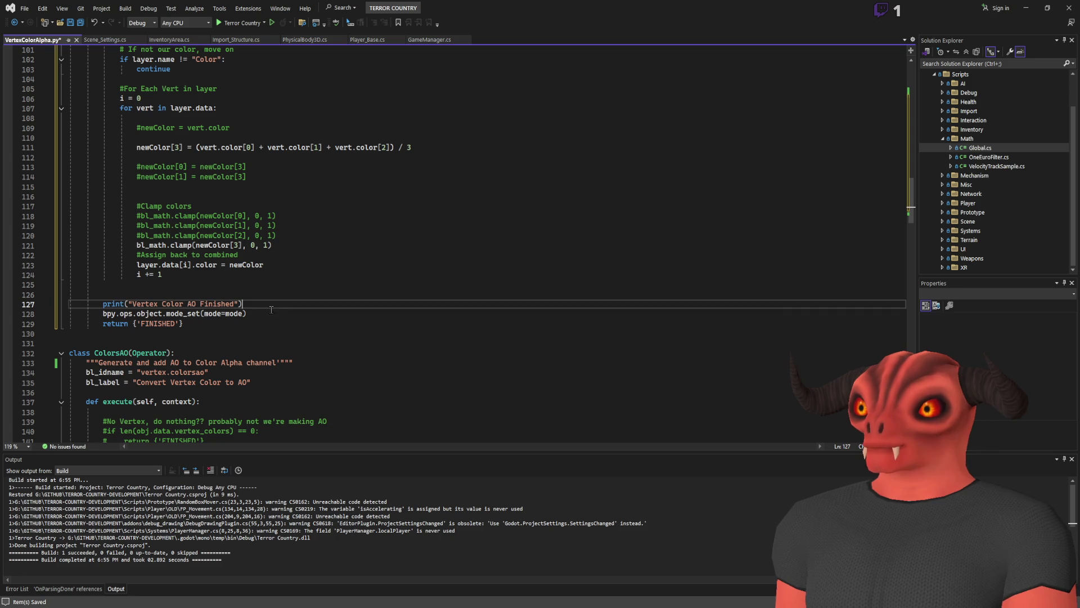
Change the finished message to print 'AO To Alpha Finished'.
left_click_drag(186, 304, 135, 304)
key("Delete")
key("Delete")
key("ctrl+Right")
type("To Alpha")
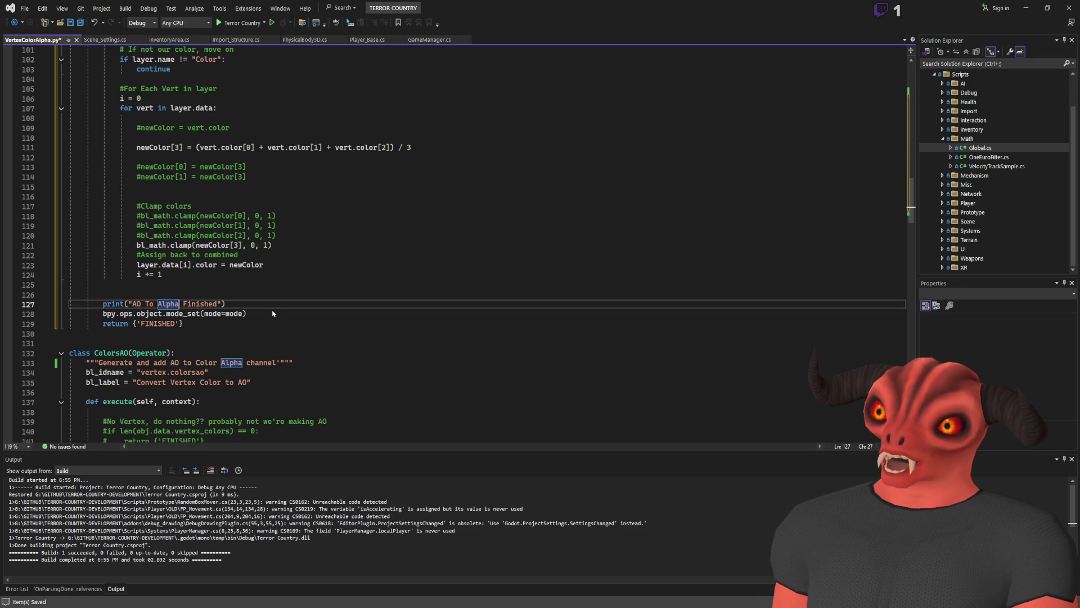
key("Up")
Comment the averaging line with '#Medium Average' above and '#Do Min Max Average???' below, then save.
scroll(287, 305, "up", 4)
left_click(510, 266)
type("/")
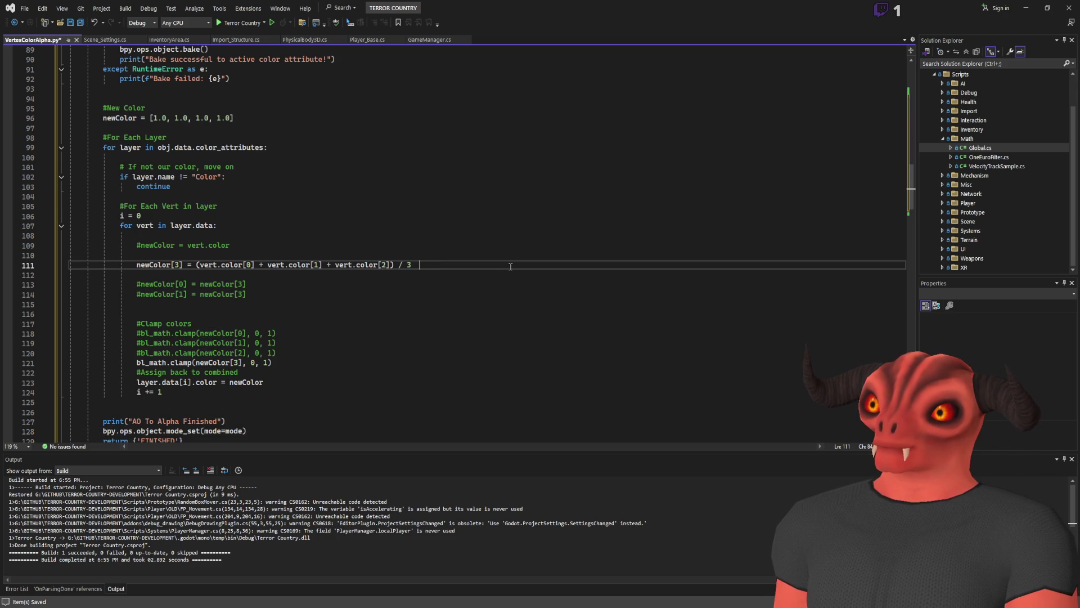
key("Return")
type("#")
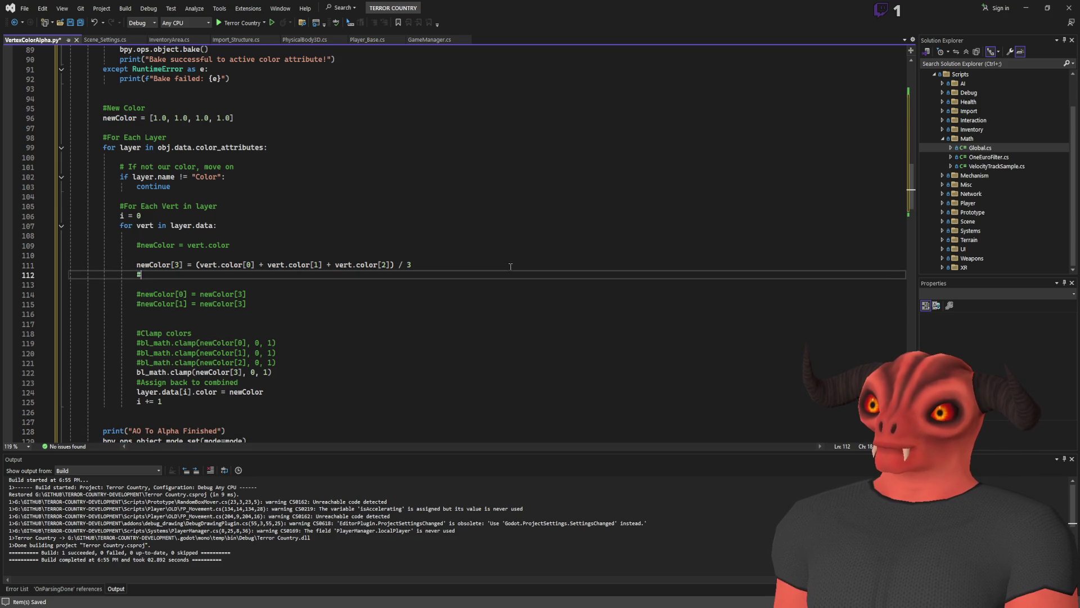
type("Medium ")
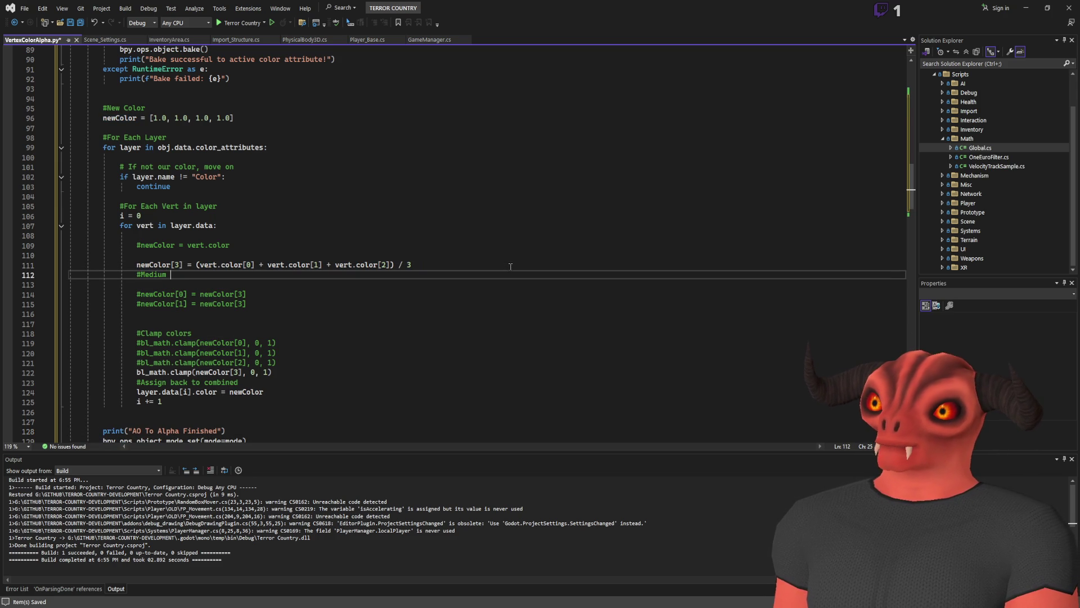
type("Average")
key("alt+Up")
key("Down")
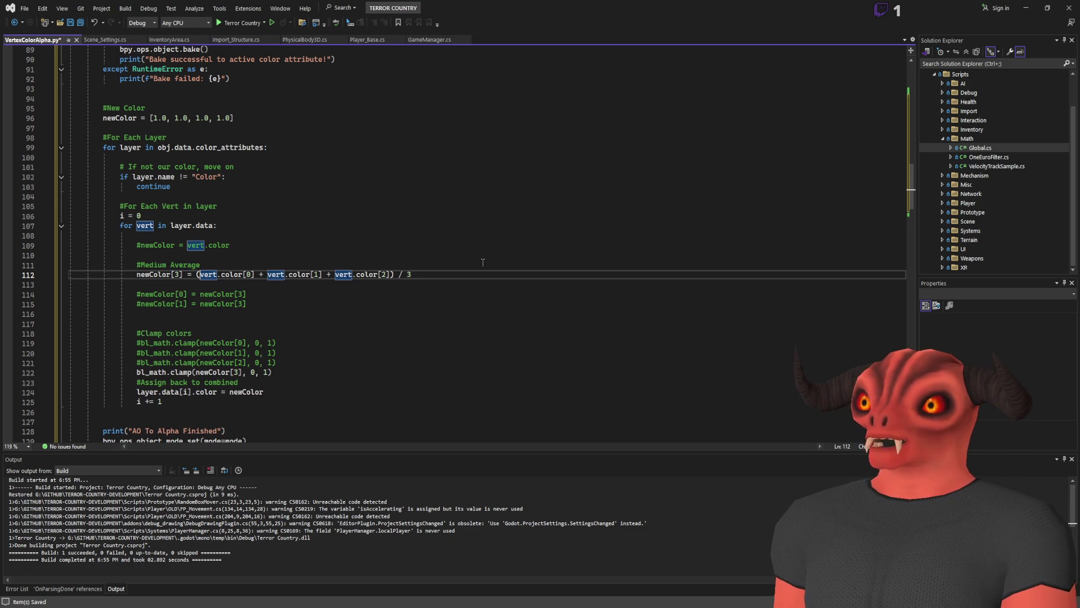
key("End")
key("Return")
type("#")
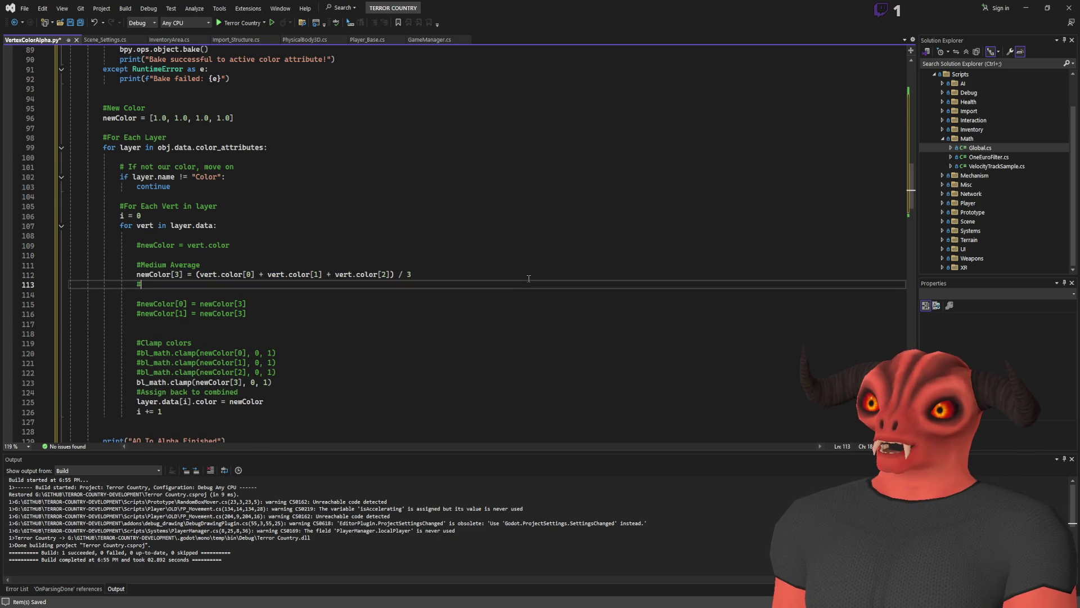
type("Do Min ")
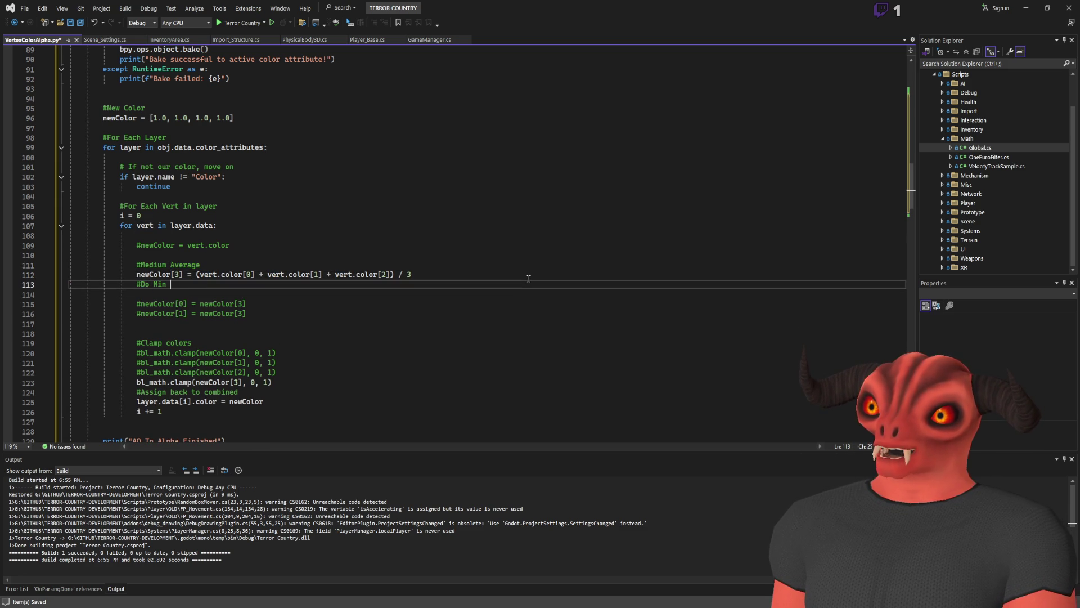
type("Max Average???")
left_click(529, 275)
key("ctrl+s")
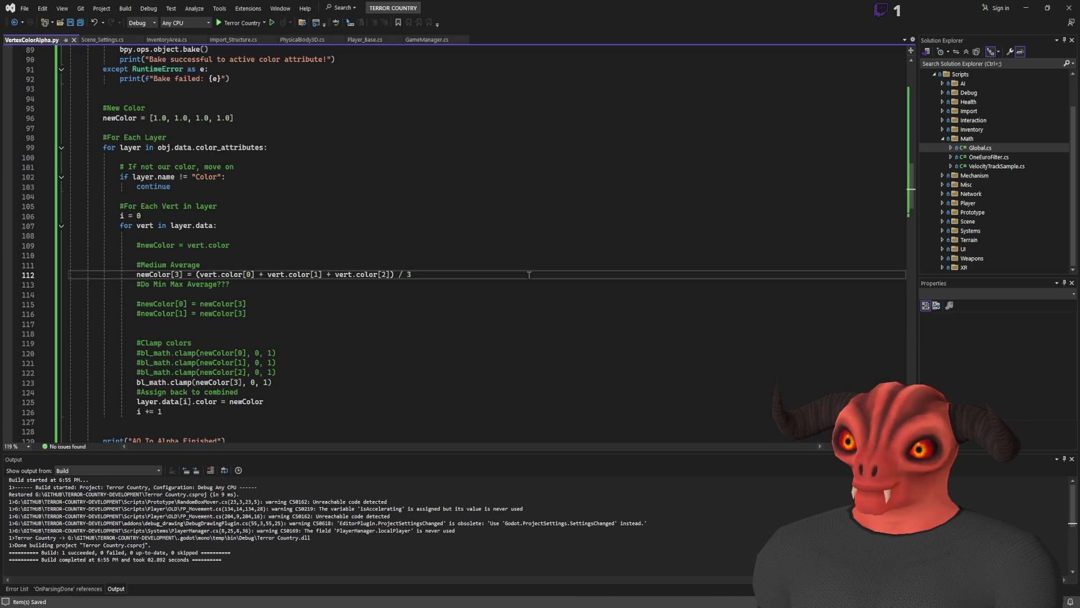
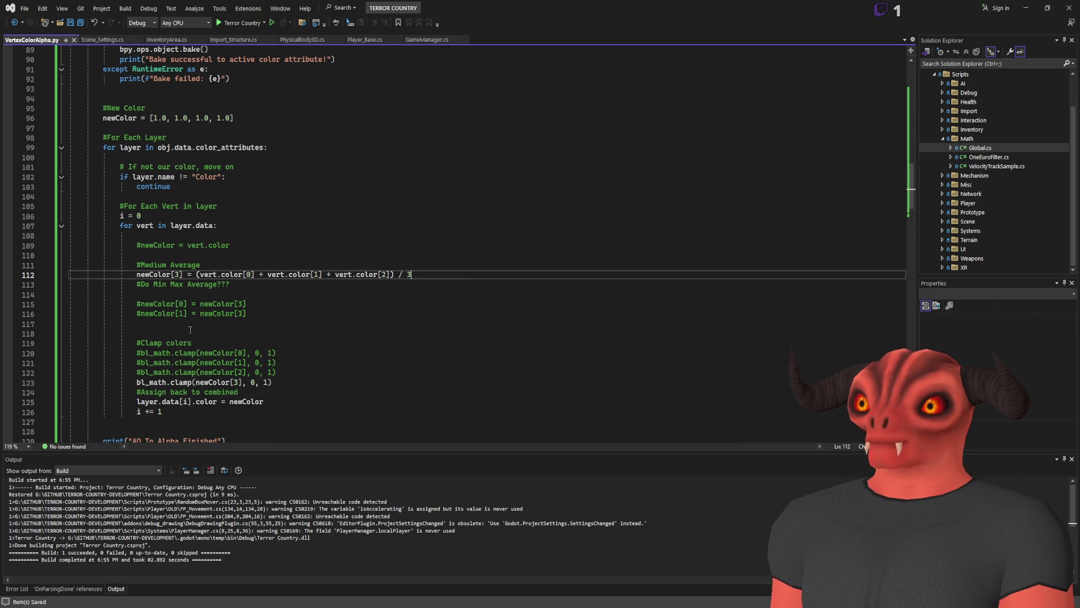
Delete the '#Do Min Max Average???' comment and commented newColor[0]/newColor[1] lines, leaving an empty indented line.
scroll(208, 306, "down", 1)
mouse_move(137, 314)
left_mouse_down()
mouse_move(193, 314)
mouse_move(169, 304)
mouse_move(457, 246)
left_mouse_up()
key("BackSpace")
key("Return")
scroll(147, 236, "up", 3)
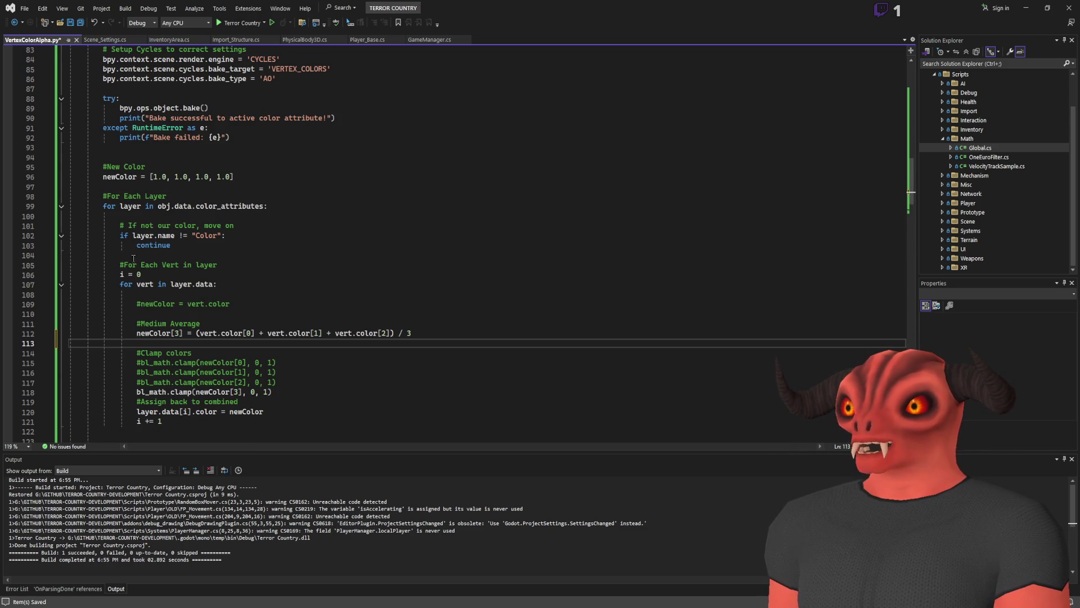
scroll(157, 241, "down", 2)
Review the loop by highlighting every use of the layer, vert and ao variables.
double_click(190, 226)
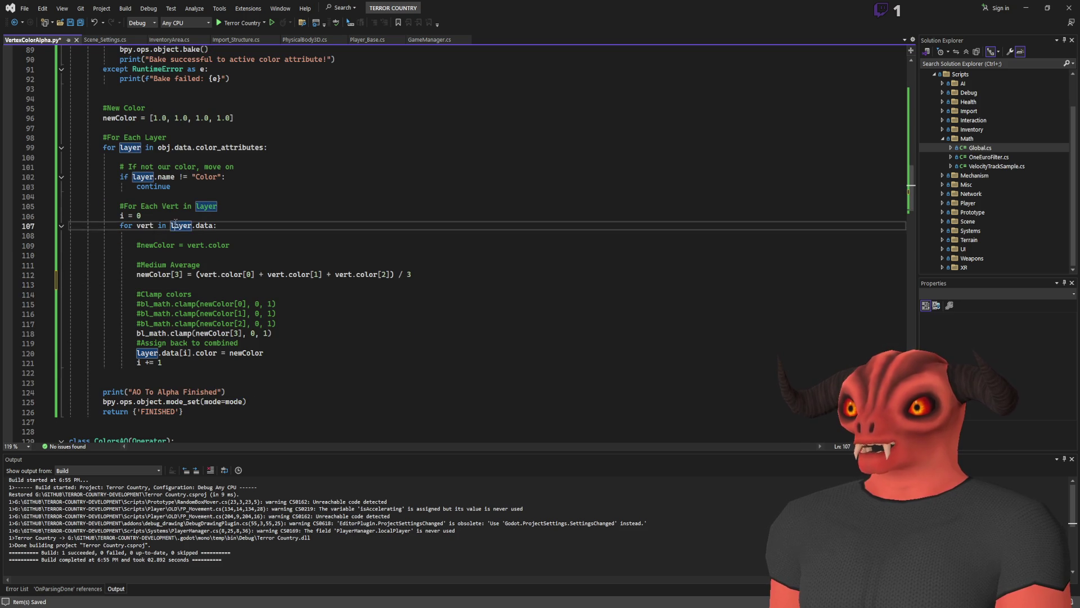
double_click(143, 226)
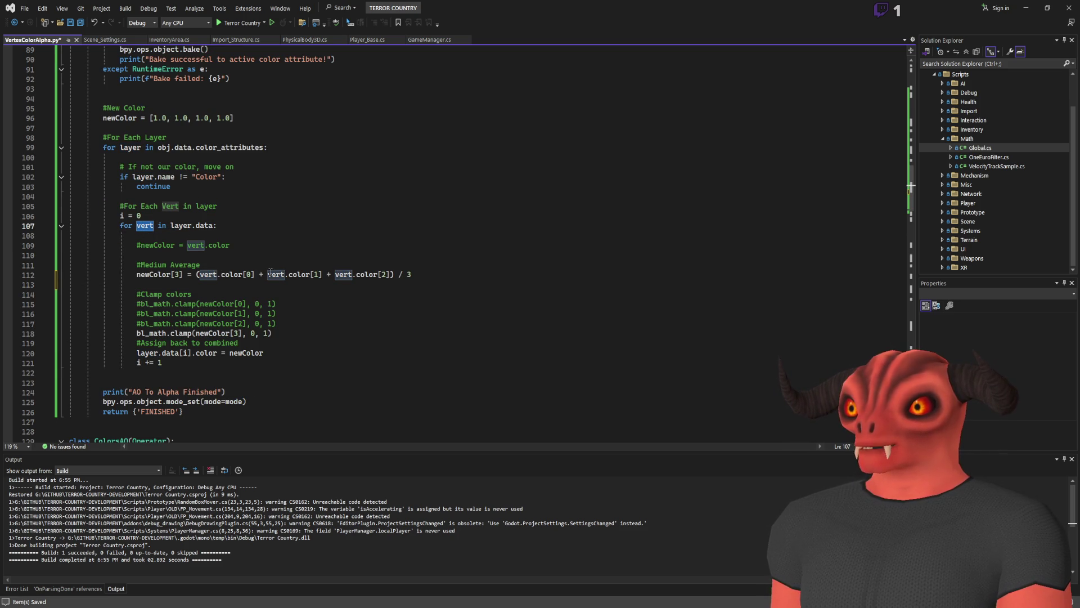
scroll(197, 222, "up", 15)
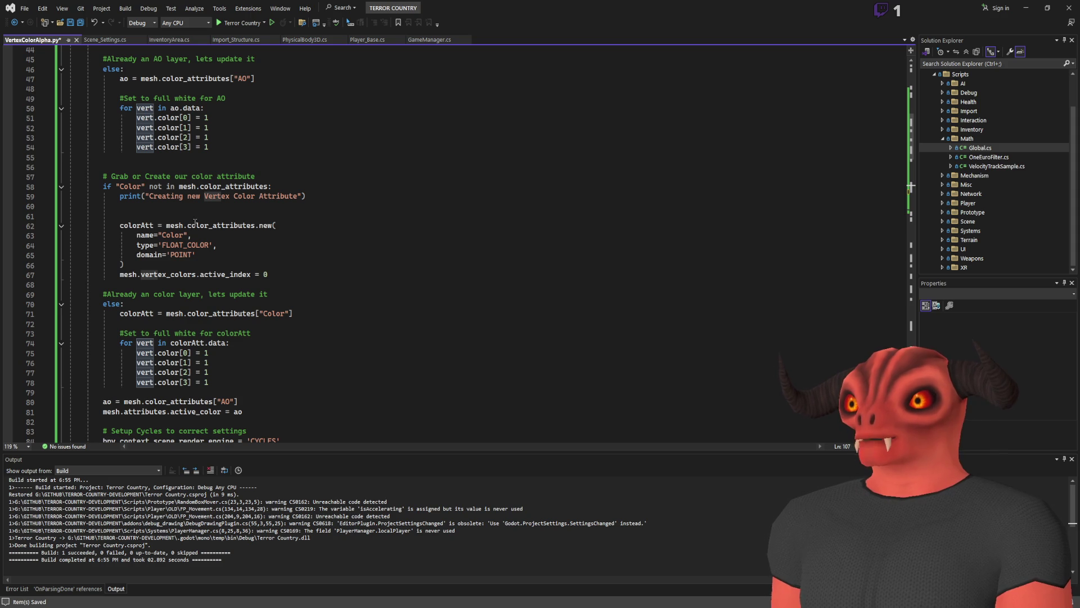
scroll(187, 320, "down", 5)
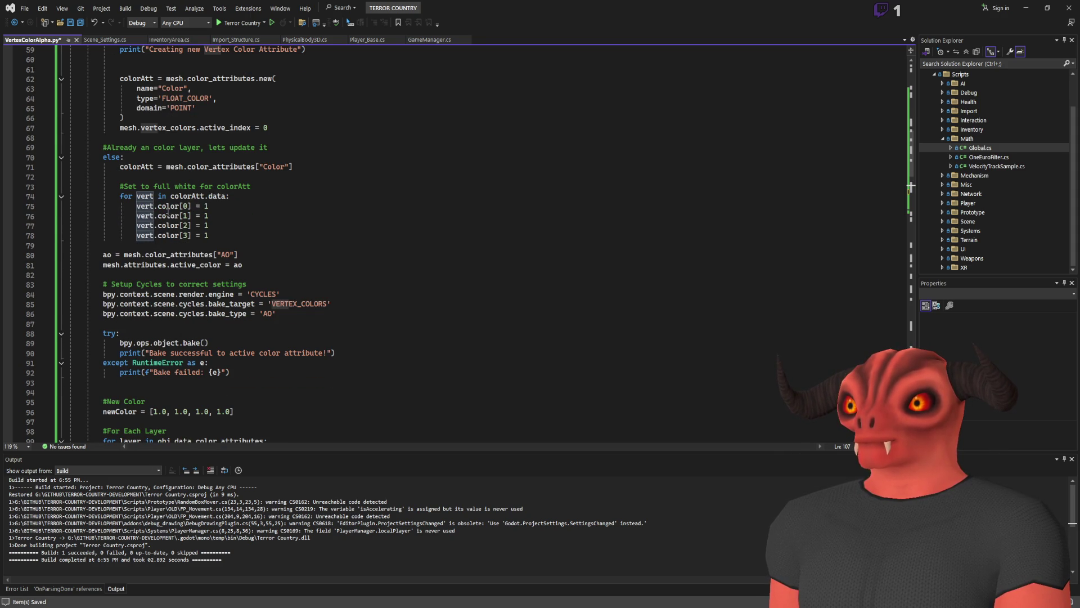
scroll(228, 218, "up", 13)
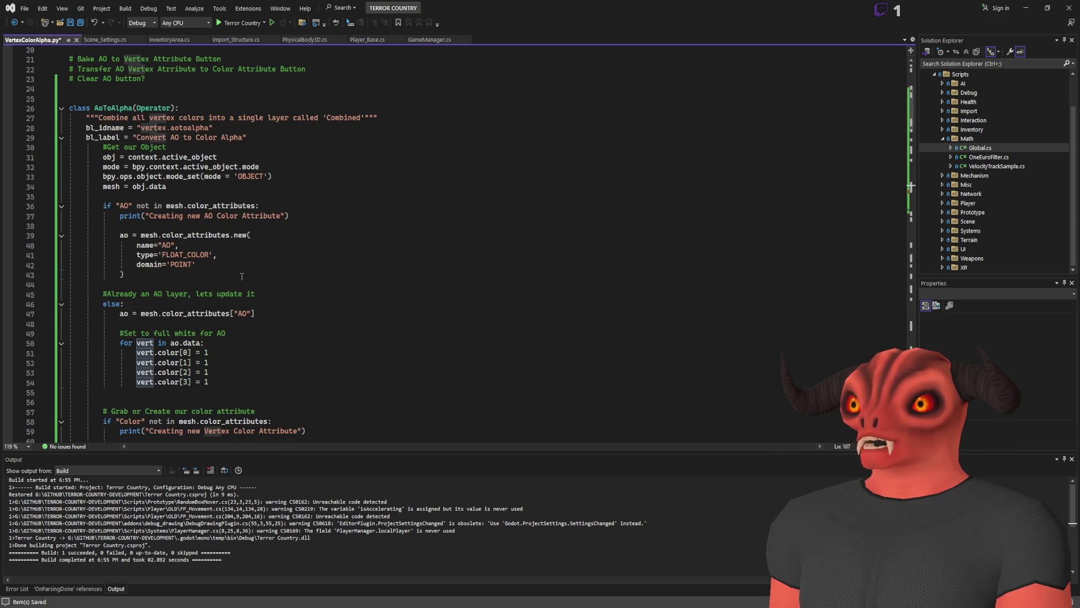
scroll(228, 218, "down", 4)
left_click(123, 196)
double_click(124, 195)
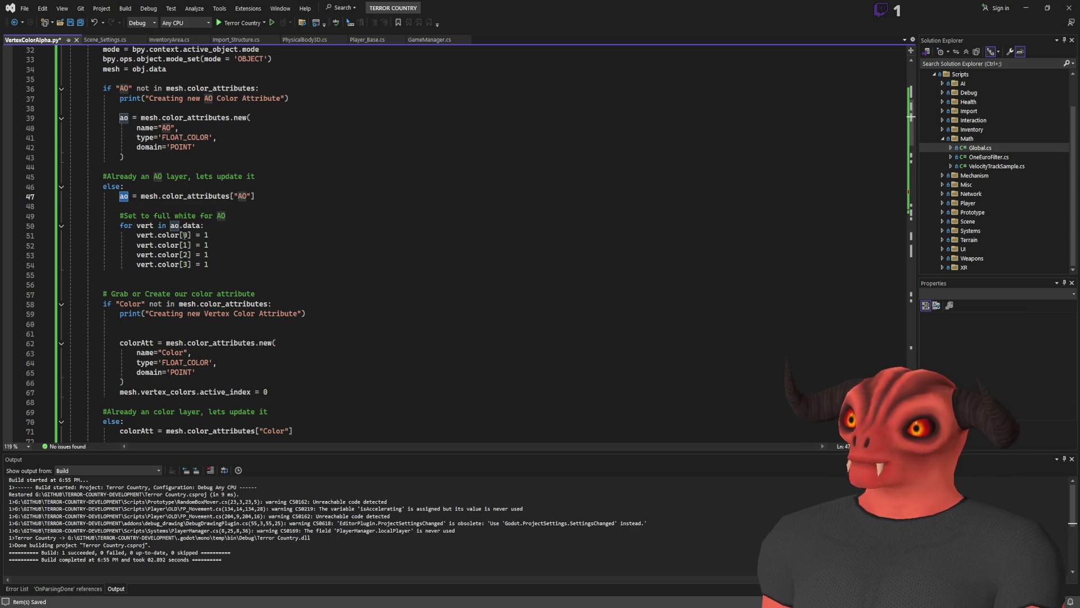
scroll(189, 241, "down", 13)
scroll(191, 244, "down", 5)
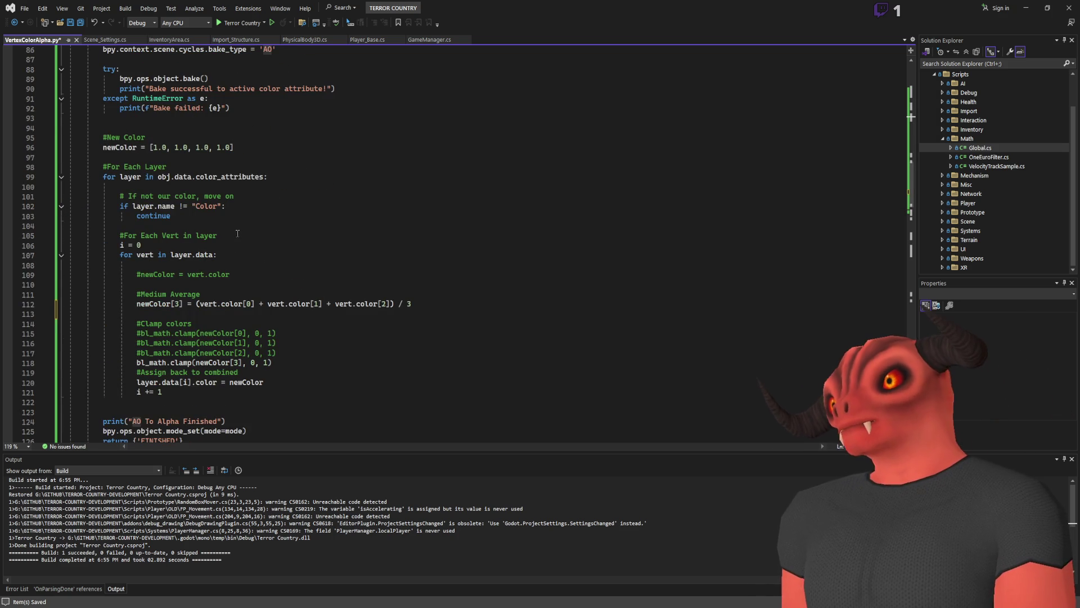
Select the '#Clamp colors' comment and its commented clamp lines.
left_click(241, 223)
scroll(241, 223, "up", 5)
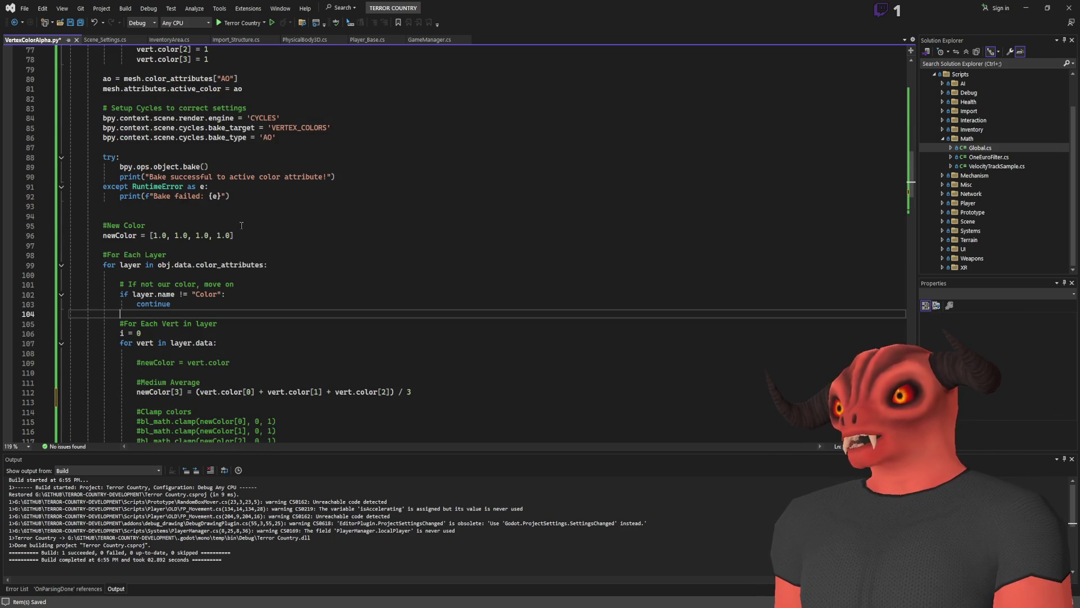
scroll(240, 258, "down", 6)
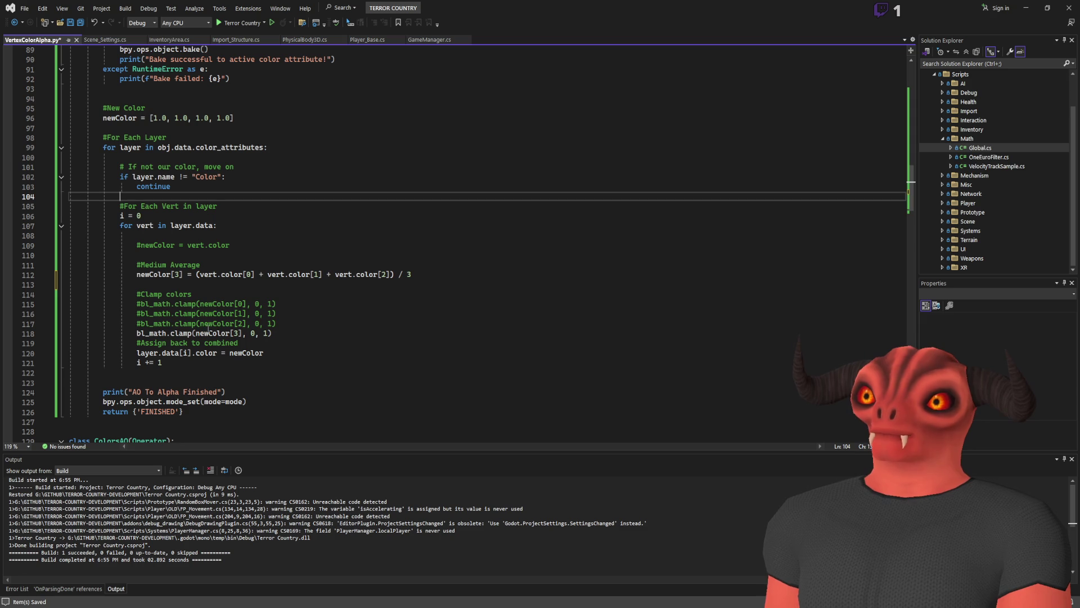
left_click(290, 324)
mouse_move(291, 324)
left_mouse_down()
mouse_move(137, 275)
mouse_move(136, 294)
left_mouse_up()
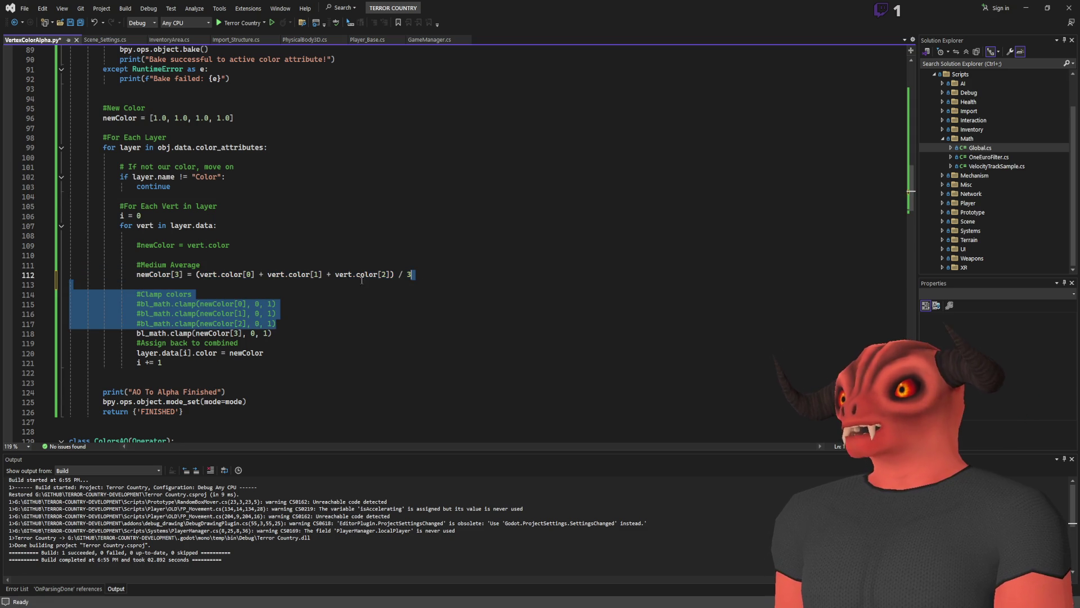
Delete the commented clamp lines, keeping only the newColor[3] clamp, and check newColor's uses.
key("Delete")
left_click(315, 313)
left_click(321, 307)
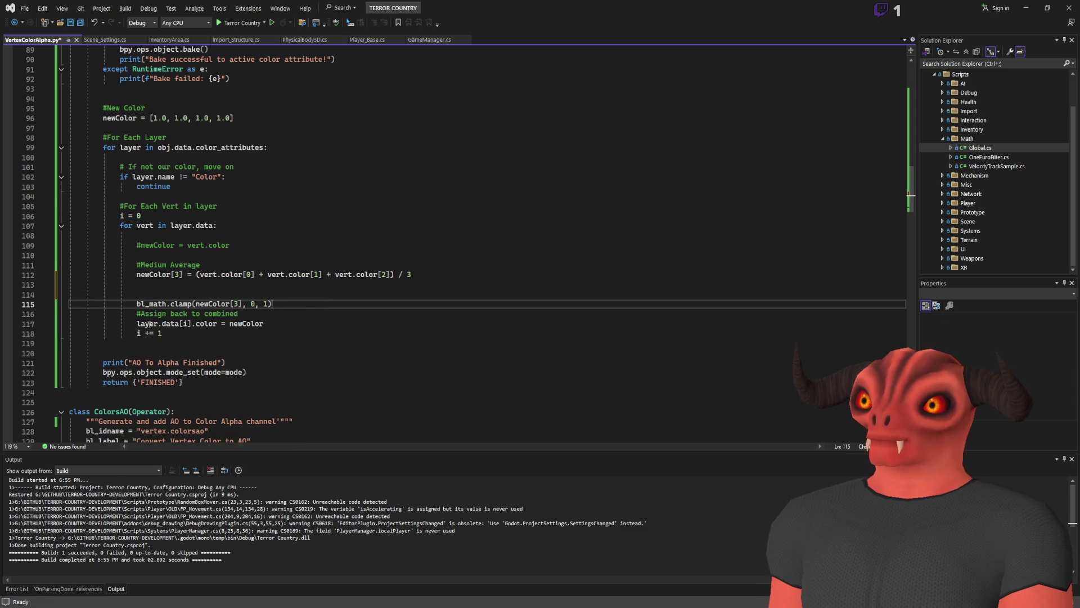
left_click(246, 325)
Look over the cleaned-up script, then switch over to the Godot editor.
scroll(325, 343, "up", 2)
scroll(324, 342, "down", 1)
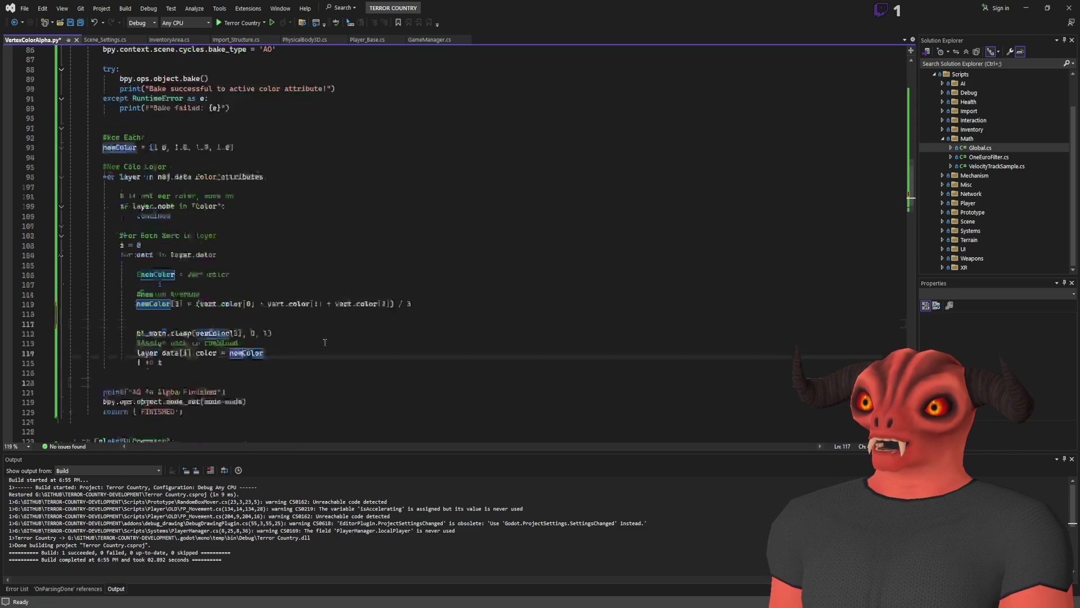
scroll(315, 337, "up", 2)
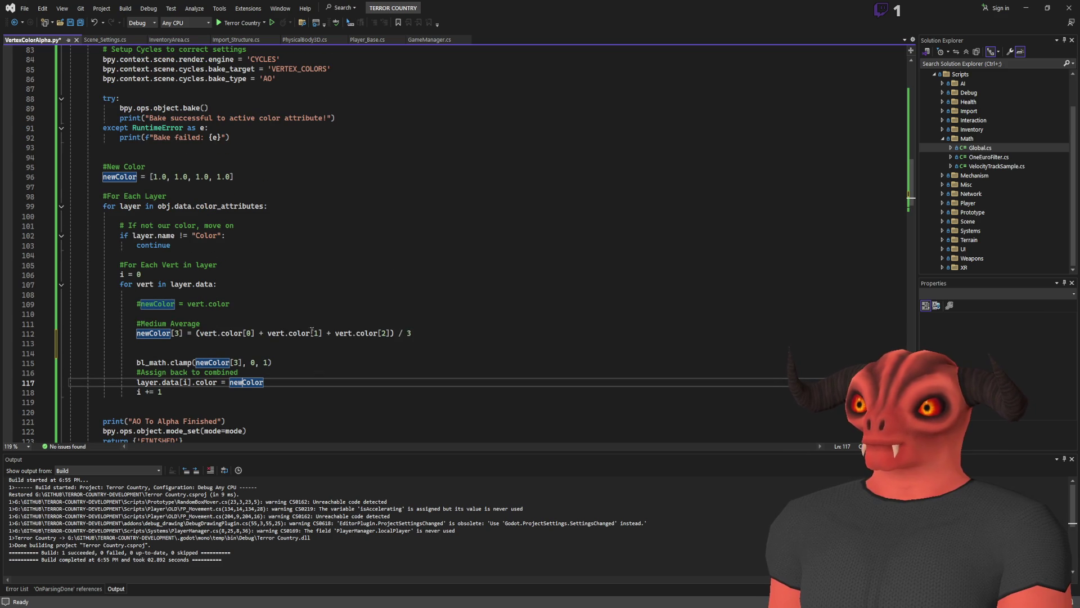
scroll(311, 323, "down", 5)
scroll(194, 198, "up", 2)
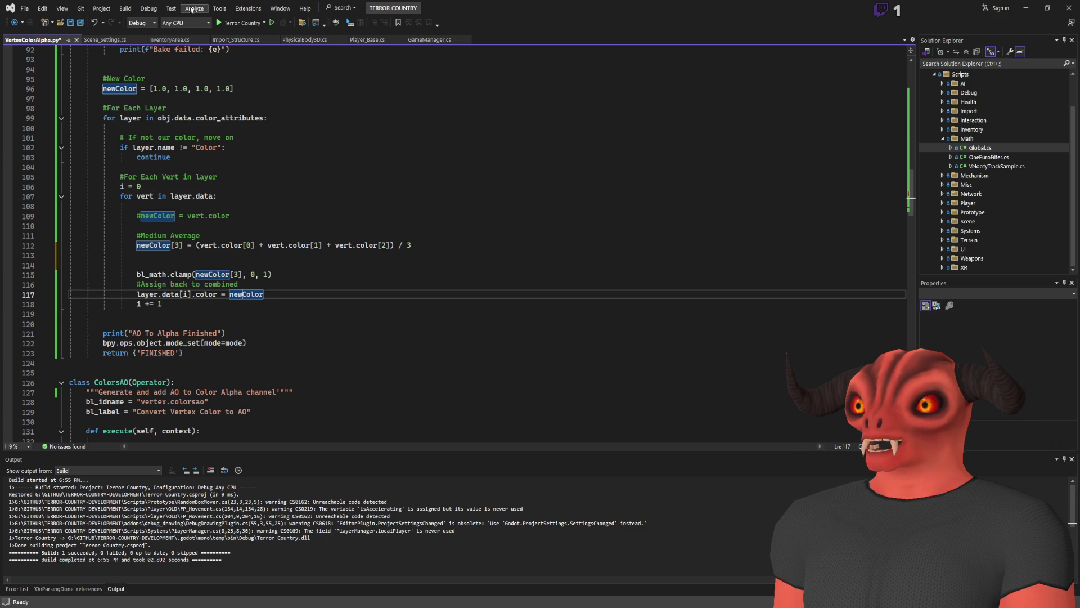
key("alt+Tab")
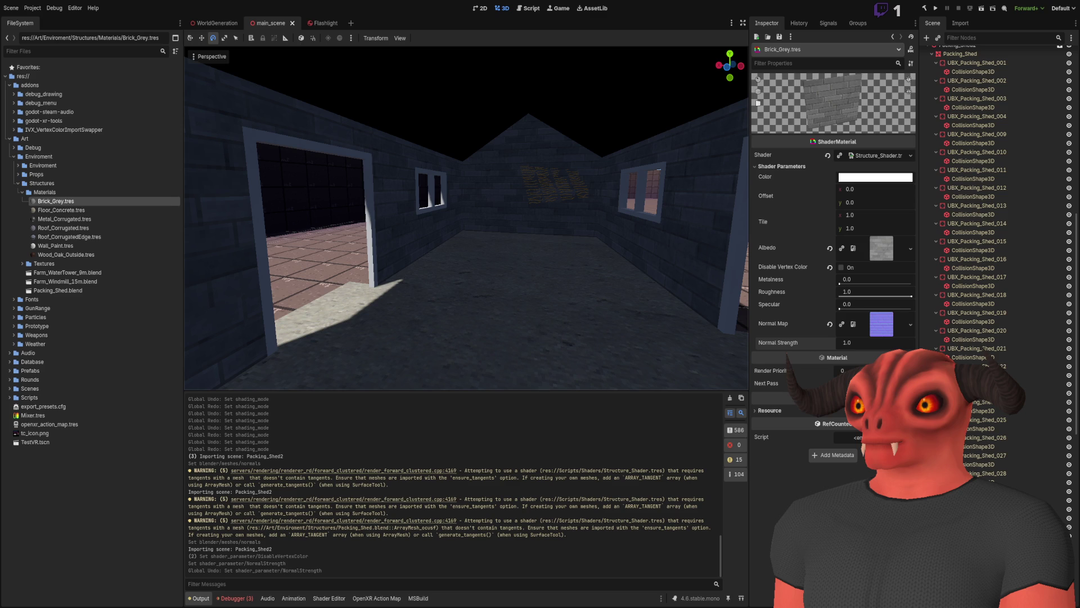
key("alt+Tab")
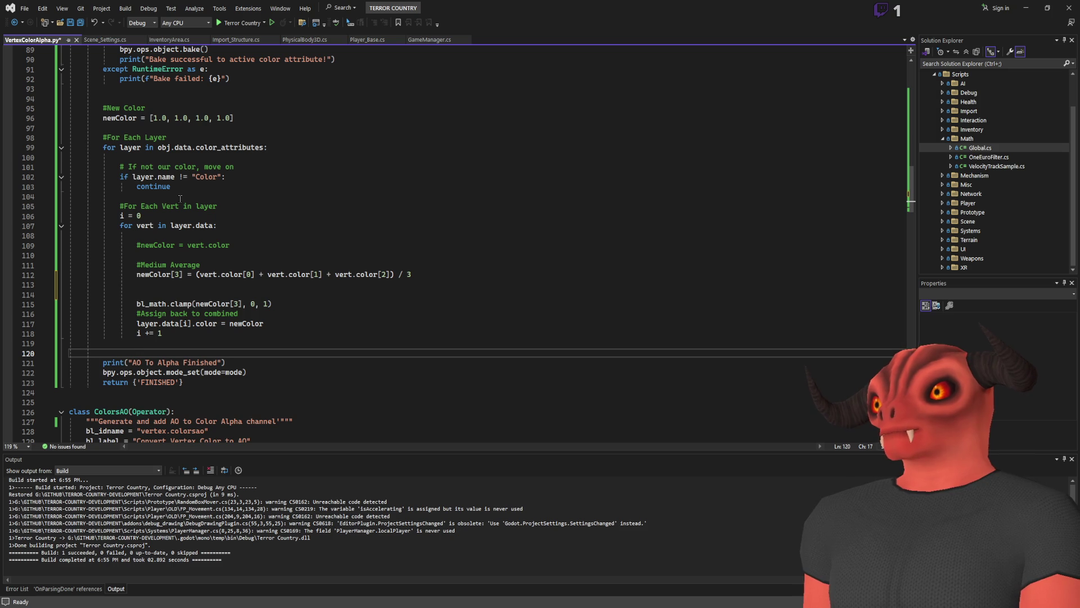
scroll(231, 282, "up", 2)
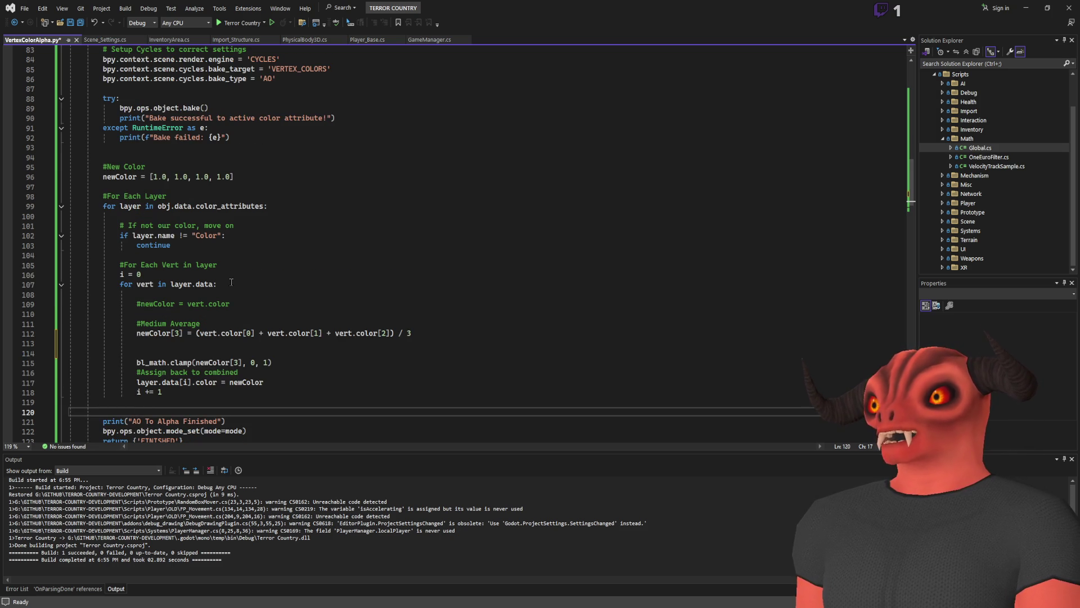
Insert a new line 111 above the Medium Average comment and begin it with ao.
left_click(303, 315)
key("Return")
key("Return")
key("Up")
type("ao")
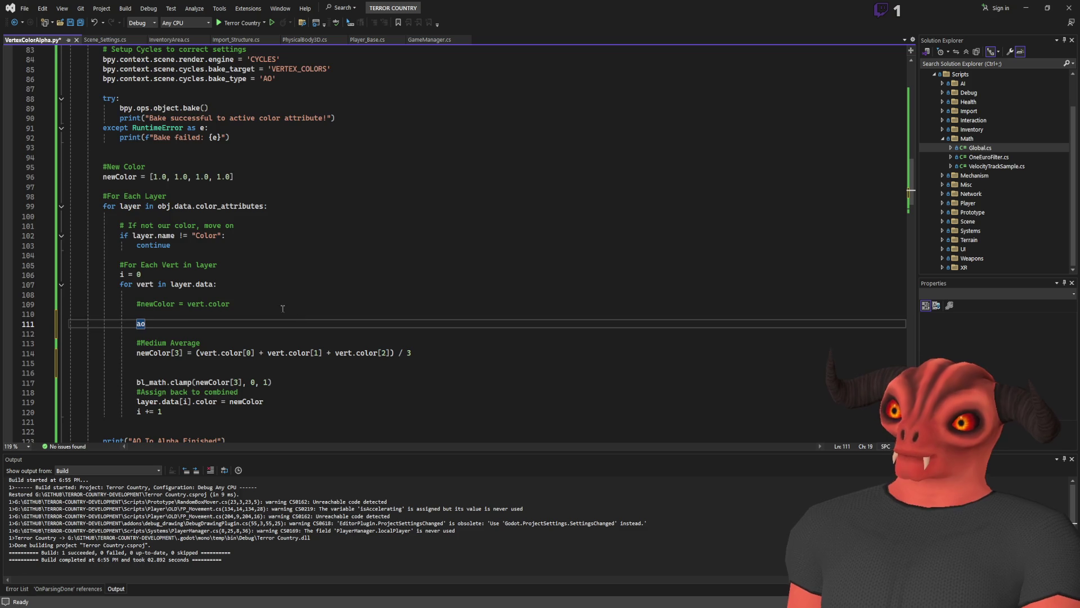
Check how vert and newColor are used in the loop before continuing the line.
scroll(182, 322, "up", 8)
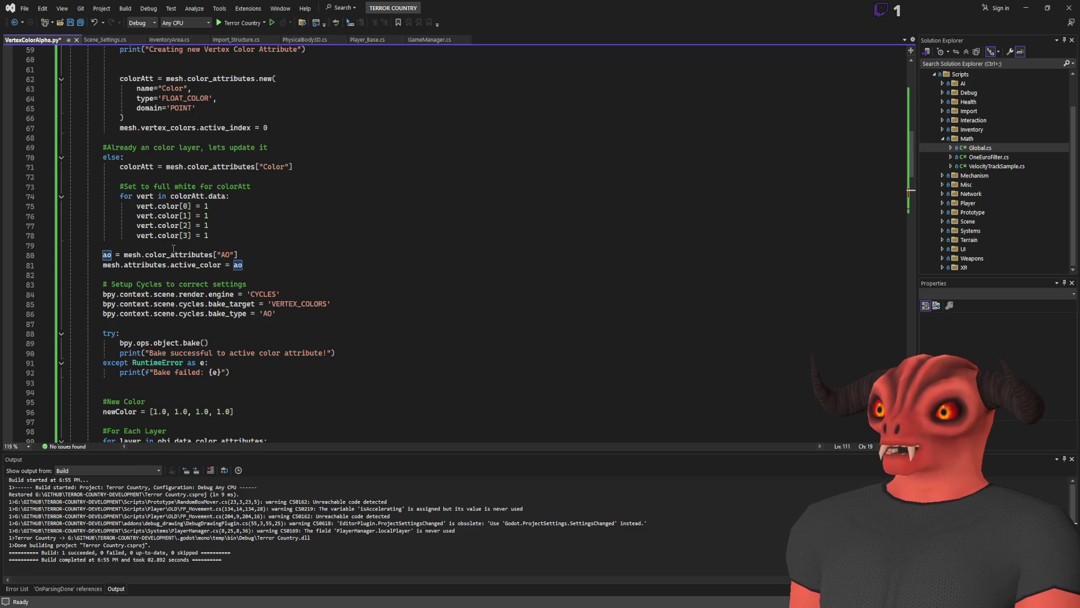
scroll(230, 255, "down", 1)
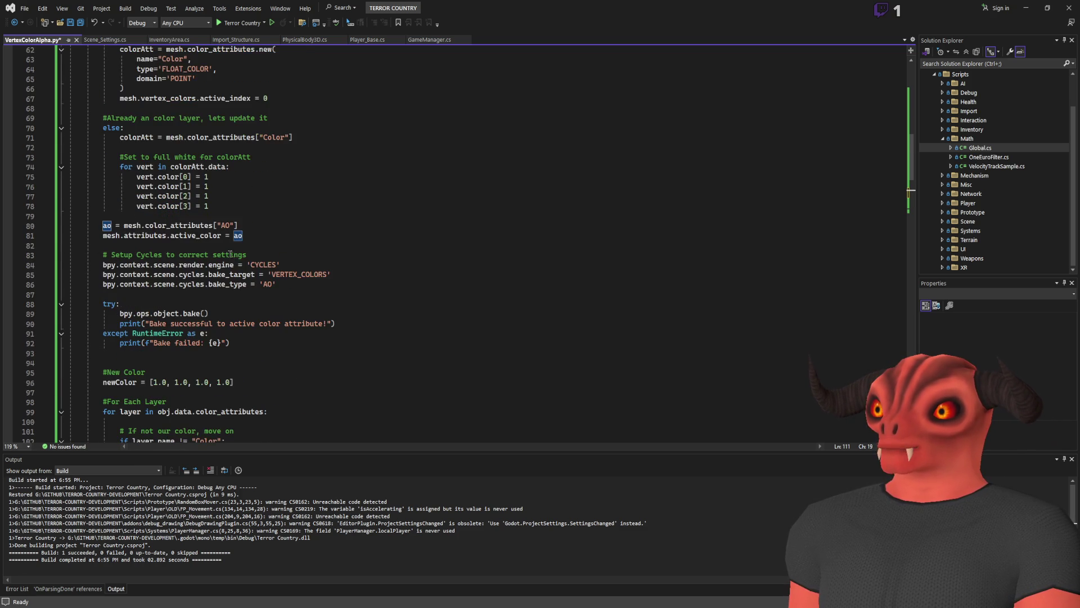
scroll(230, 255, "down", 4)
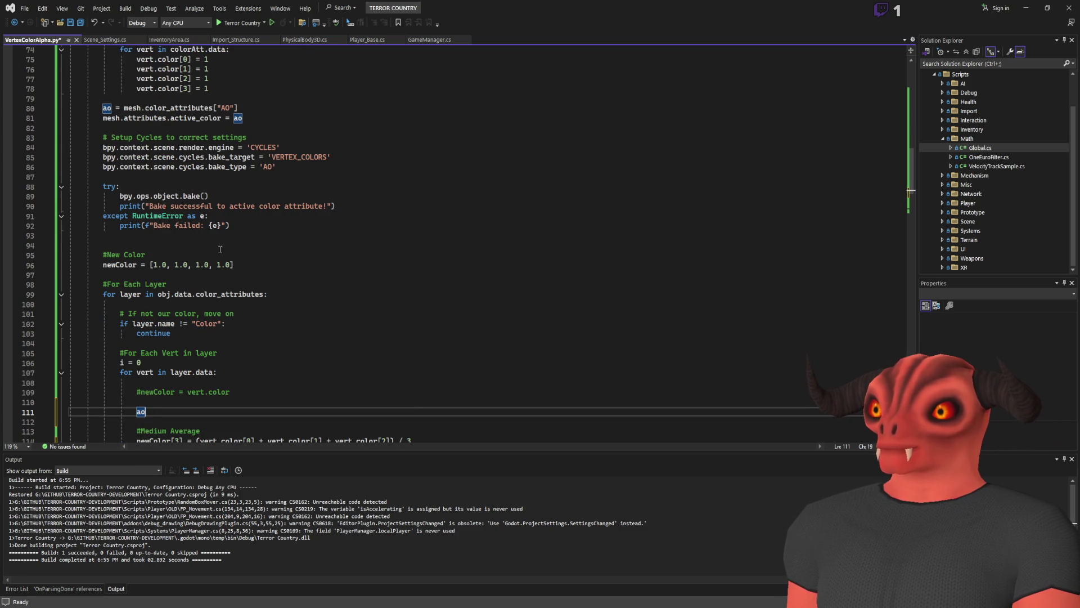
scroll(220, 249, "down", 4)
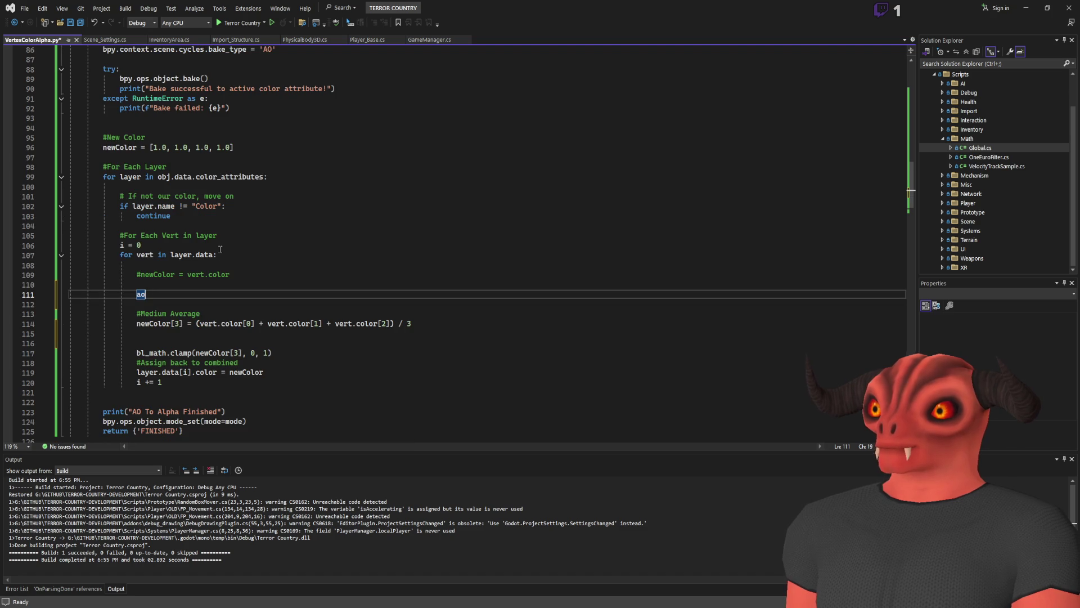
double_click(205, 324)
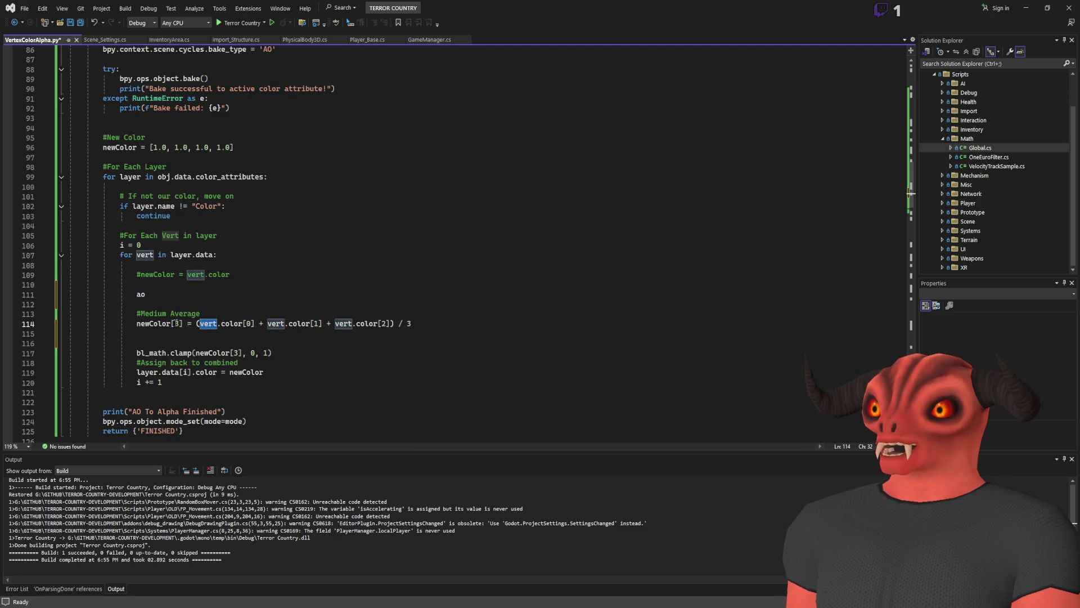
double_click(145, 325)
left_click(146, 294)
scroll(304, 235, "up", 3)
Extend the line to ao.data[, removing the extra period.
type(".")
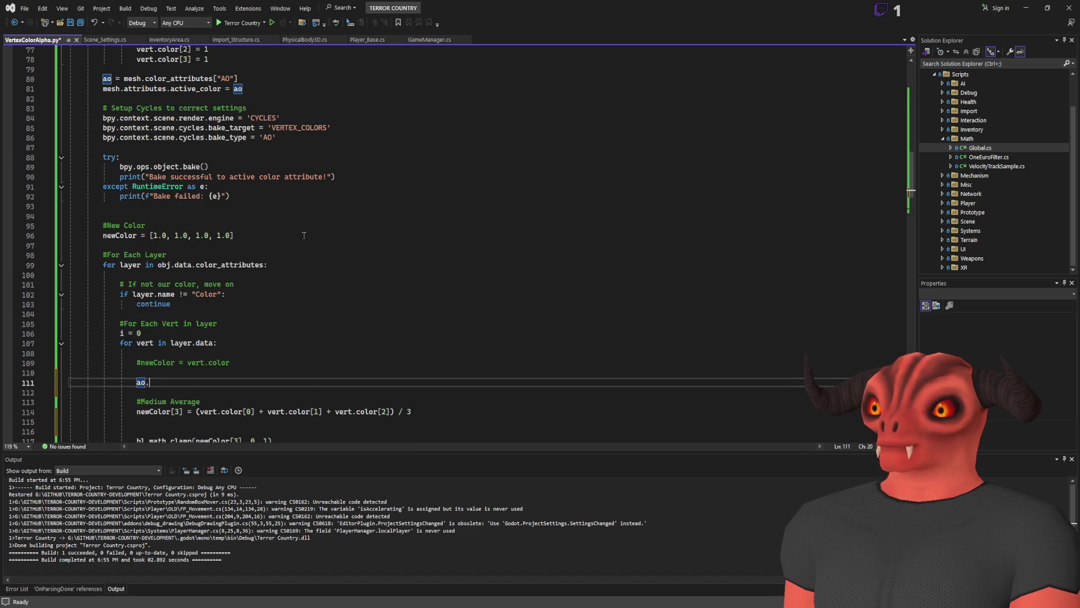
scroll(304, 235, "up", 4)
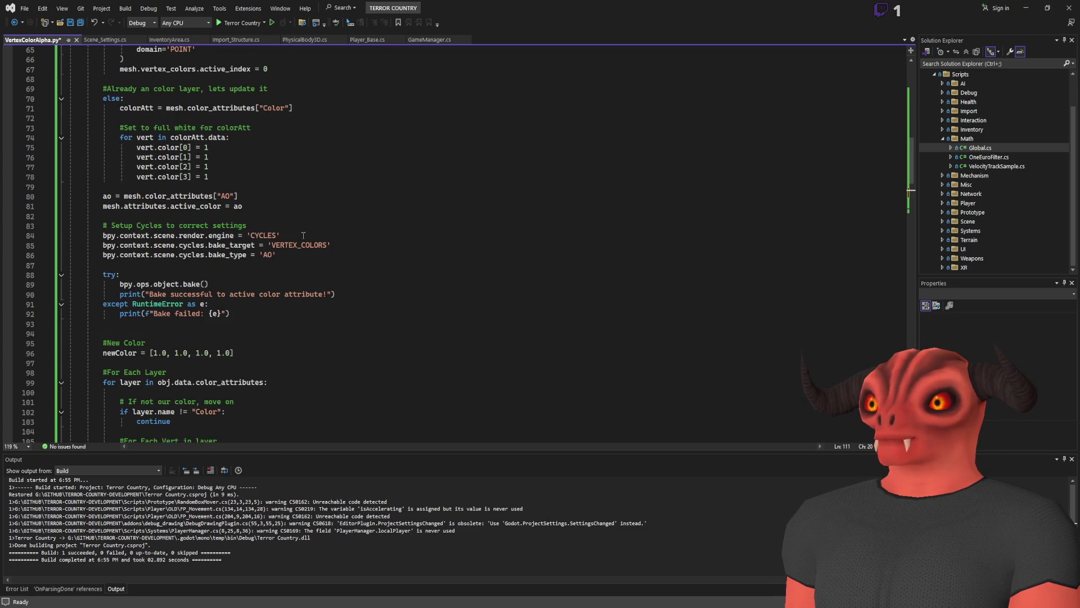
scroll(303, 235, "down", 5)
scroll(303, 235, "up", 6)
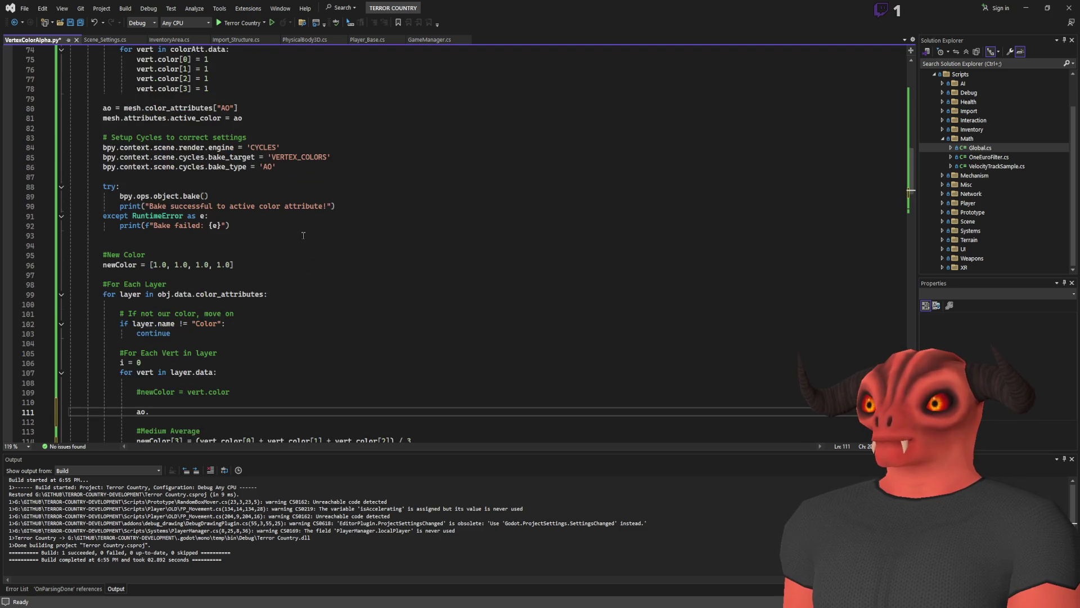
scroll(303, 235, "down", 9)
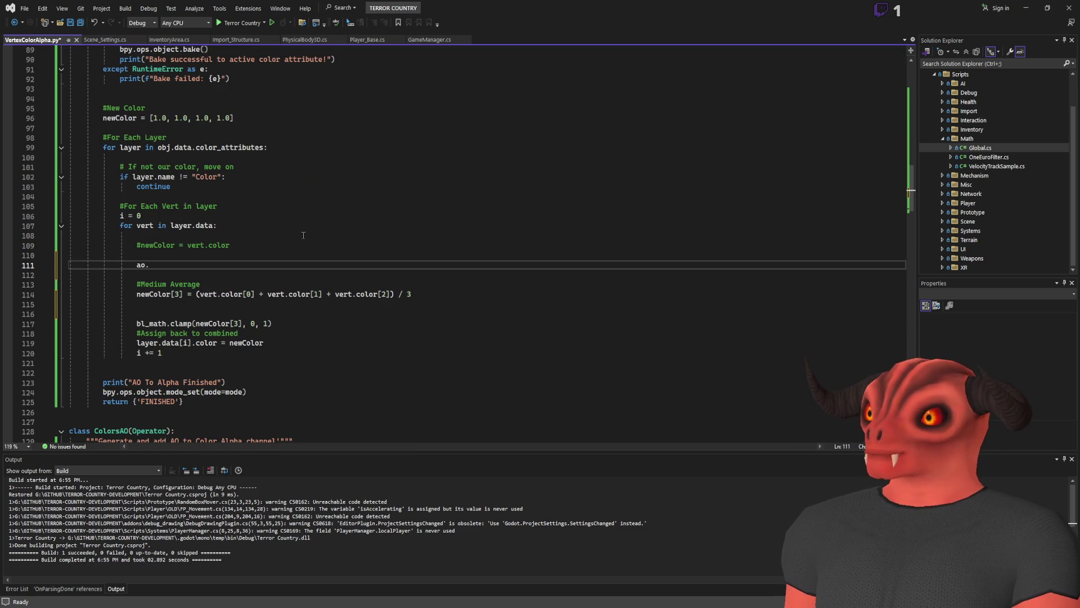
scroll(303, 235, "up", 7)
scroll(304, 235, "down", 2)
scroll(304, 235, "down", 3)
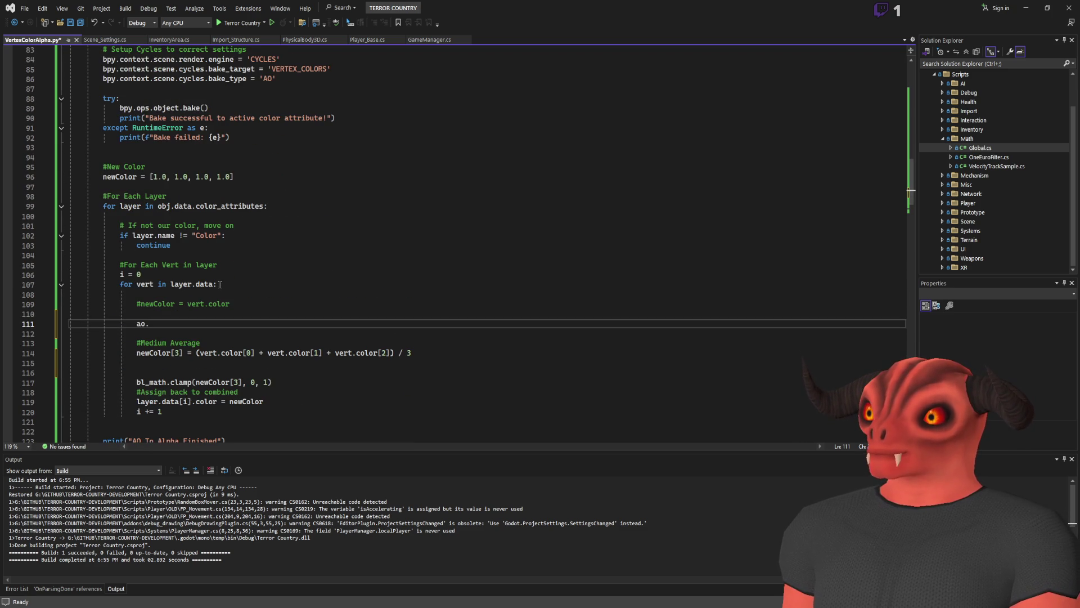
type("data.")
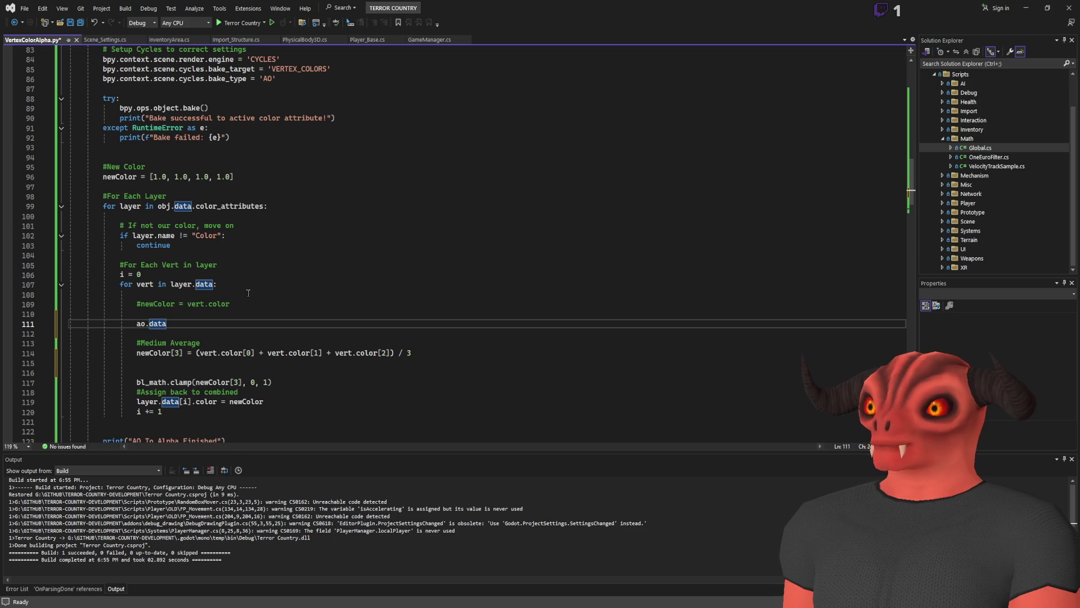
key("BackSpace")
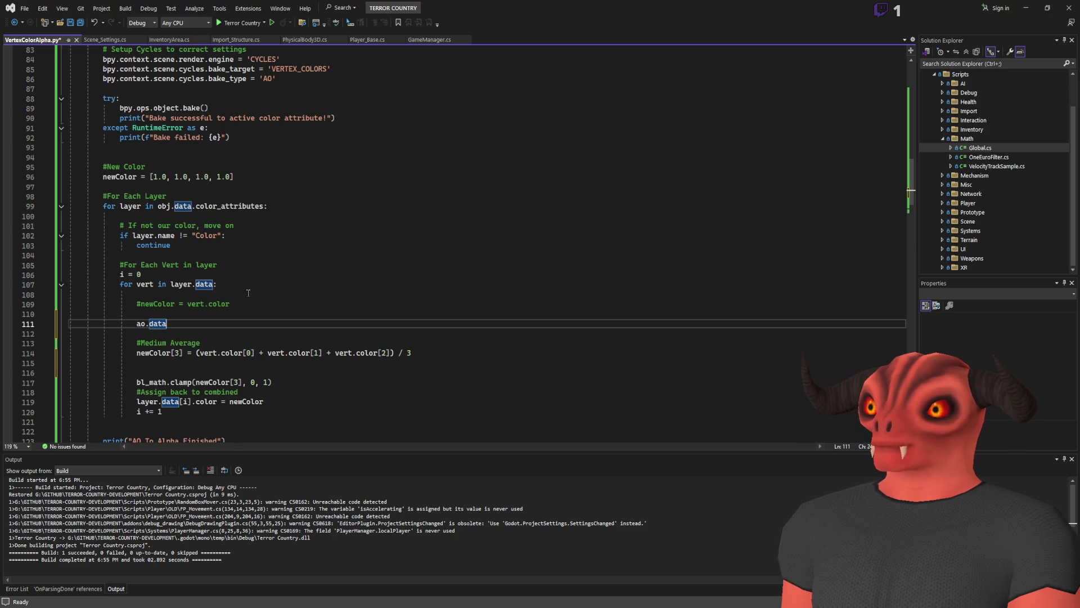
type("[")
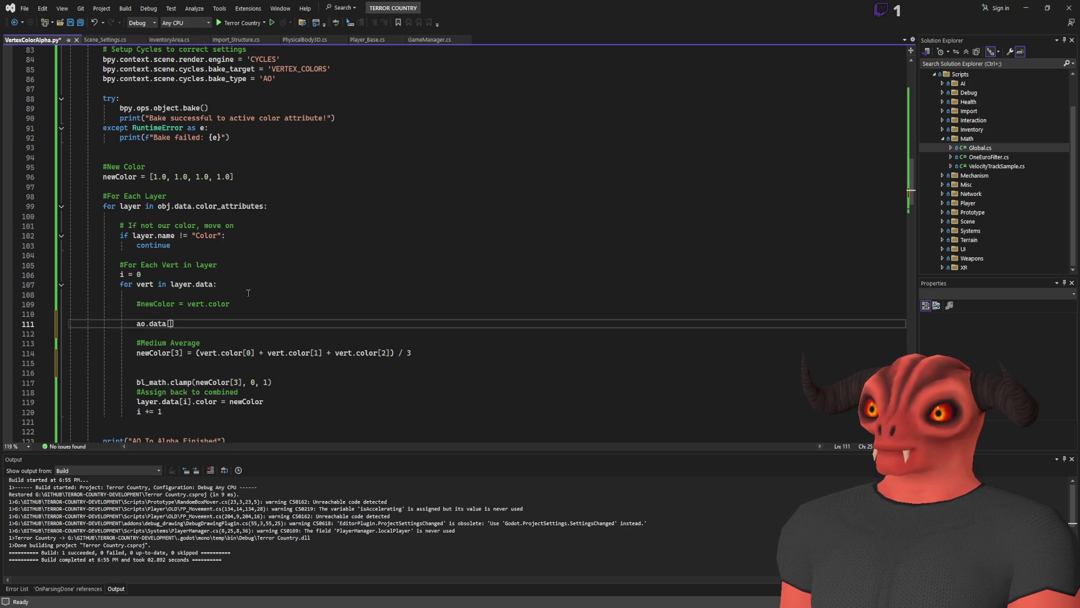
Put the loop counter i inside the brackets, giving ao.data[i].
left_click(247, 282)
left_click(163, 273)
key("Home")
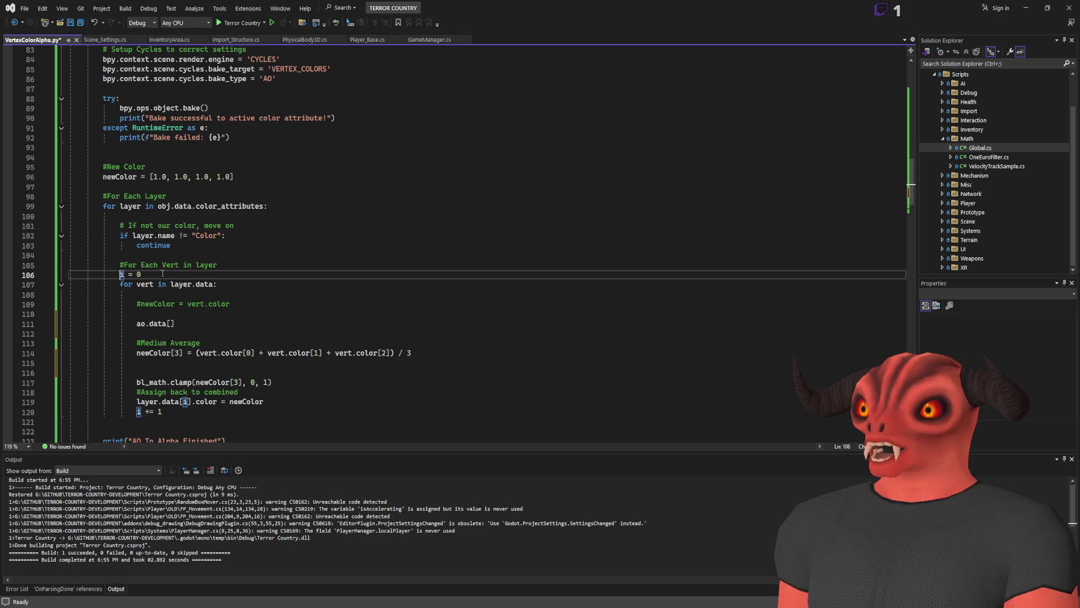
scroll(228, 285, "down", 2)
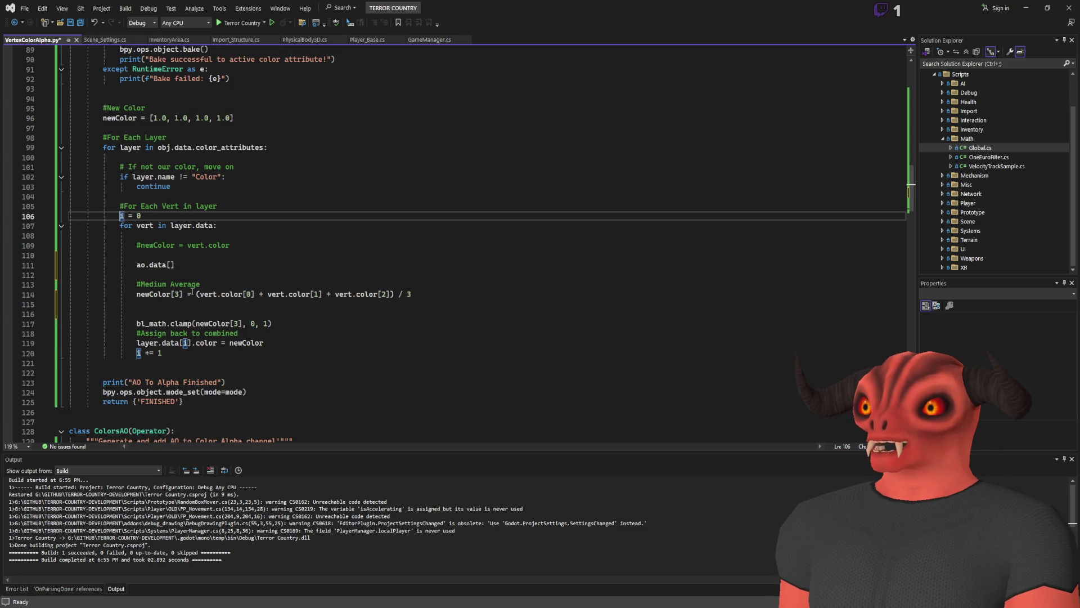
left_click(171, 267)
type("i")
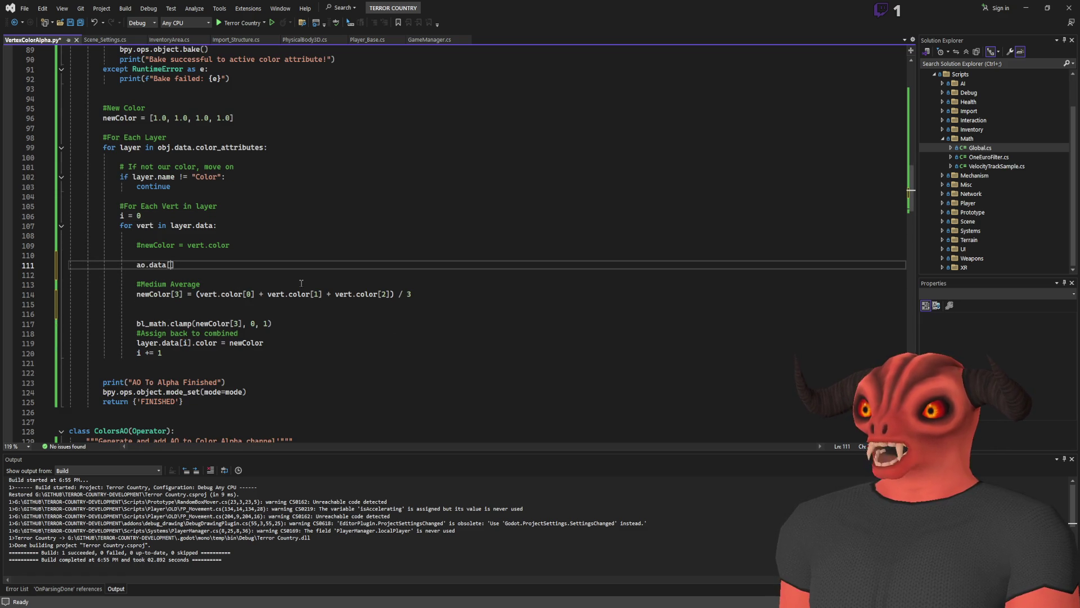
double_click(145, 225)
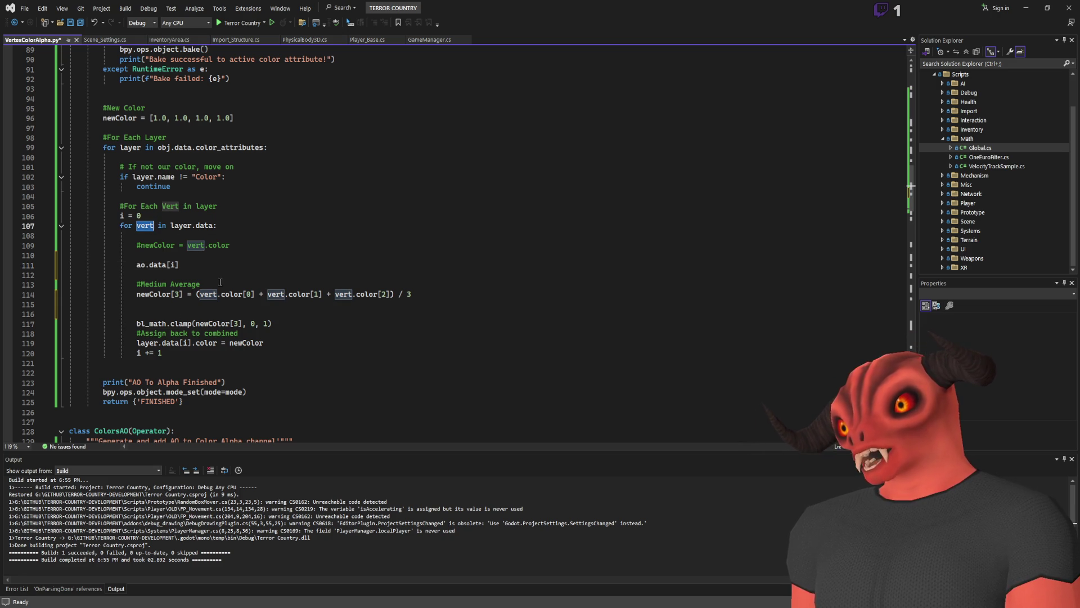
left_click(187, 264)
Finish the expression as ao.data[i].color[0], correcting the capitalised Color to lowercase.
type(".coColor[]")
key("Left")
key("Left")
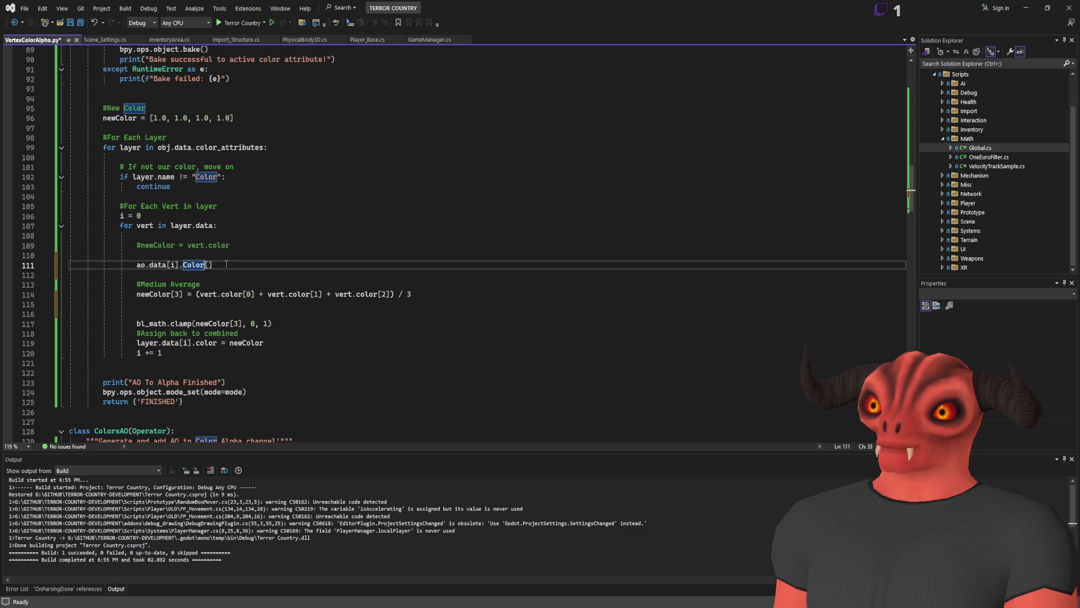
key("BackSpace")
key("BackSpace")
type("co")
key("End")
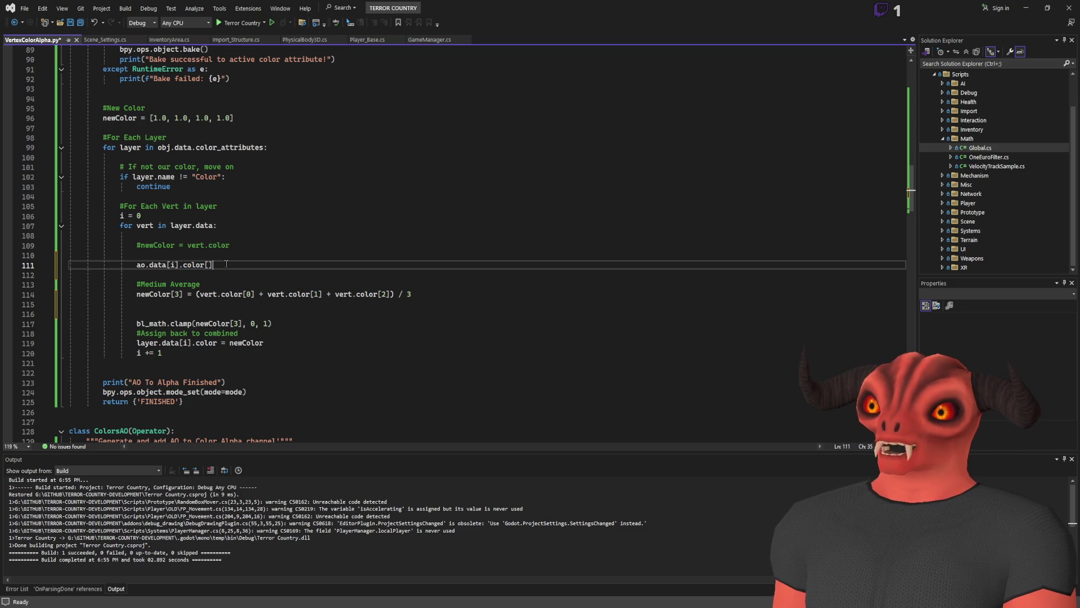
key("Left")
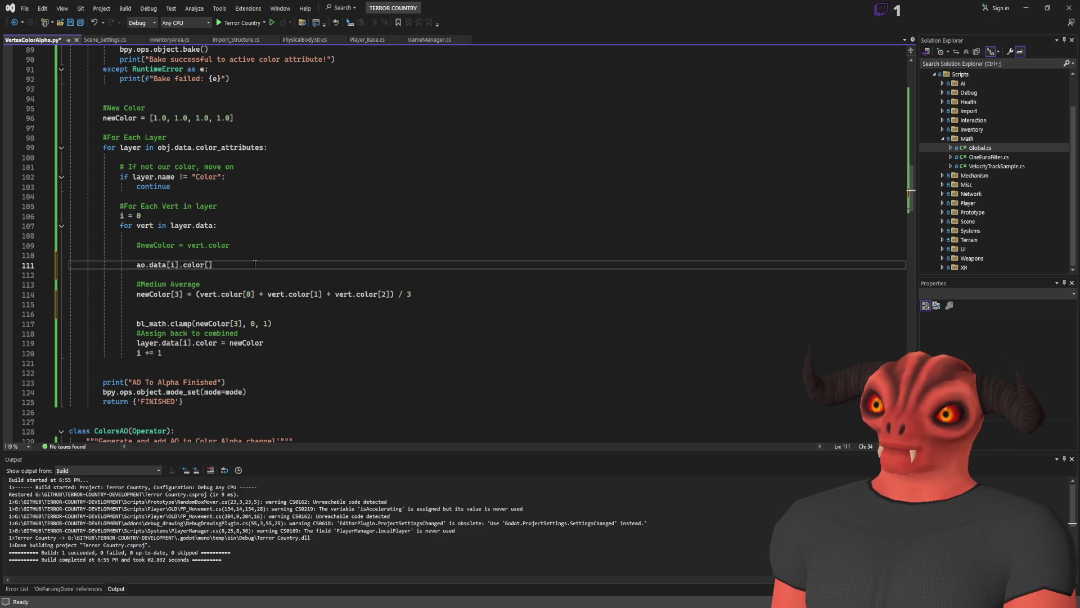
type("0")
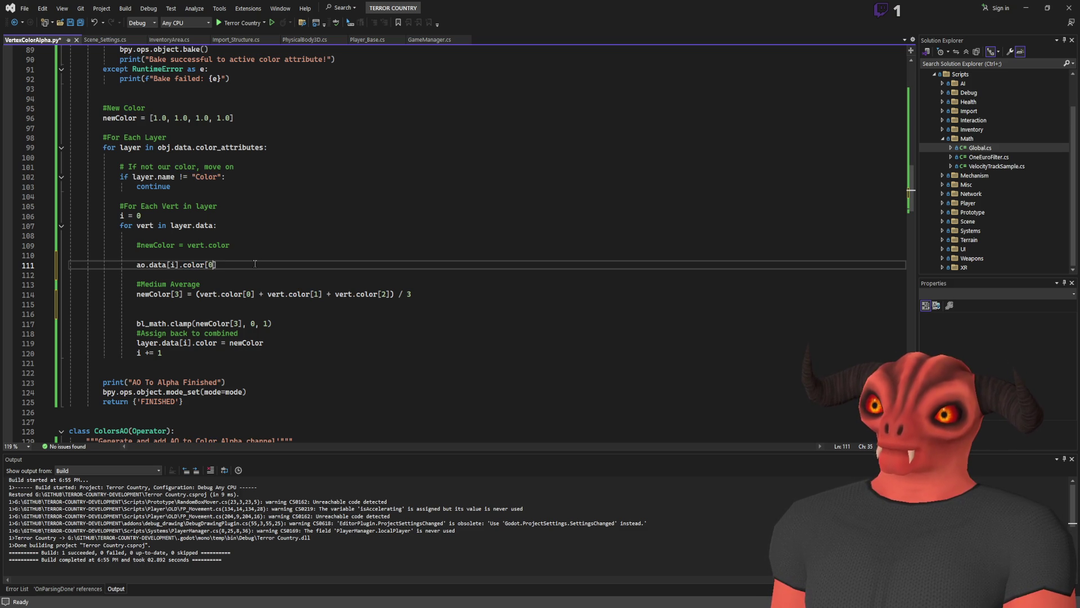
scroll(253, 263, "up", 2)
scroll(251, 262, "down", 1)
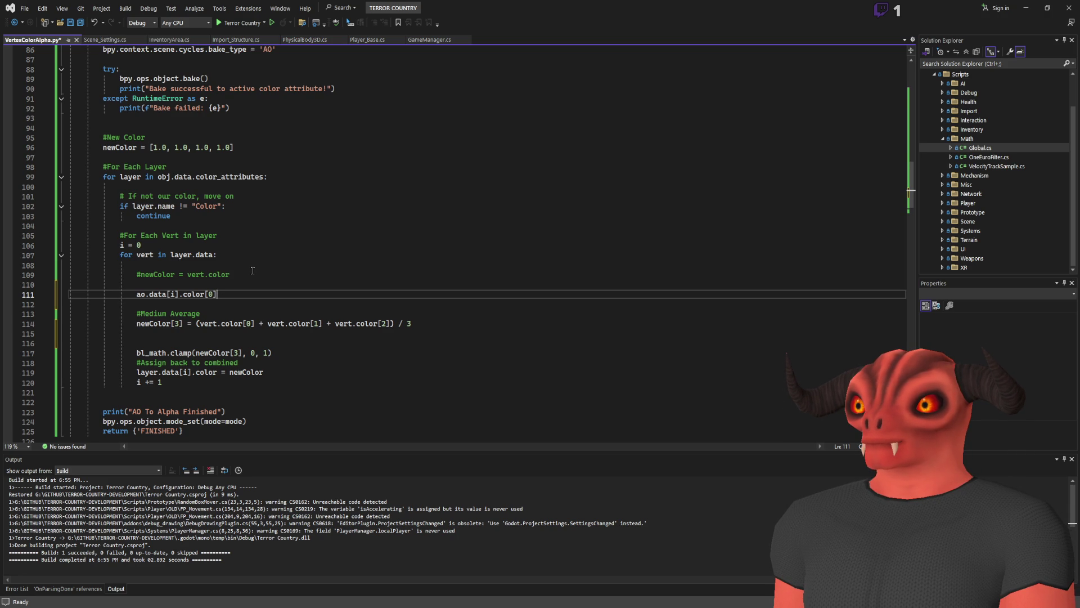
Save VertexColorAlpha.py with the new ao.data[i].color[0] line.
scroll(253, 271, "up", 20)
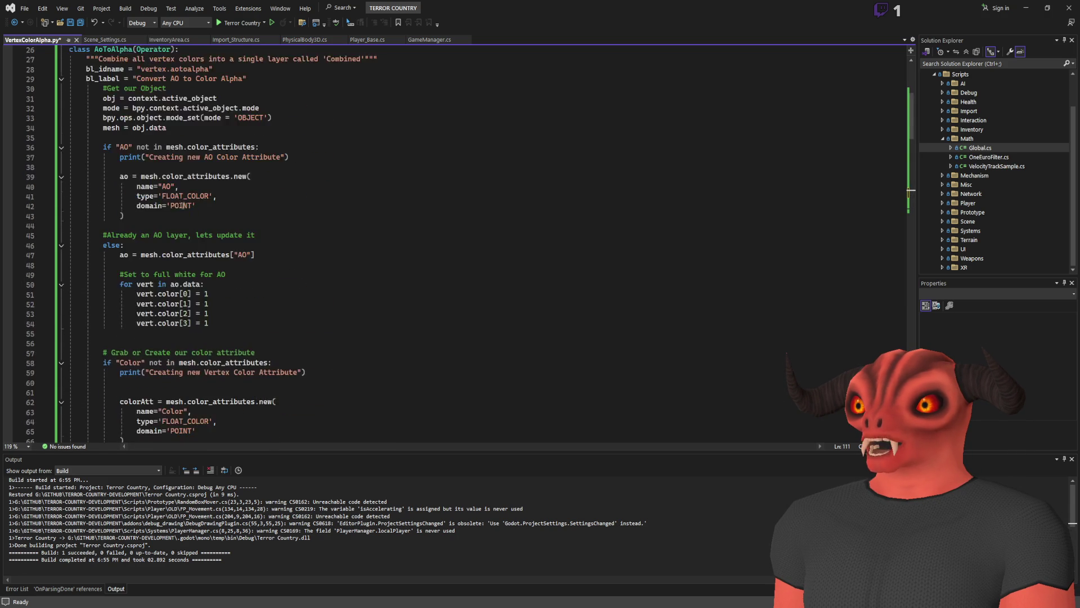
scroll(175, 196, "down", 19)
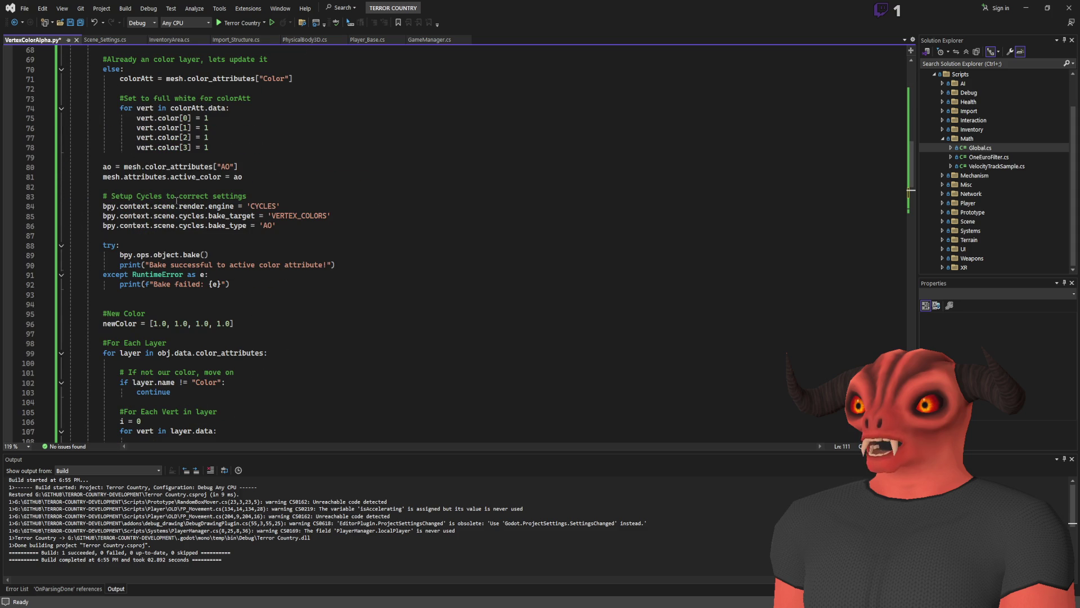
scroll(367, 203, "down", 6)
left_click(250, 284)
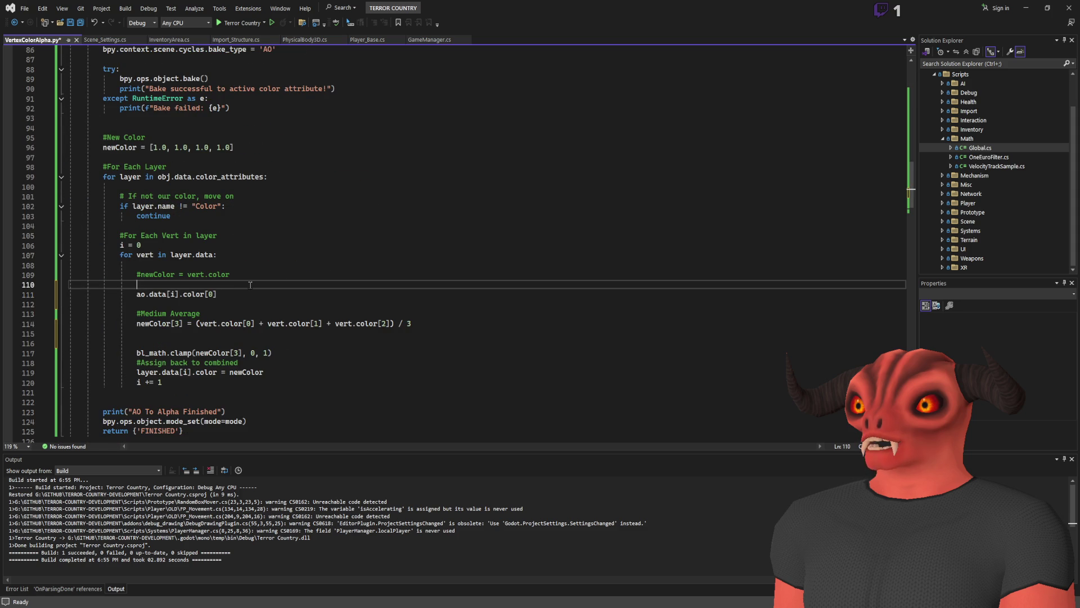
key("ctrl+s")
Highlight every use of the ao variable and inspect the AO lookup on line 80.
scroll(240, 264, "up", 2)
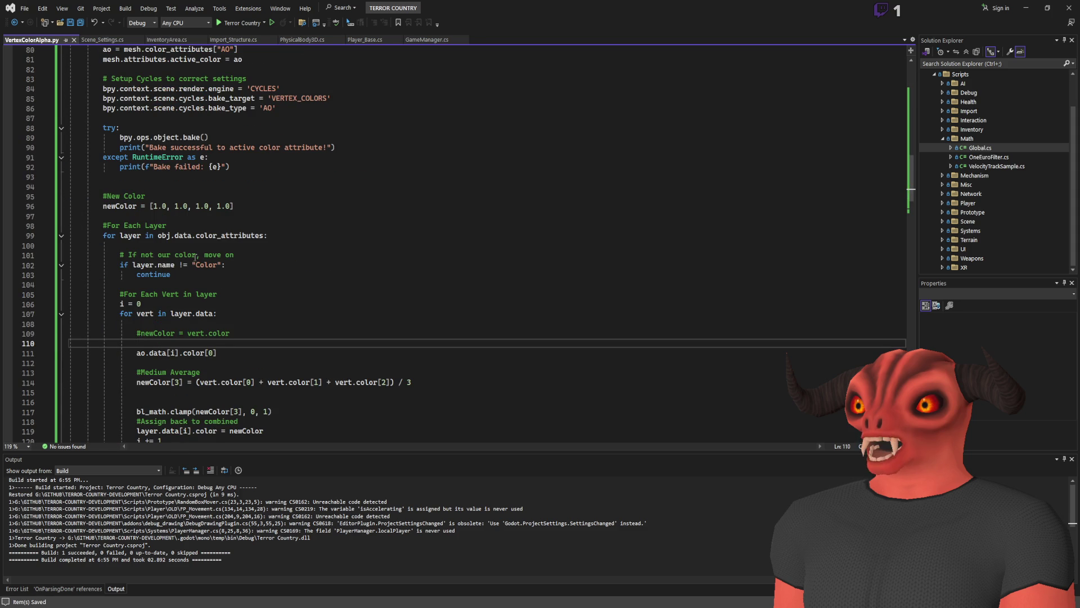
scroll(195, 257, "up", 5)
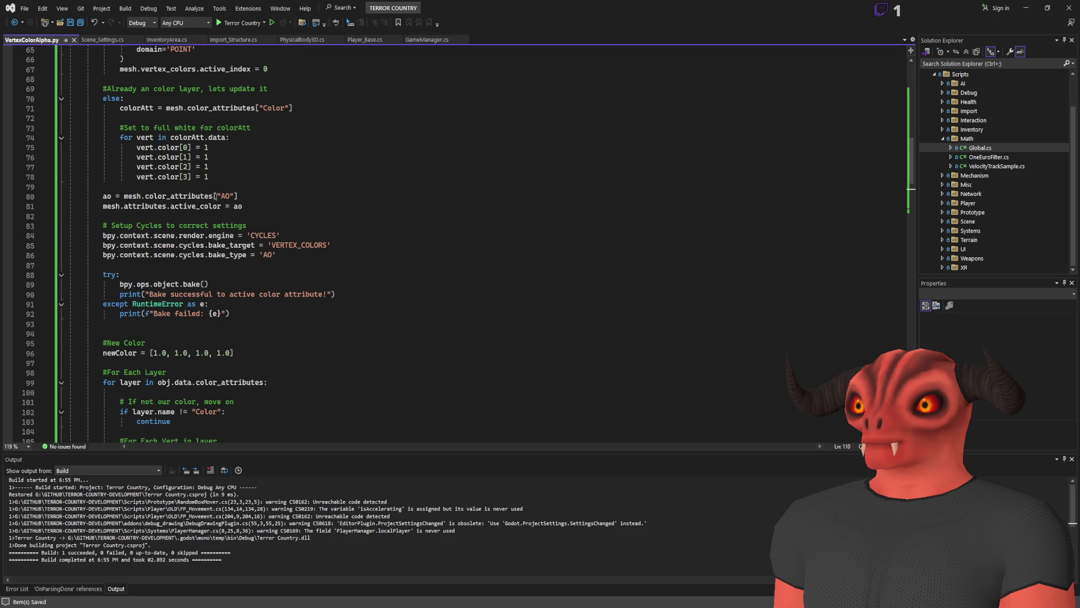
double_click(106, 195)
scroll(141, 208, "up", 6)
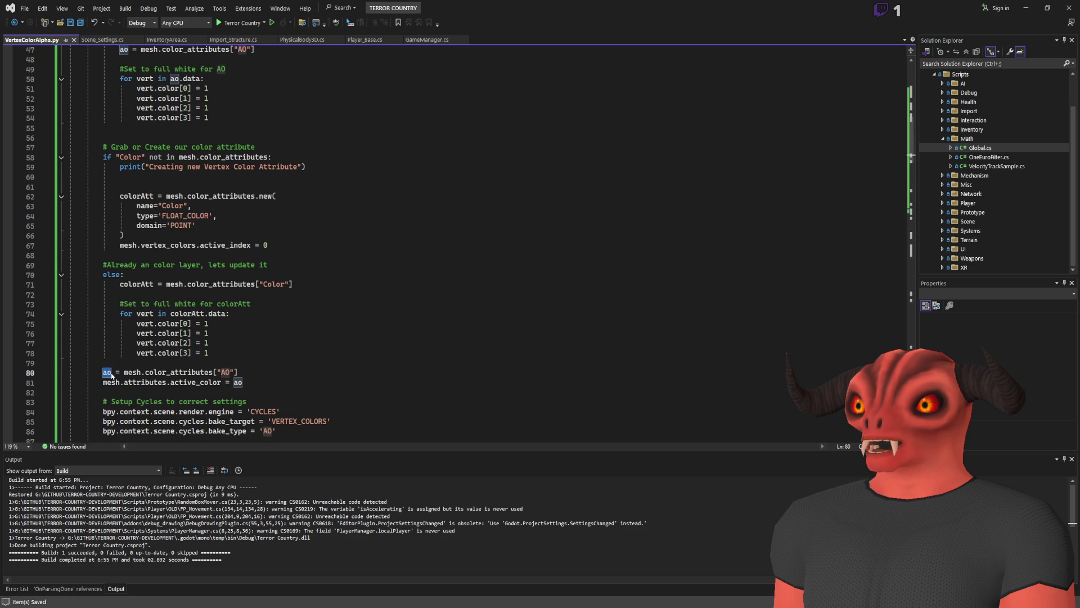
left_click_drag(111, 376, 237, 374)
left_click(273, 372)
Select the per-layer loop code through the print line, then inspect the layer variable.
scroll(246, 347, "down", 9)
scroll(247, 347, "down", 7)
scroll(246, 347, "up", 5)
scroll(247, 347, "down", 3)
left_click(124, 157)
left_click(103, 382, "shift")
left_click(130, 147)
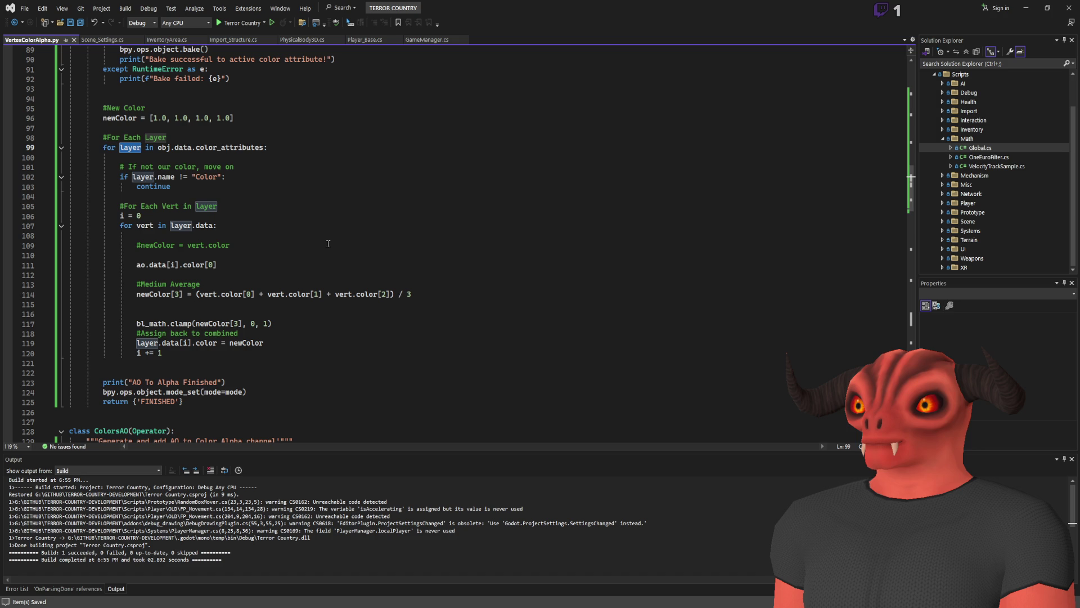
Add a new line below the AO attribute lookup on line 80 and type color.
left_click(201, 359)
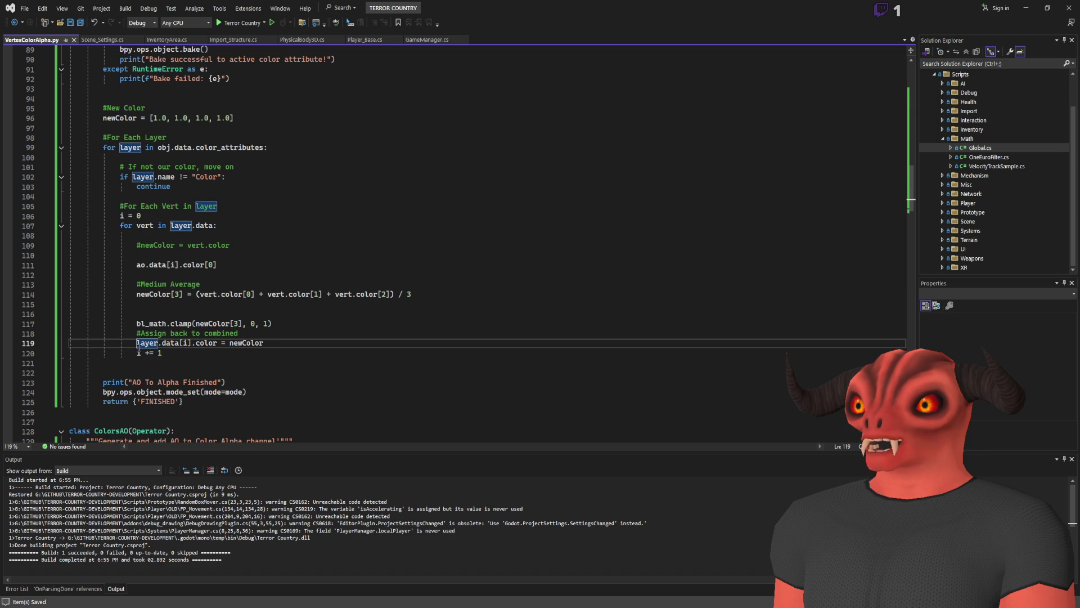
left_click(295, 338)
scroll(296, 339, "up", 20)
scroll(158, 122, "down", 8)
scroll(158, 122, "down", 10)
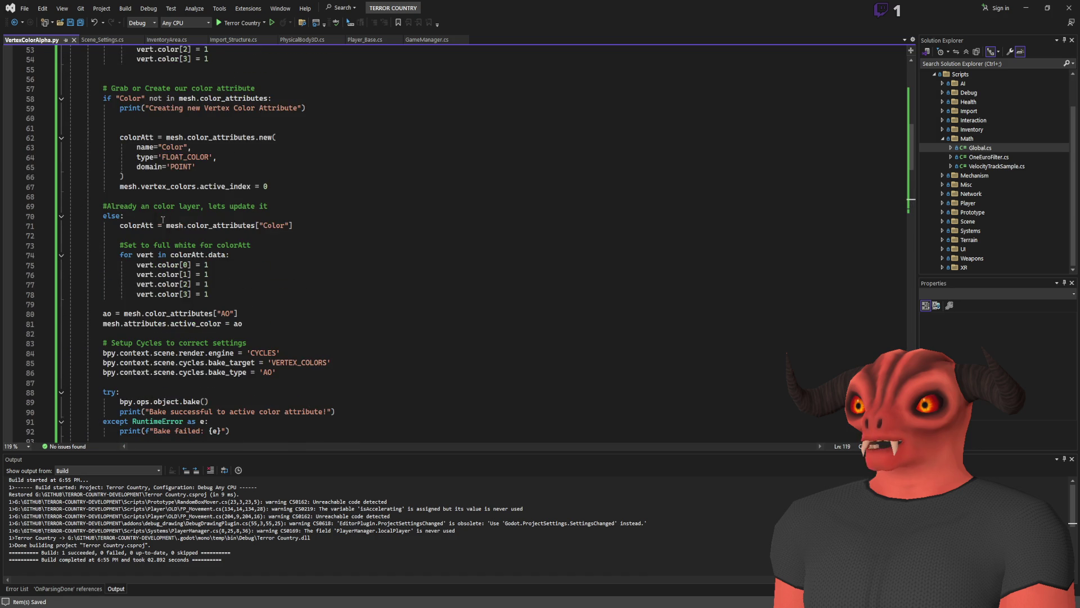
left_click(246, 194)
key("Return")
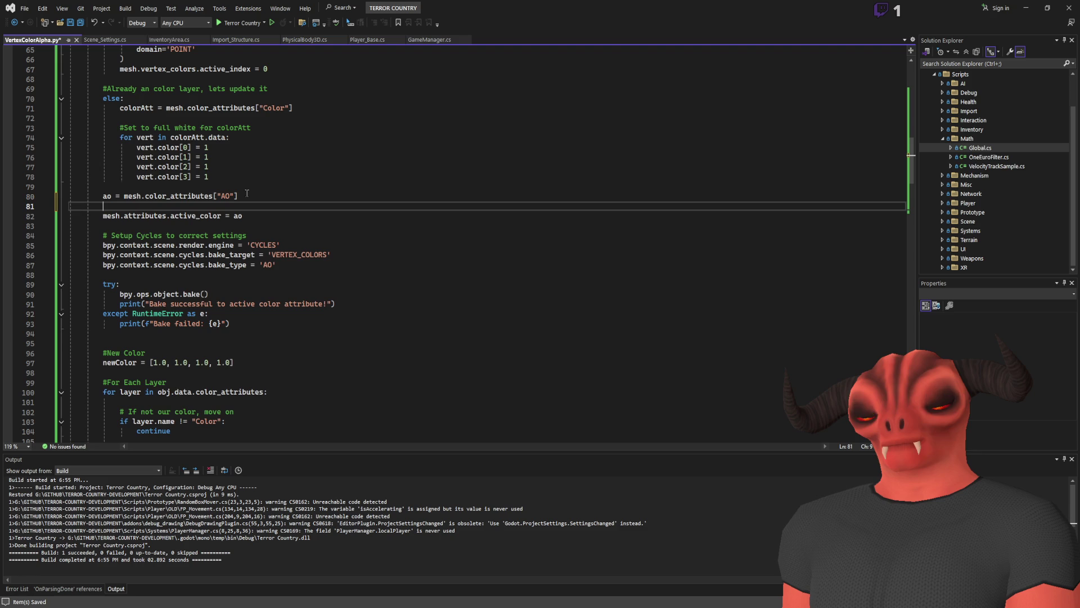
type("color")
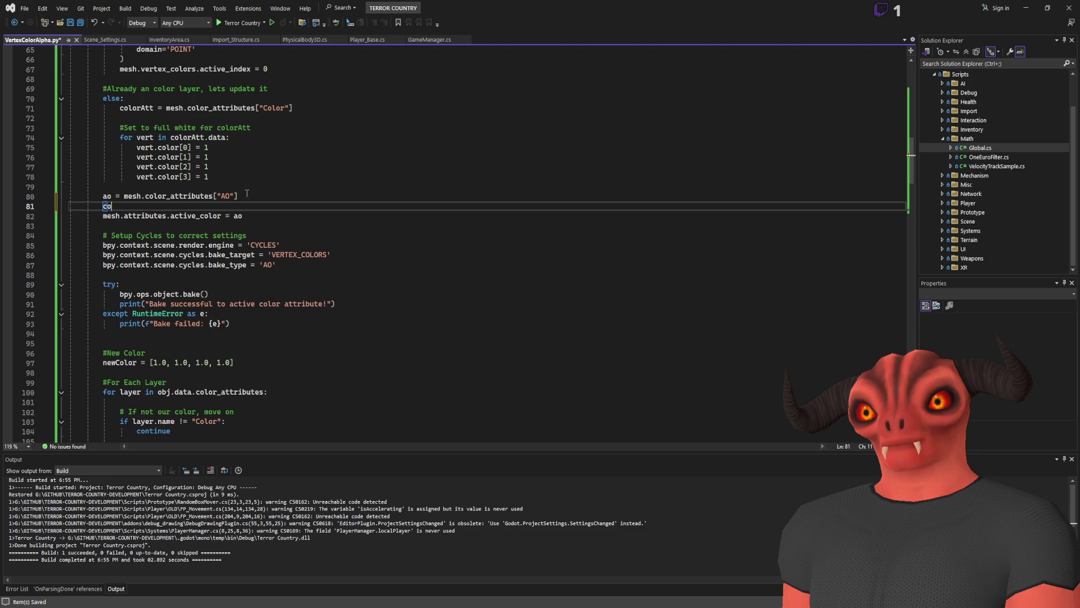
Search the document for 'colora' to find existing colorAtt occurrences.
left_click(333, 183)
scroll(296, 170, "down", 9)
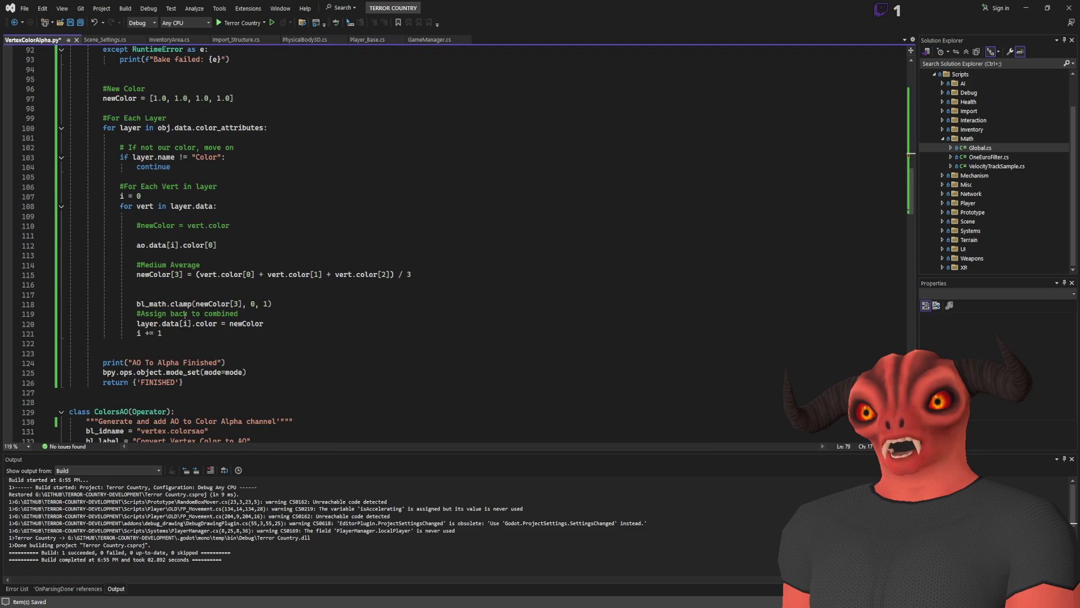
scroll(152, 279, "up", 7)
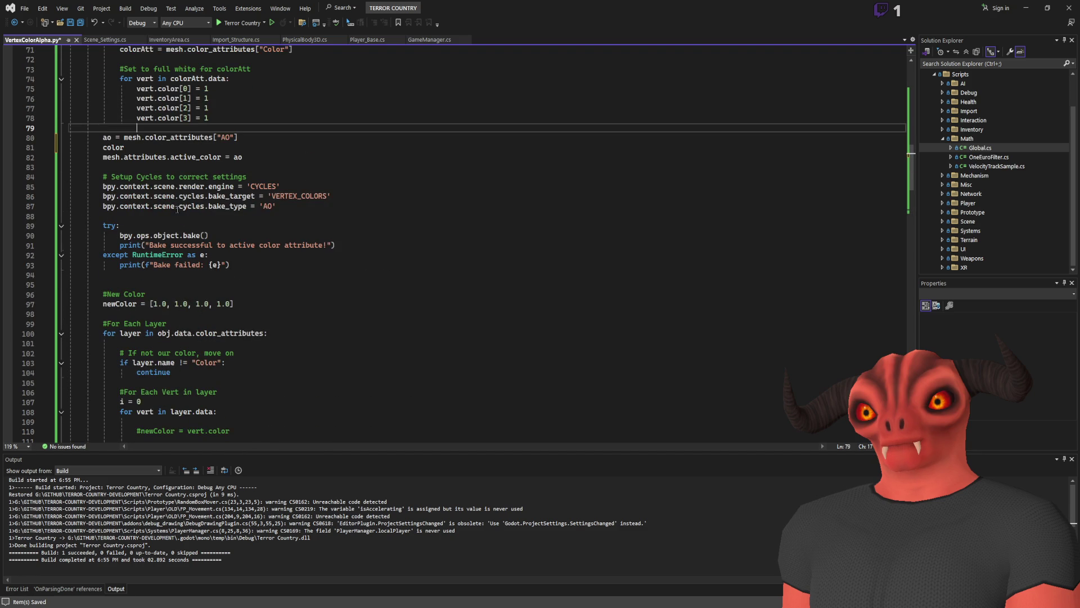
scroll(152, 159, "up", 12)
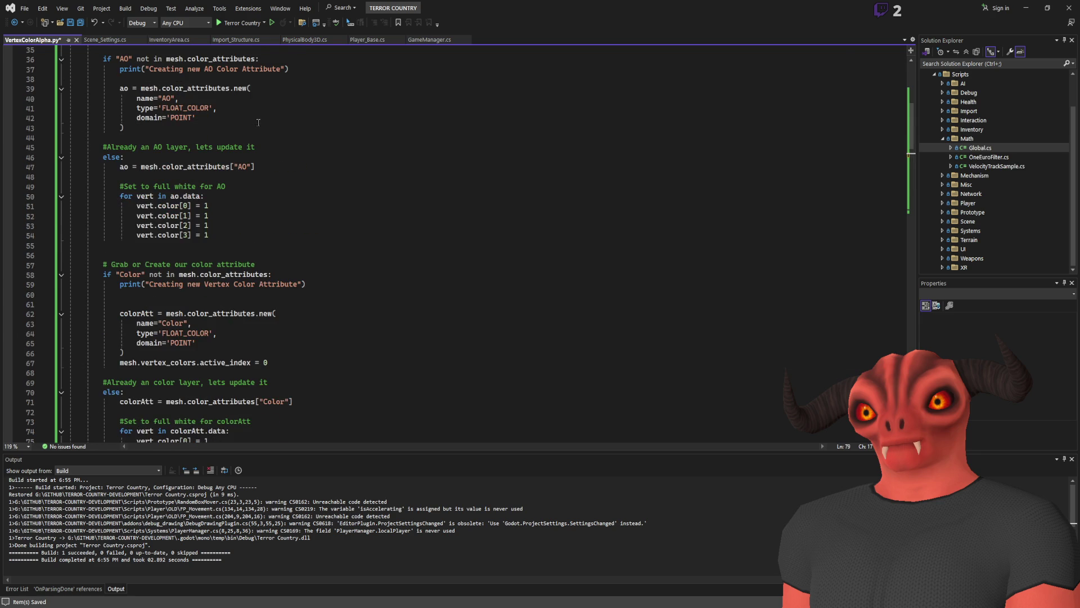
left_click(270, 115)
key("ctrl+f")
type("colora")
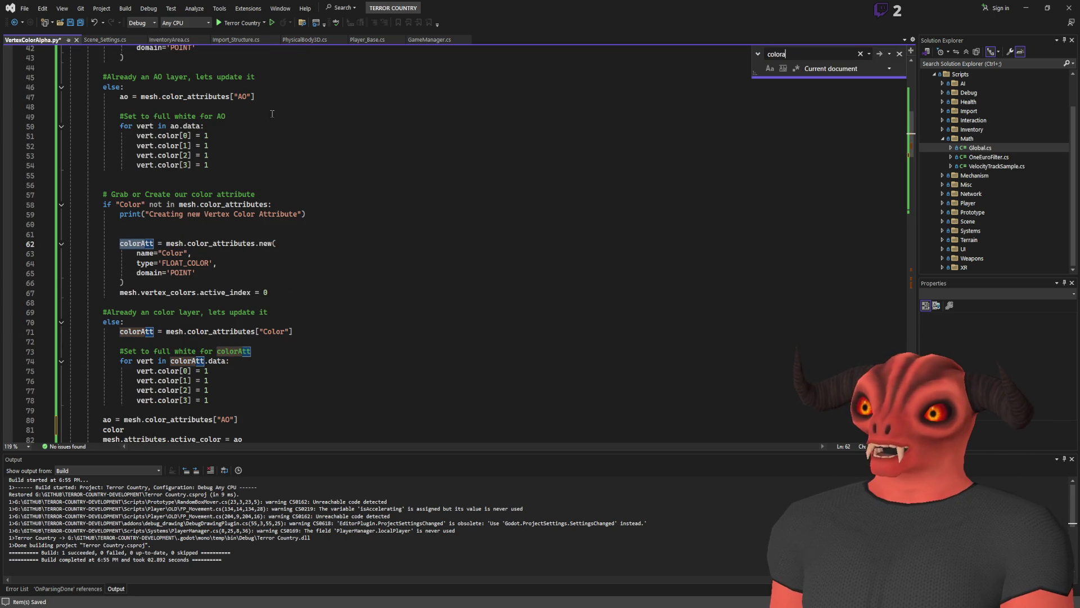
key("Escape")
Compare where colorAtt and the ao variable are used in the script.
double_click(137, 243)
scroll(361, 194, "up", 4)
double_click(124, 136)
scroll(169, 197, "down", 4)
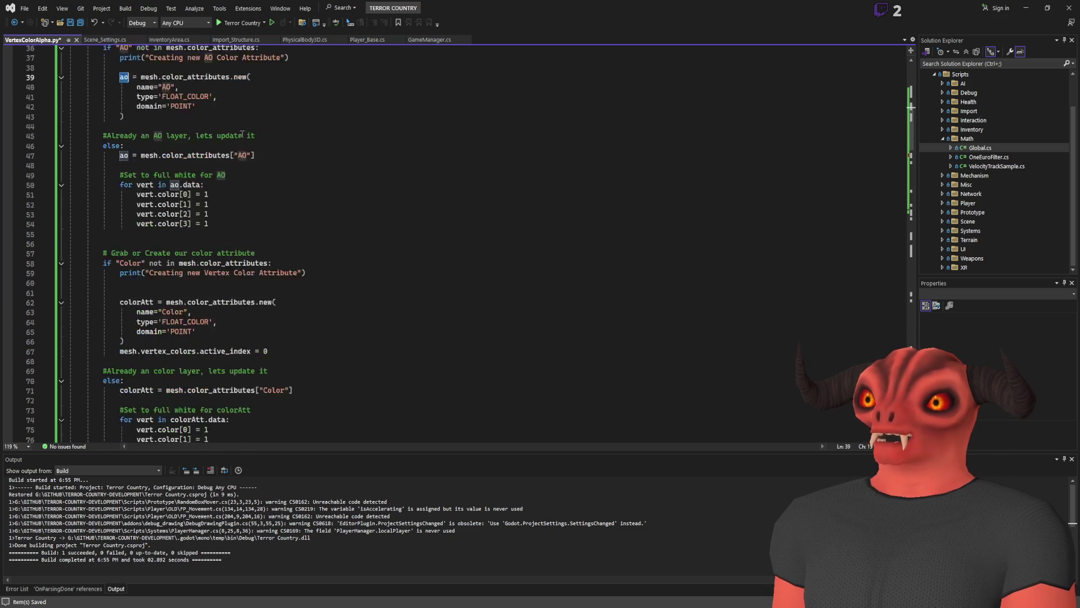
double_click(135, 244)
scroll(134, 248, "down", 6)
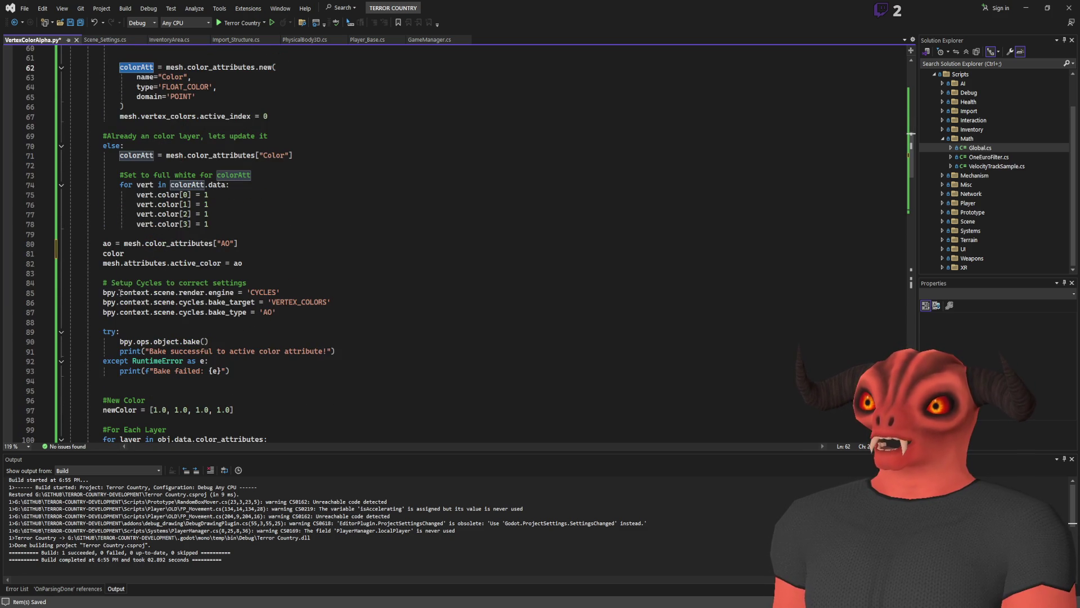
double_click(107, 244)
Complete the new line 81 to colorAtt and select the AO lookup lines.
left_click(224, 254)
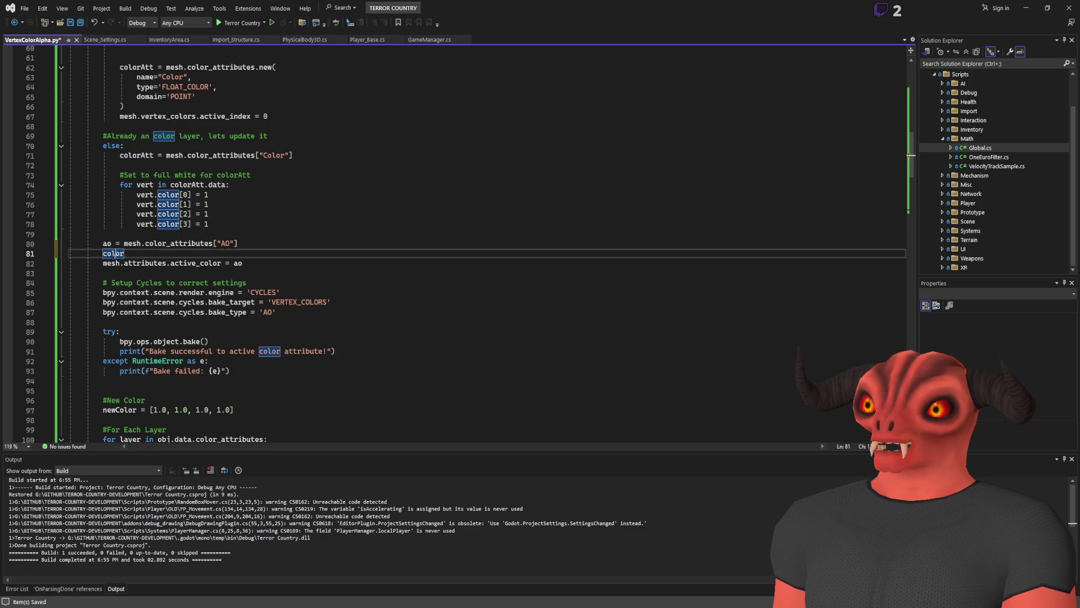
type("Att")
scroll(256, 211, "up", 7)
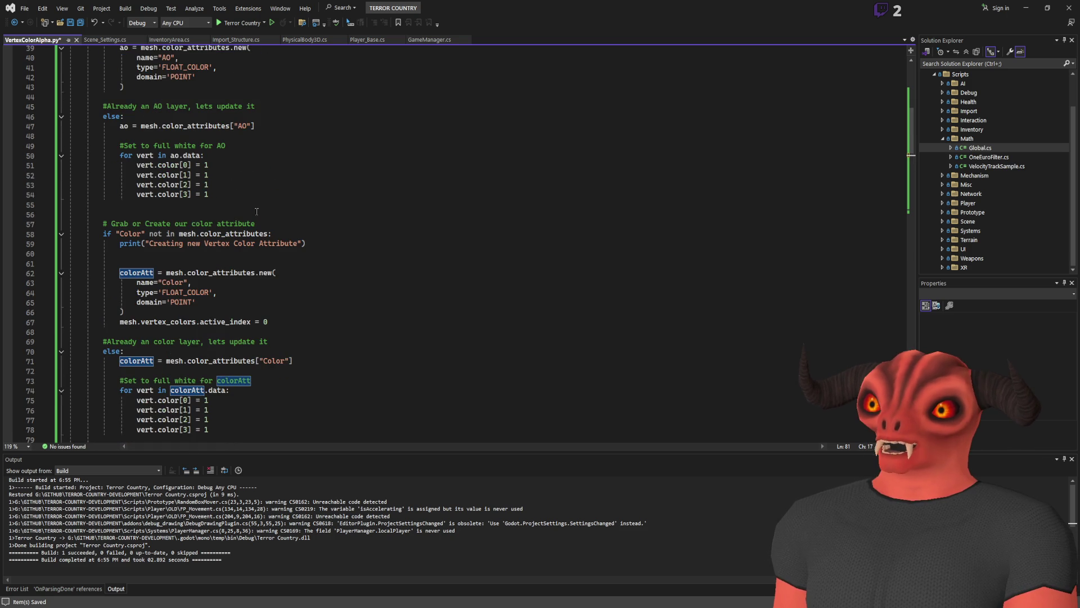
scroll(257, 211, "down", 5)
scroll(256, 212, "up", 7)
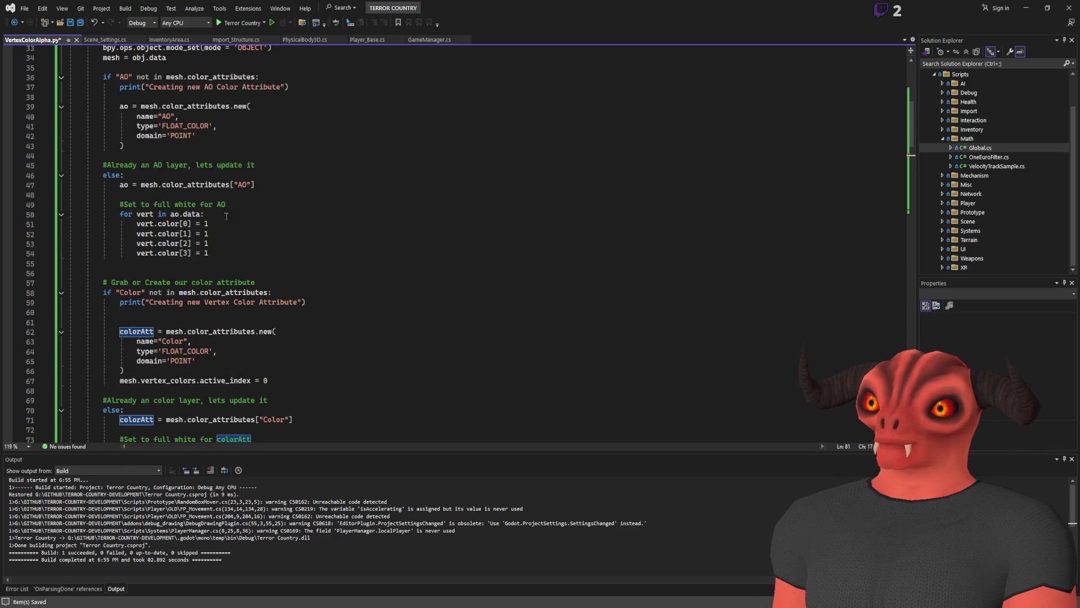
scroll(108, 113, "up", 1)
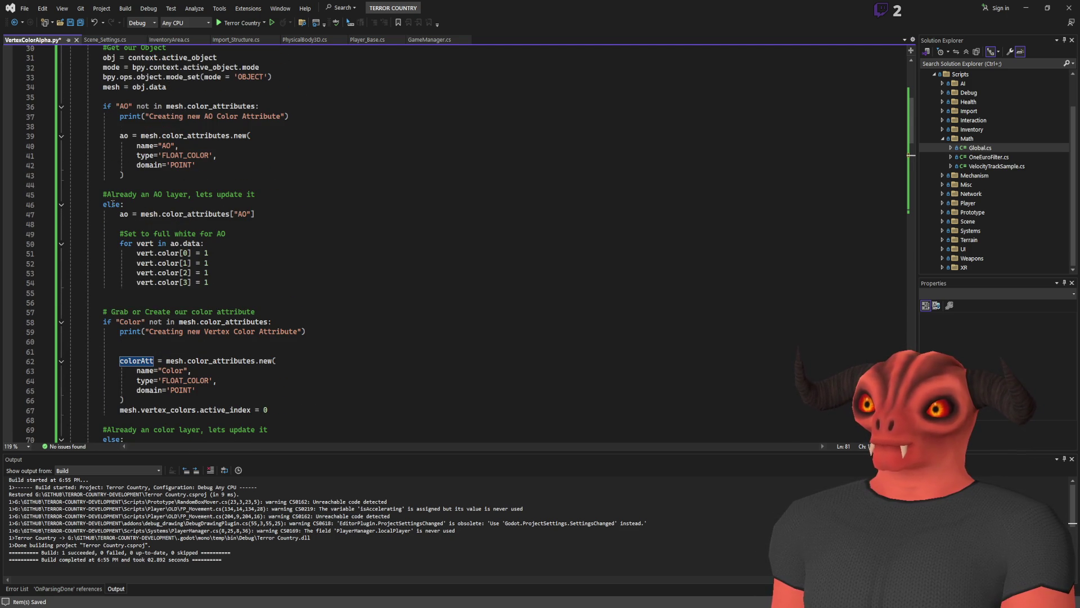
scroll(120, 155, "down", 8)
mouse_move(150, 313)
left_mouse_down()
mouse_move(163, 292)
mouse_move(272, 285)
left_mouse_up()
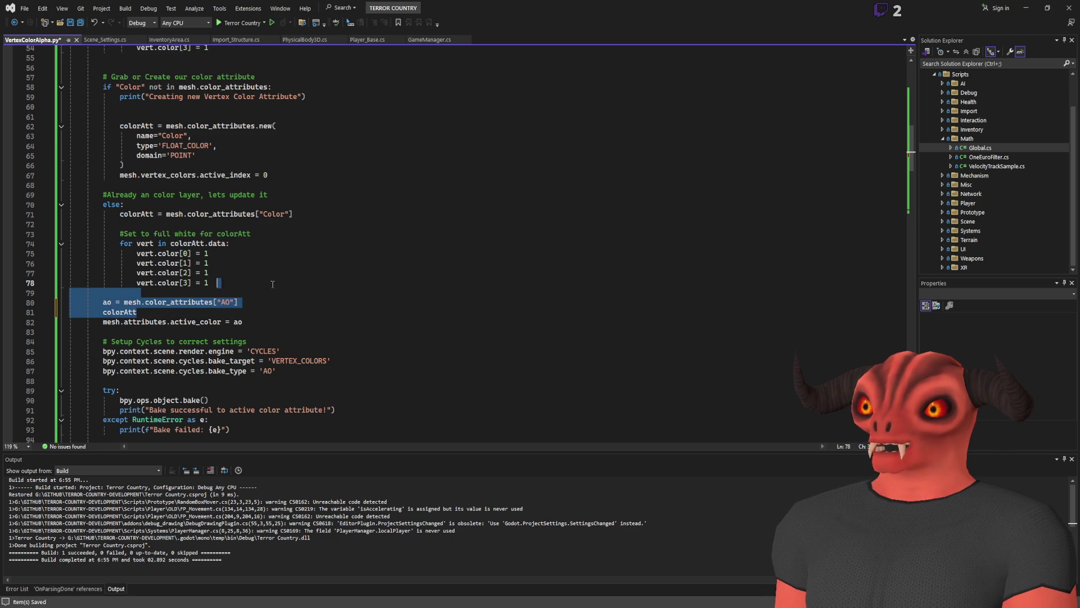
Clear the old blank lines and change active_color from ao to colorAtt.
key("BackSpace")
key("Return")
key("Return")
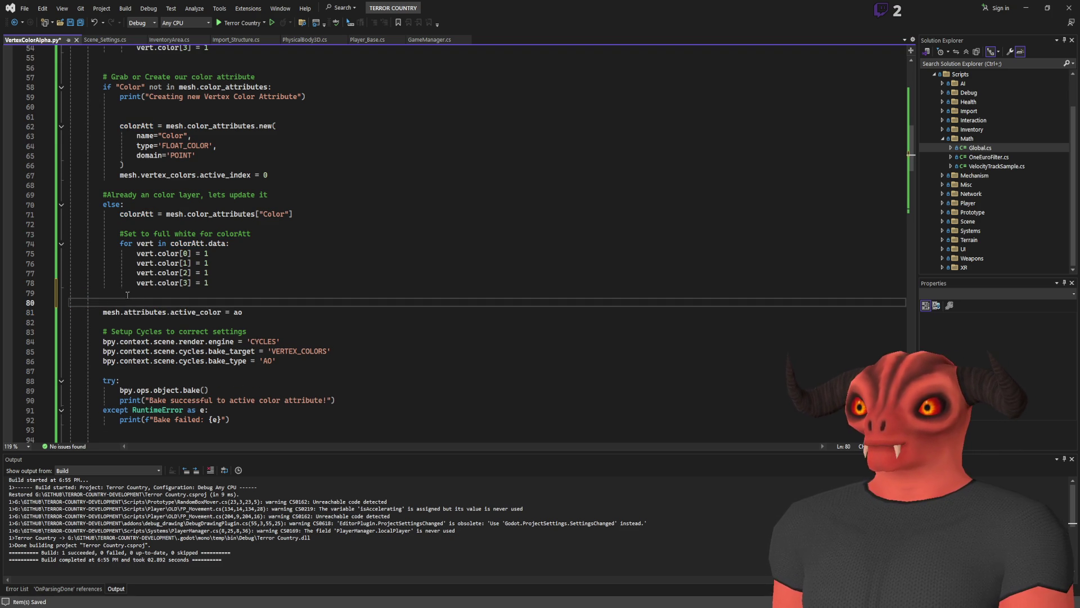
mouse_move(147, 301)
left_mouse_down()
mouse_move(78, 302)
mouse_move(99, 296)
left_mouse_up()
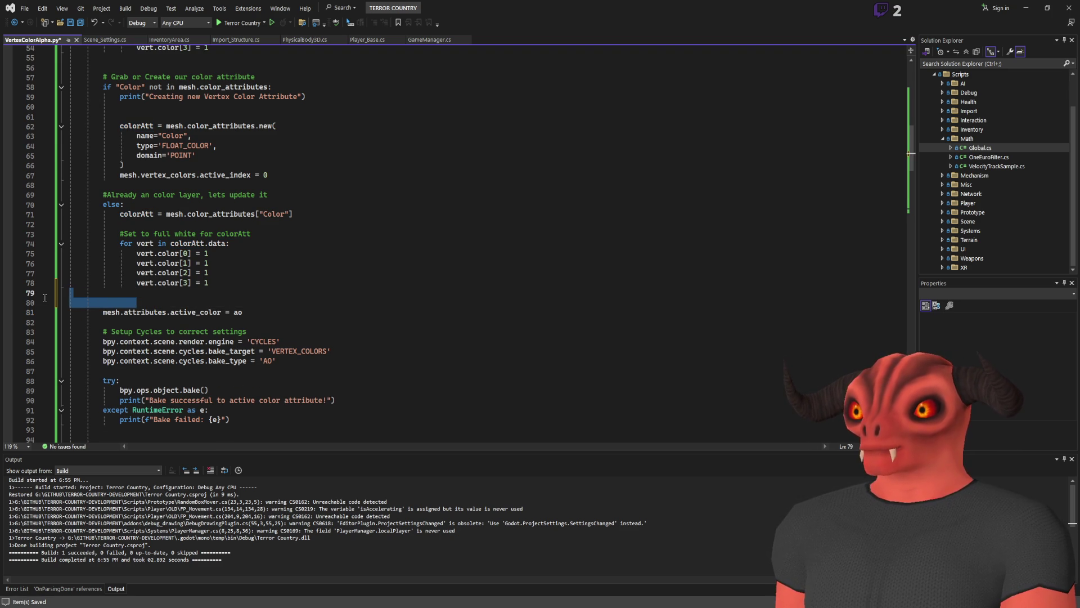
key("BackSpace")
double_click(238, 302)
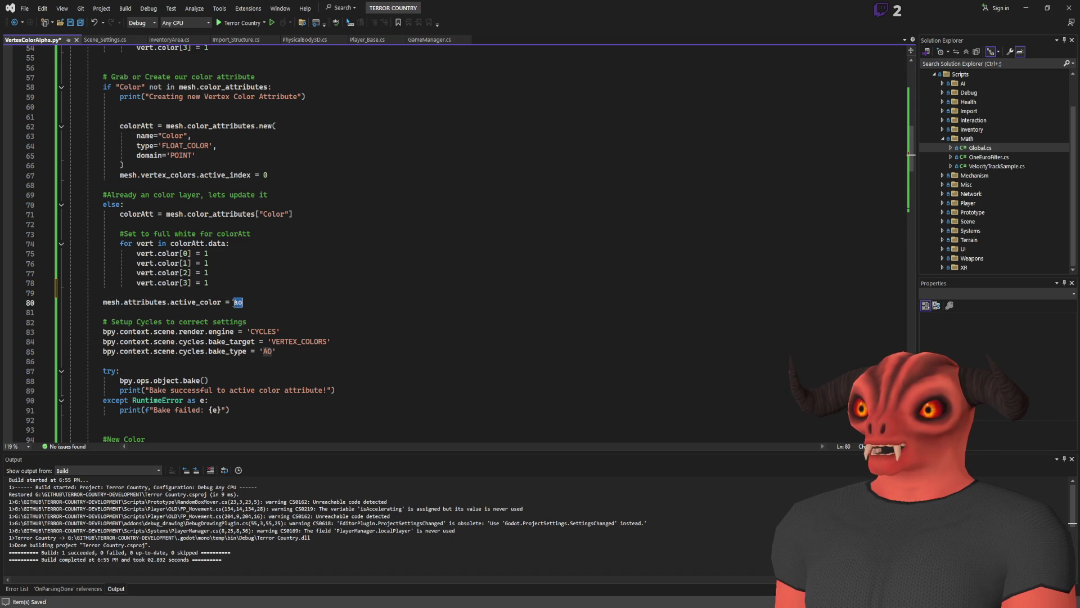
type("color")
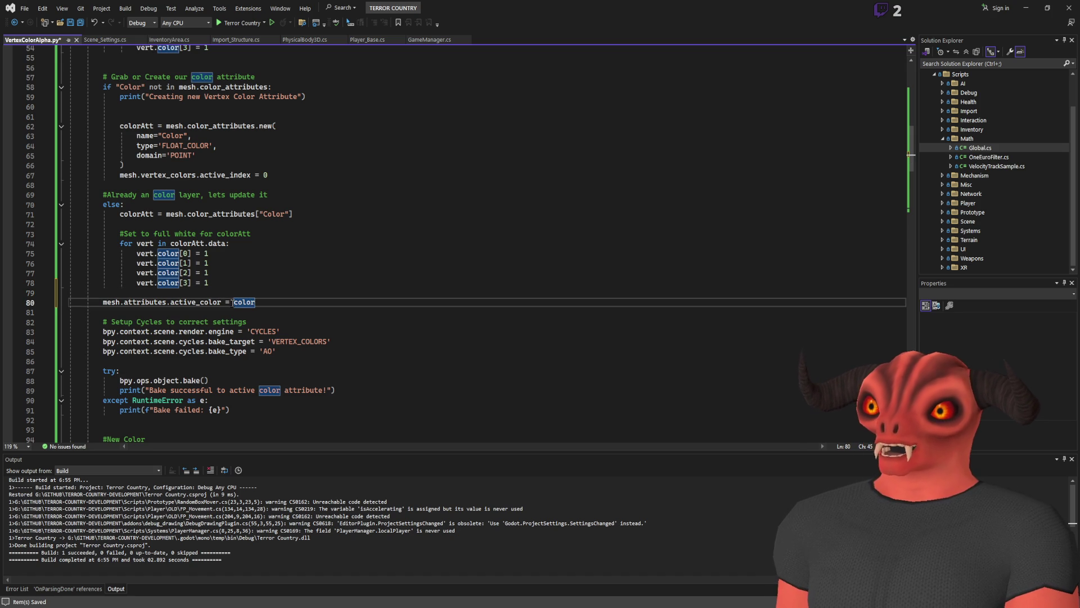
type("Att")
Save, then add the comment '# Set Color as the active channel' above the assignment.
key("Up")
key("Up")
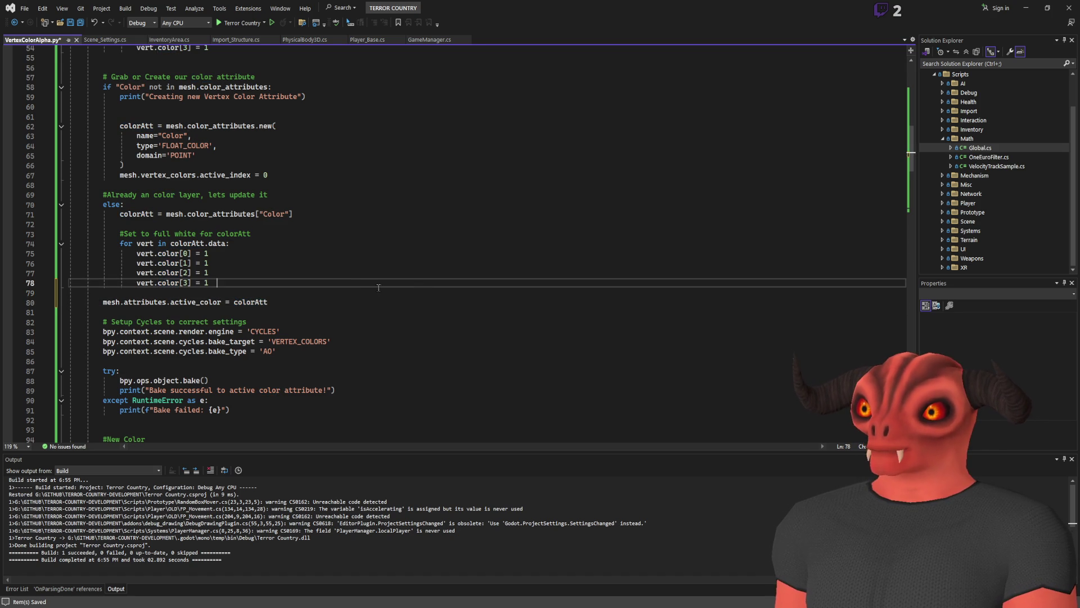
key("ctrl+s")
key("Down")
key("Return")
type("##")
key("Home")
key("BackSpace")
key("BackSpace")
key("BackSpace")
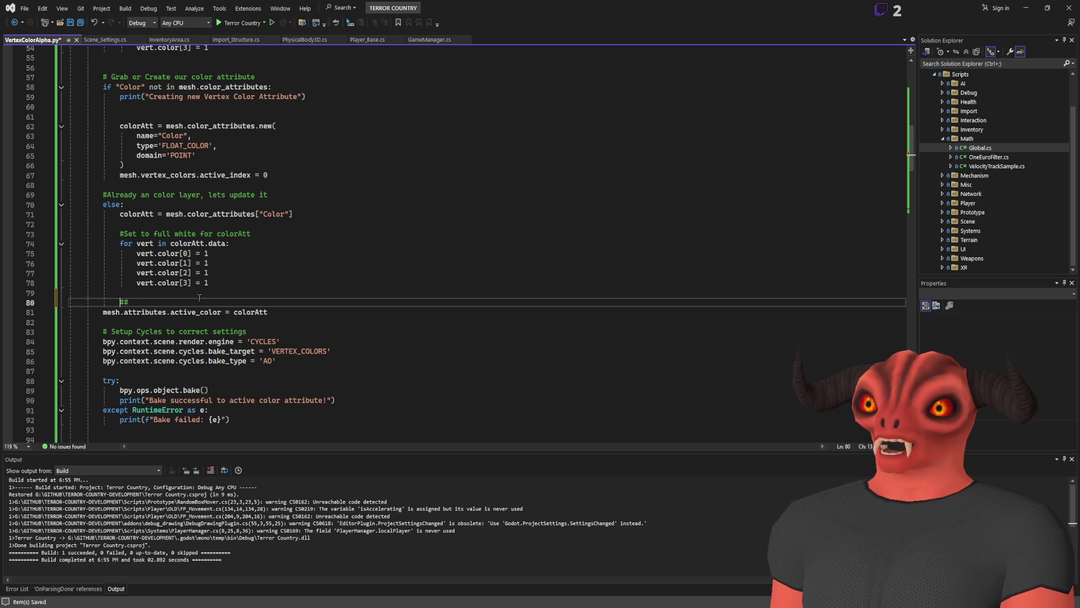
key("Delete")
key("Delete")
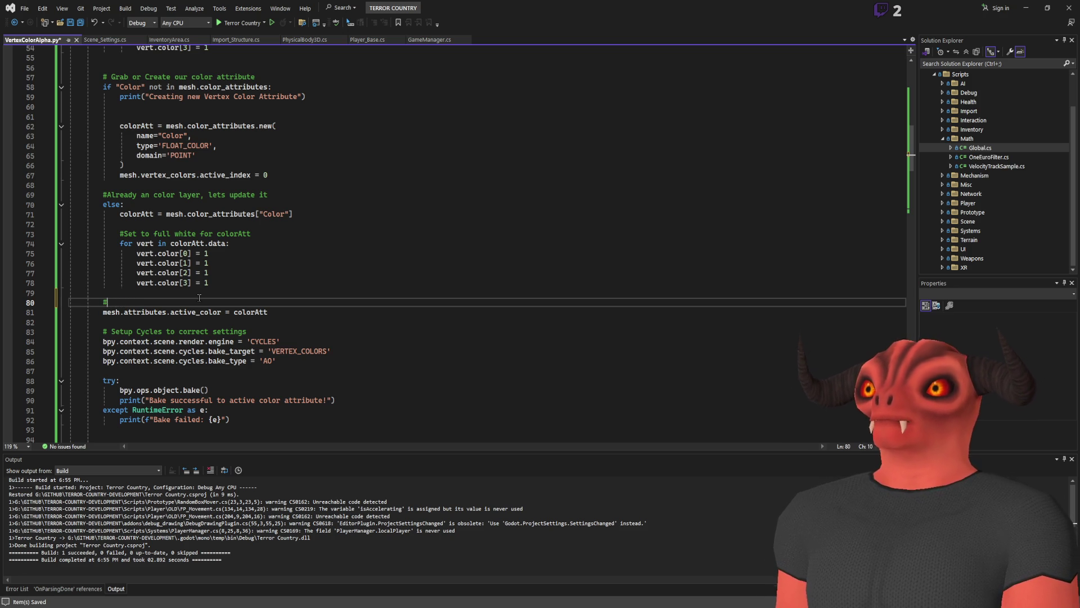
type("# Set Color as the ac")
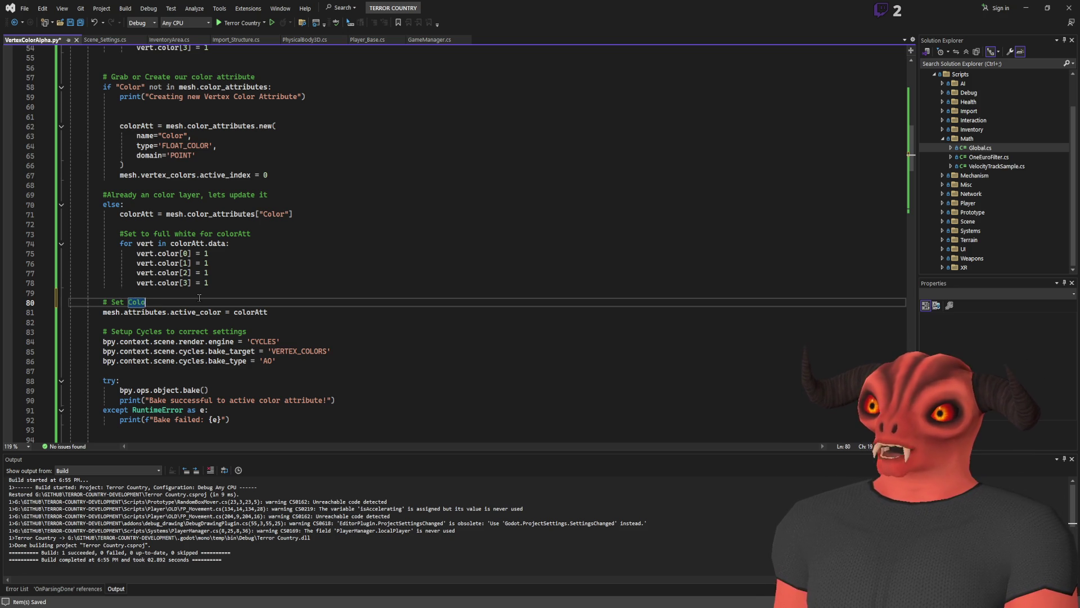
type("tive channel")
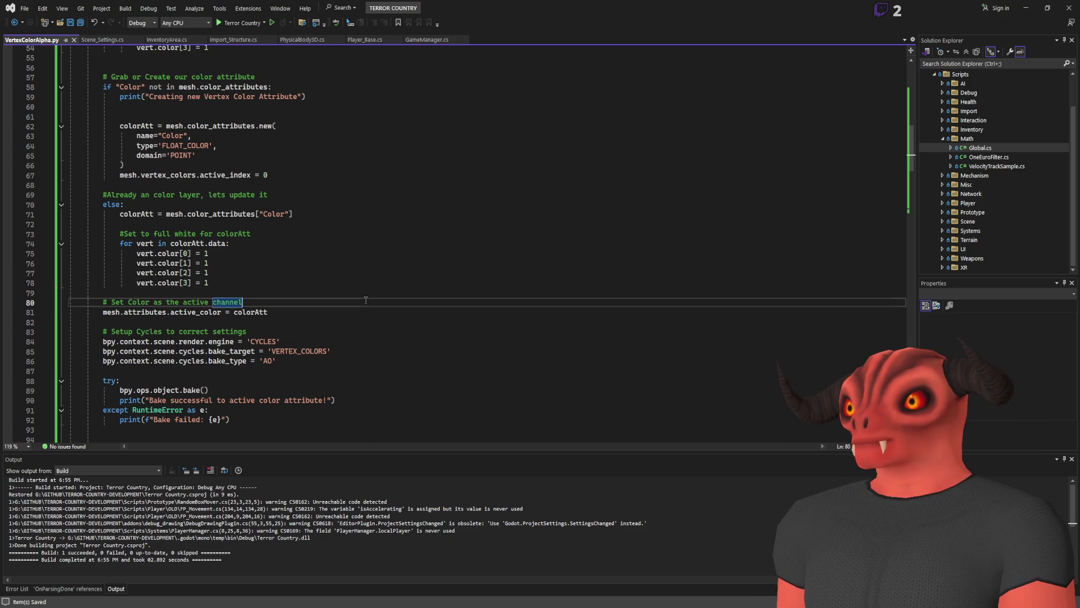
Delete the Cycles bake setup and the try/except bake block from AoToAlpha.
scroll(198, 218, "down", 4)
scroll(342, 221, "down", 2)
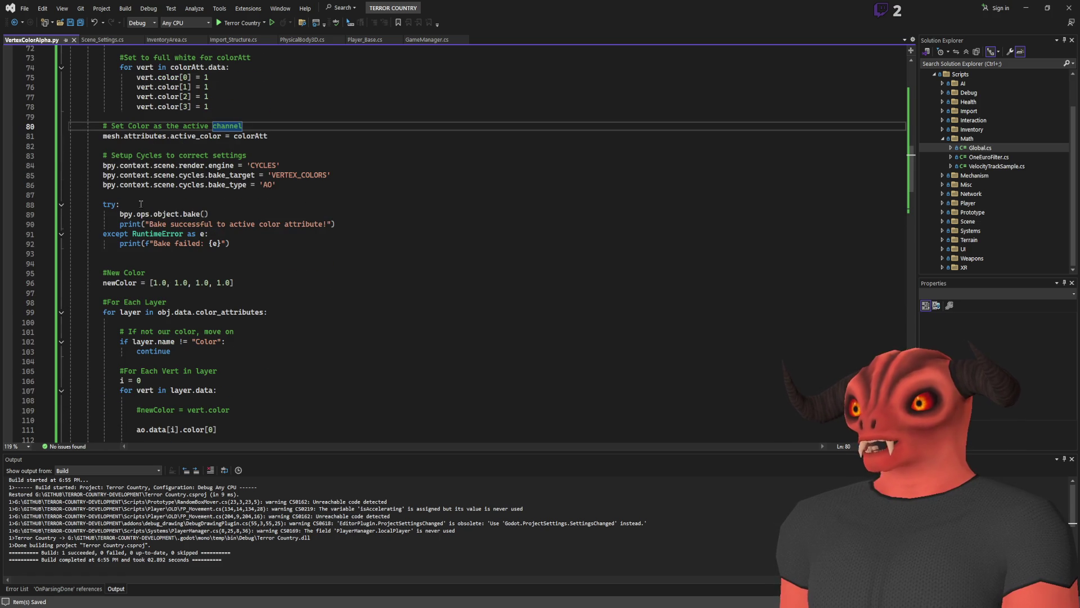
left_click_drag(140, 204, 231, 243)
left_click(230, 243)
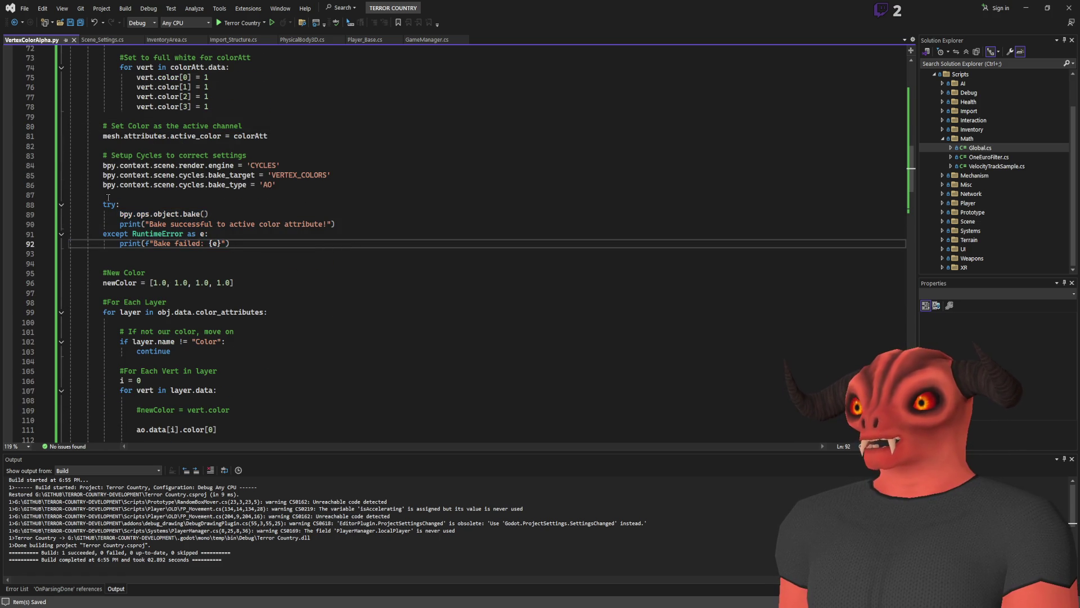
left_click_drag(111, 203, 332, 243)
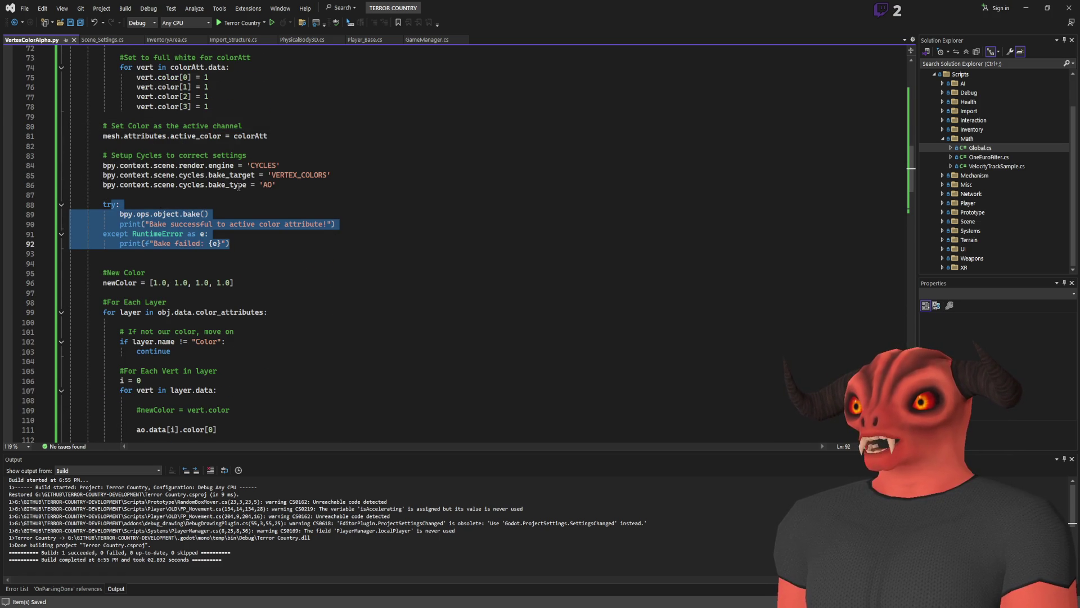
left_click(263, 189)
scroll(237, 237, "up", 1)
scroll(189, 289, "down", 3)
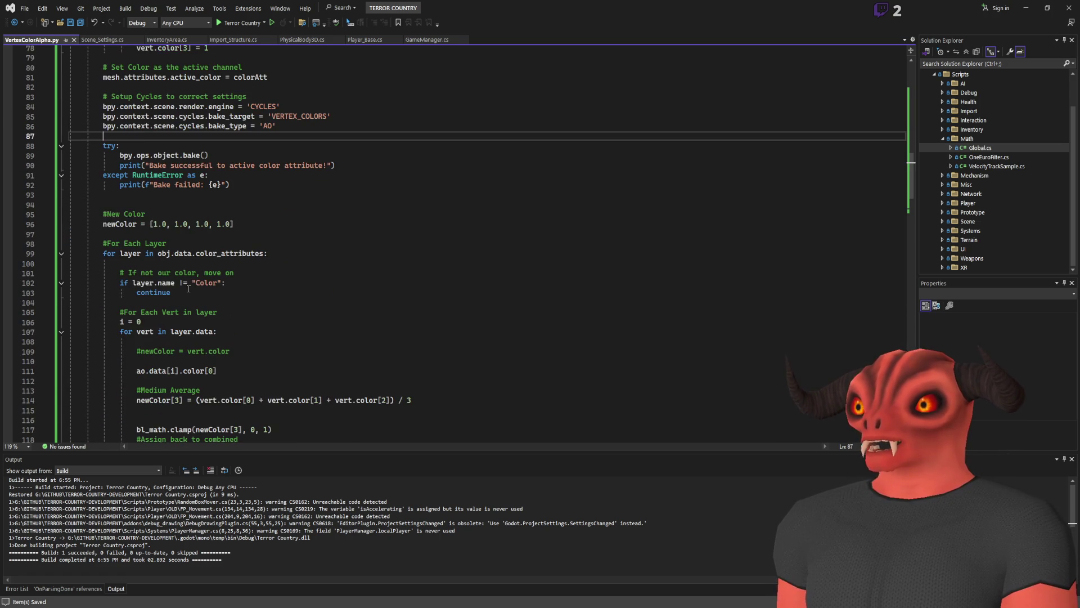
scroll(218, 217, "down", 2)
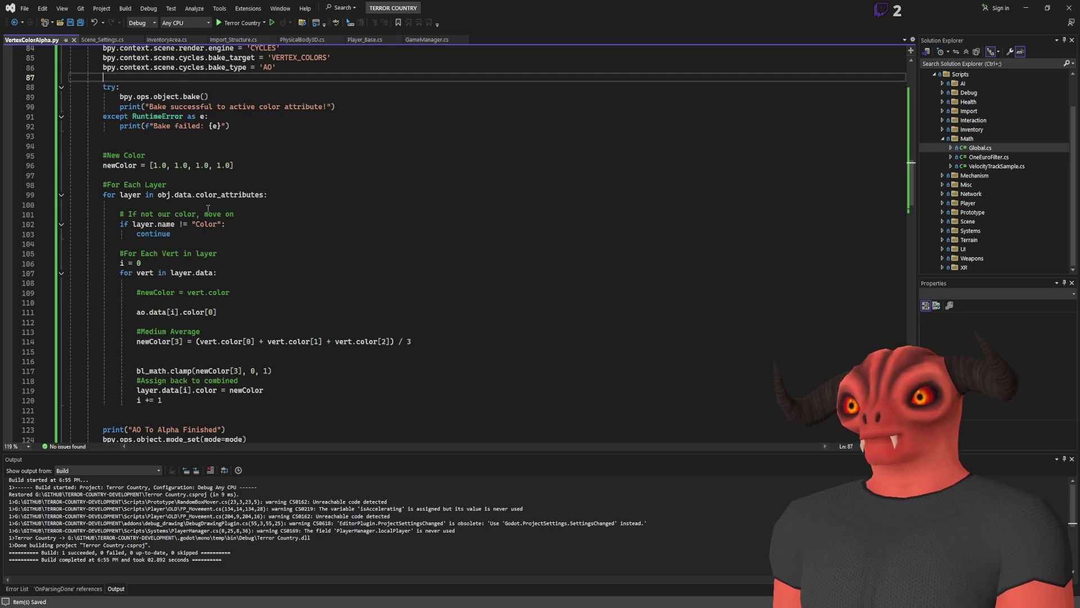
scroll(153, 171, "up", 3)
scroll(130, 207, "up", 4)
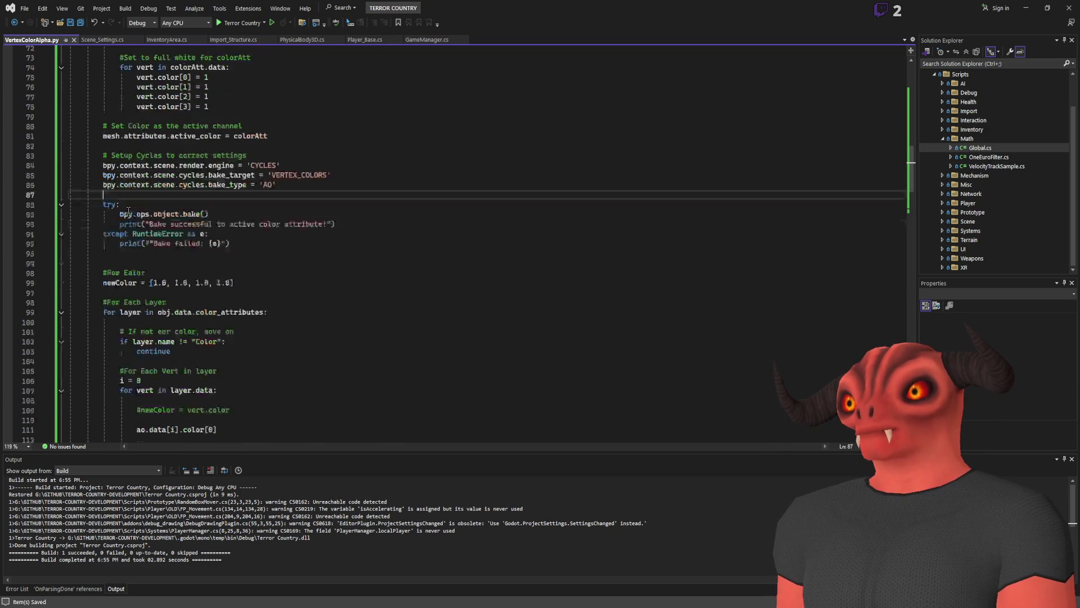
scroll(130, 214, "up", 19)
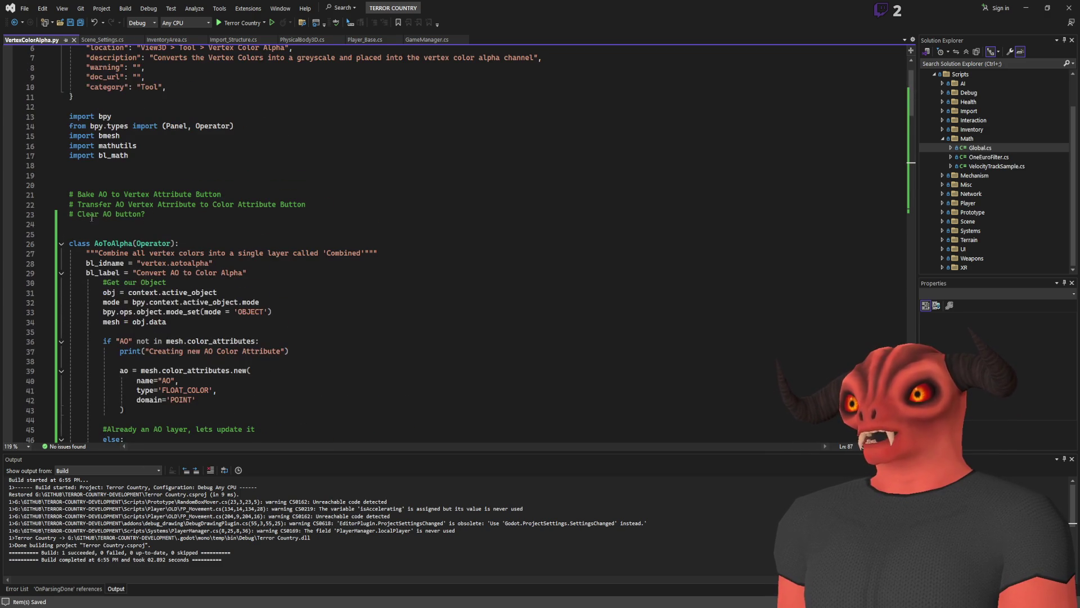
scroll(193, 256, "down", 10)
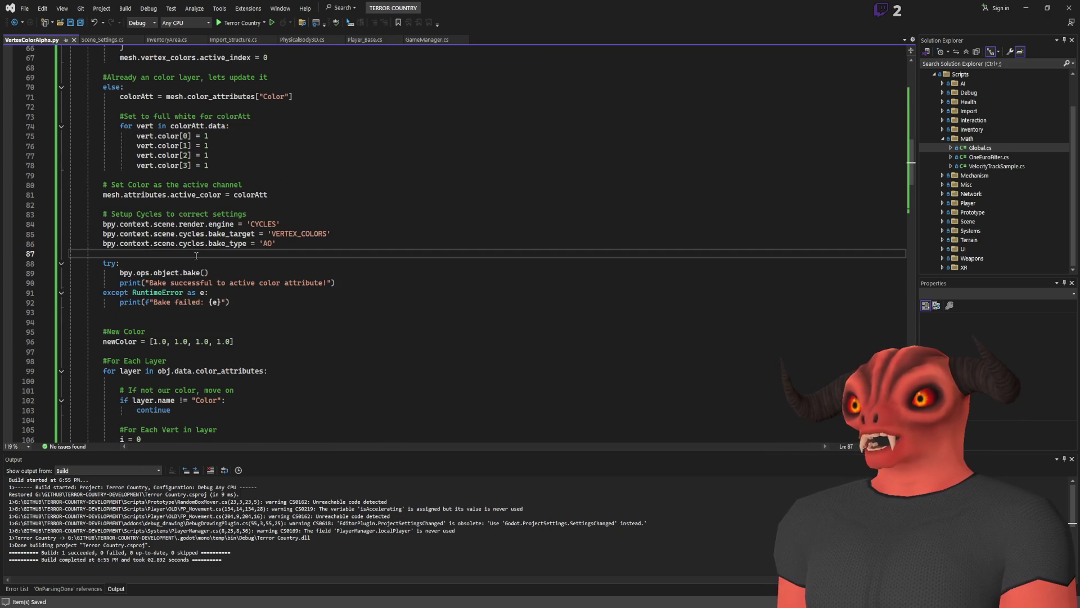
left_click_drag(336, 304, 328, 198)
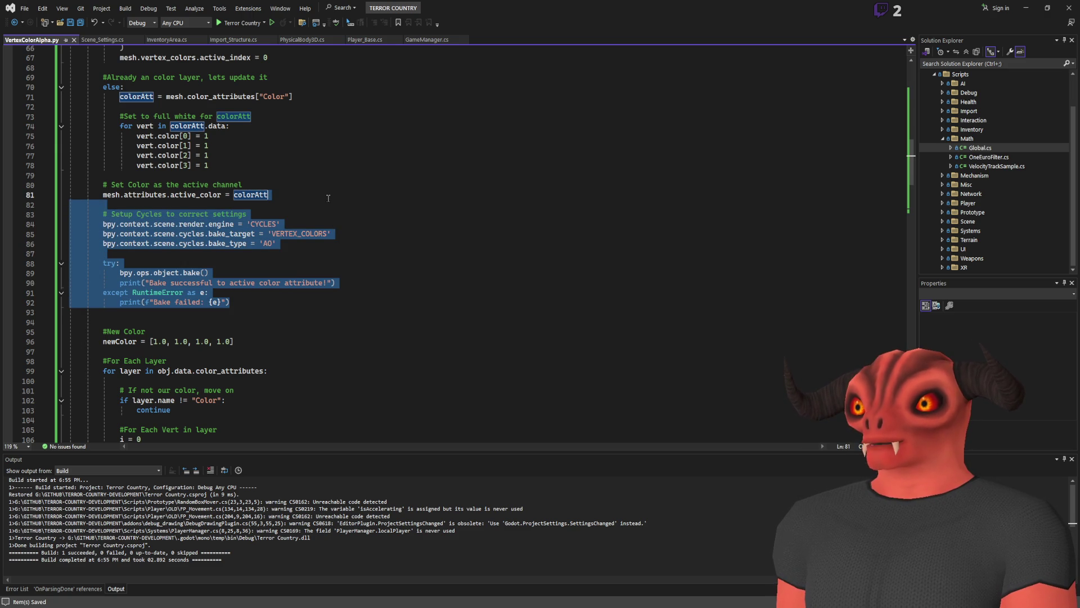
key("Delete")
Remove the extra blank line after the active-colour assignment.
scroll(292, 254, "down", 12)
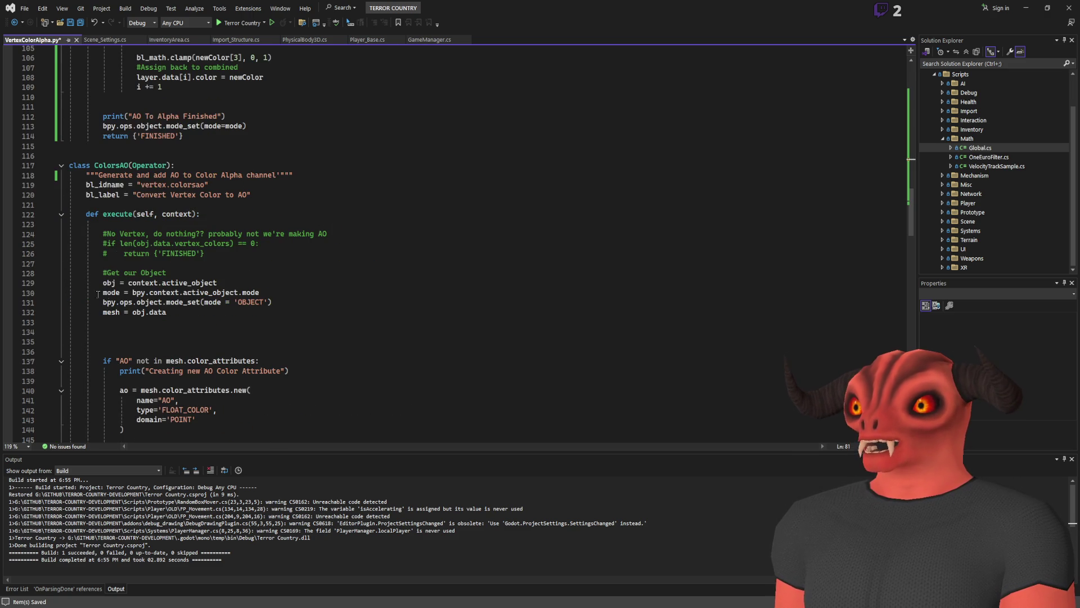
scroll(266, 287, "up", 14)
left_click(298, 261)
key("Delete")
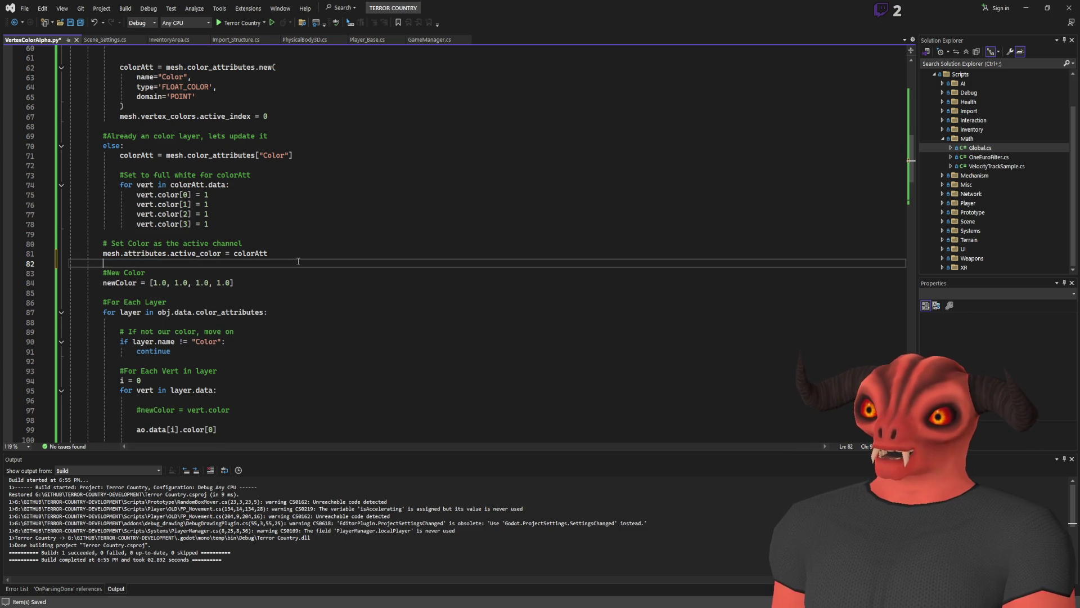
Review where colorAtt and newColor are defined and used in the script.
left_click_drag(169, 303, 121, 126)
scroll(338, 207, "up", 7)
left_click(338, 207)
scroll(204, 132, "up", 4)
scroll(188, 106, "down", 8)
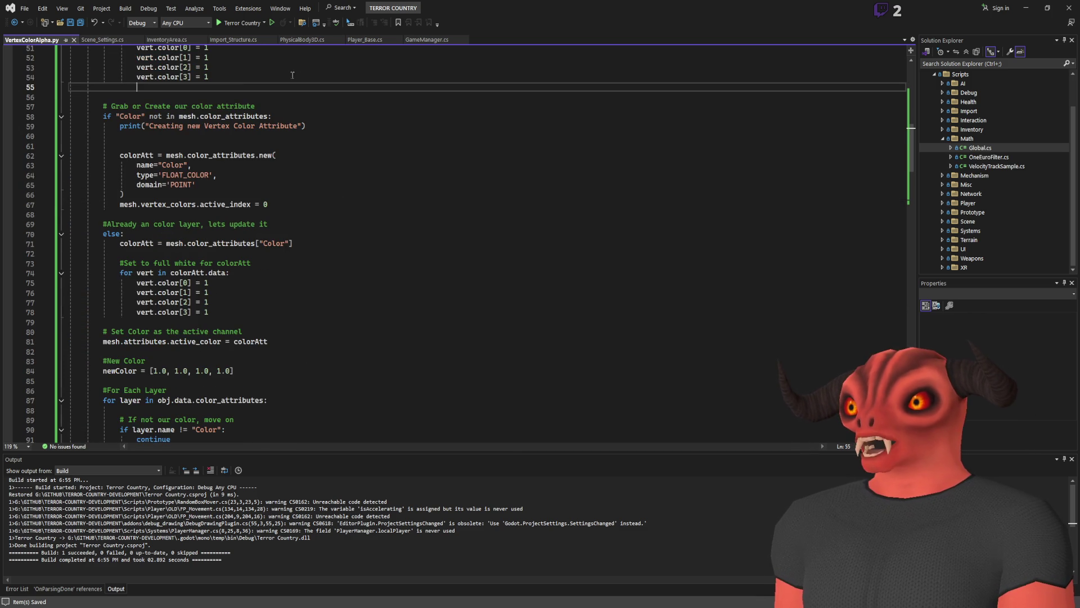
scroll(175, 168, "down", 5)
scroll(175, 168, "up", 14)
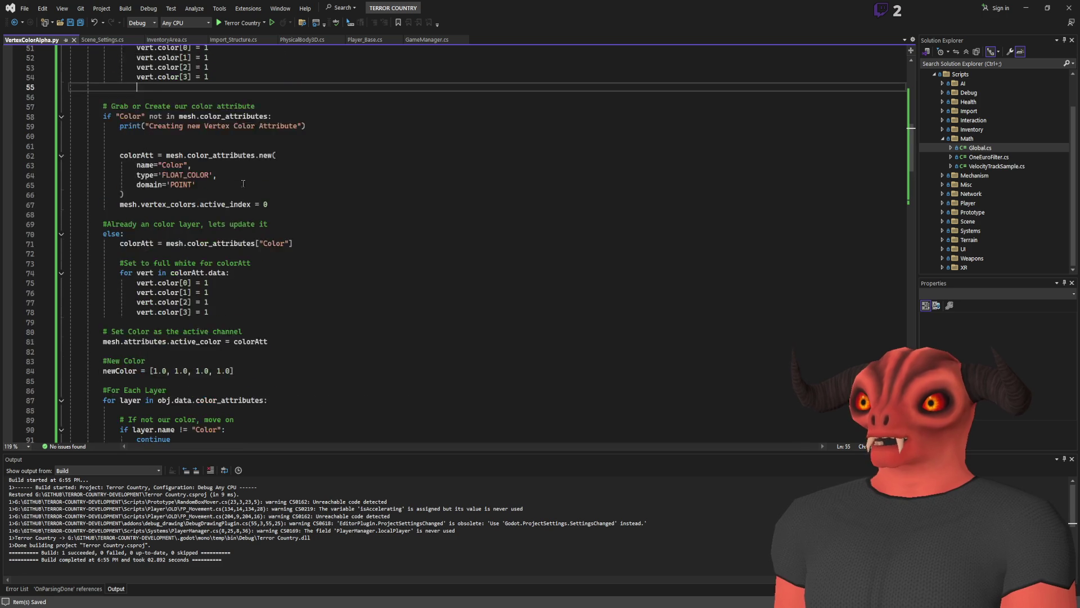
scroll(202, 200, "down", 11)
scroll(191, 180, "up", 4)
scroll(185, 161, "down", 4)
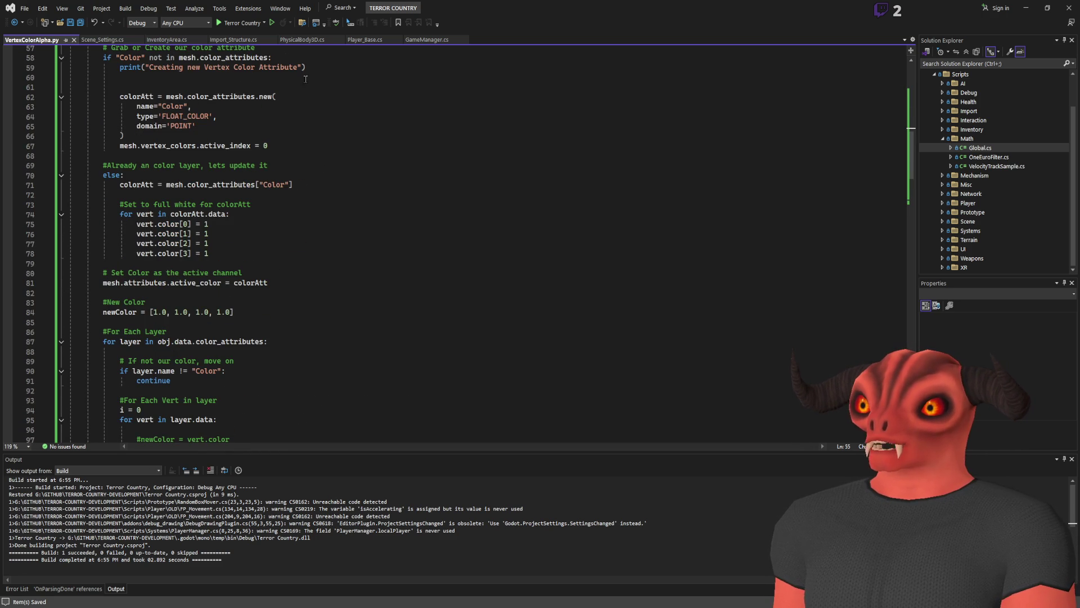
scroll(169, 200, "down", 1)
left_click(129, 158)
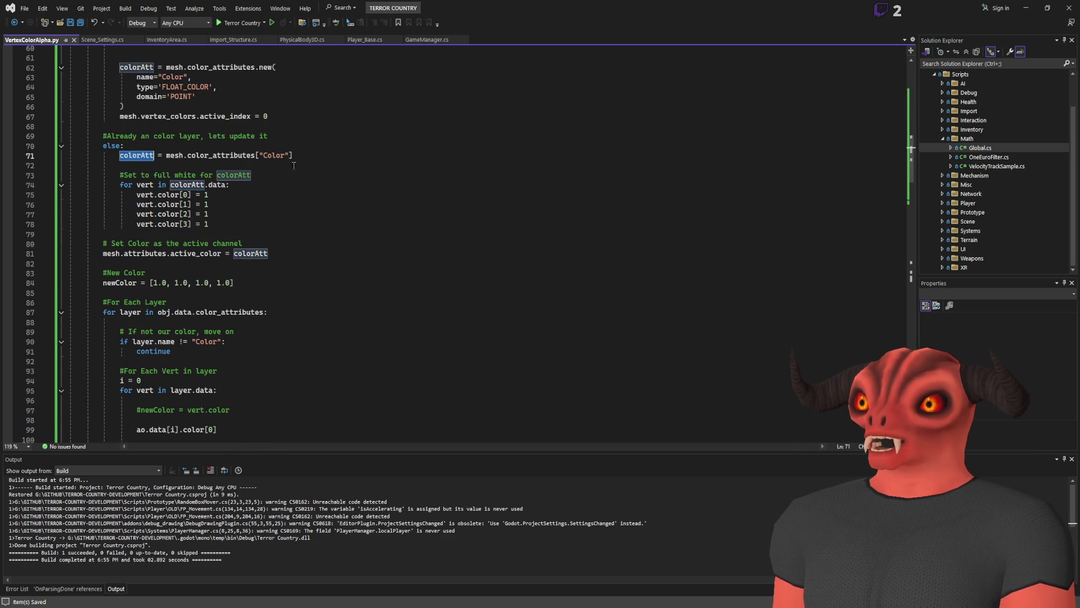
scroll(225, 152, "down", 4)
left_click(263, 148)
key("Home")
key("shift+Down")
double_click(259, 137)
key("ctrl+c")
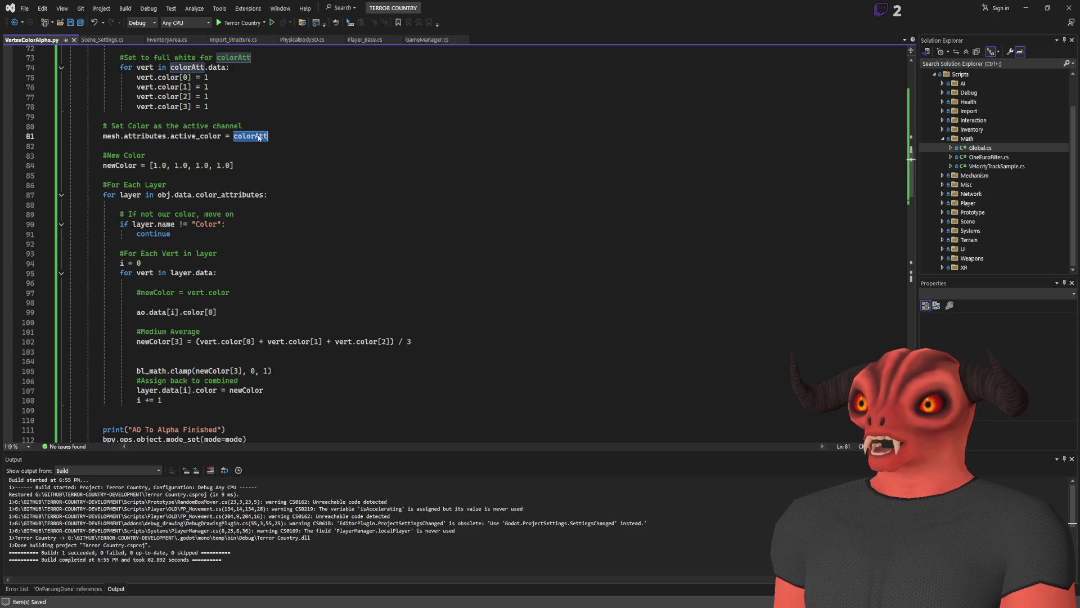
double_click(128, 164)
Unindent the per-vertex loop and delete the old per-layer loop header and name check.
left_click(231, 179)
left_click_drag(101, 180, 270, 199)
left_click(236, 214)
scroll(236, 214, "down", 4)
left_click(236, 281)
mouse_move(236, 281)
left_mouse_down()
mouse_move(122, 147)
mouse_move(120, 97)
mouse_move(120, 136)
left_mouse_up()
key("shift+Tab")
left_click_drag(236, 132, 266, 59)
key("BackSpace")
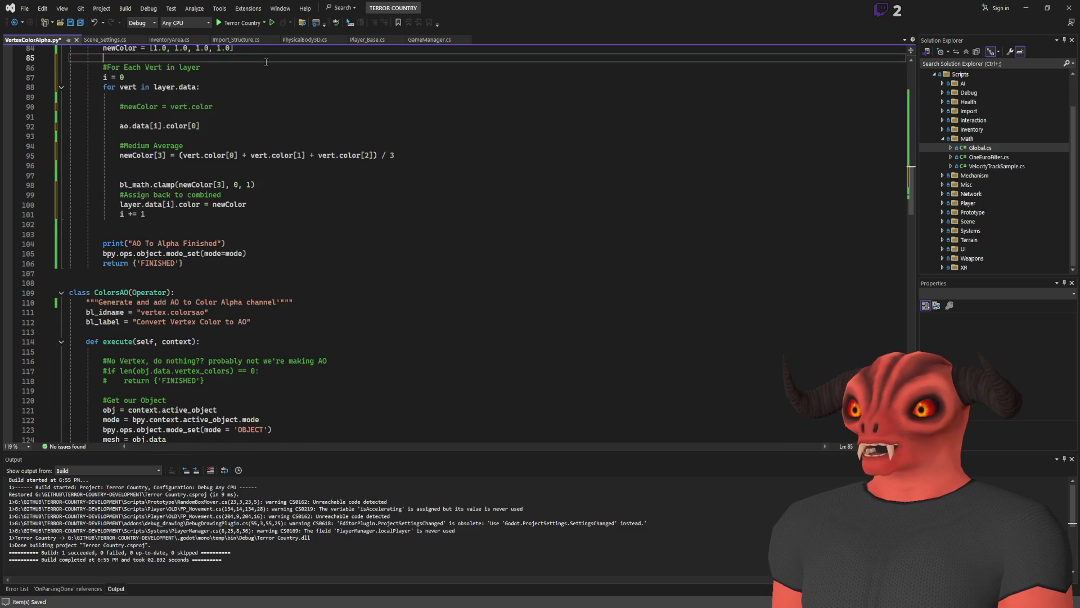
key("Return")
Replace the layer references in the vertex loop and colour assignment with colorAtt.
scroll(266, 61, "up", 4)
double_click(164, 214)
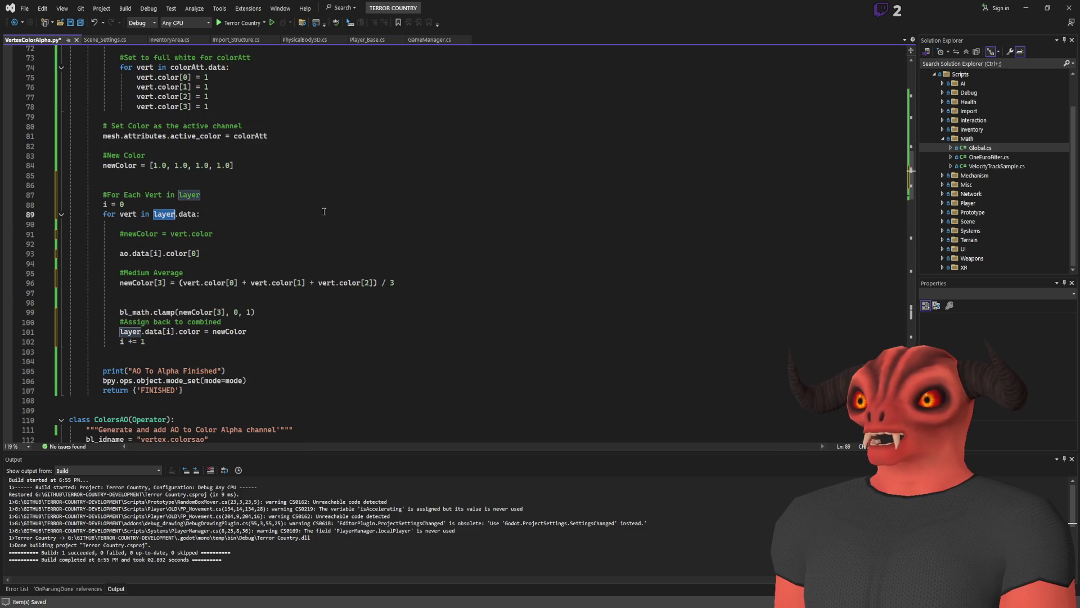
type("colorAtt")
left_click_drag(207, 214, 213, 214)
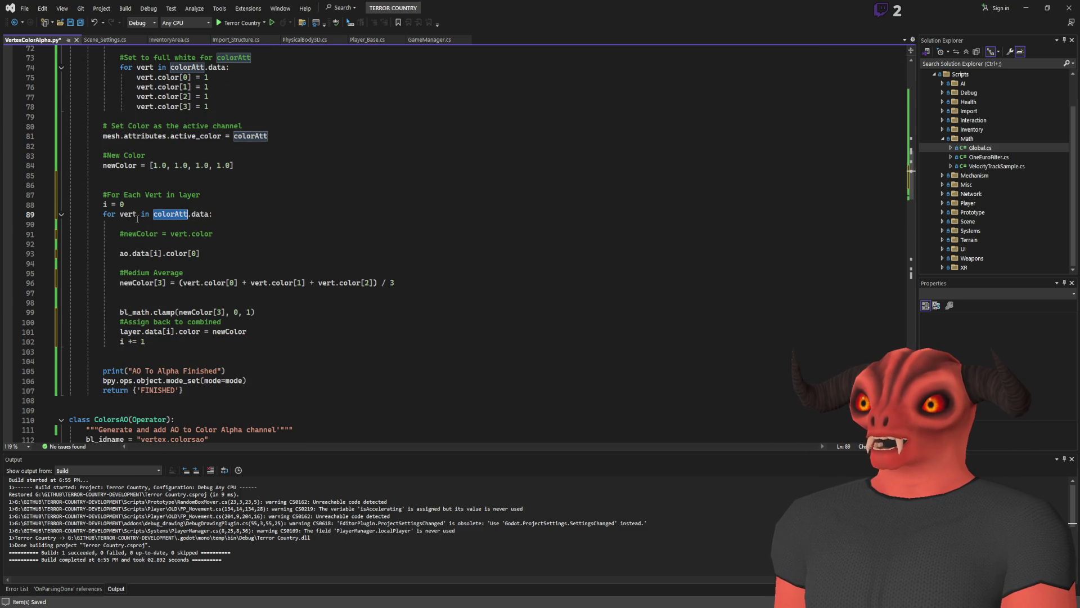
double_click(141, 255)
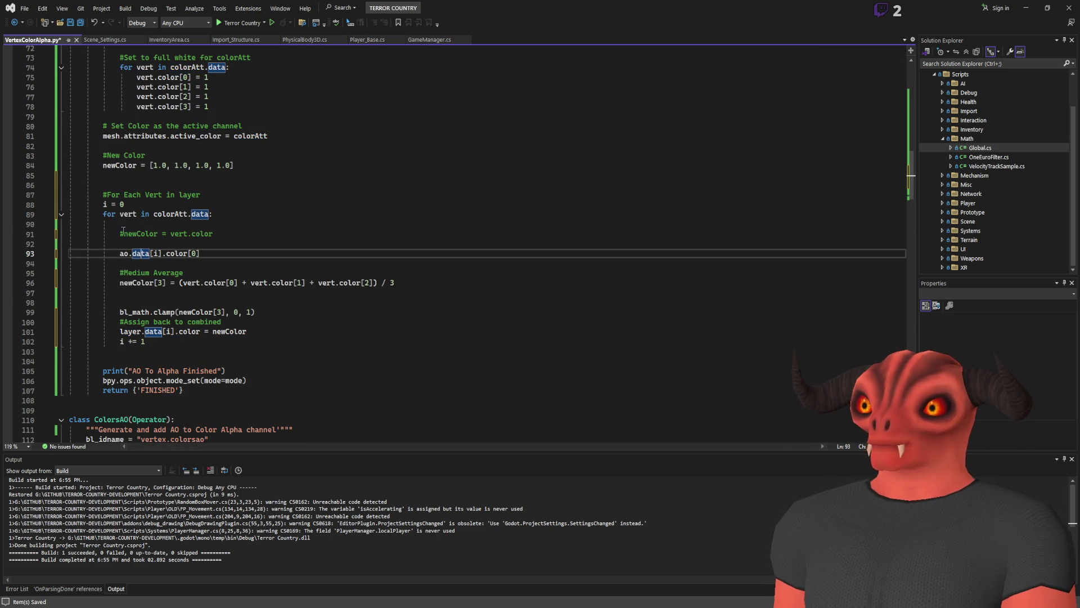
double_click(127, 214)
double_click(135, 253)
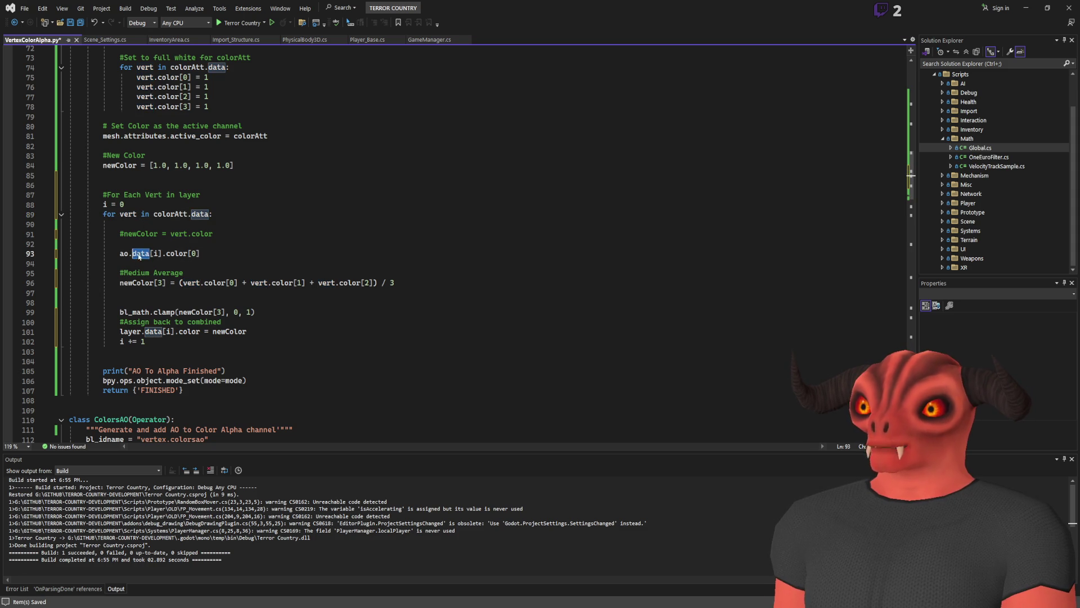
left_click(179, 253)
left_click(220, 215)
scroll(167, 339, "up", 1)
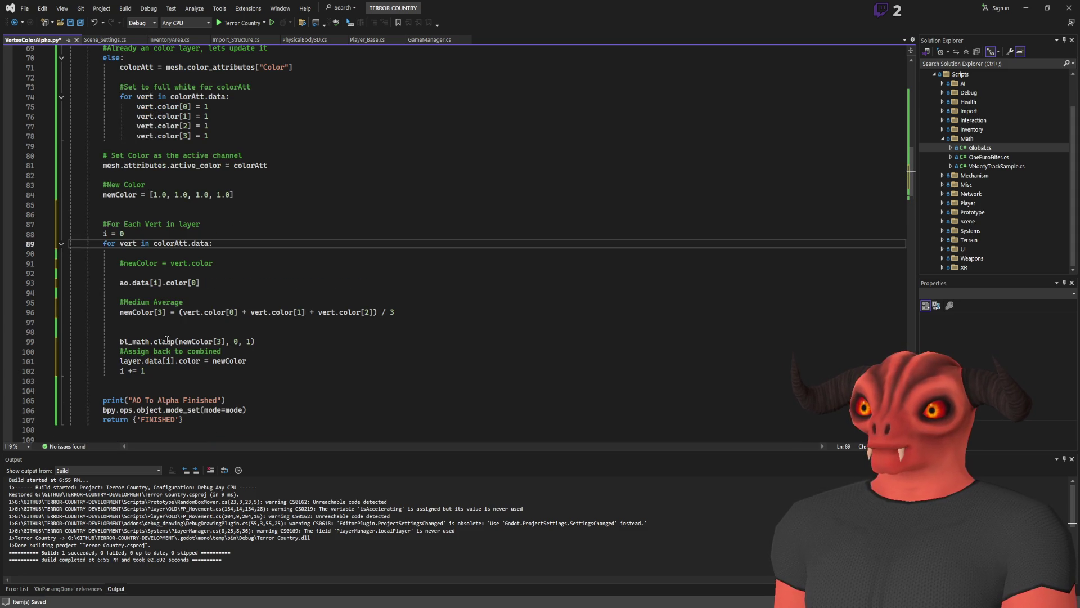
double_click(137, 359)
key("ctrl+v")
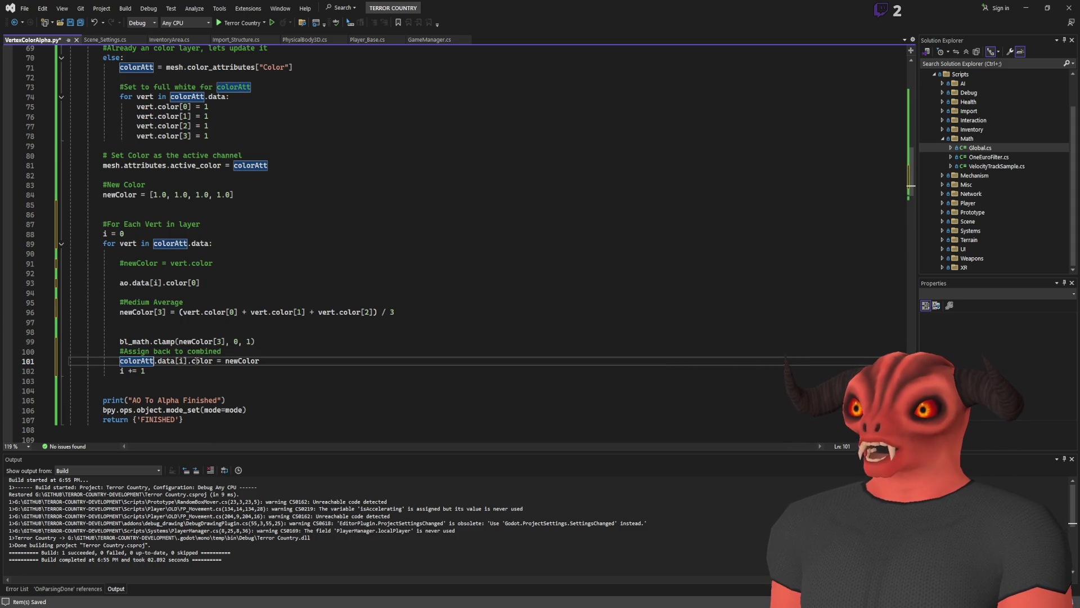
Restore the ao.data[i].color average formula and delete the blank line after it.
left_click(228, 361)
left_click(336, 339)
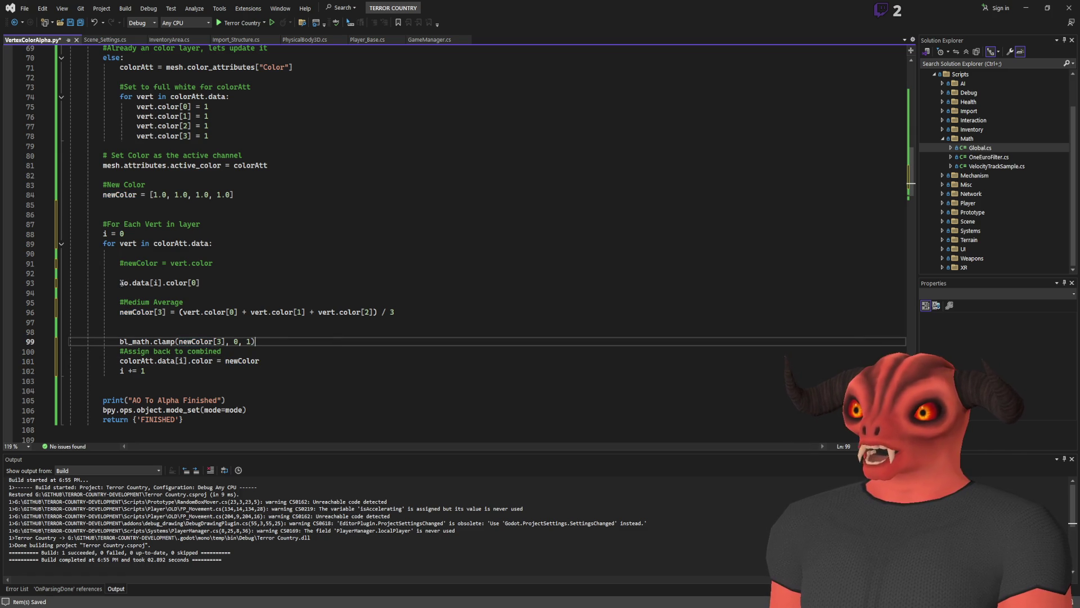
left_click_drag(121, 283, 201, 283)
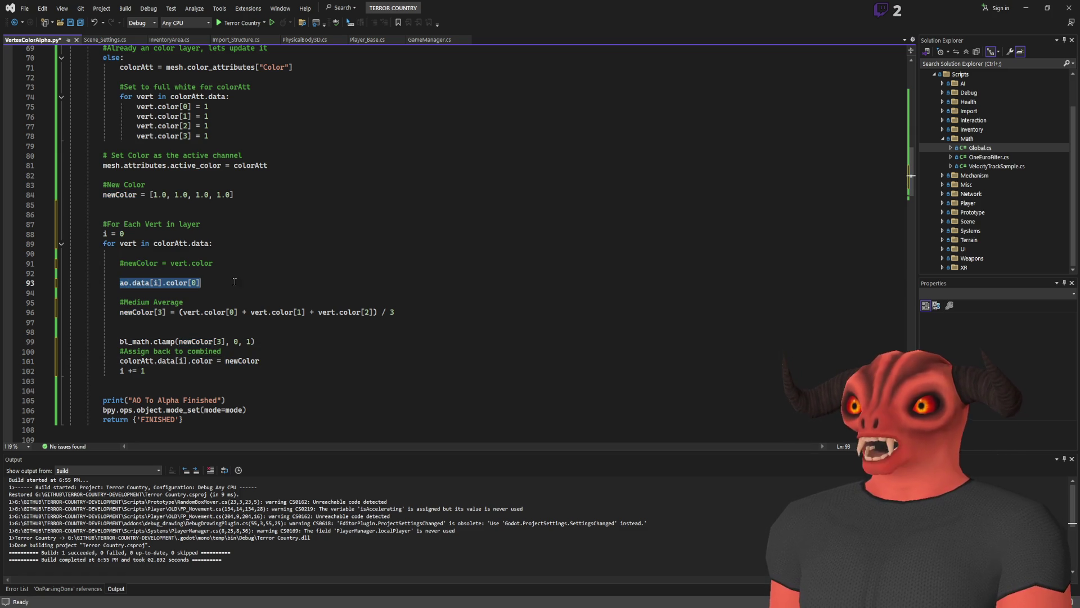
key("BackSpace")
key("ctrl+z")
key("ctrl+z")
key("ctrl+z")
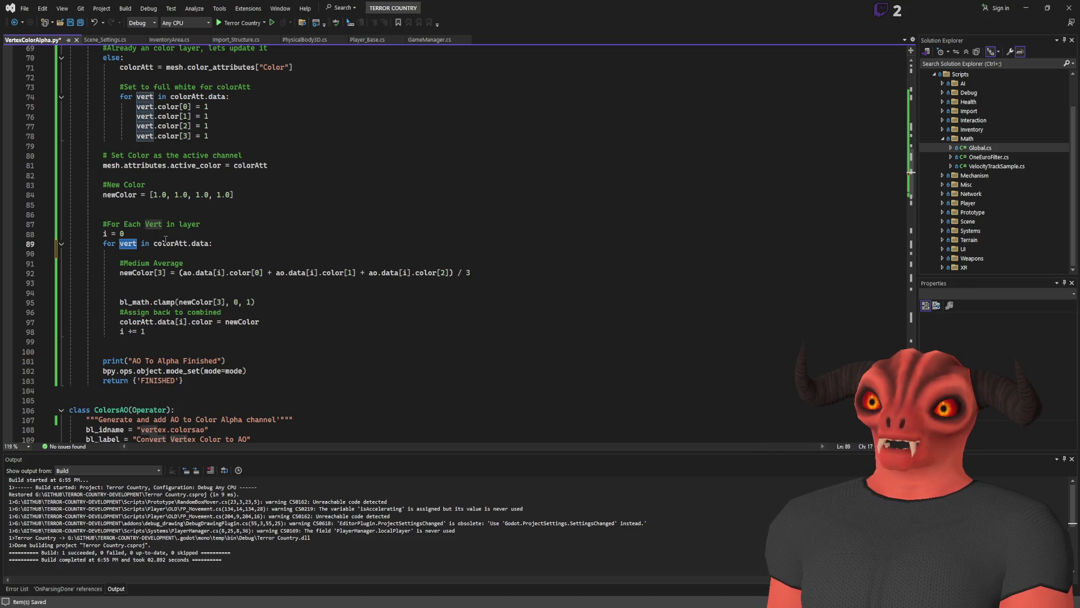
key("alt+Tab")
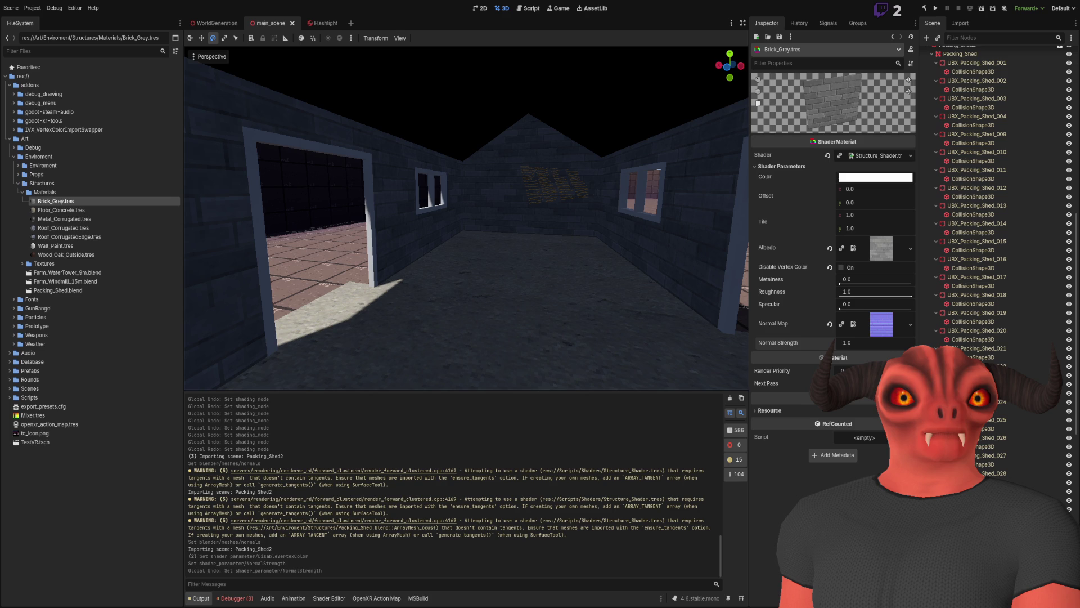
key("alt+Tab")
key("Delete")
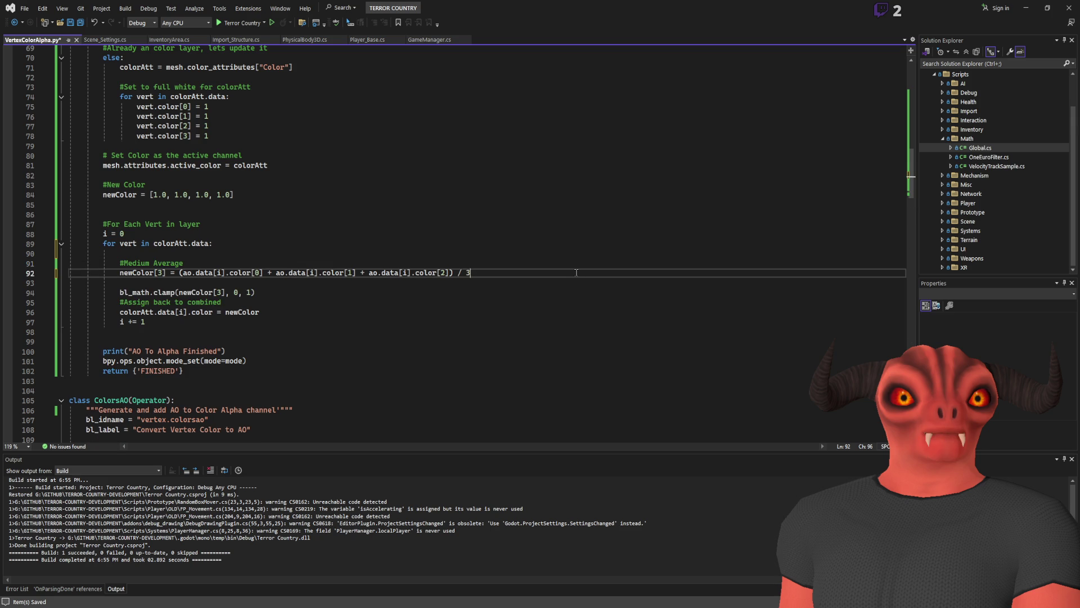
Check the uses of vert, i, bl_math and newColor around the clamp line.
double_click(128, 244)
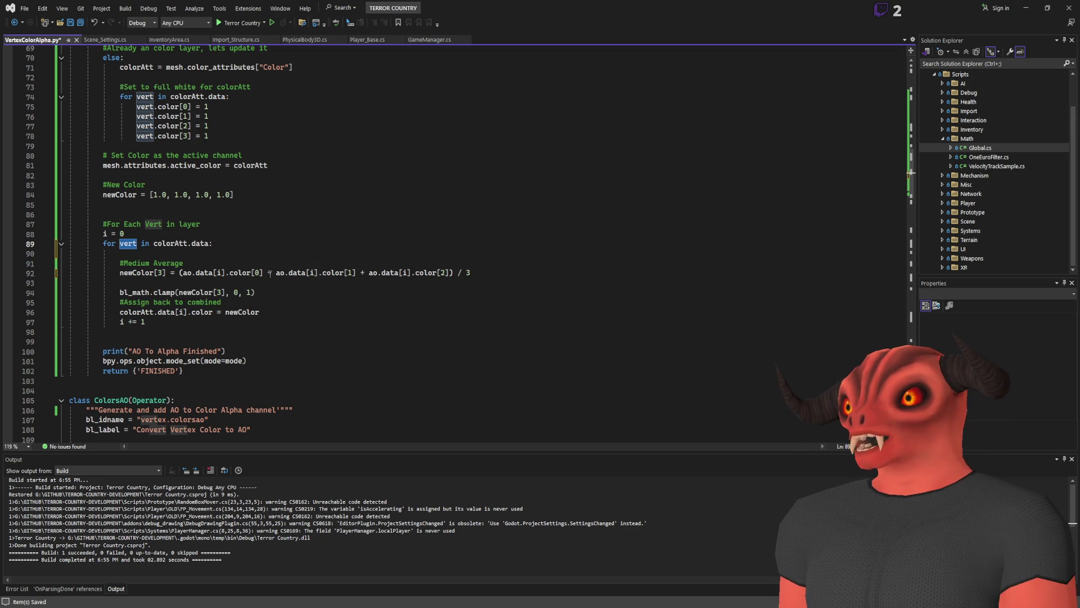
double_click(105, 233)
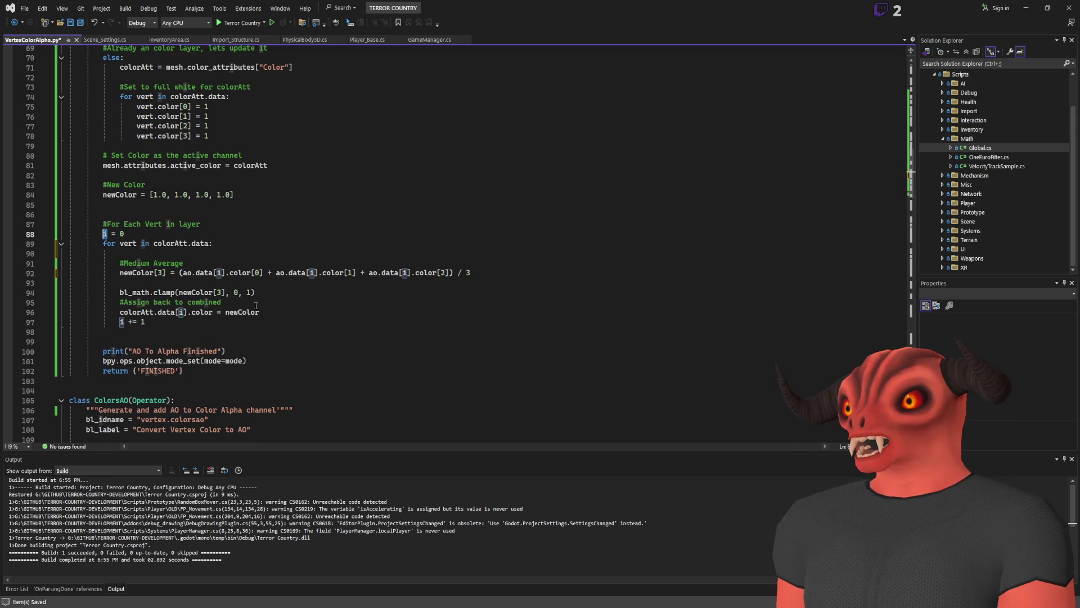
left_click(328, 296)
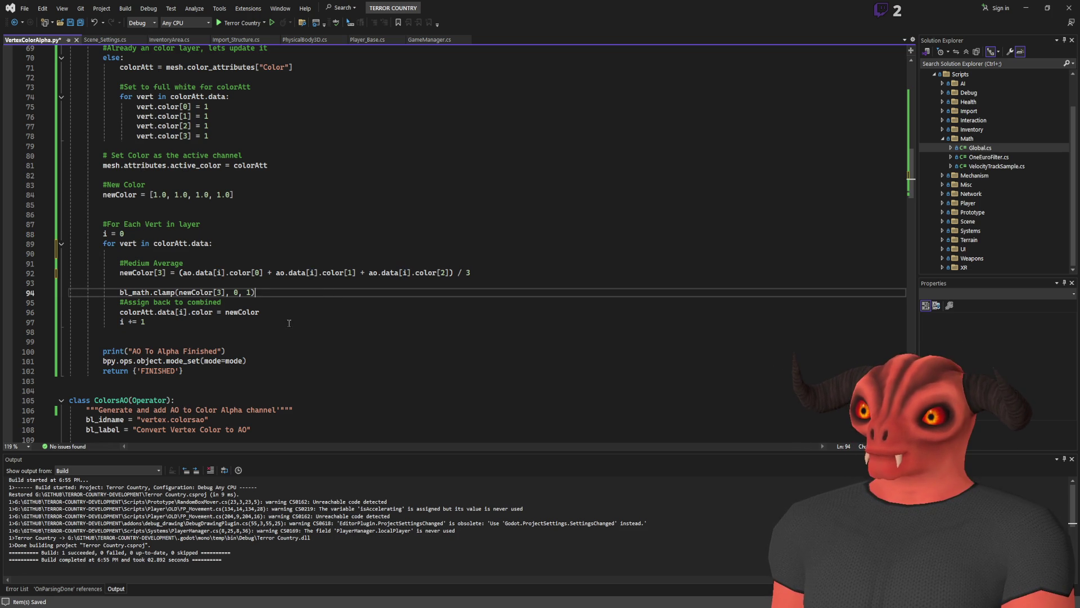
double_click(136, 292)
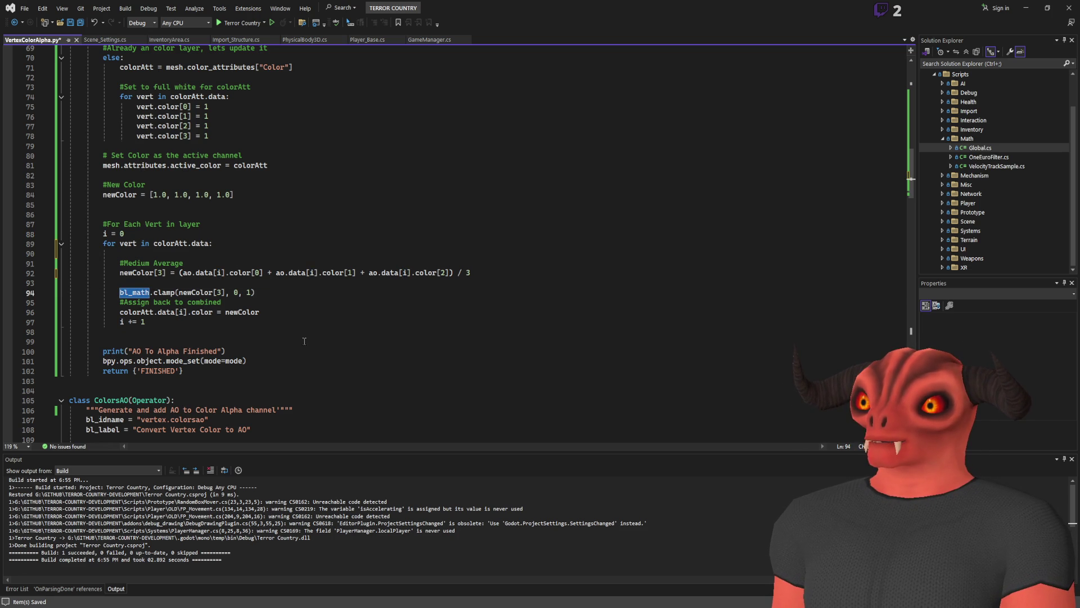
double_click(199, 292)
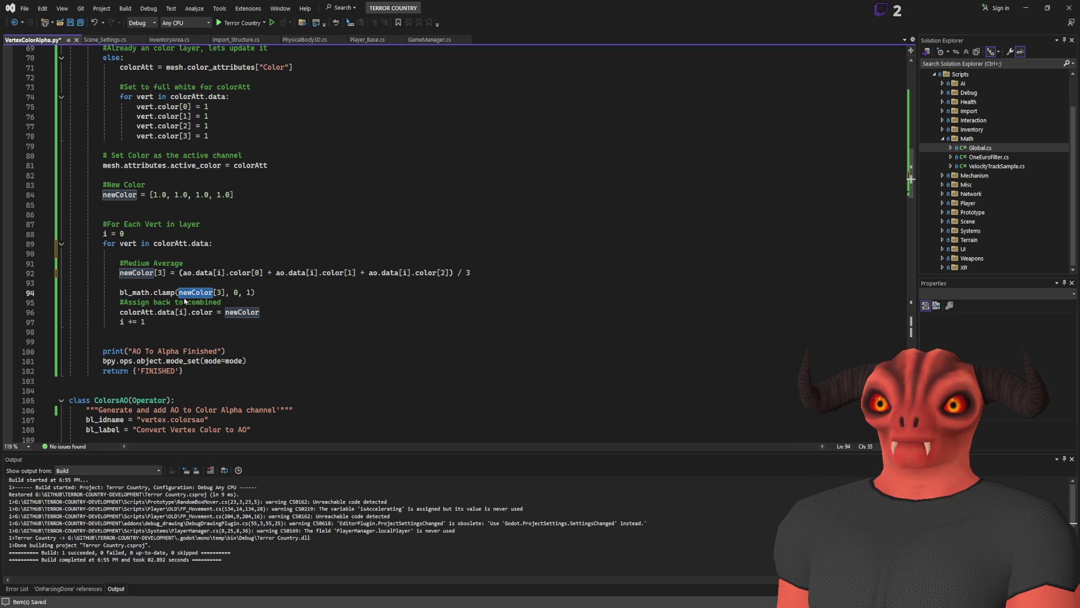
left_click(292, 287)
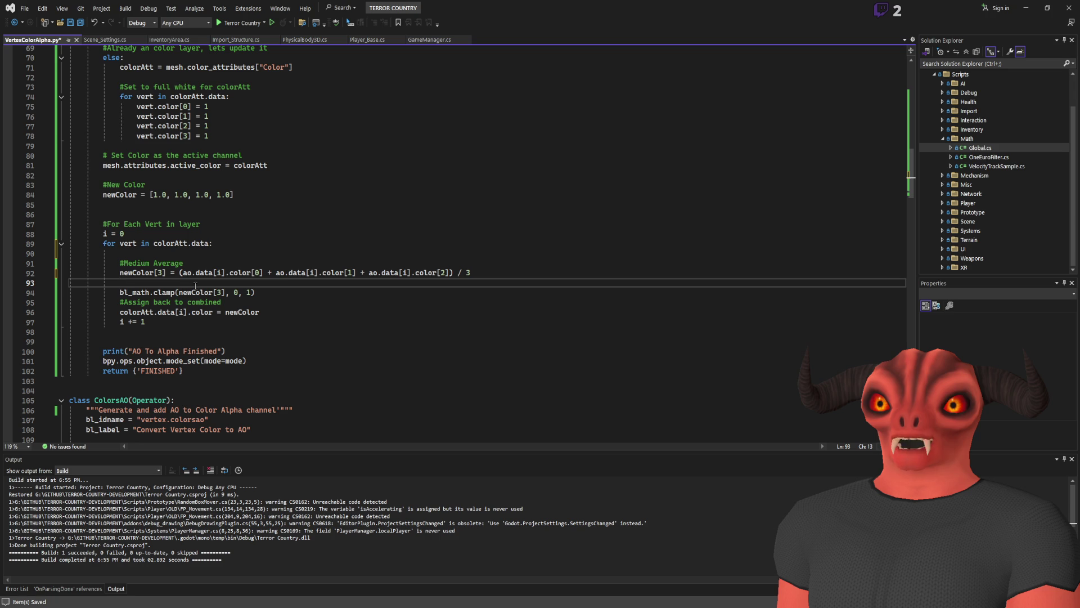
left_click(145, 274)
Change the loop comment to '#Medium Average into Alpha'.
left_click_drag(153, 263, 201, 265)
type("into Alpha")
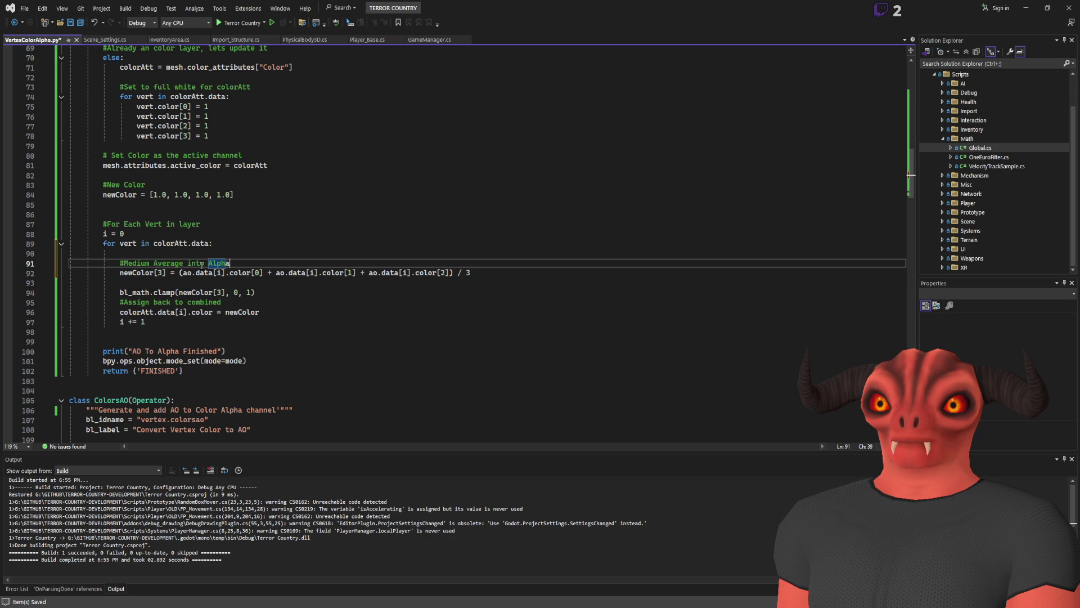
key("Down")
key("Down")
key("Down")
key("End")
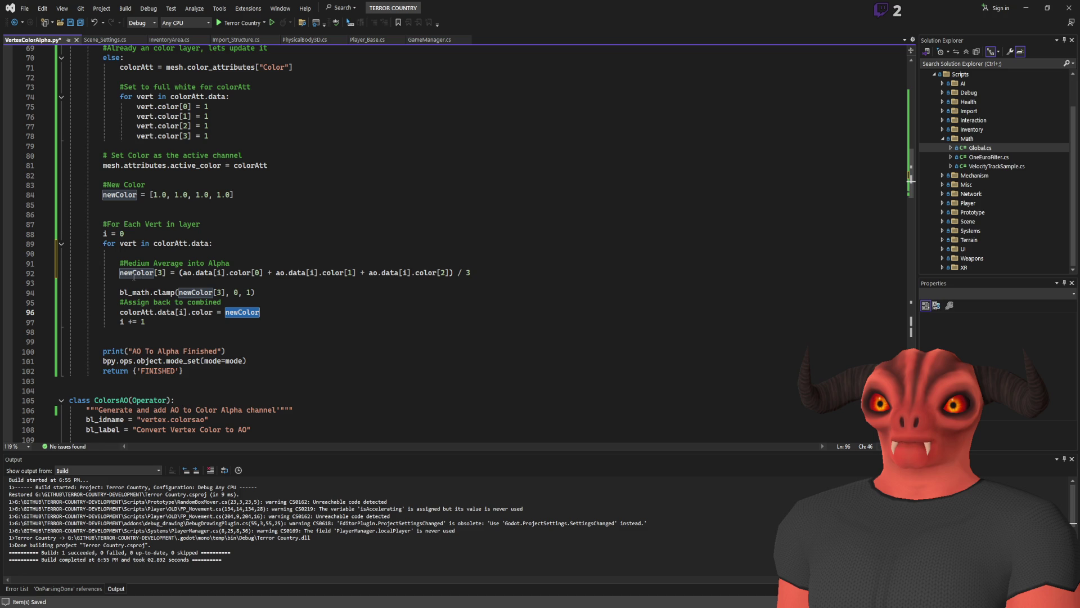
double_click(211, 302)
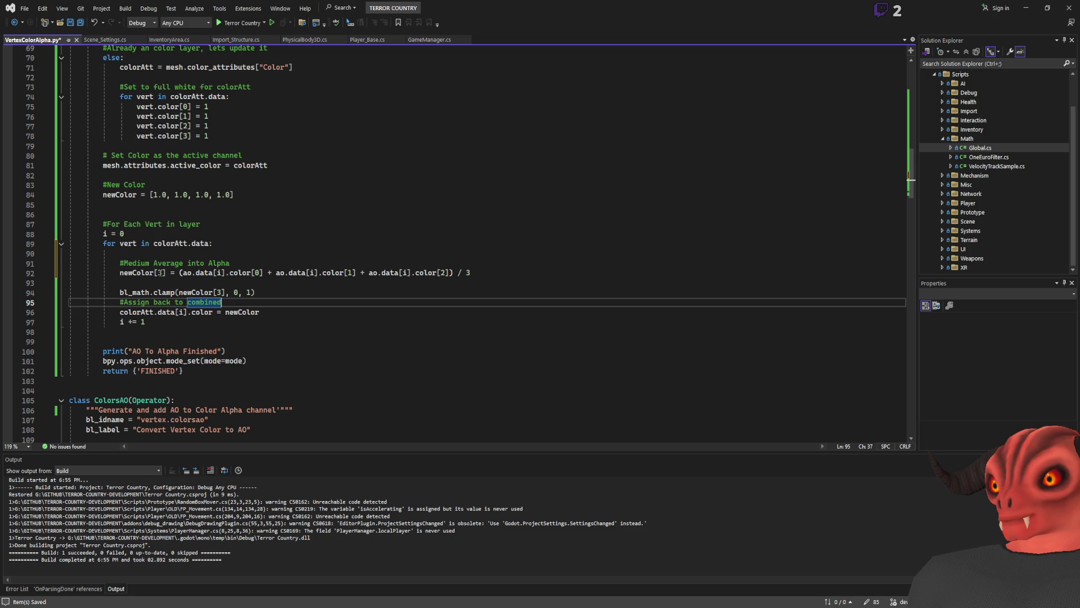
Add the line 'newColor = colorAtt.data[i].color' below the comment.
left_click(281, 265)
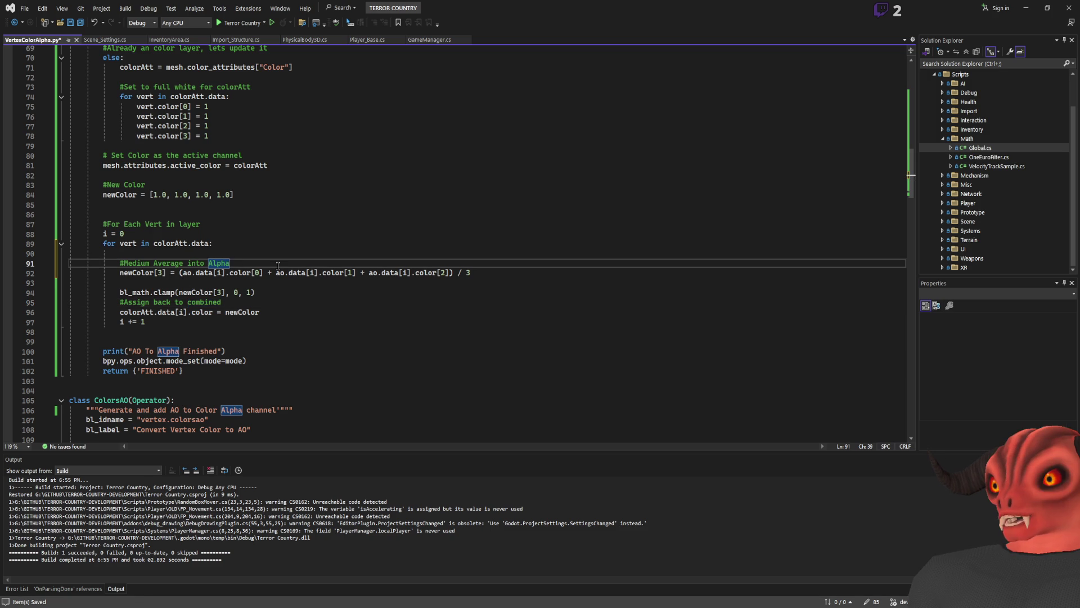
key("Return")
type("newColor =")
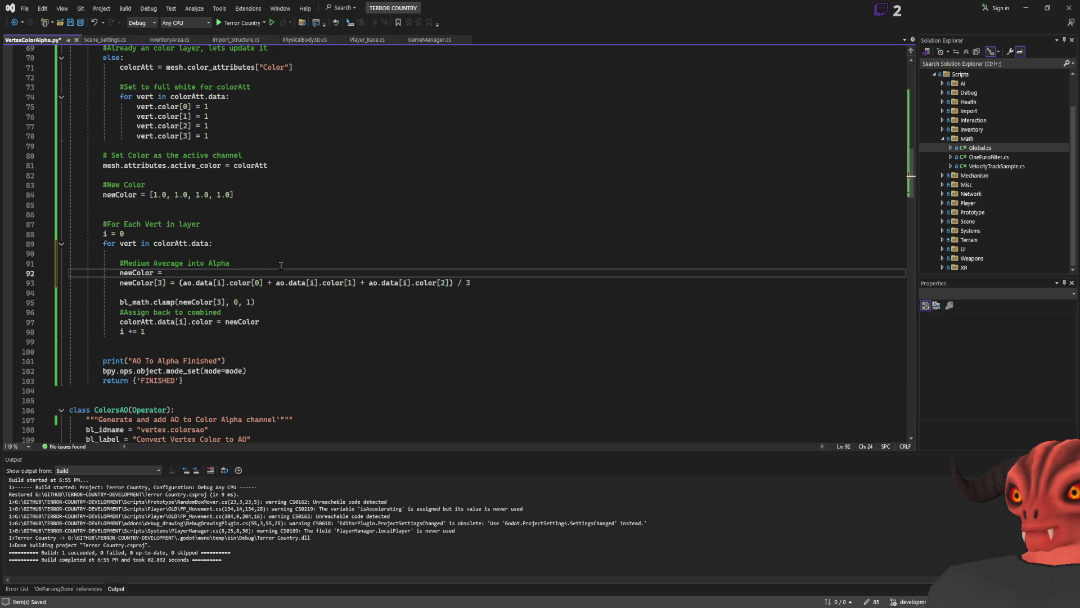
left_click(120, 322)
mouse_move(120, 322)
left_mouse_down()
mouse_move(221, 322)
mouse_move(213, 328)
left_mouse_up()
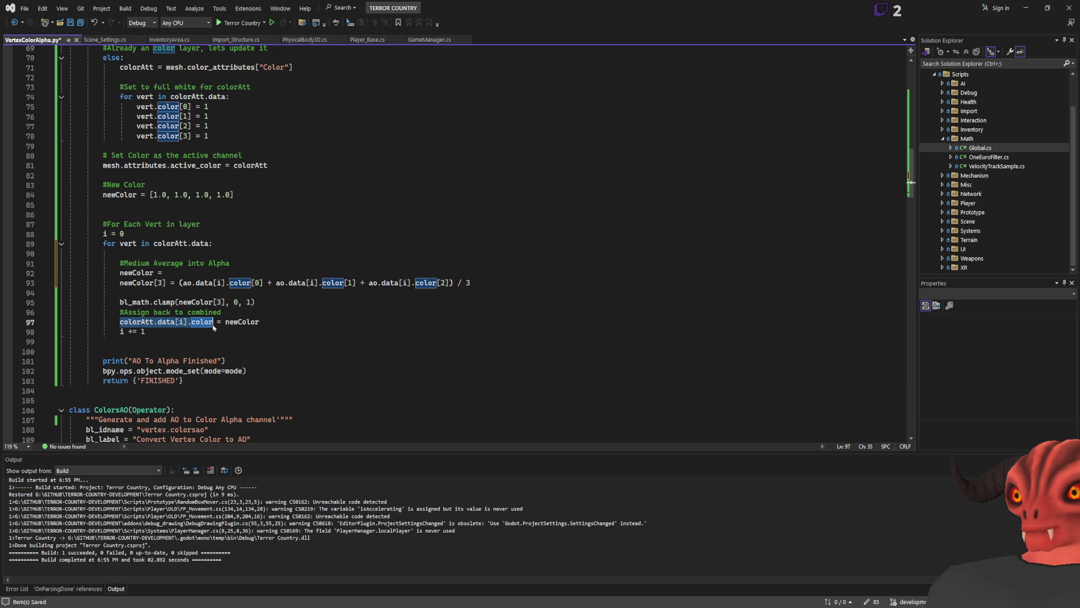
key("ctrl+c")
left_click(237, 273)
key("ctrl+v")
key("BackSpace")
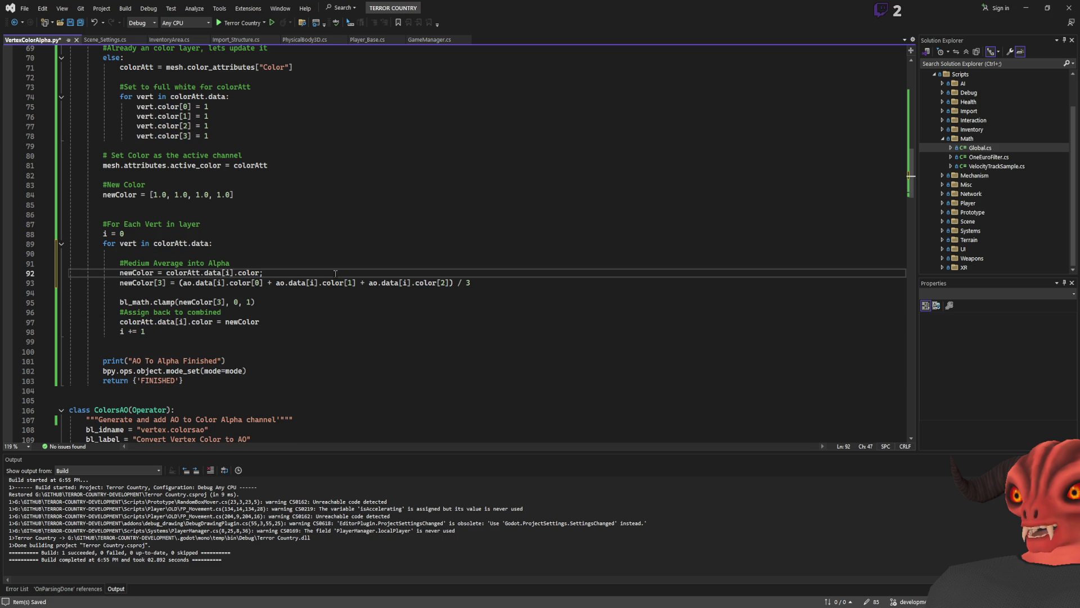
Add the comments '#Get Original Color' and '#Add AO together to Colors Alpha'.
left_click(134, 273)
key("End")
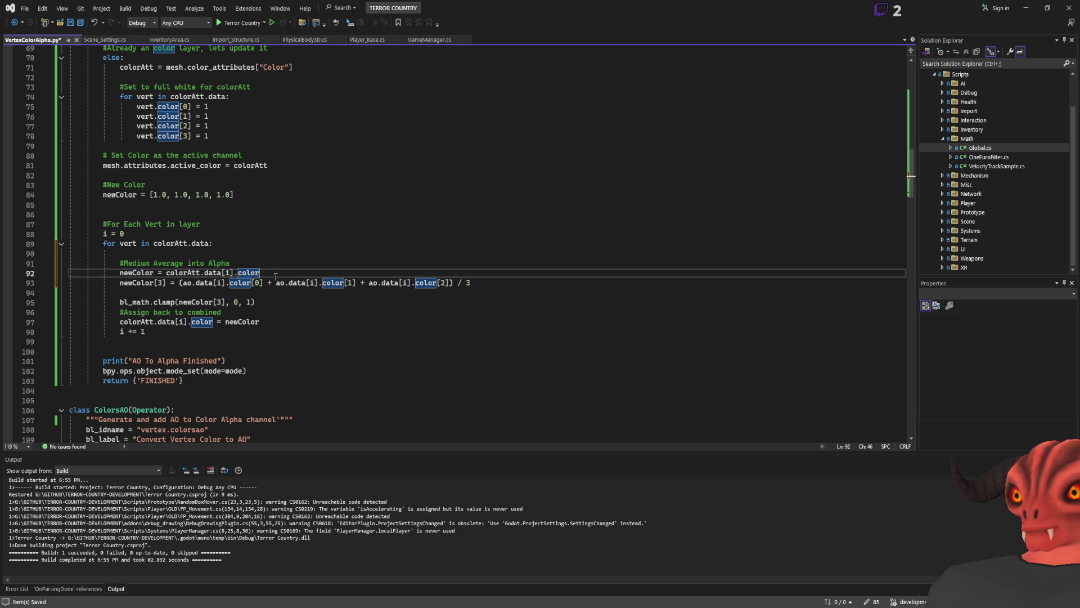
type(" #Get O")
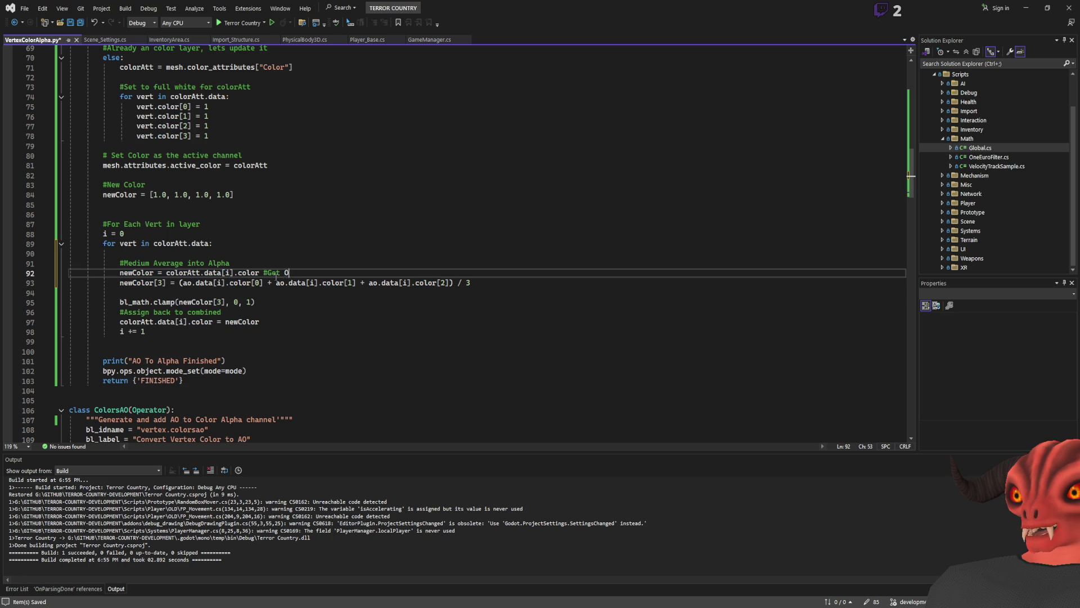
type("riginal Color in")
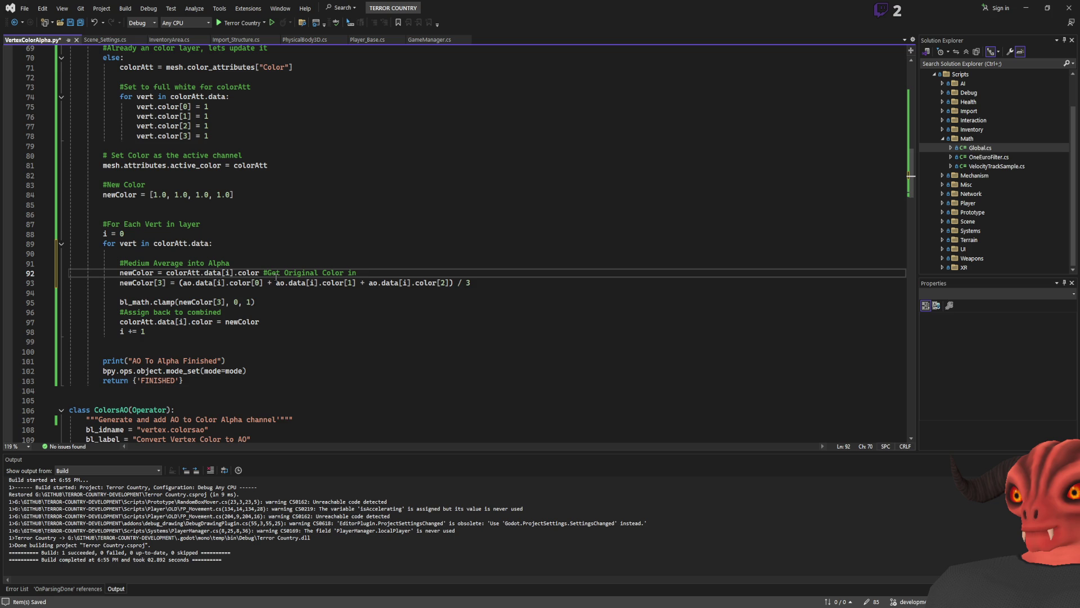
key("BackSpace")
key("BackSpace")
key("BackSpace")
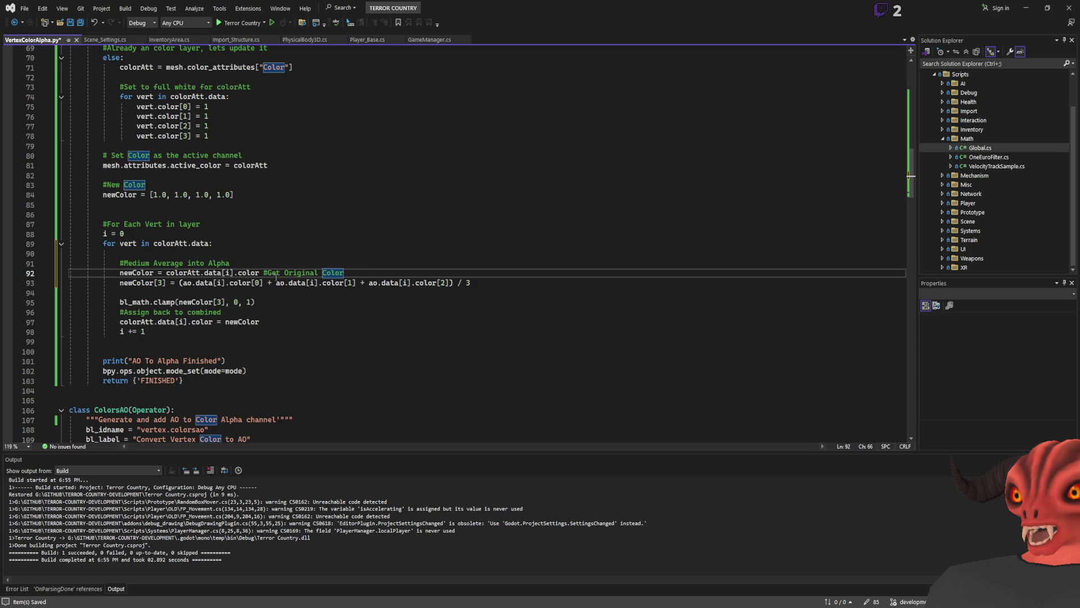
left_click(579, 280)
type("#Add AO")
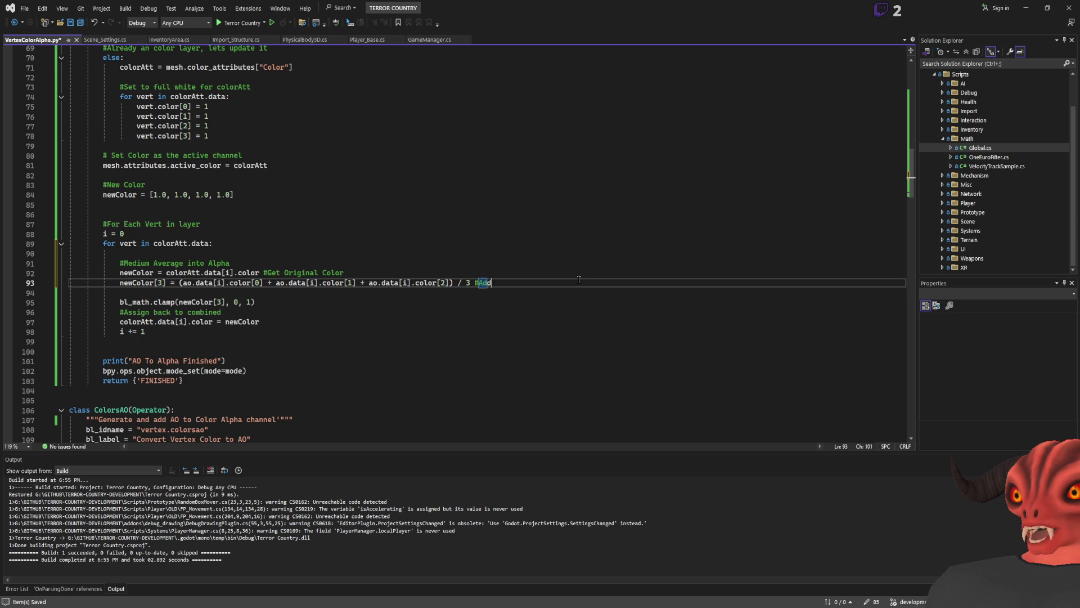
type(" toge")
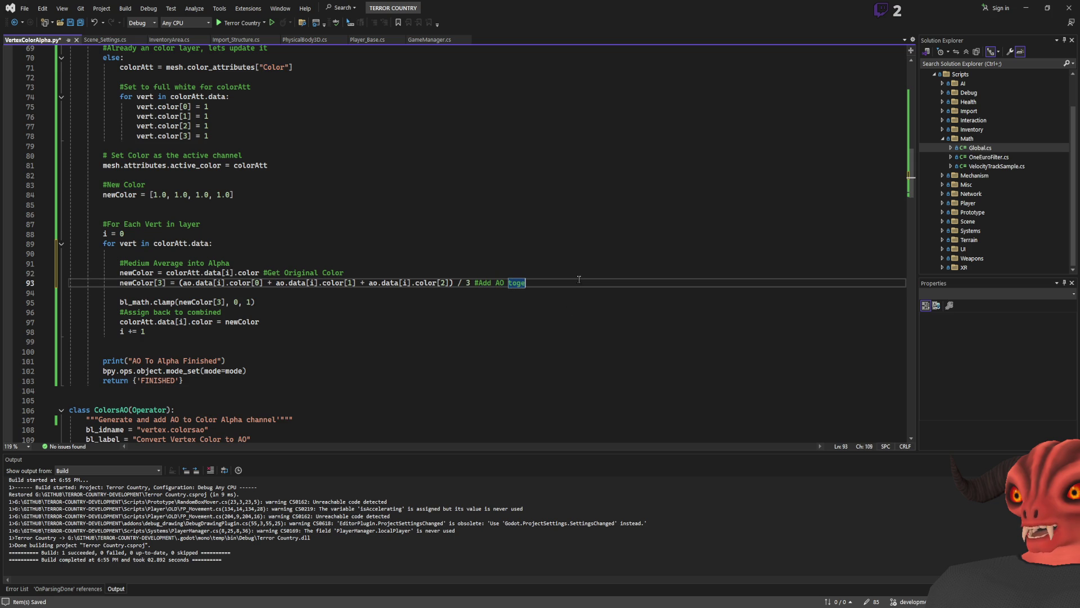
type("ther to Color")
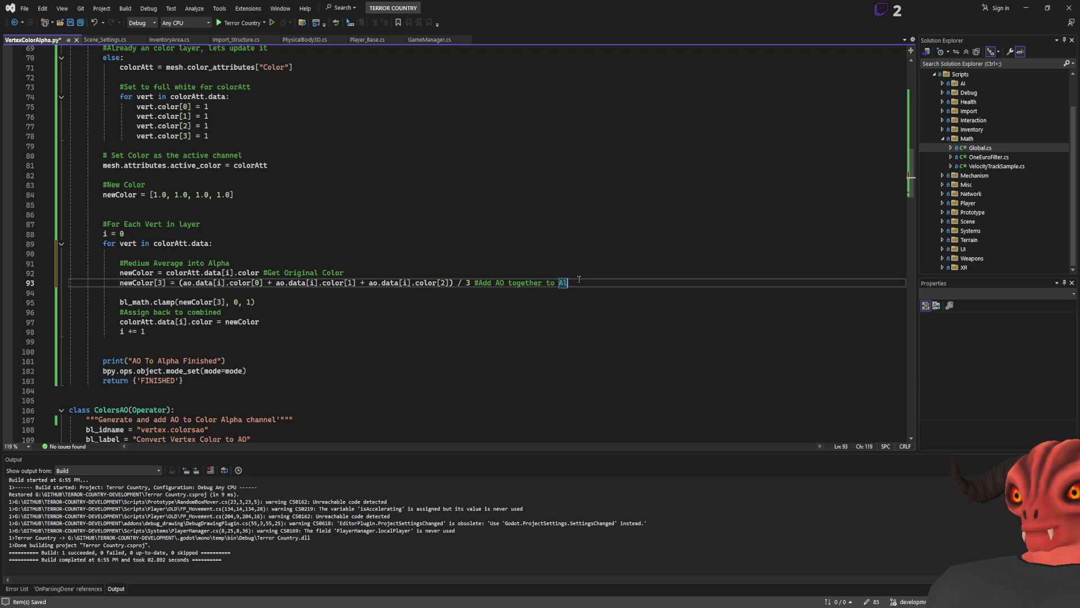
type("s Alpha")
Inspect the bl_math.clamp call and its newColor references on line 95.
left_click(476, 302)
double_click(163, 302)
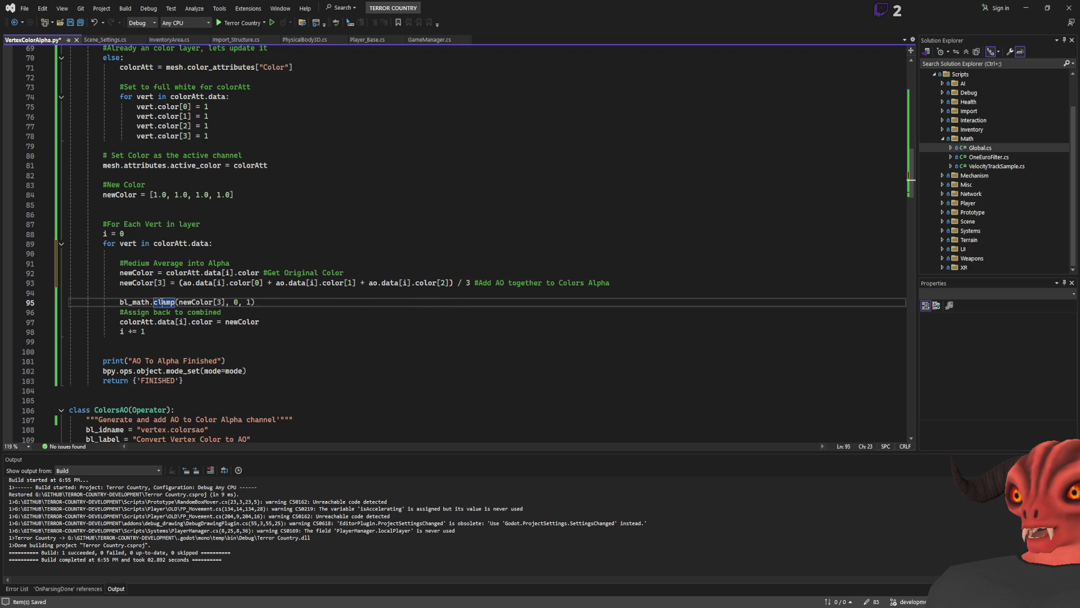
left_click(200, 303)
left_click(312, 304)
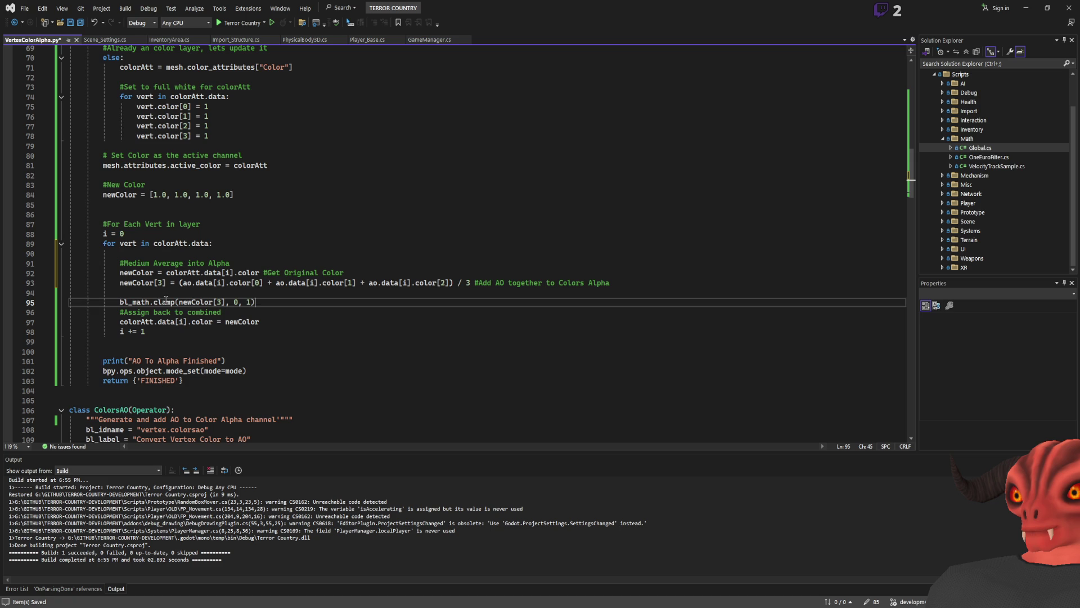
left_click_drag(124, 302, 358, 302)
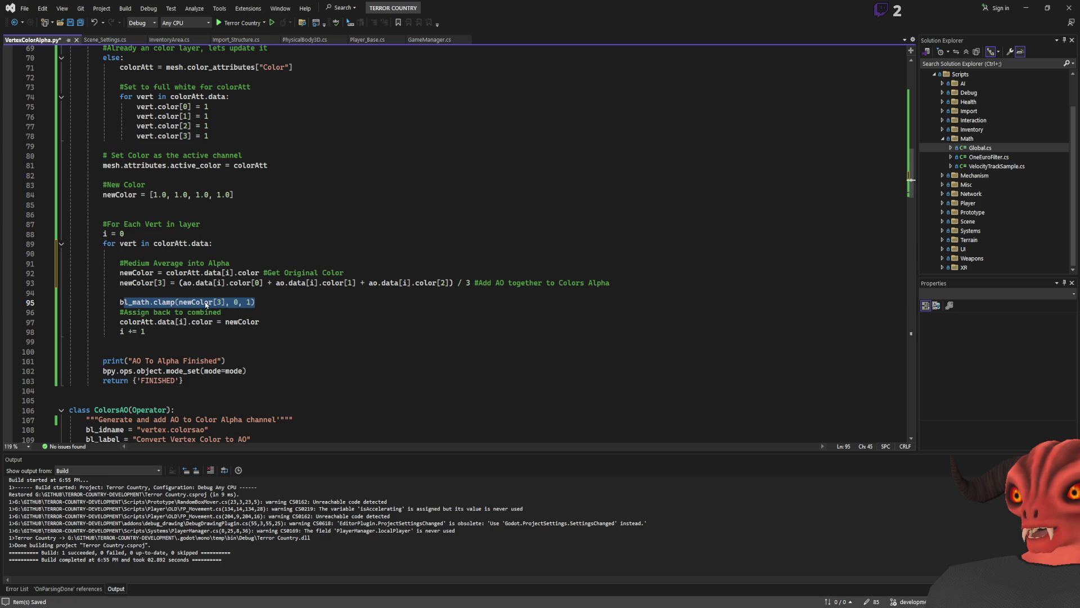
double_click(196, 302)
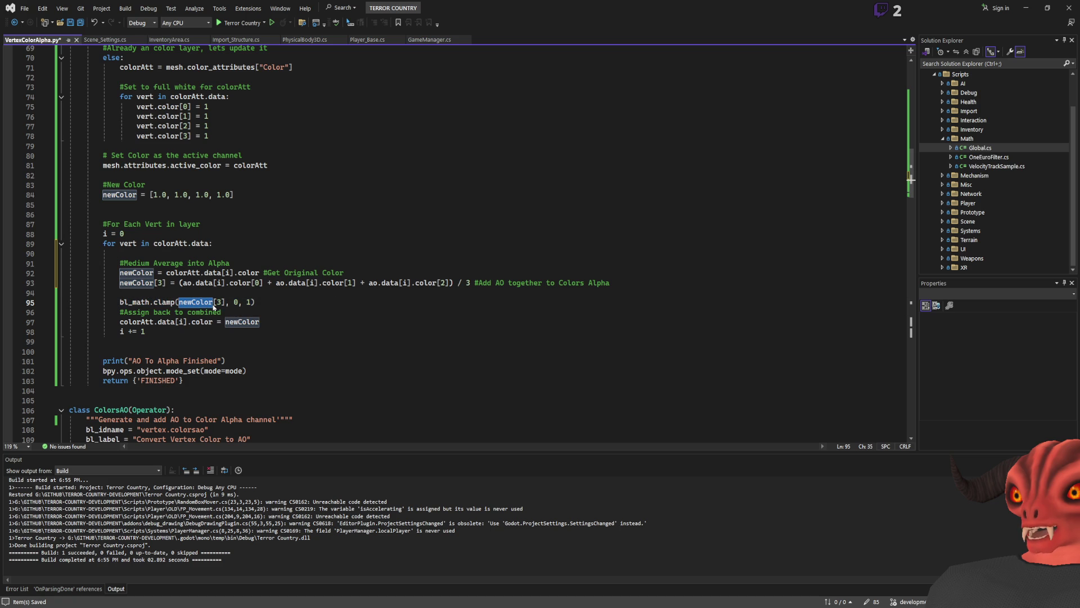
Prefix the clamp call with 'newColor[3] =' and save VertexColorAlpha.py.
left_click(351, 325)
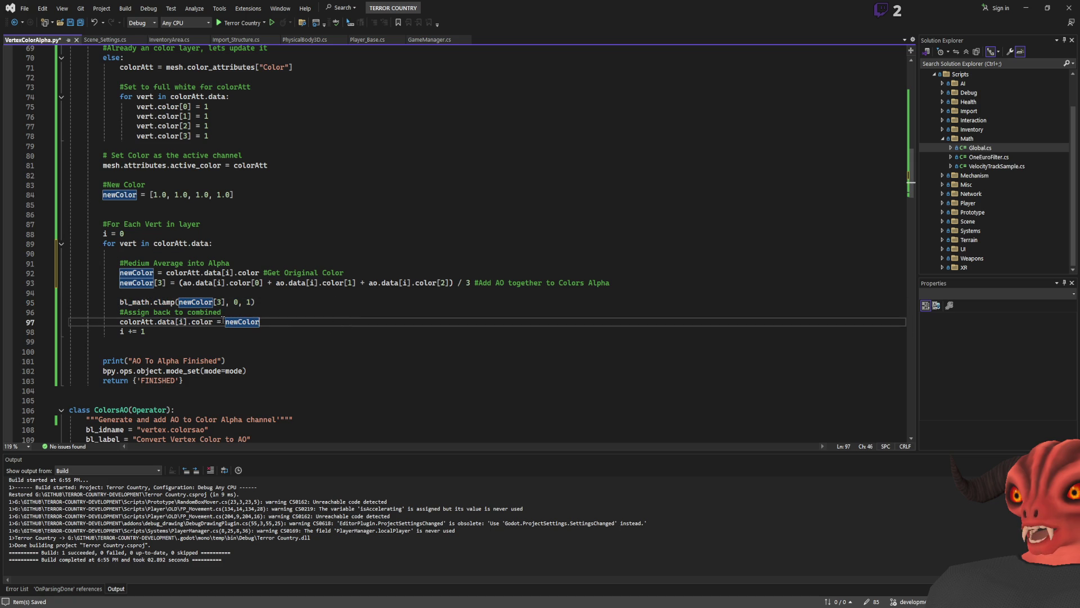
left_click(122, 283)
left_click_drag(121, 283, 167, 283)
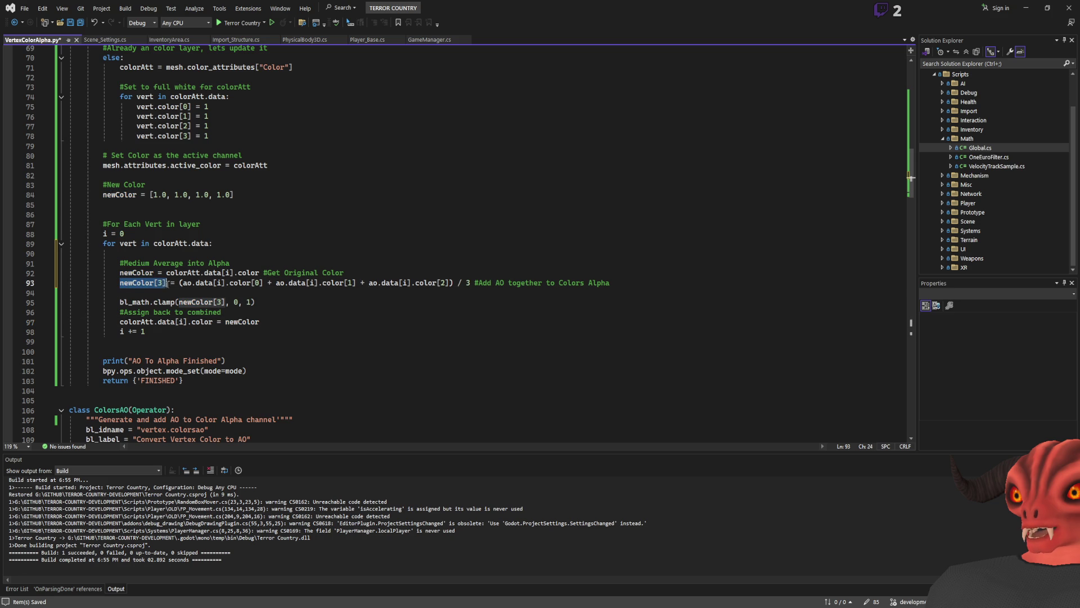
left_click(120, 302)
key("ctrl+v")
type("=")
key("ctrl+s")
left_click(344, 306)
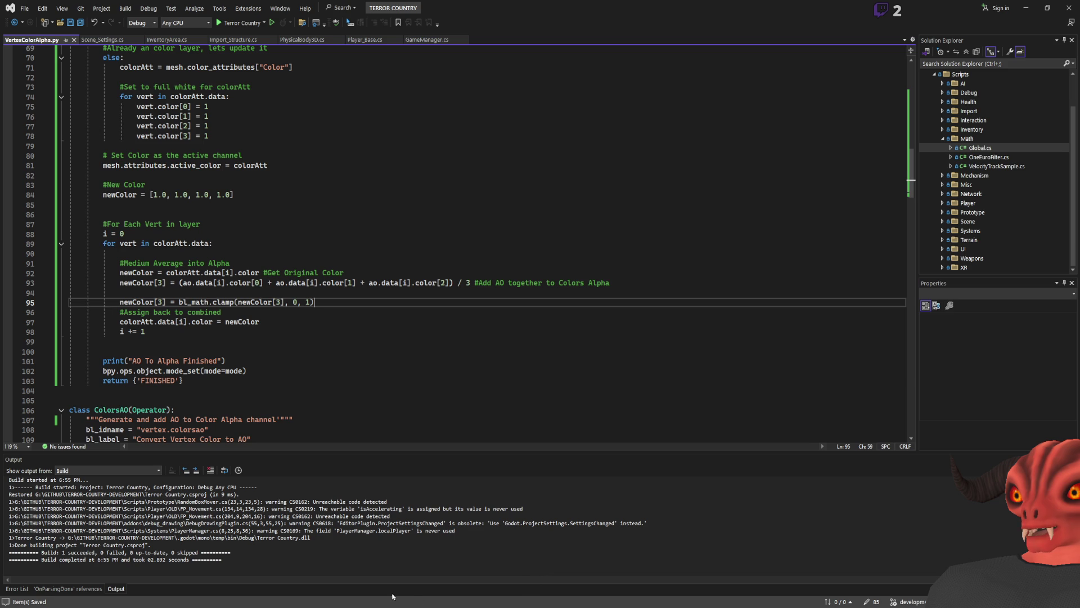
key("alt+Tab")
Check the shed in Godot, then read Blender's line-31 unexpected-indent error.
scroll(489, 281, "down", 3)
left_click(36, 6)
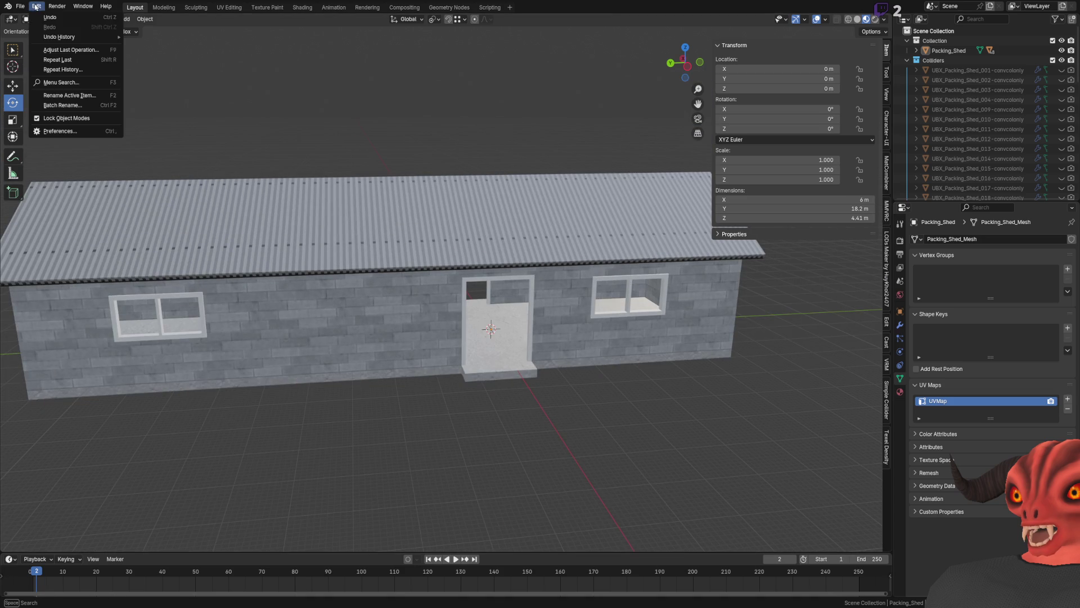
left_click(63, 131)
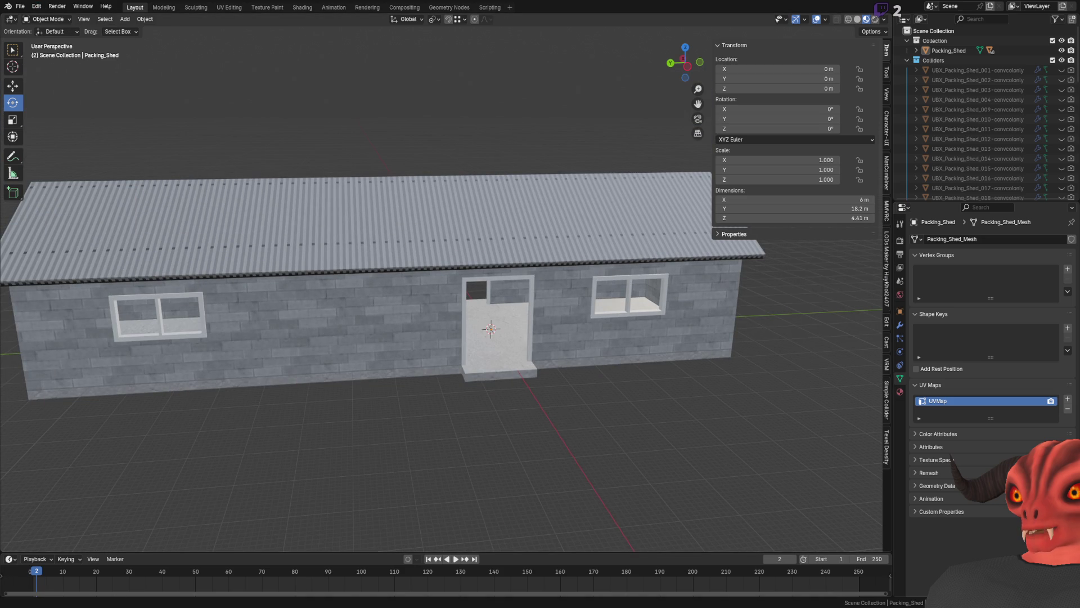
key("alt+Tab")
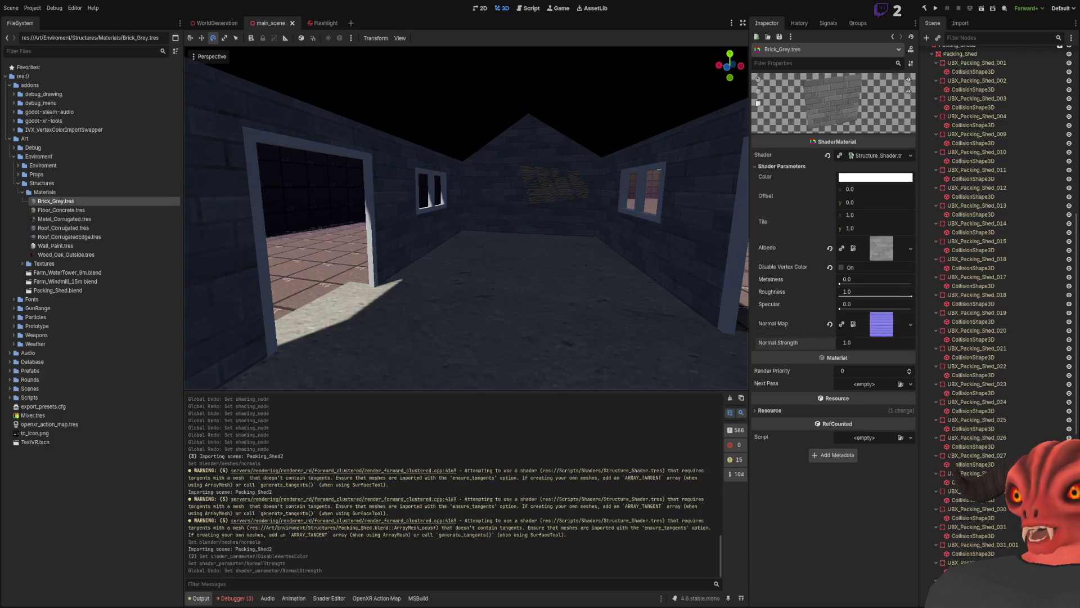
key("alt+Tab")
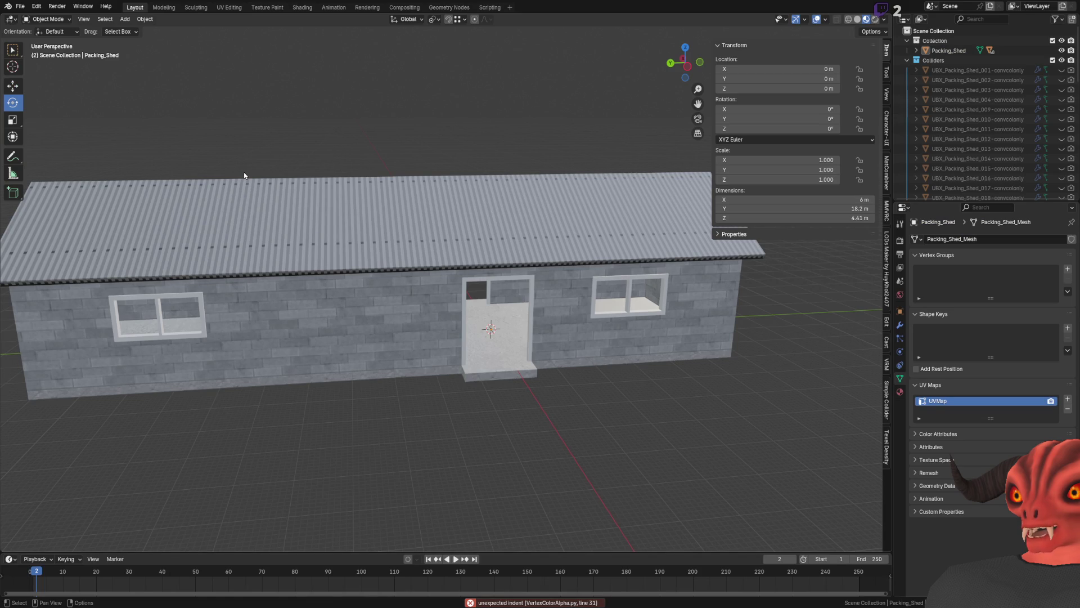
key("alt+Tab")
Insert a blank line below AoToAlpha's bl_label, checking how ColorsAO declares its execute method.
scroll(203, 325, "up", 8)
scroll(203, 325, "up", 8)
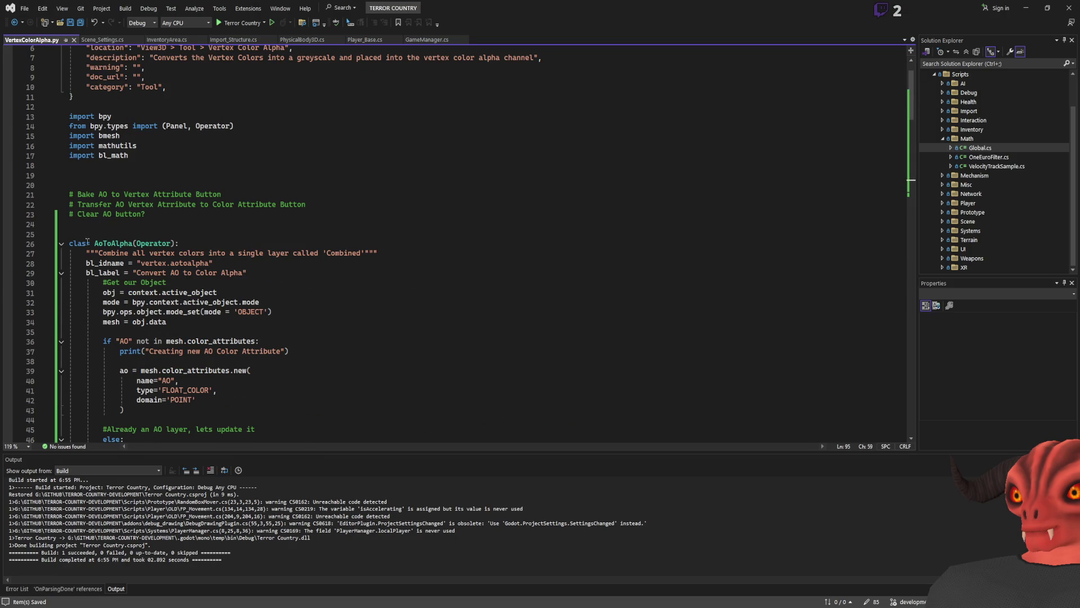
left_click_drag(93, 293, 273, 299)
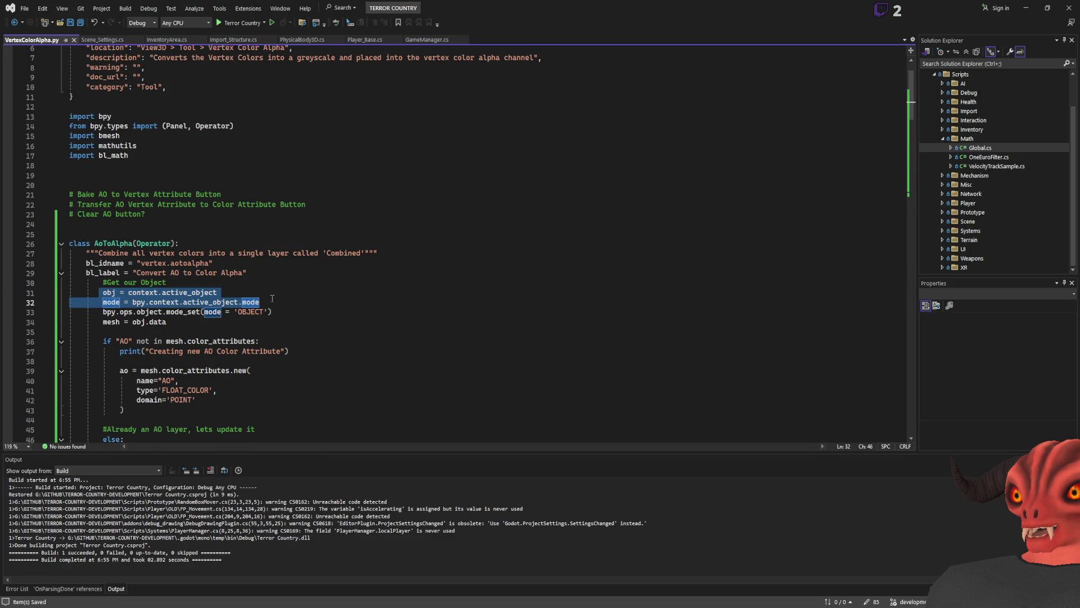
left_click(274, 274)
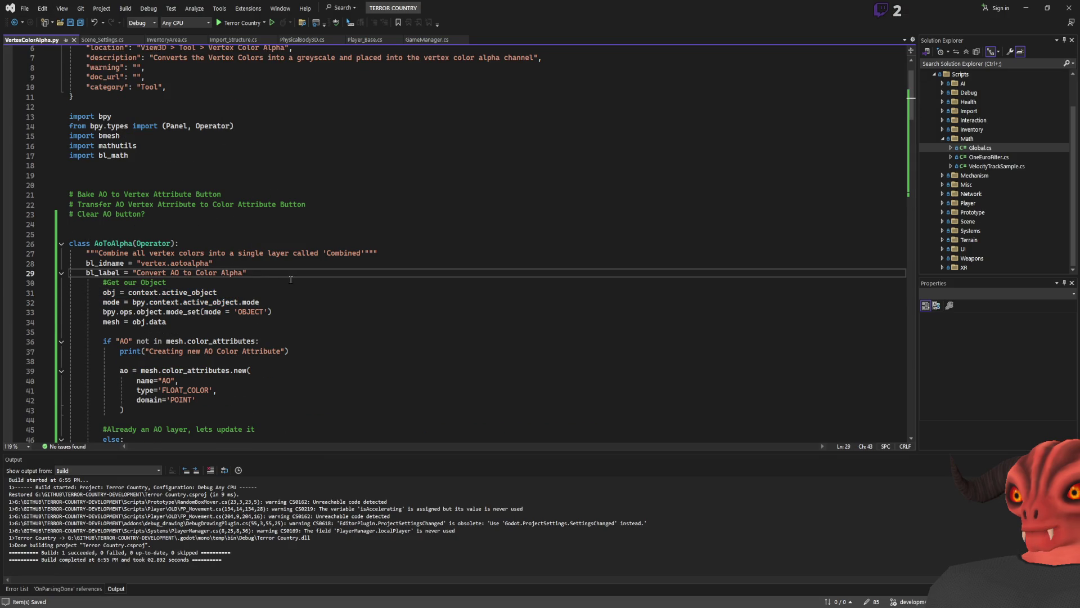
key("Return")
scroll(101, 311, "down", 20)
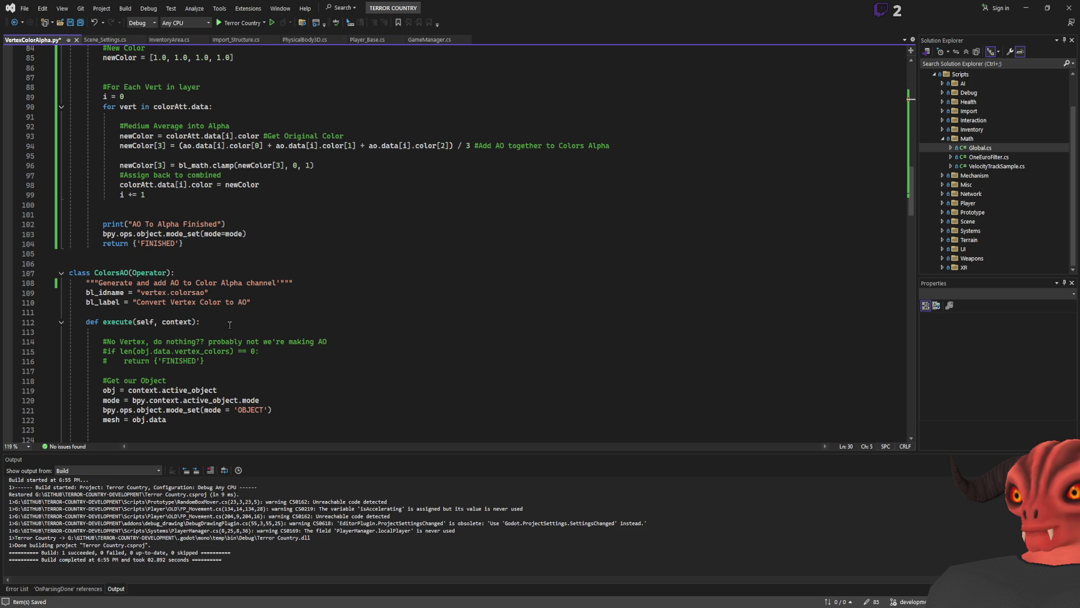
scroll(229, 325, "down", 2)
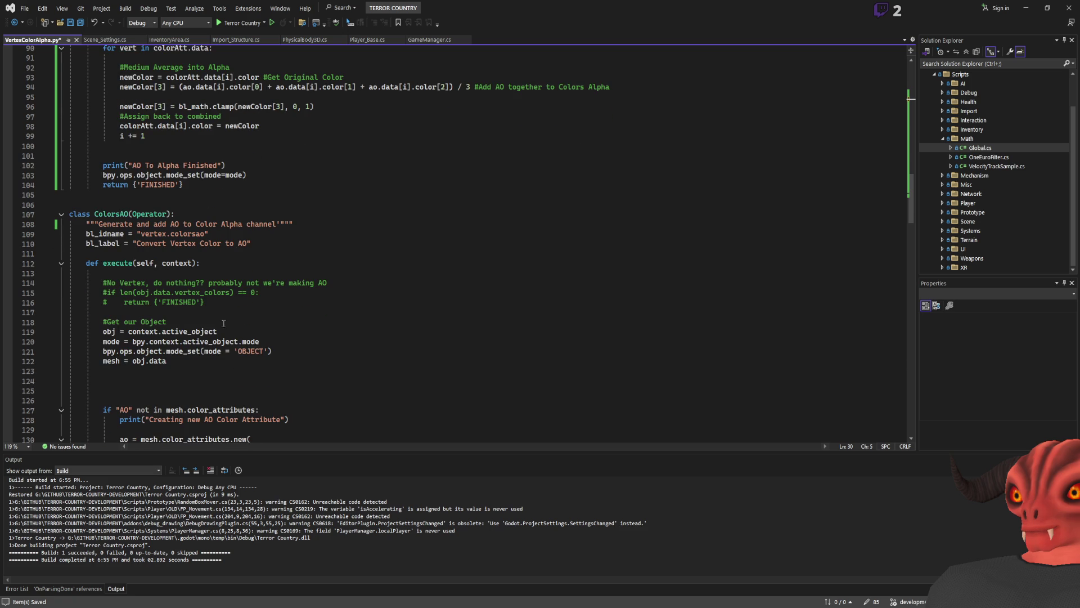
left_click(213, 265)
scroll(212, 303, "up", 20)
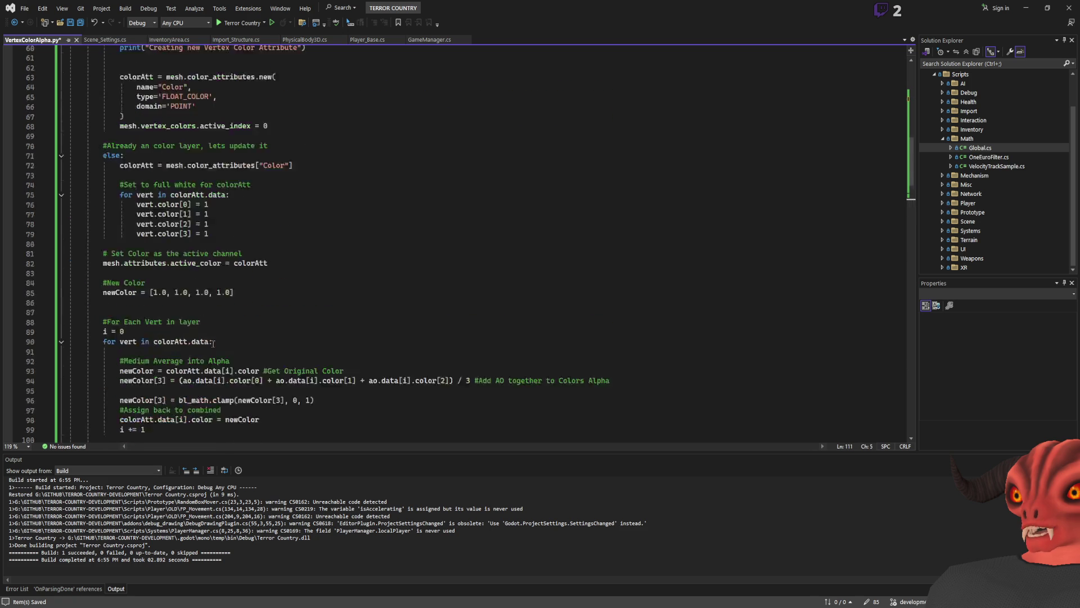
Add 'def execute(self, context):' to AoToAlpha, save VertexColorAlpha.py and return to Blender.
left_click(167, 165)
key("Return")
type("def execute(self, context):")
key("ctrl+s")
scroll(265, 216, "down", 14)
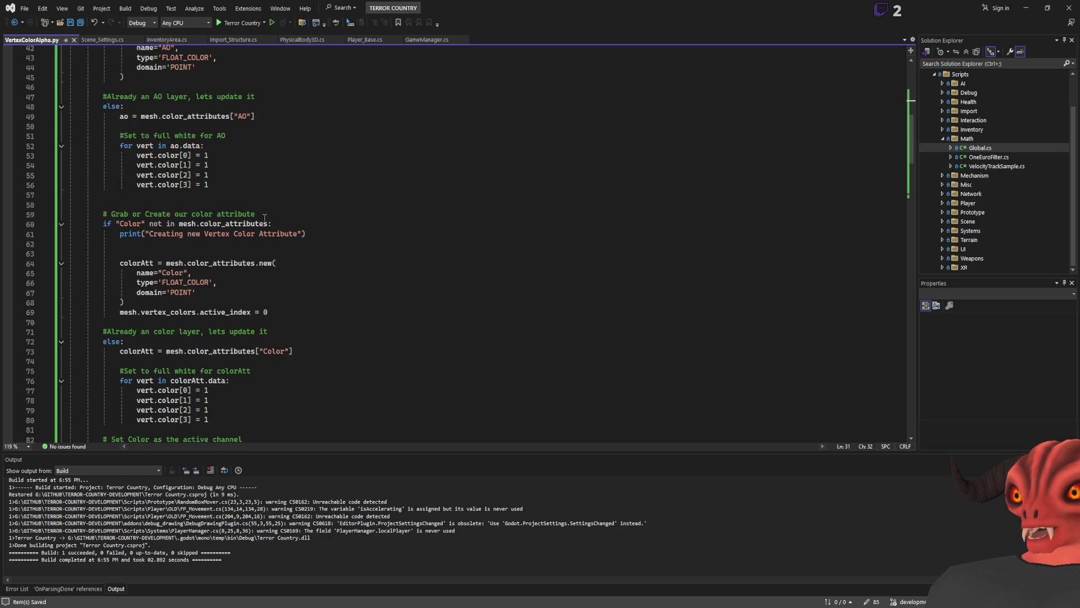
key("alt+Tab")
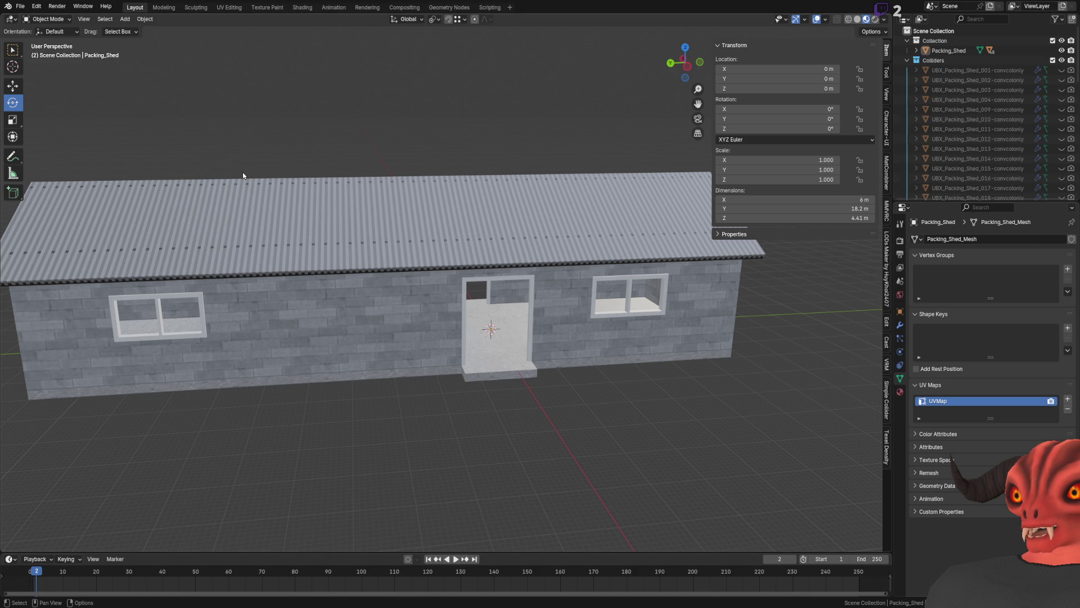
Select Packing_Shed and delete both its AO and Color colour attributes.
scroll(357, 194, "down", 2)
scroll(340, 137, "up", 2)
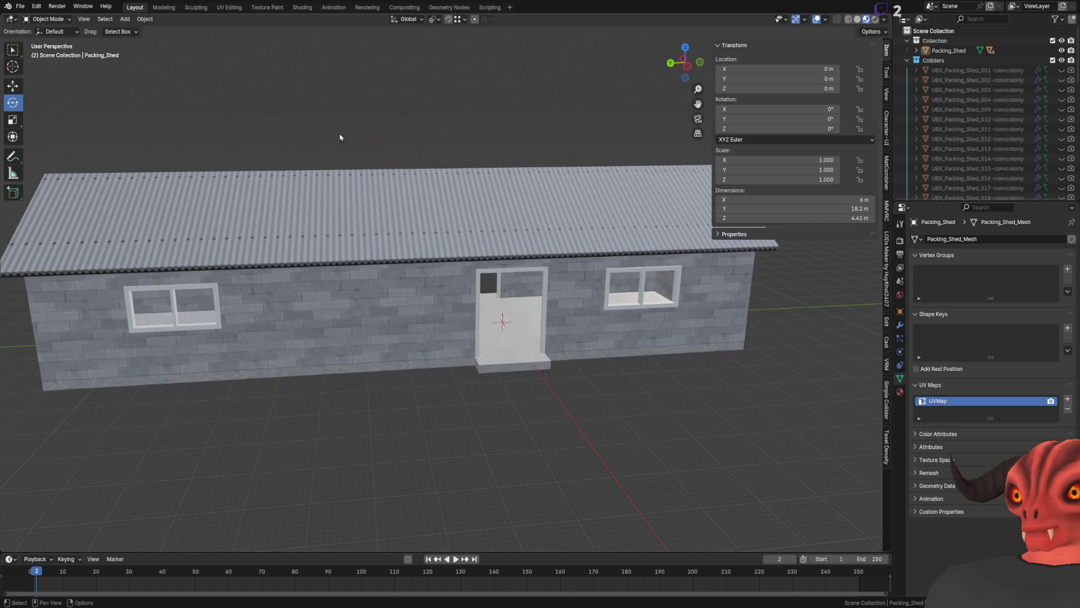
left_click(471, 274)
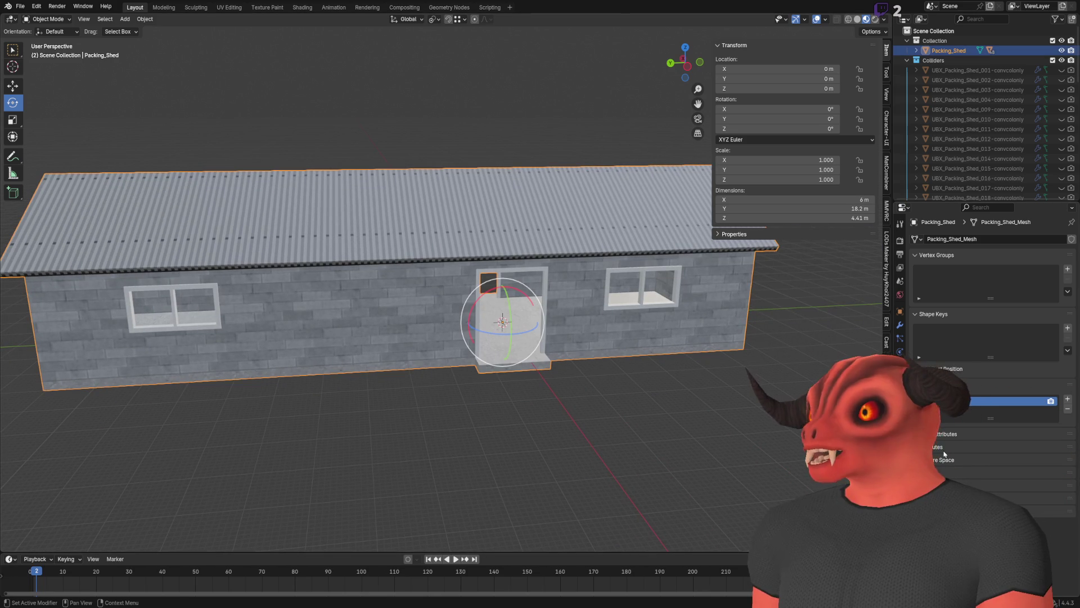
left_click(1063, 434)
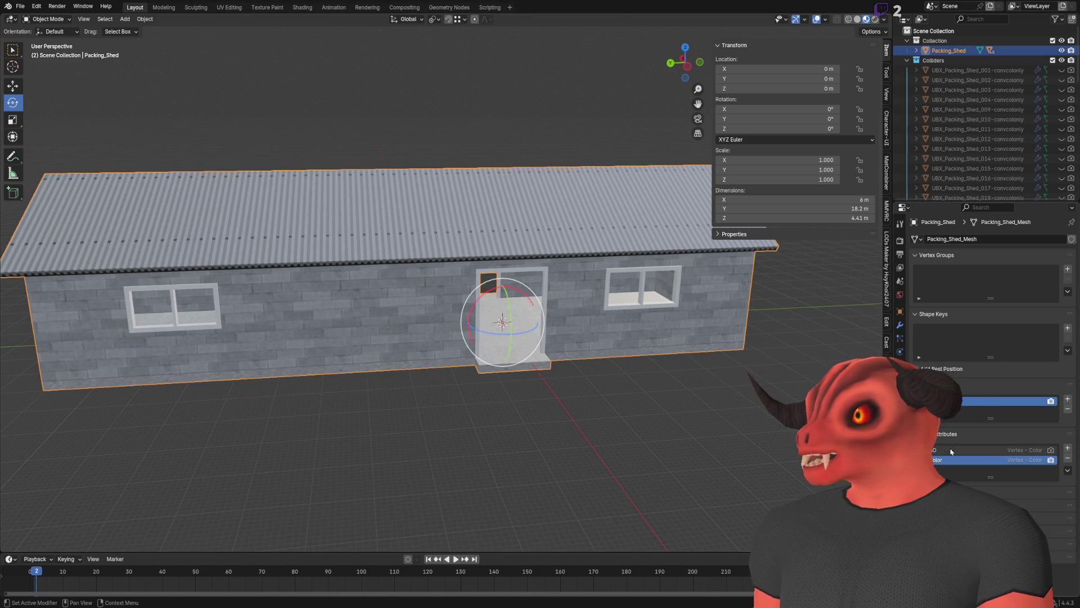
left_click(1068, 459)
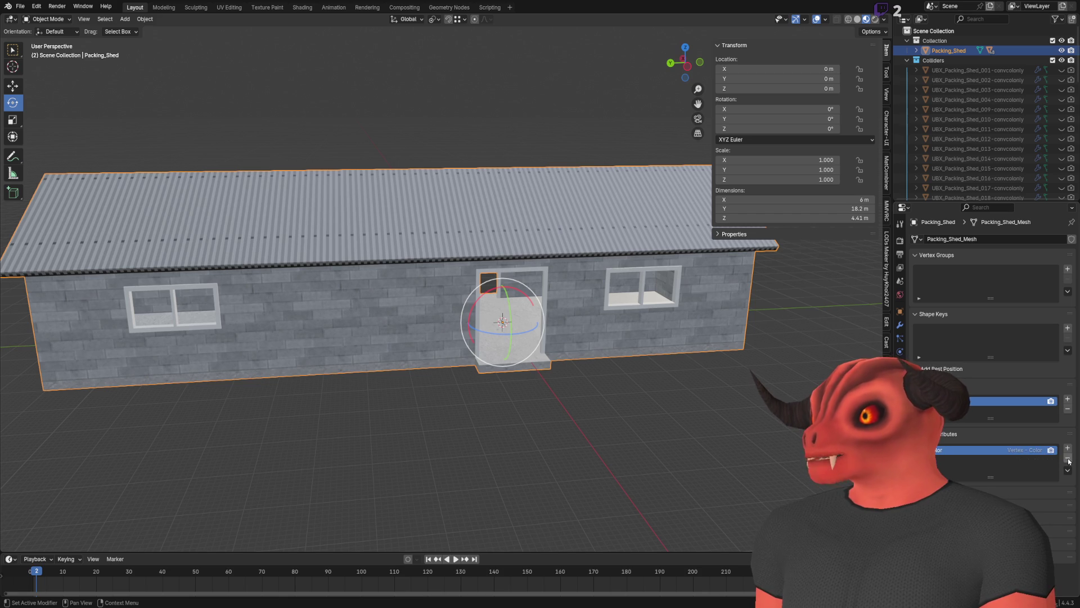
left_click(1068, 459)
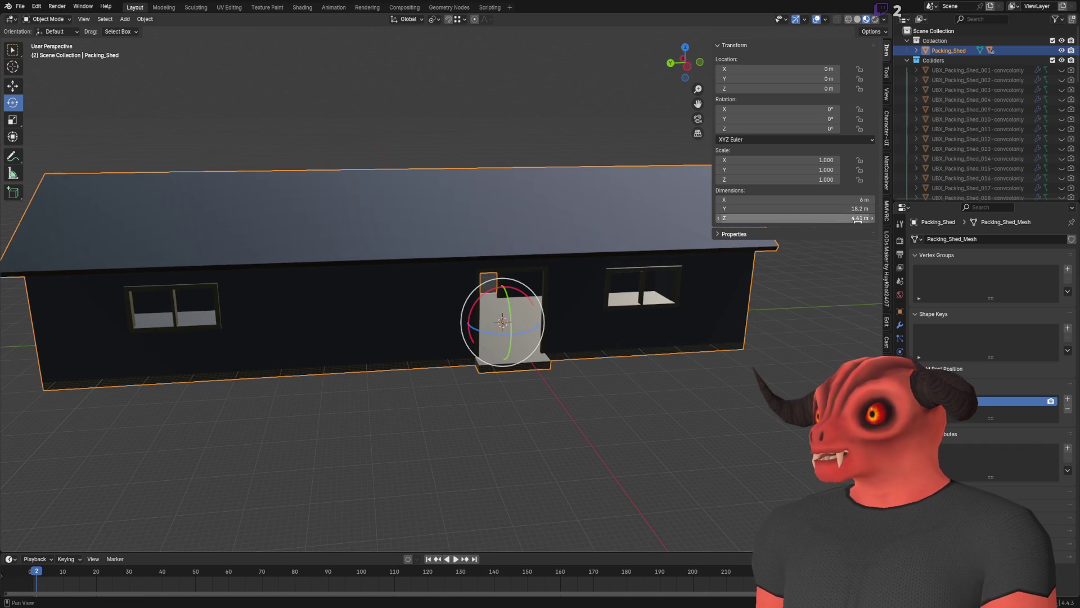
Show the Terror Country tool panel and centre the whole shed in the view.
left_click(886, 72)
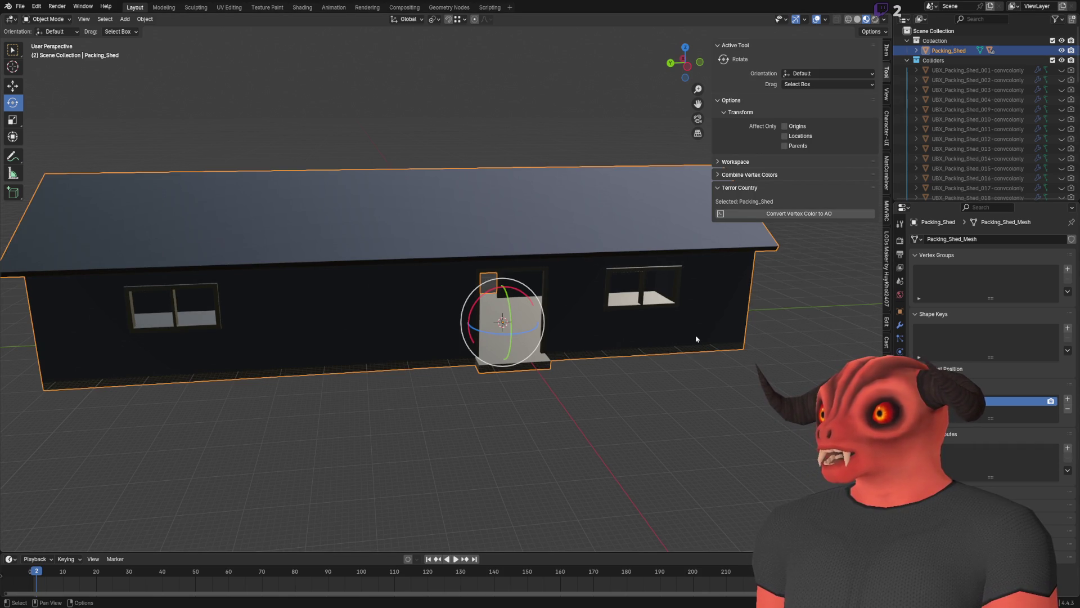
left_click_drag(696, 339, 590, 410)
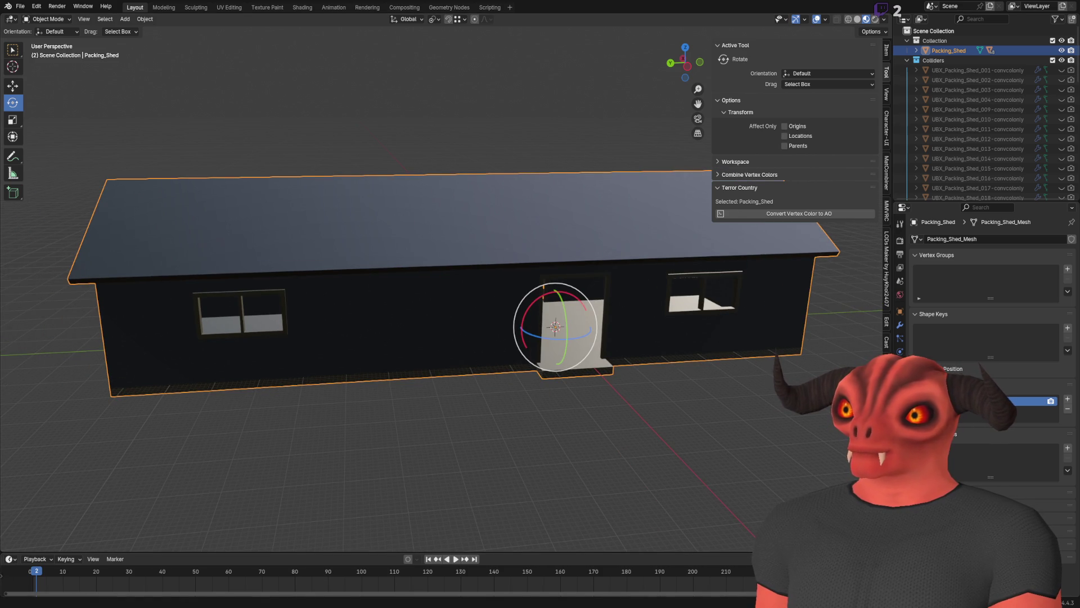
key("alt+Tab")
Duplicate the register_class(ColorsAO) line in register().
scroll(444, 338, "down", 20)
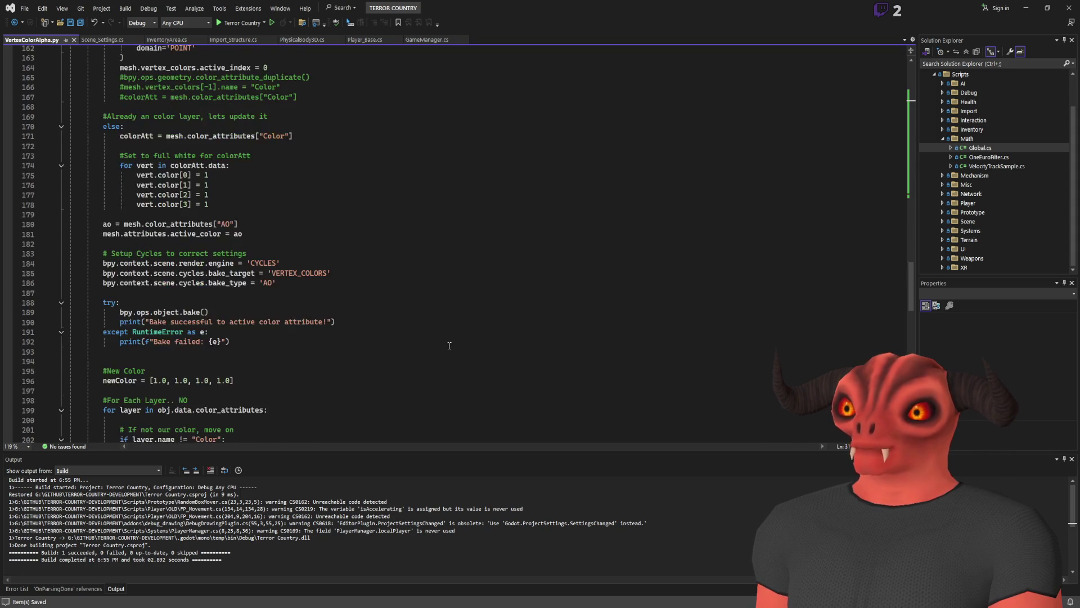
scroll(444, 338, "down", 5)
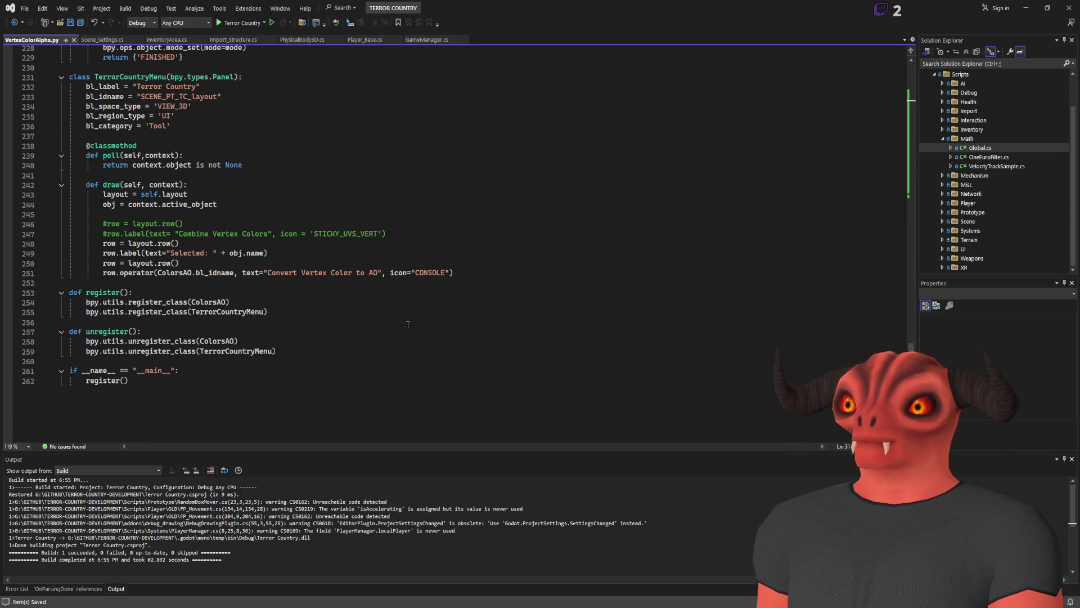
left_click(298, 303)
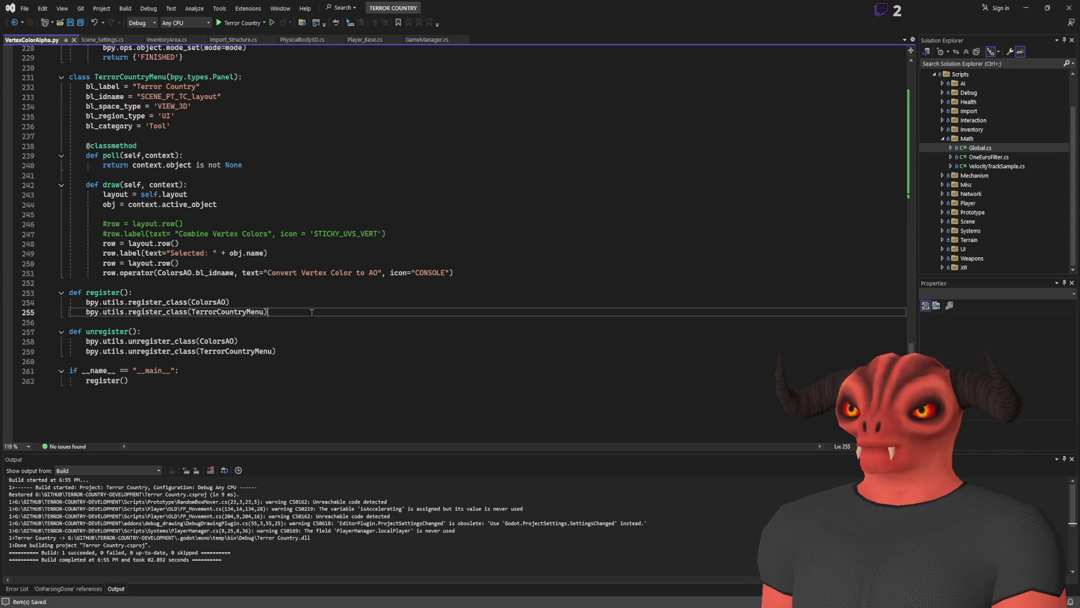
key("ctrl+d")
double_click(223, 312)
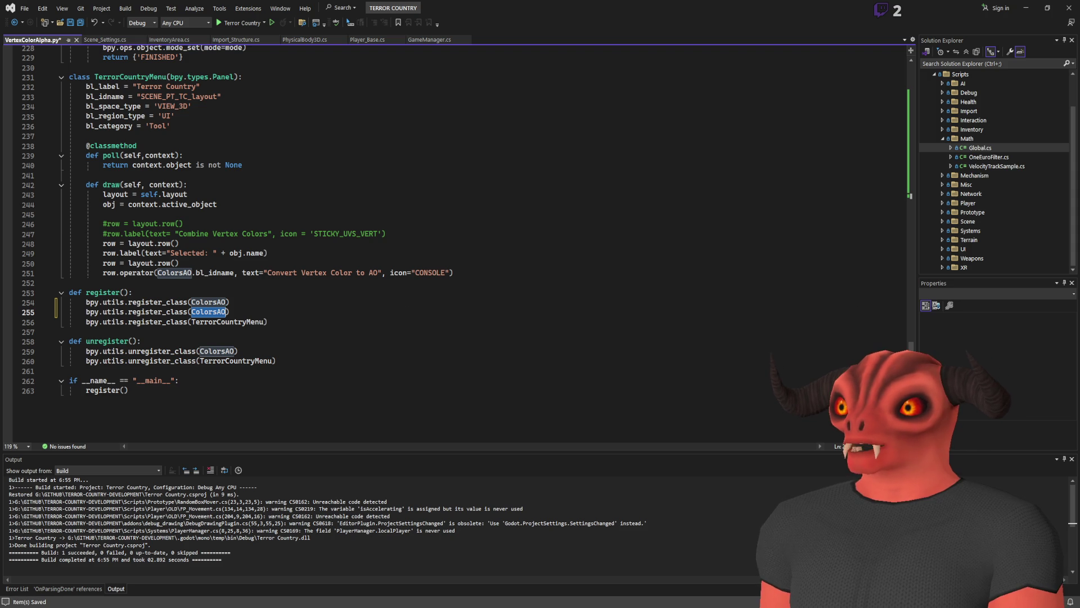
left_click(799, 371)
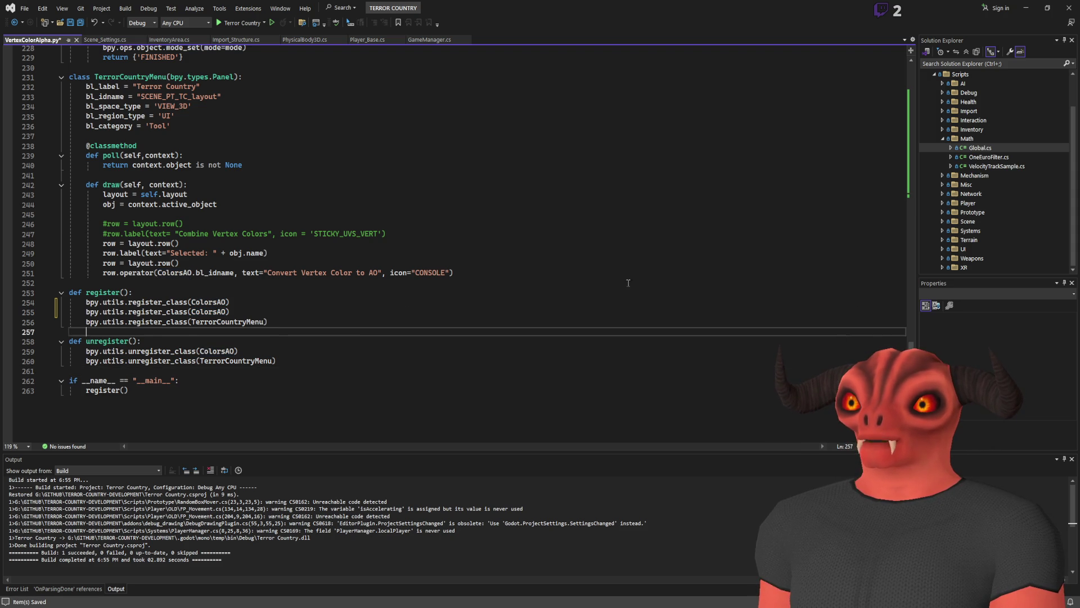
Duplicate the Convert Vertex Color to AO button row and relabel the copy 'AO Channel to Color Alpha'.
scroll(525, 350, "up", 3)
left_click_drag(525, 361, 525, 350)
key("ctrl+d")
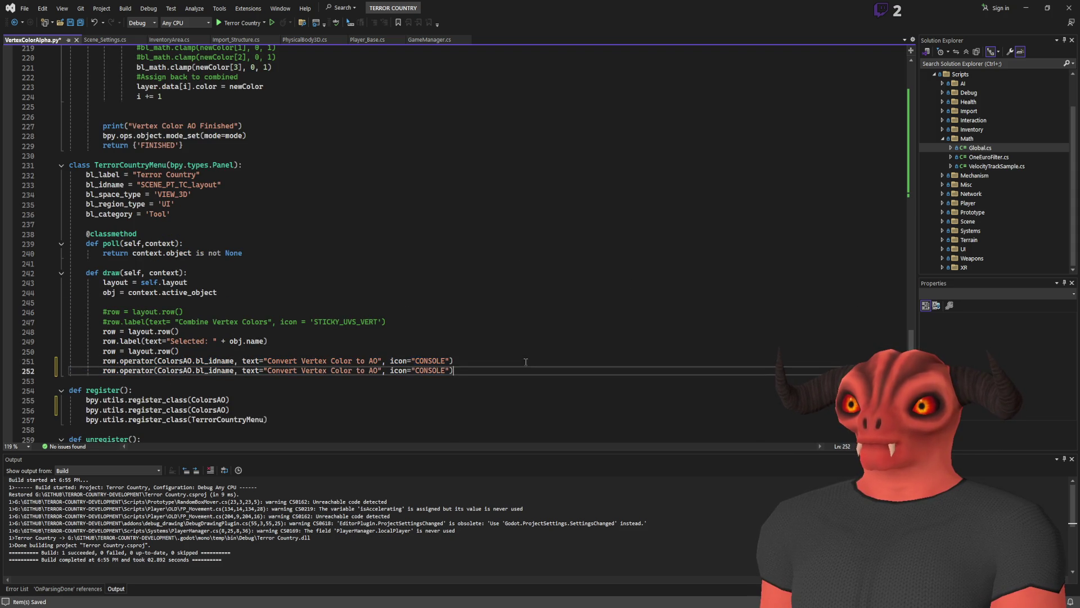
scroll(337, 343, "down", 1)
left_click_drag(295, 342, 377, 342)
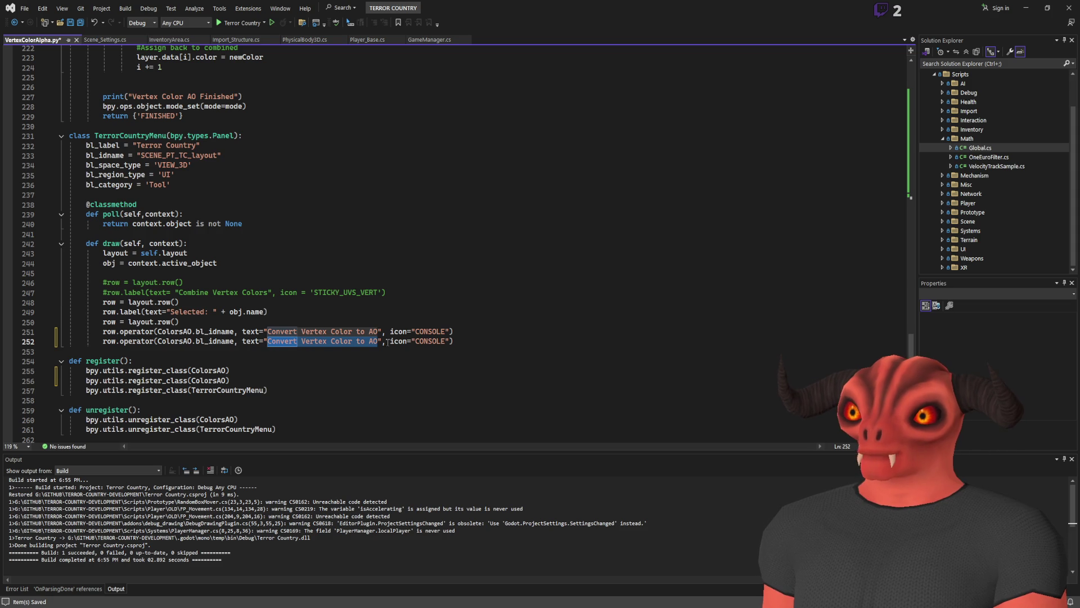
type("AO Cha")
type("nnel to Col")
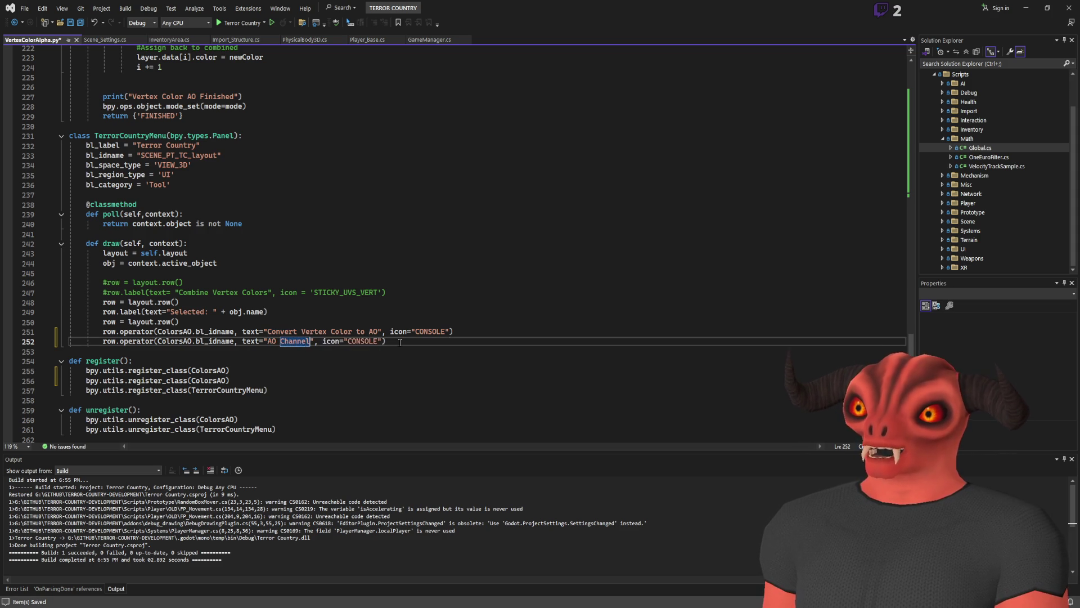
type("or Alpha")
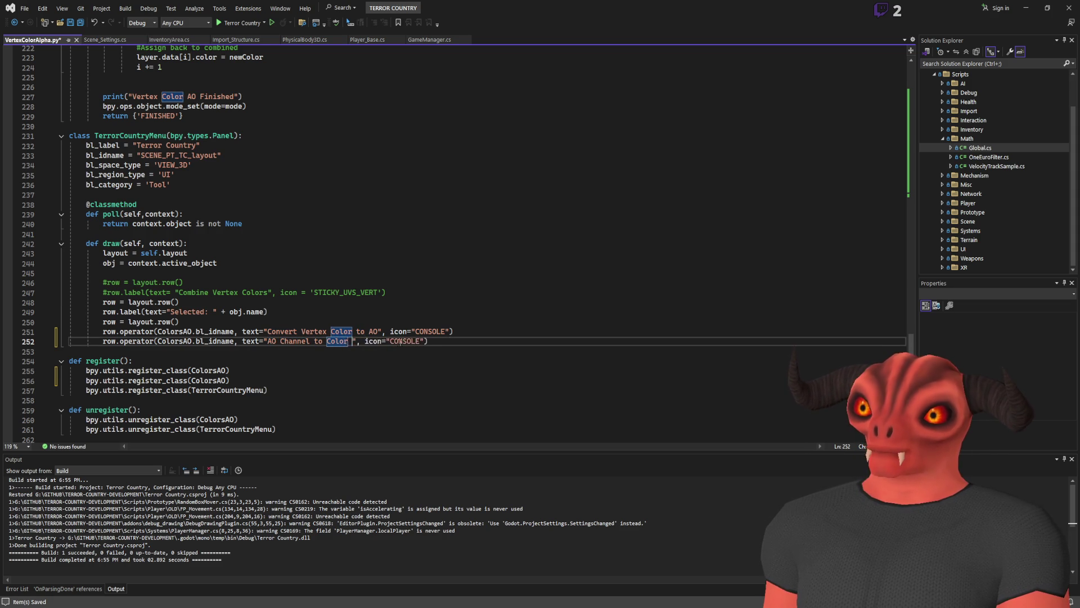
key("Up")
key("Up")
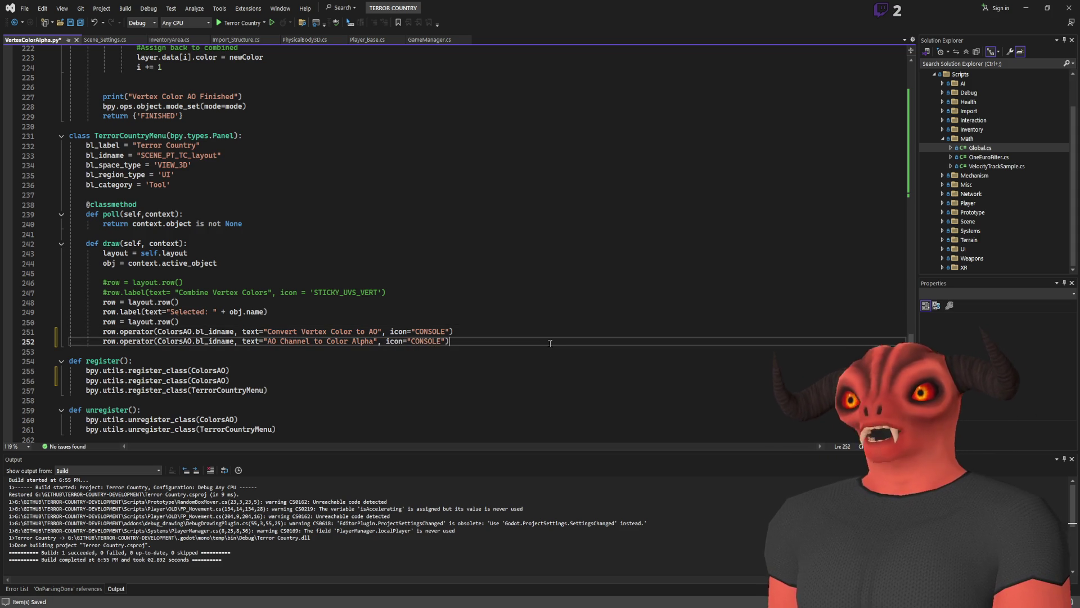
double_click(173, 342)
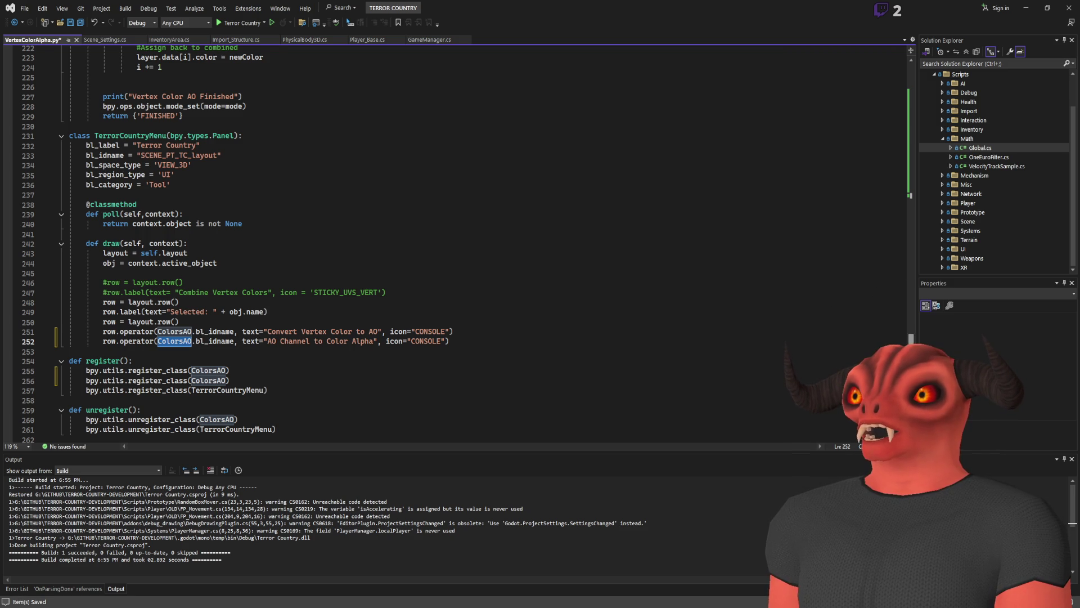
scroll(552, 198, "up", 20)
double_click(113, 235)
Search the file for the AoToAlpha operator's id string.
mouse_move(140, 255)
left_mouse_down()
mouse_move(210, 254)
mouse_move(188, 264)
mouse_move(210, 255)
left_mouse_up()
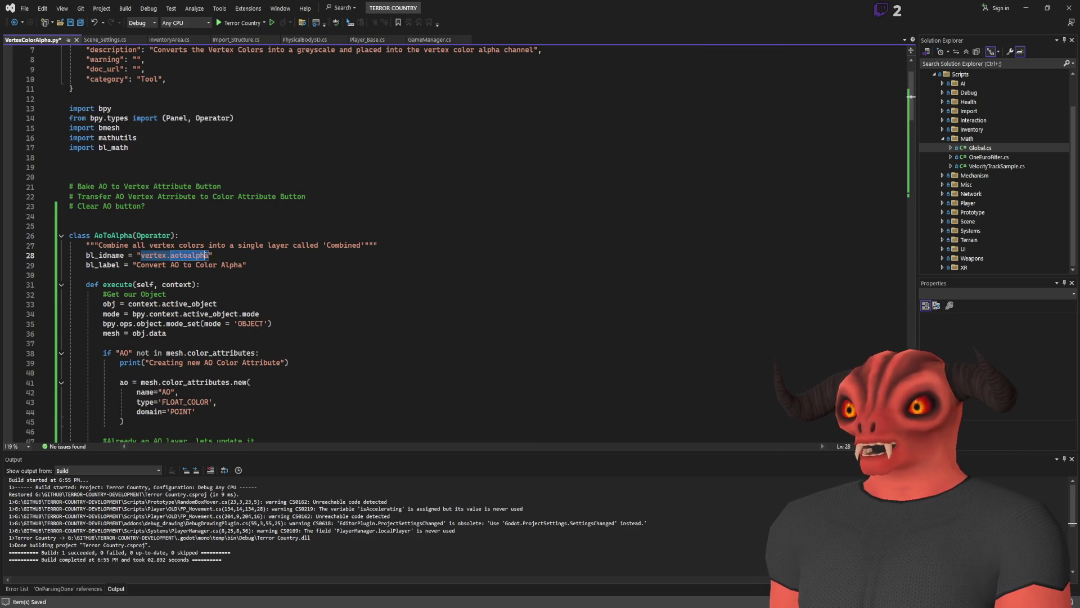
scroll(905, 195, "down", 20)
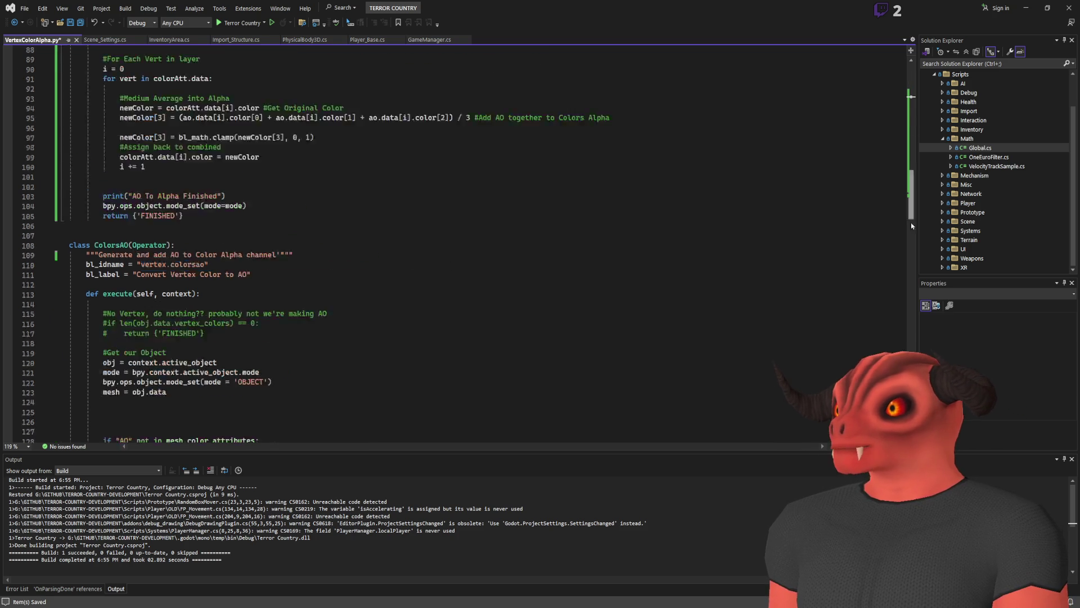
scroll(904, 195, "down", 2)
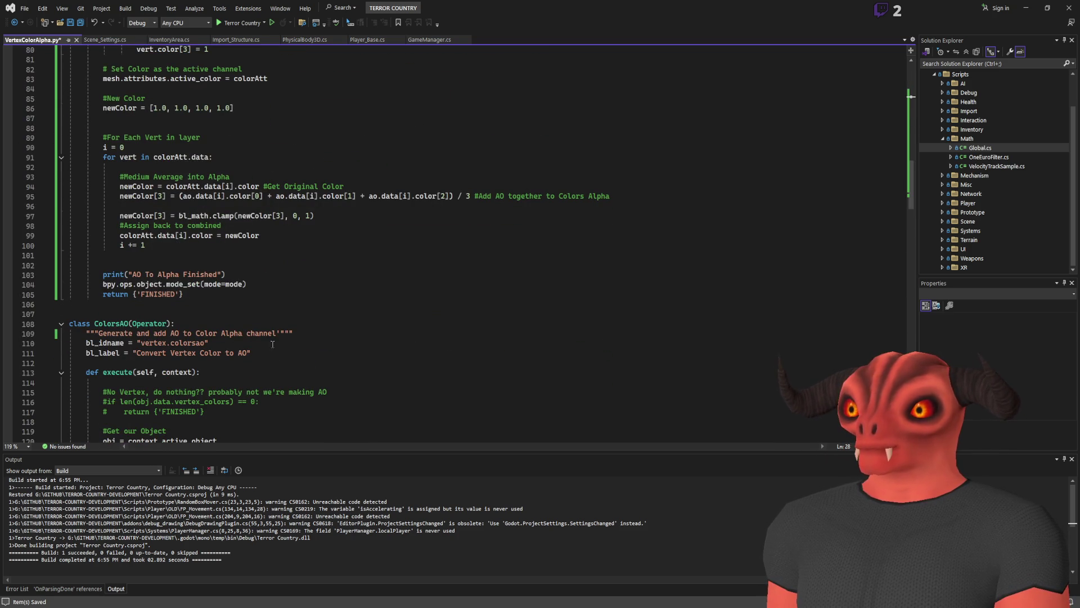
left_click_drag(150, 340, 204, 340)
scroll(472, 381, "down", 9)
scroll(471, 381, "down", 20)
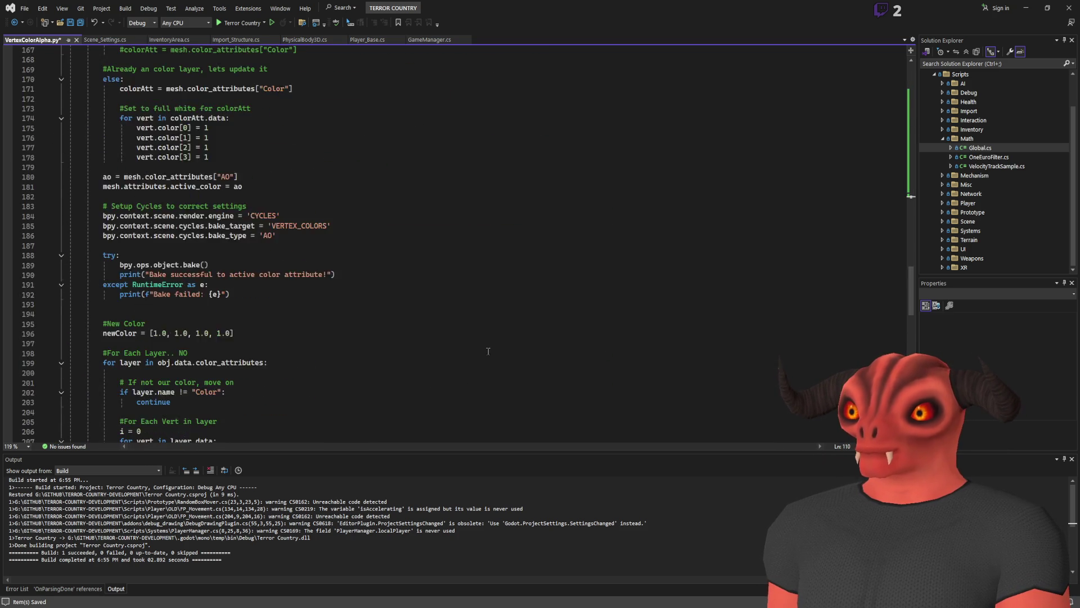
key("ctrl+f")
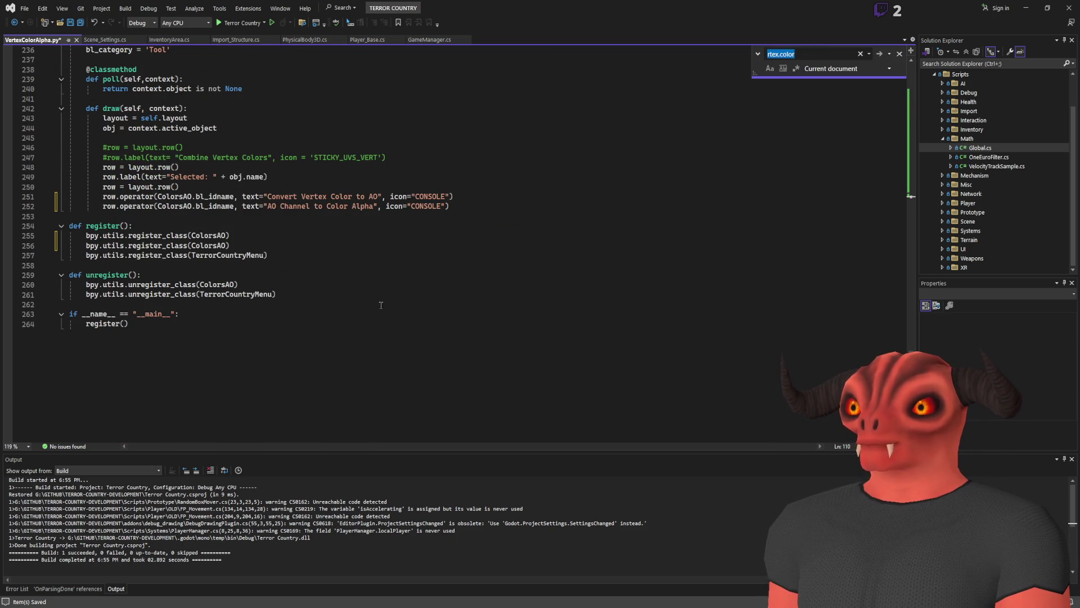
left_click(899, 53)
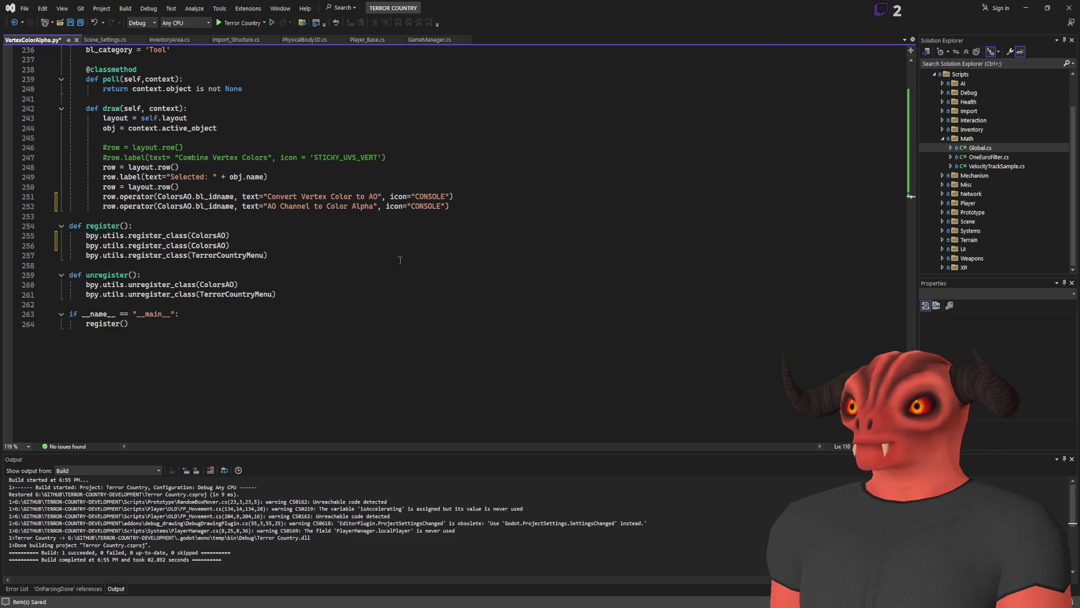
scroll(450, 225, "up", 2)
Replace the duplicate ColorsAO with AoToAlpha in register() and in the second panel row.
double_click(209, 304)
type("vertex.aotoalpha")
key("ctrl+z")
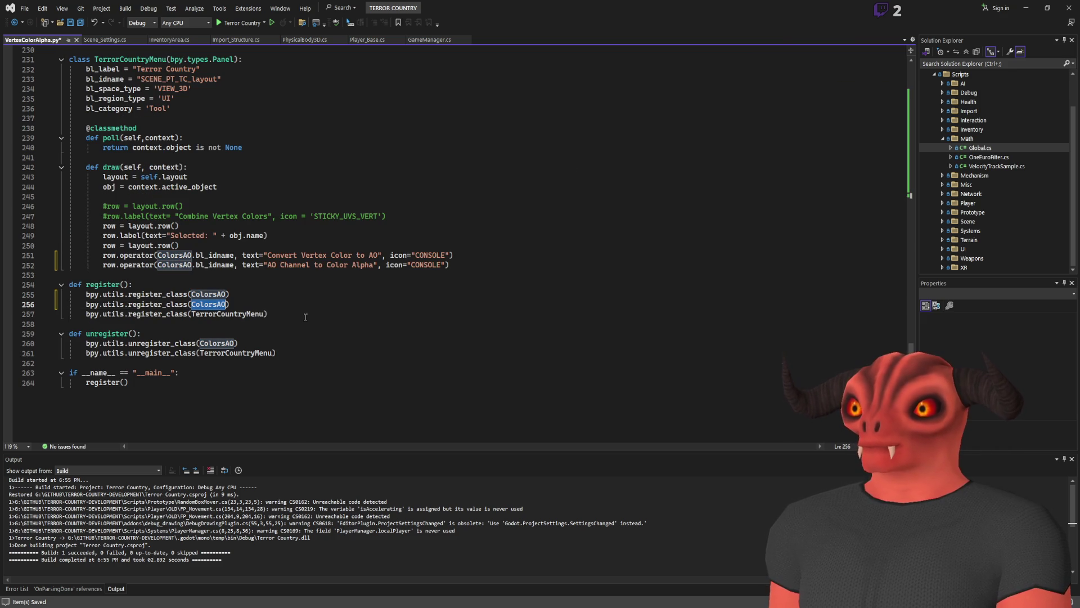
key("BackSpace")
type("AoToAlpha")
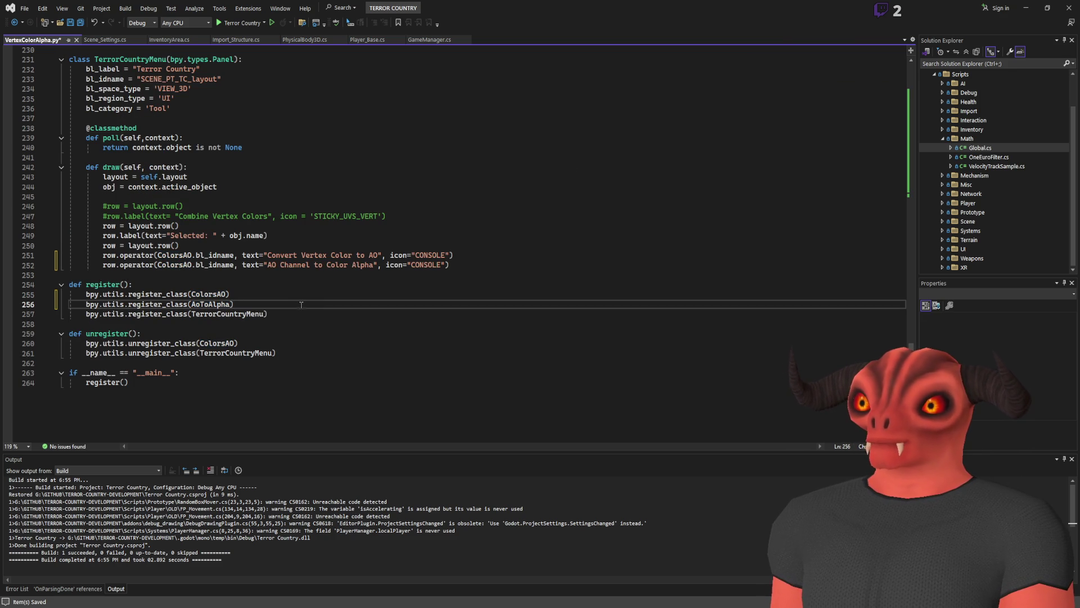
scroll(121, 302, "up", 2)
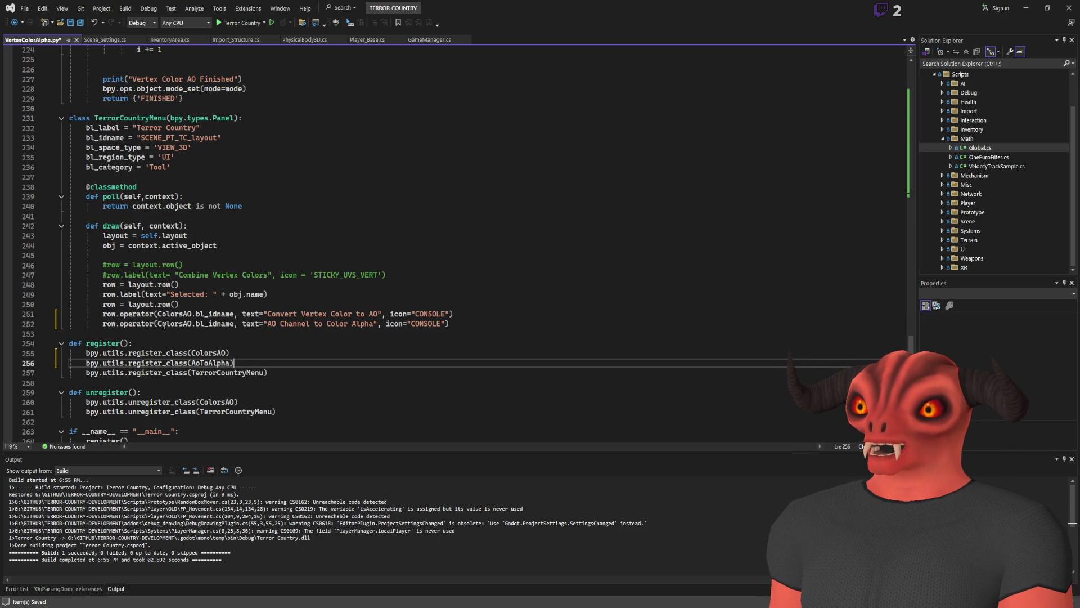
double_click(164, 325)
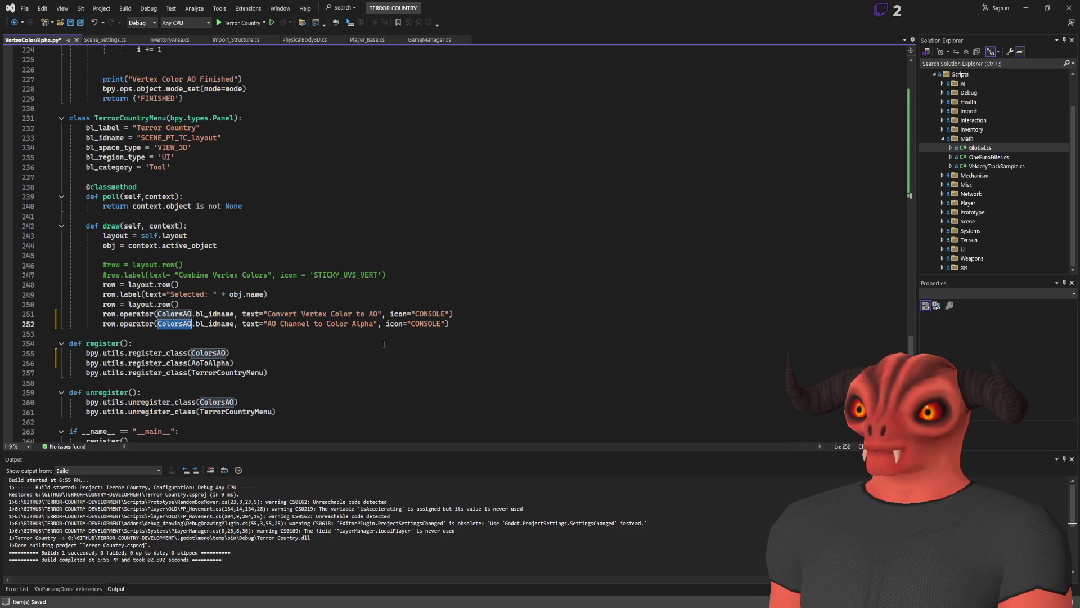
type("AoToAlpha")
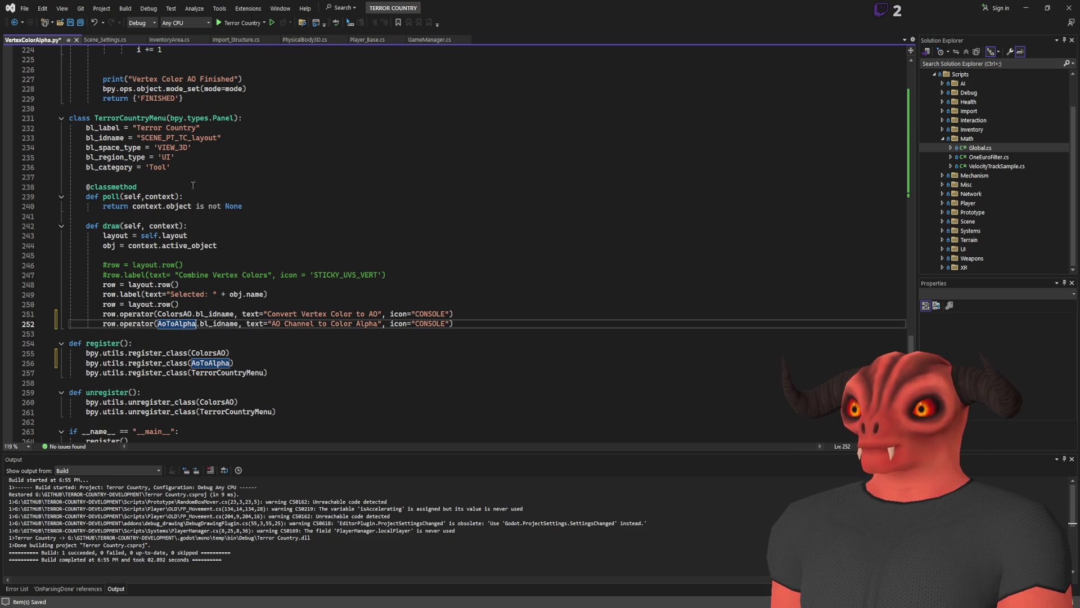
Add unregister_class(AoToAlpha) to unregister(), then switch to Blender to test.
scroll(198, 270, "down", 1)
triple_click(283, 336)
key("ctrl+c")
left_click(239, 373)
key("Return")
key("ctrl+v")
left_click(160, 377)
key("ctrl+c")
double_click(159, 382)
key("ctrl+v")
scroll(328, 350, "up", 9)
scroll(327, 350, "up", 8)
scroll(319, 332, "down", 11)
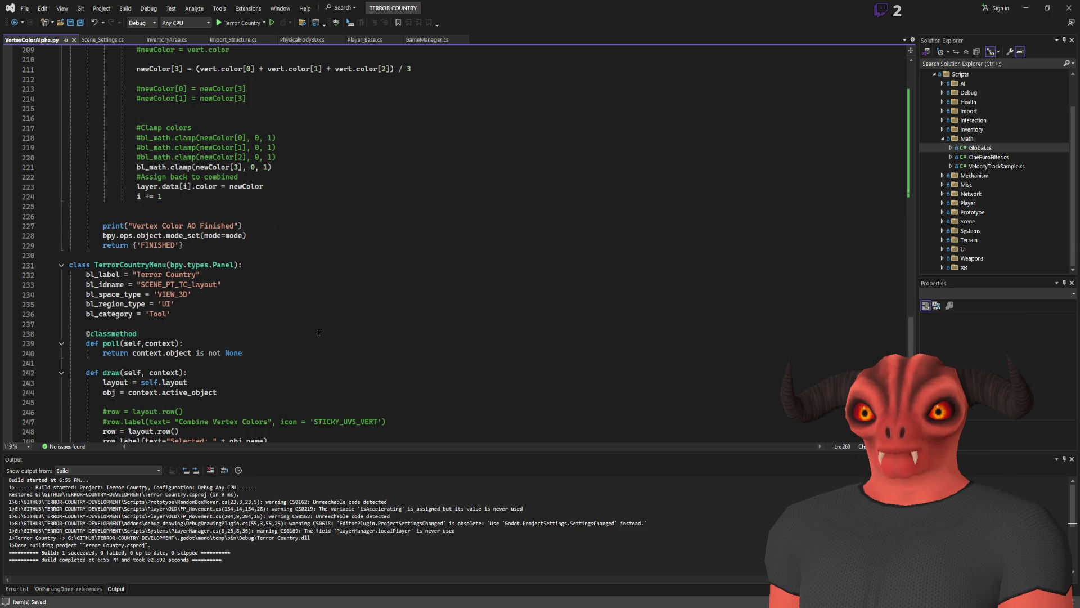
key("alt+Tab")
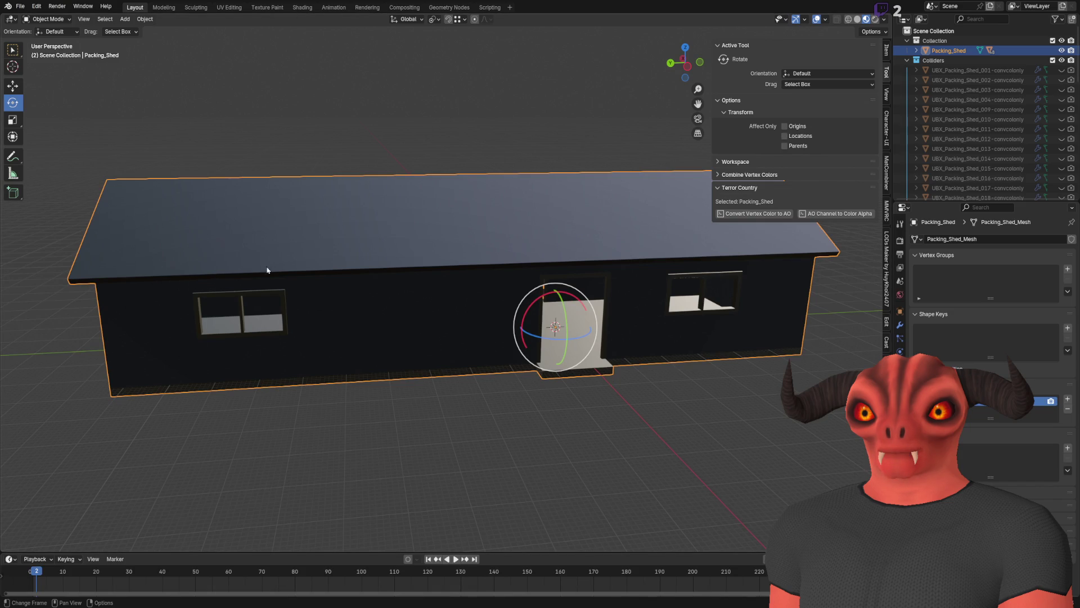
Zoom in and run AO Channel to Color Alpha on the shed, which raises an IndexError at line 95.
scroll(733, 241, "up", 3)
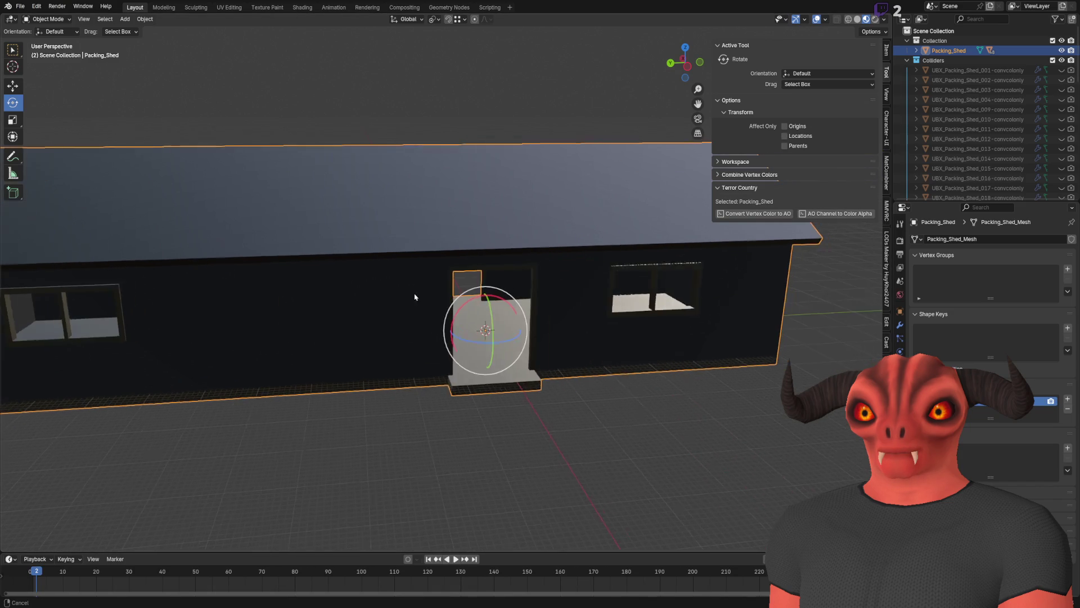
left_click(852, 217)
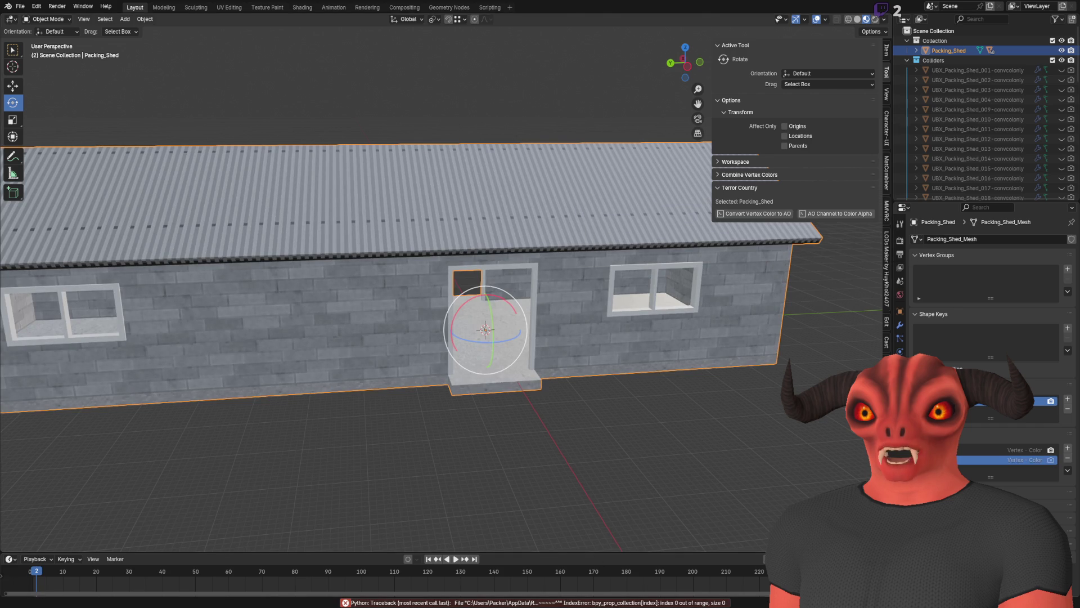
key("alt+Tab")
scroll(280, 280, "down", 2)
Inspect the AO sum on line 95 that raised the error, then bring up Godot.
scroll(281, 280, "down", 7)
scroll(276, 281, "up", 20)
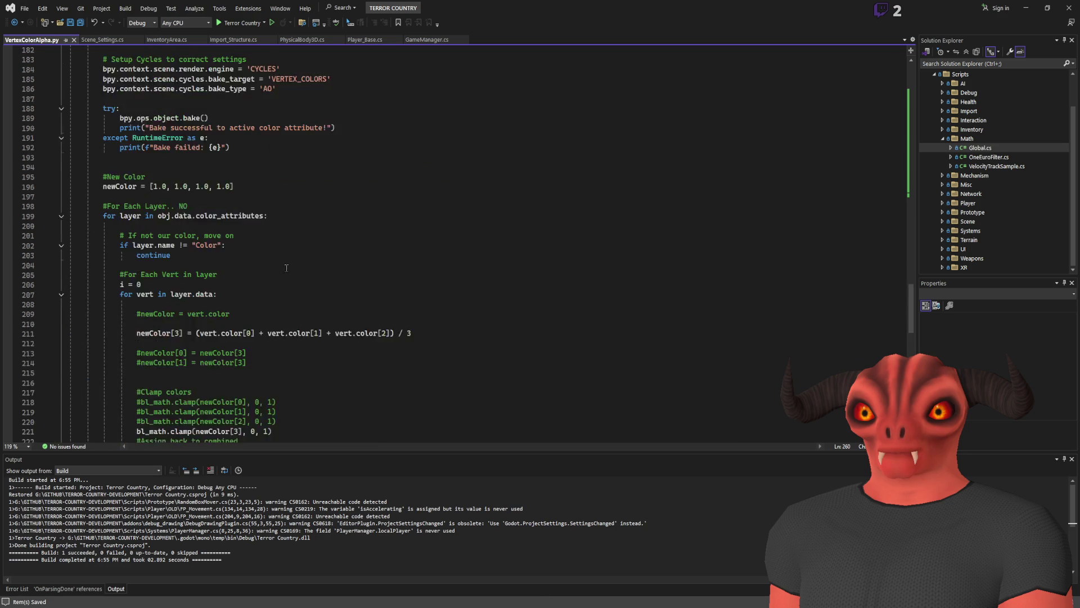
scroll(268, 283, "down", 2)
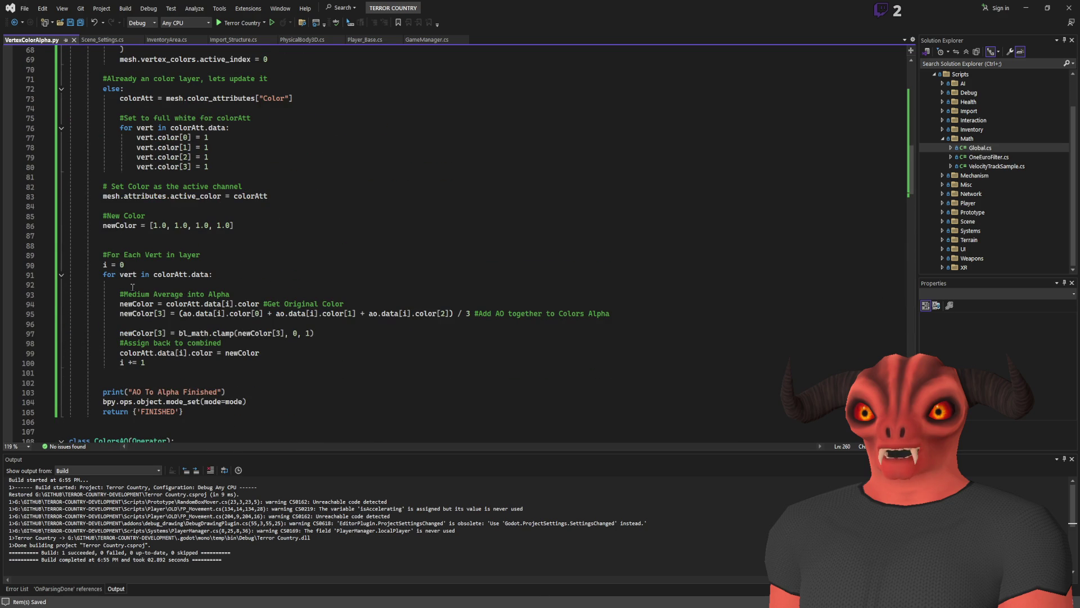
left_click(132, 315)
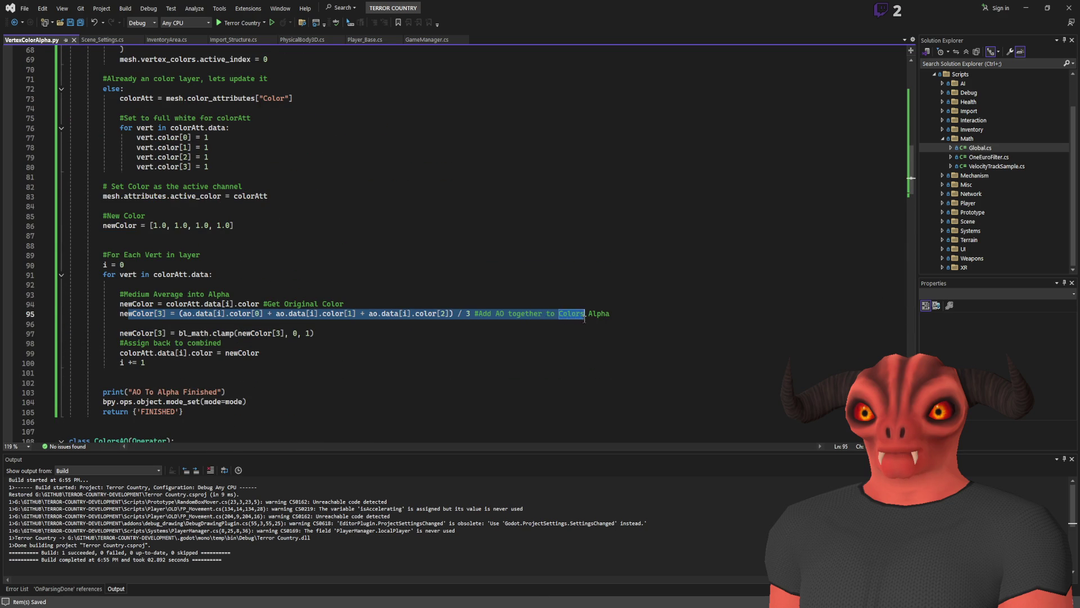
left_click(34, 313)
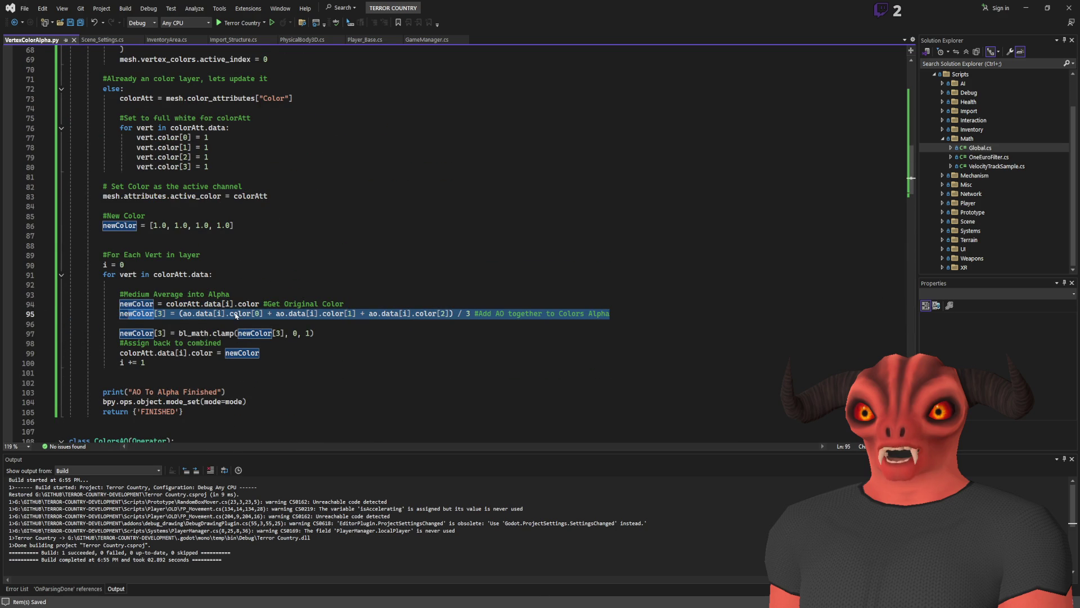
left_click(449, 313)
left_click(449, 313)
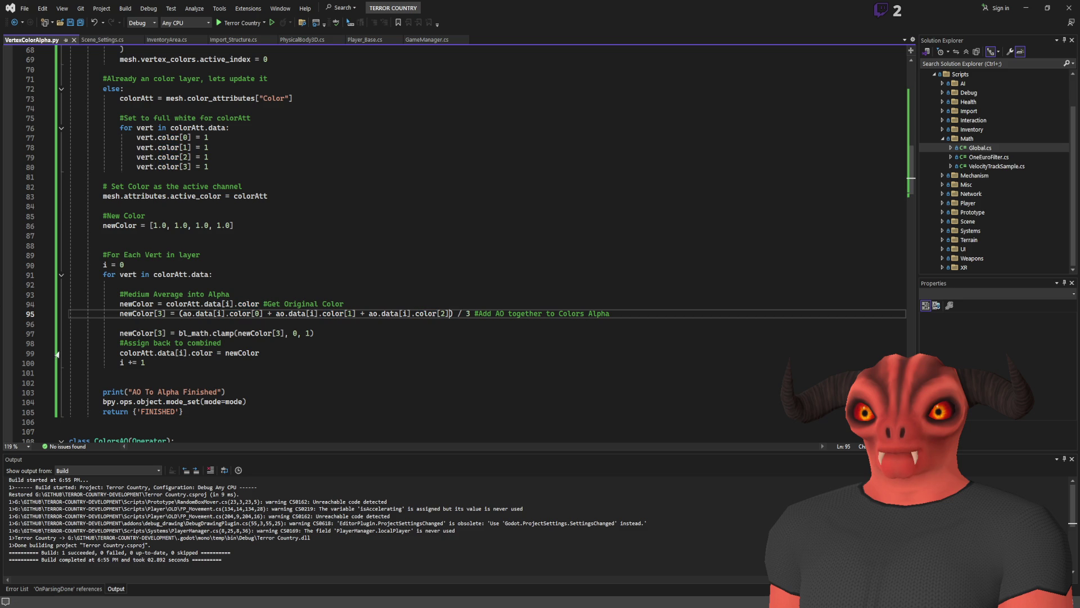
key("alt+Tab")
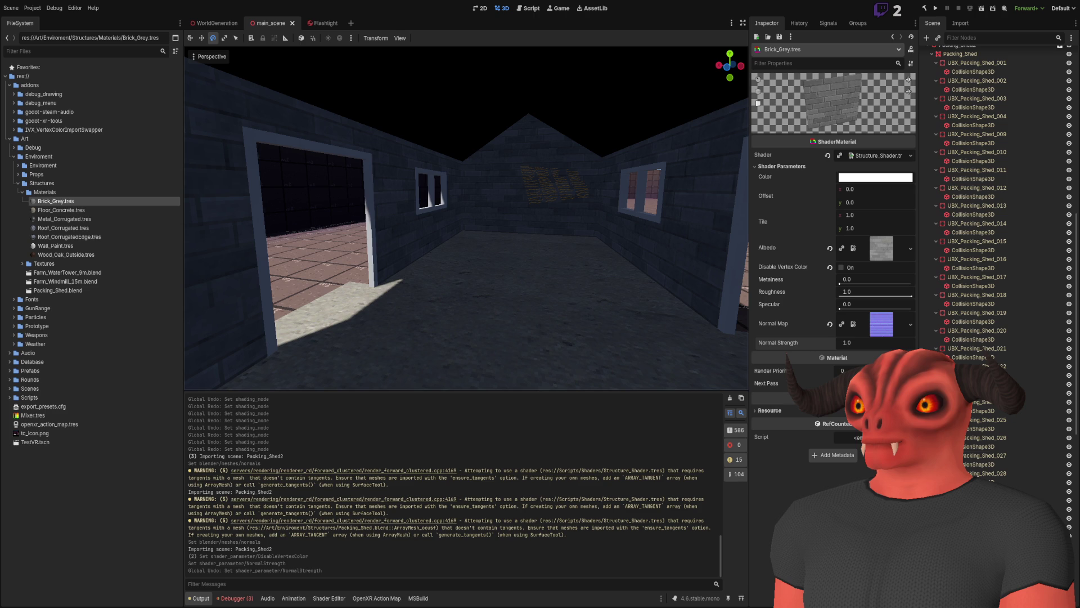
Compare the AO lookups on lines 94–95 against the Godot shading, then return to Blender.
key("alt+Tab")
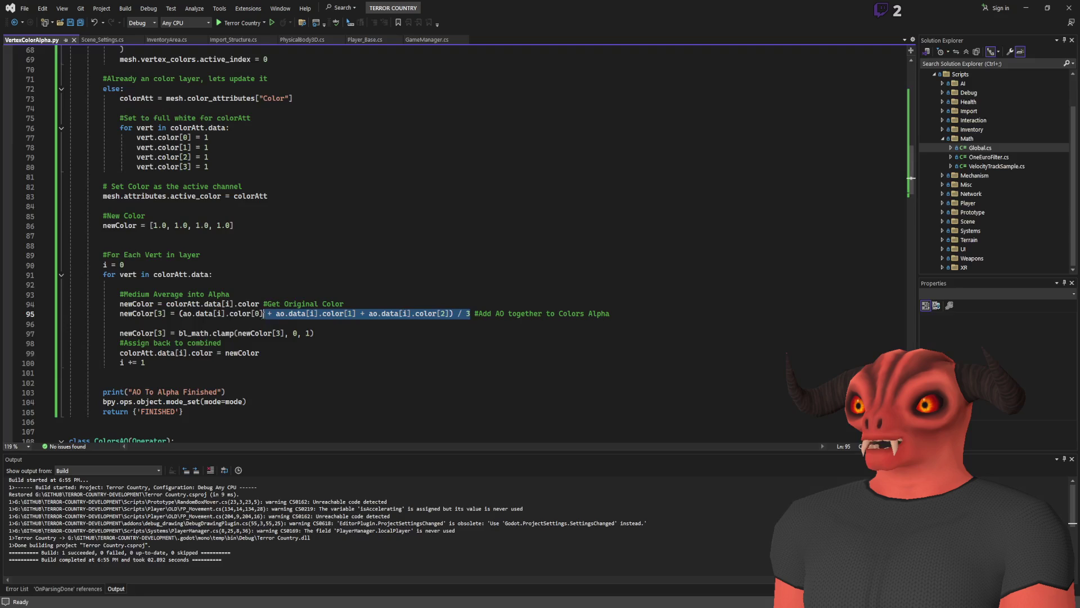
left_click_drag(170, 314, 180, 313)
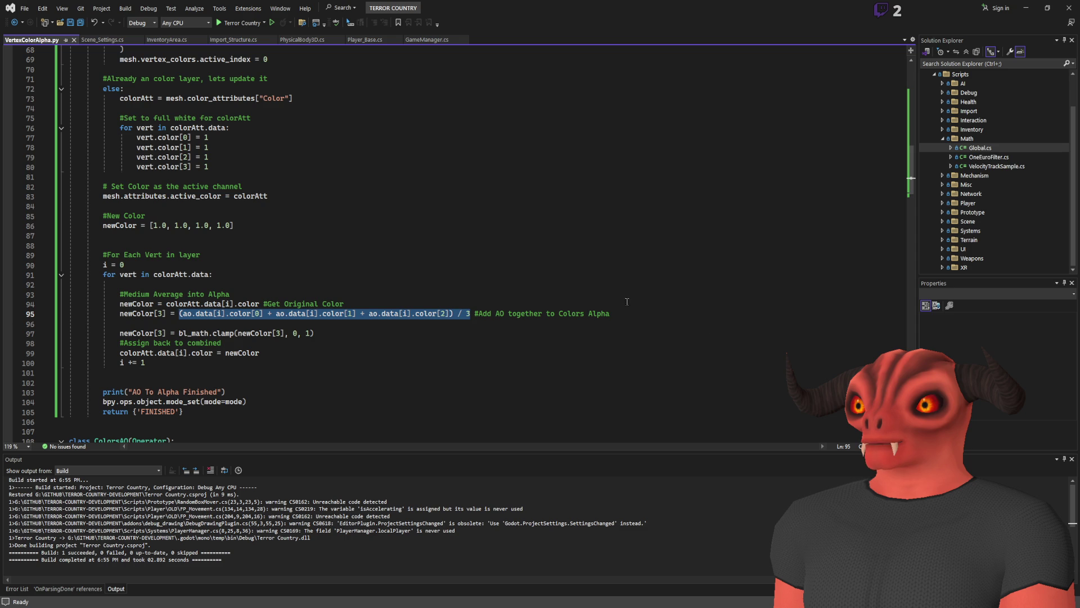
key("alt+Tab")
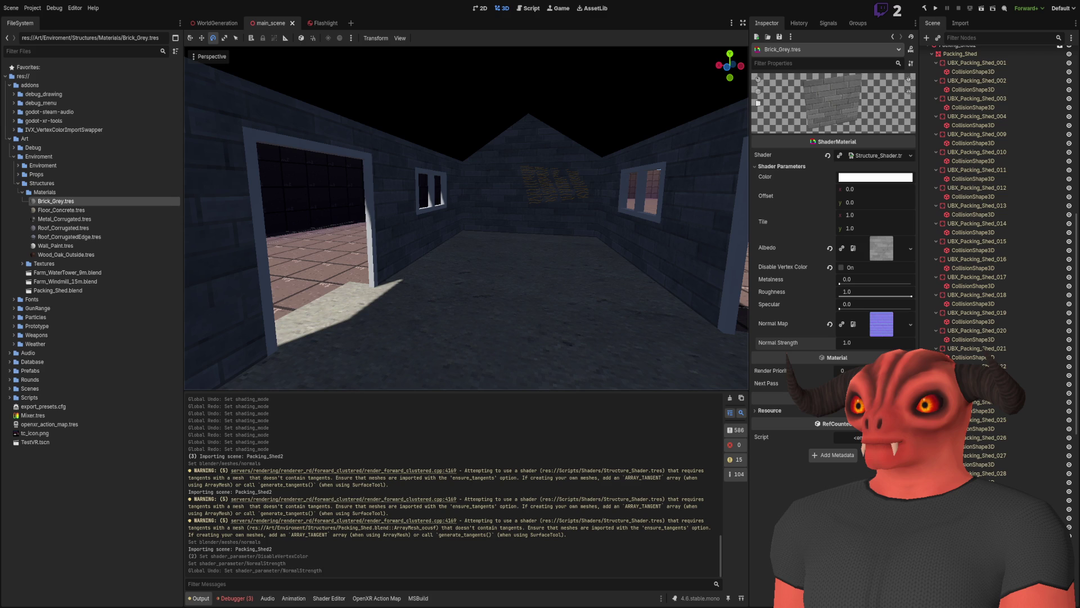
key("alt+Tab")
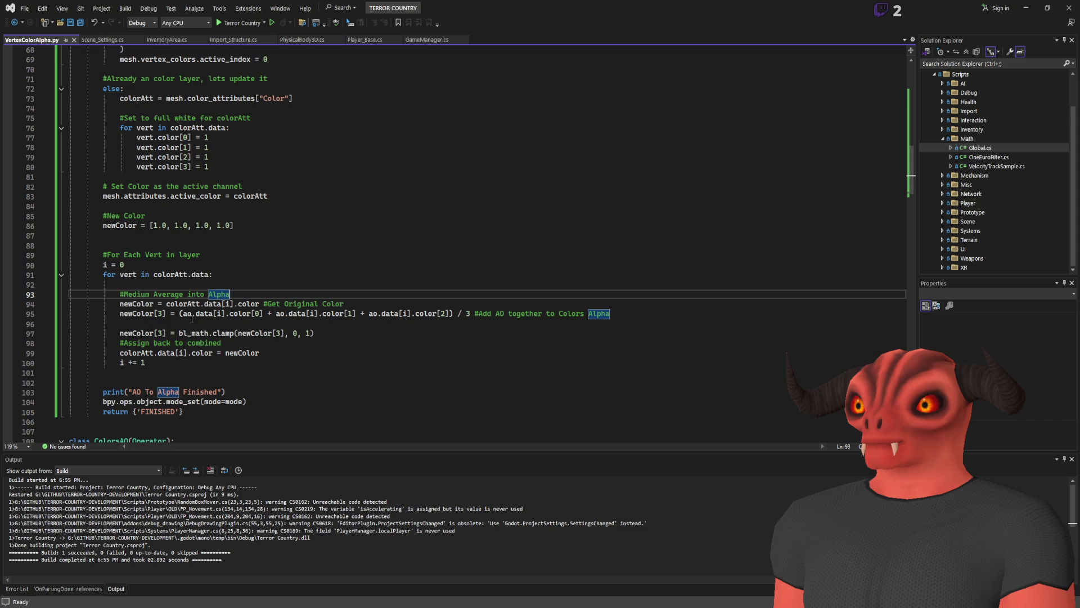
left_click_drag(183, 315, 452, 314)
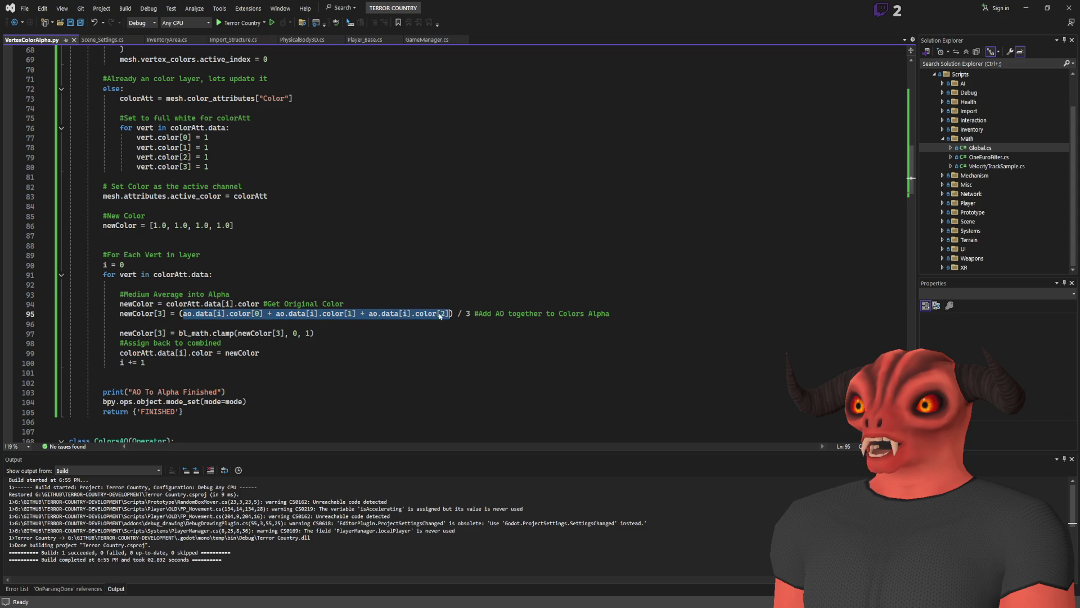
left_click(387, 304)
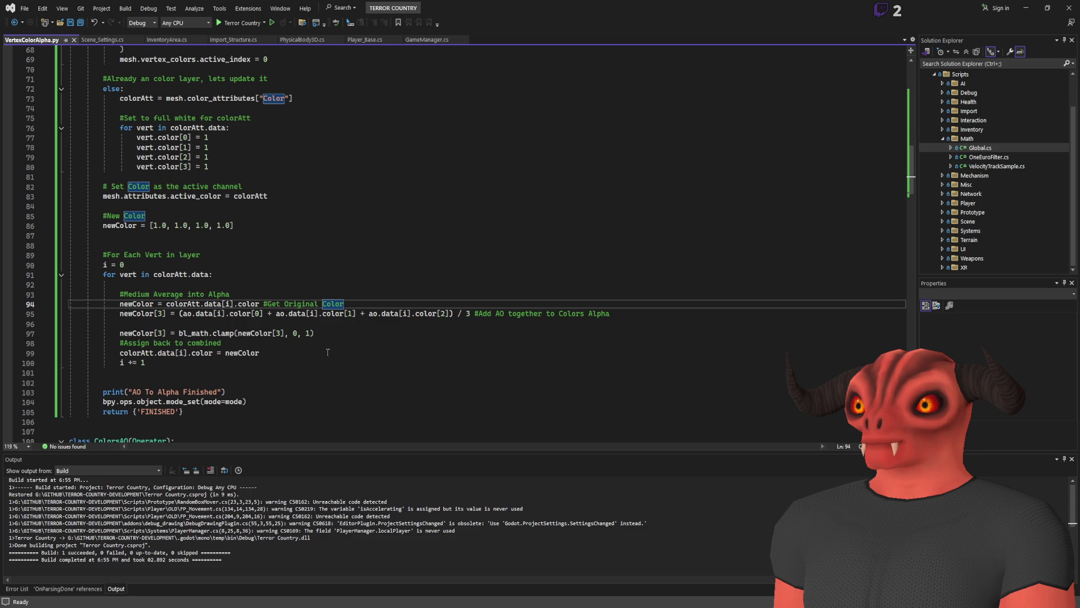
key("alt+Tab")
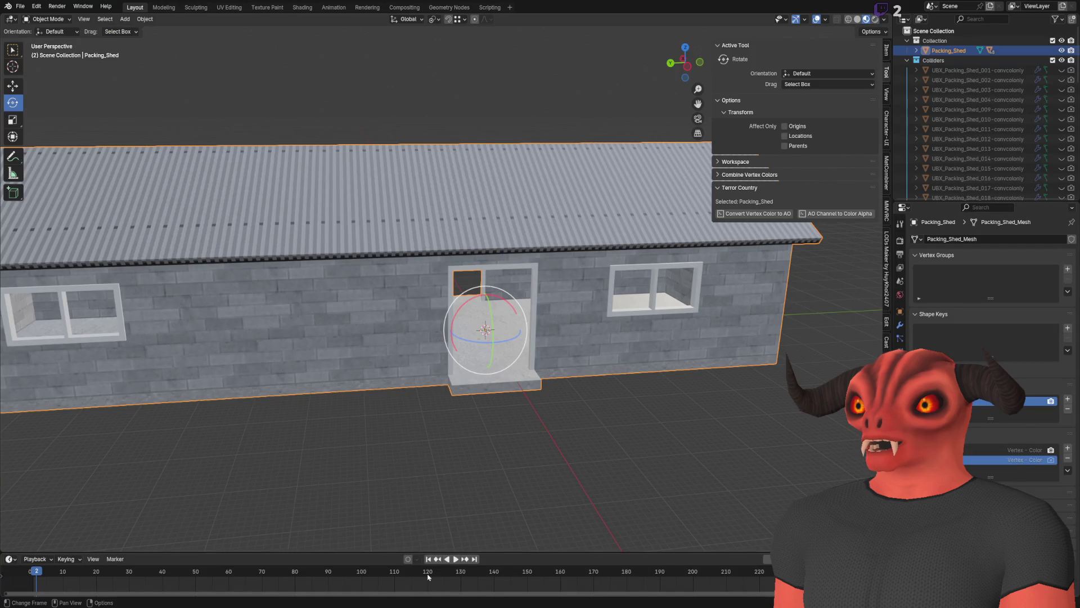
Remove the existing colour attribute and rerun AO Channel to Color Alpha, hitting the same line-95 IndexError.
left_click(1066, 460)
left_click(835, 215)
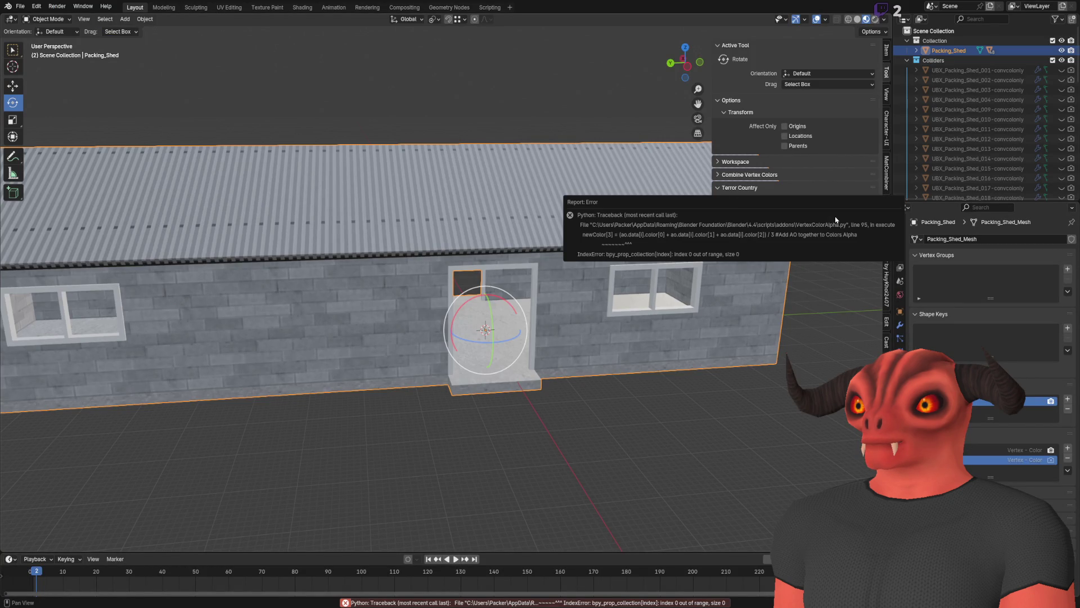
left_click(1065, 460)
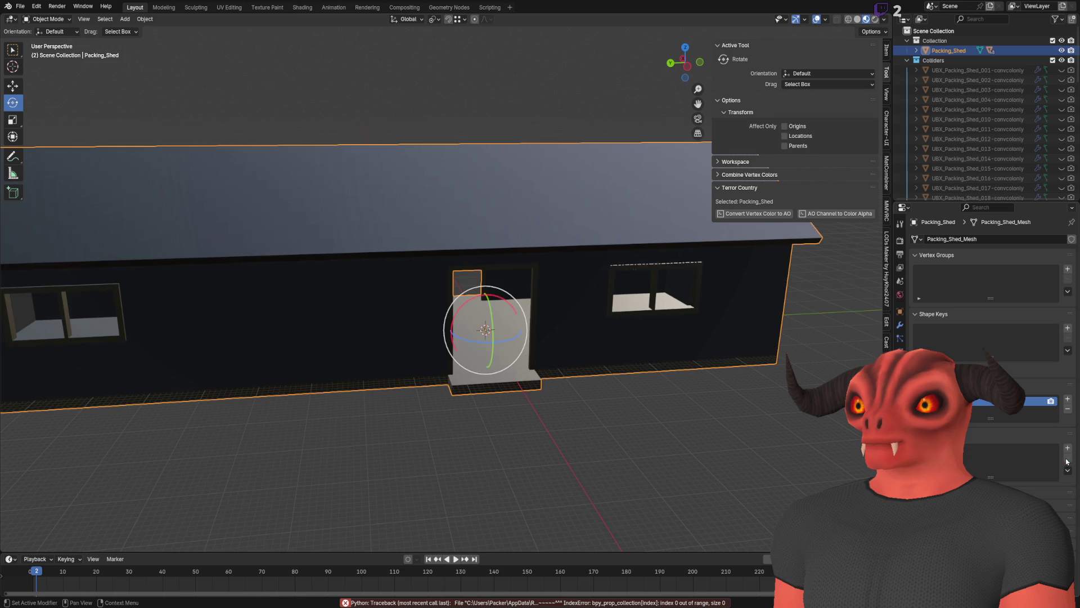
left_click(824, 216)
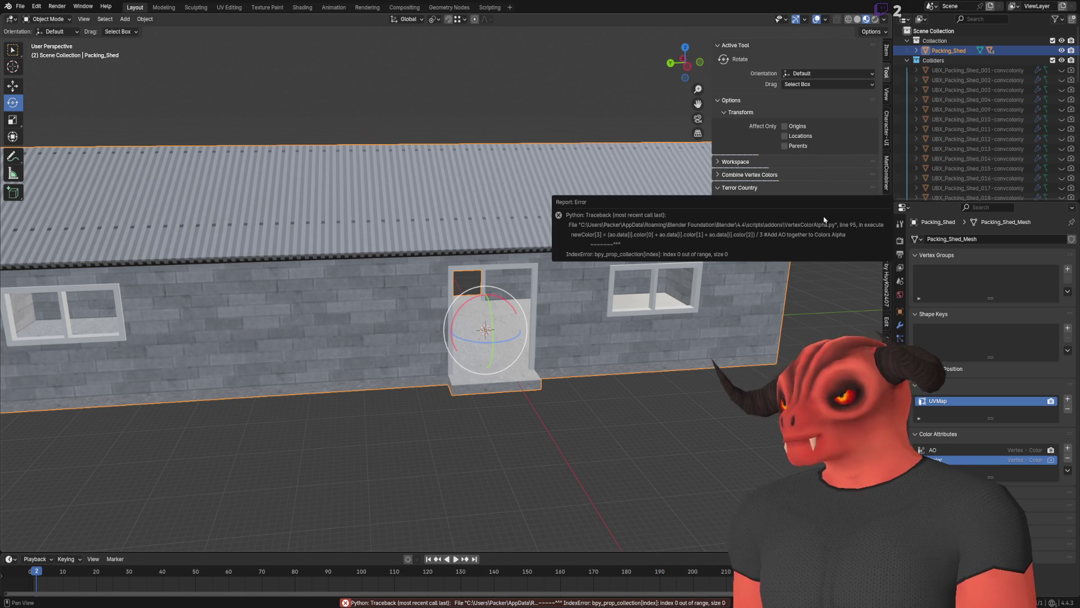
key("alt+Tab")
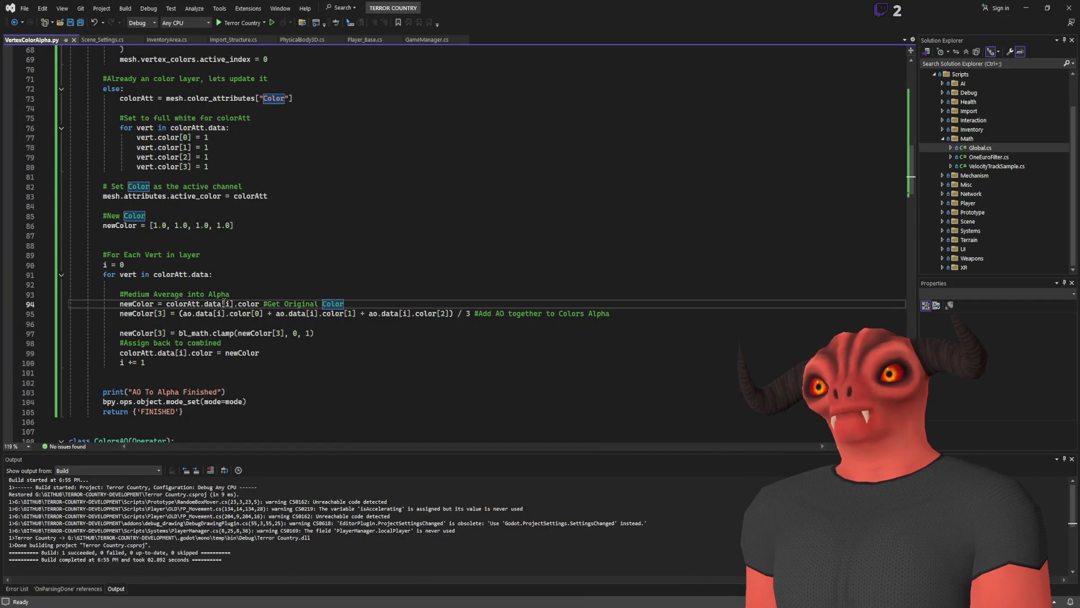
Replace colorAtt.data[i] with vert on line 94 so it reads newColor = vert.color.
scroll(224, 303, "up", 4)
scroll(224, 303, "up", 2)
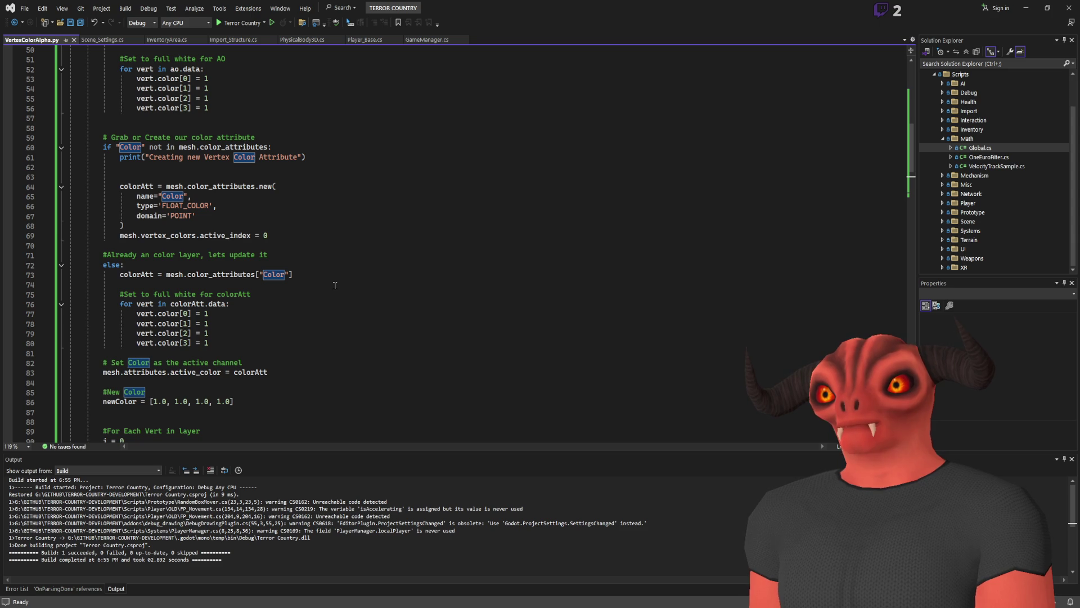
scroll(335, 285, "up", 2)
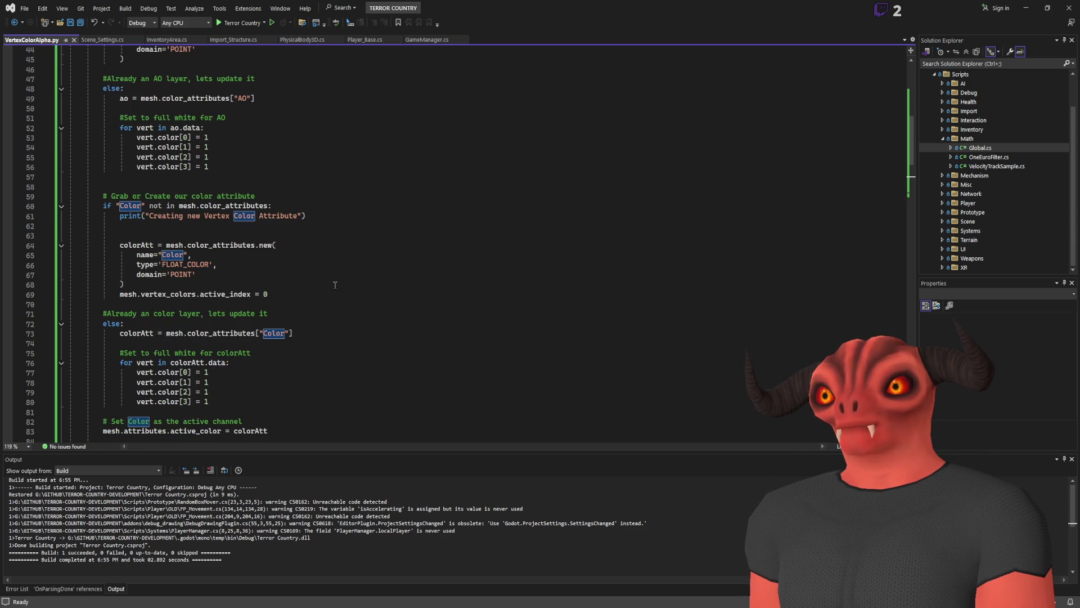
scroll(335, 286, "up", 2)
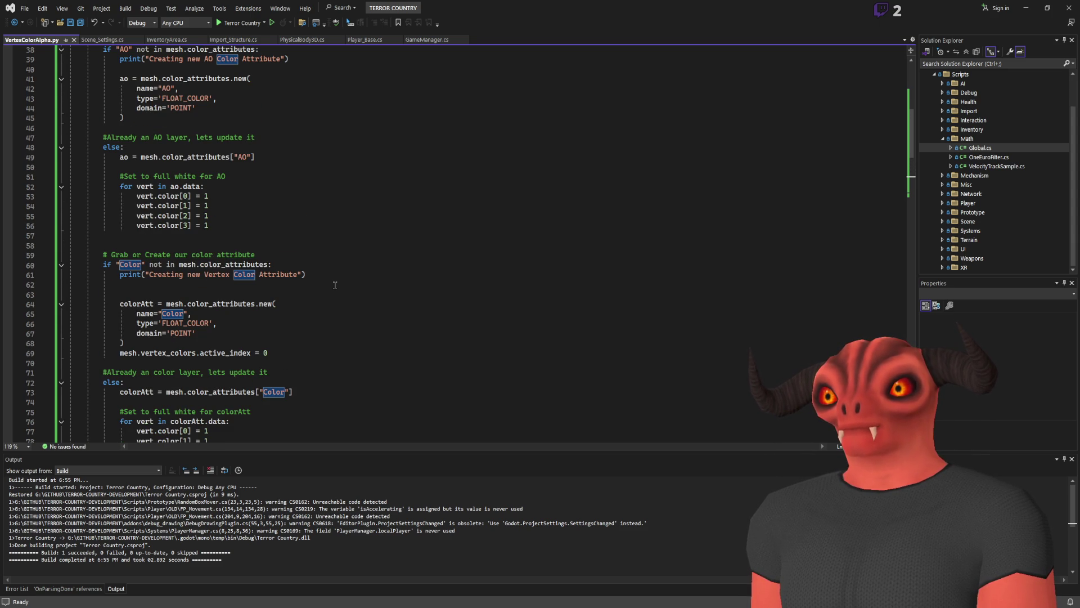
scroll(335, 285, "up", 5)
scroll(197, 246, "down", 13)
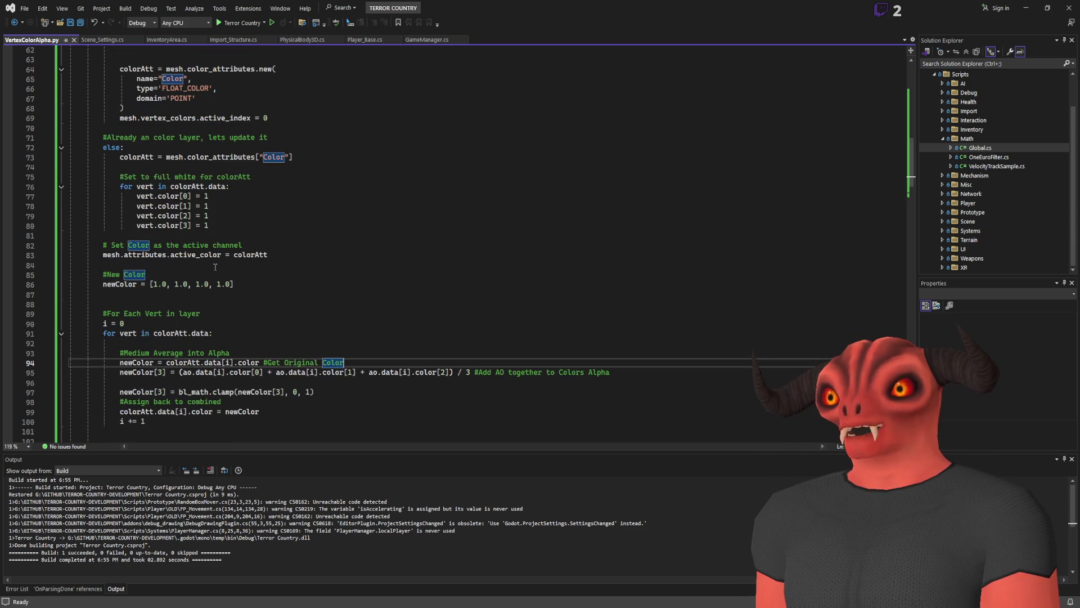
scroll(295, 255, "down", 3)
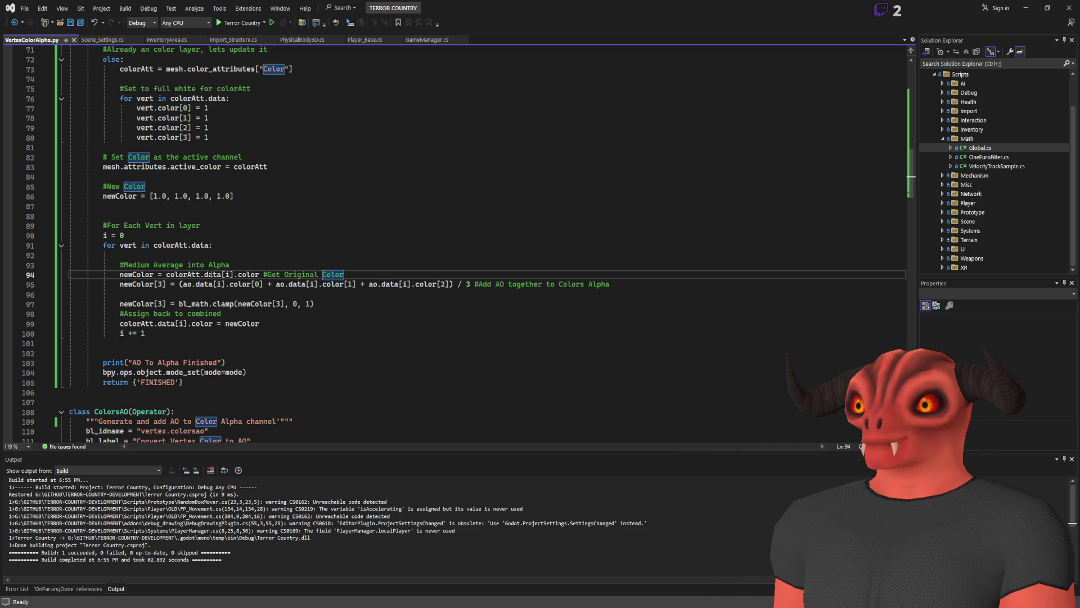
double_click(179, 275)
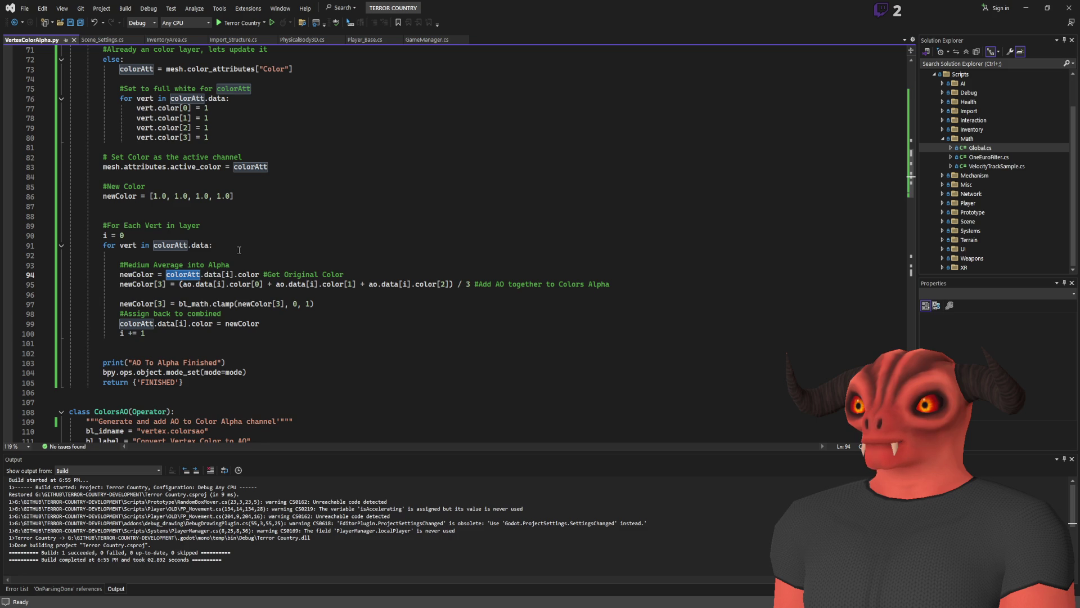
left_click(236, 274)
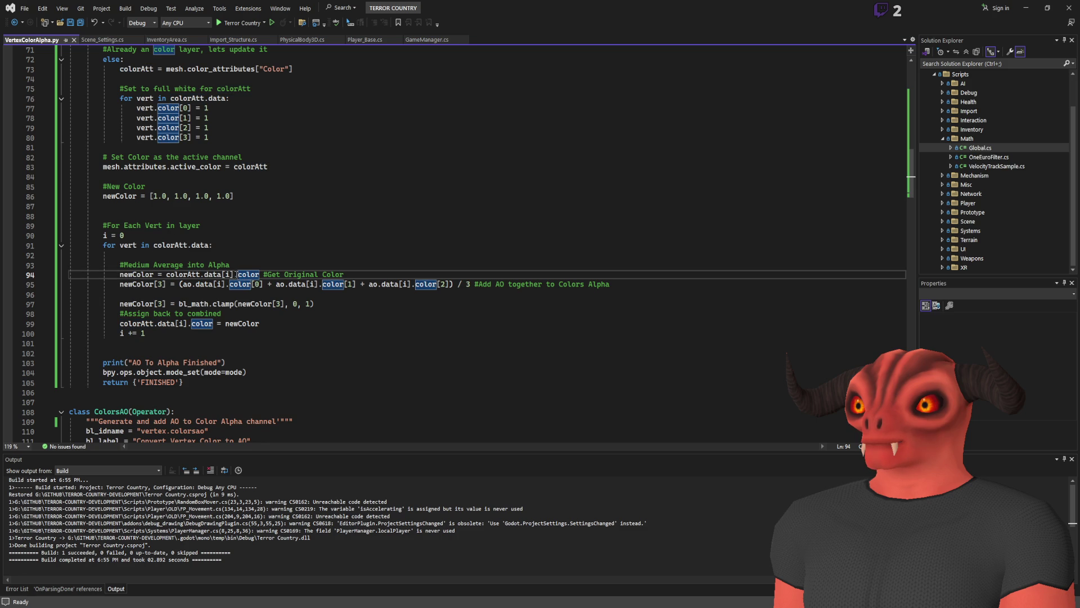
left_click_drag(235, 274, 167, 275)
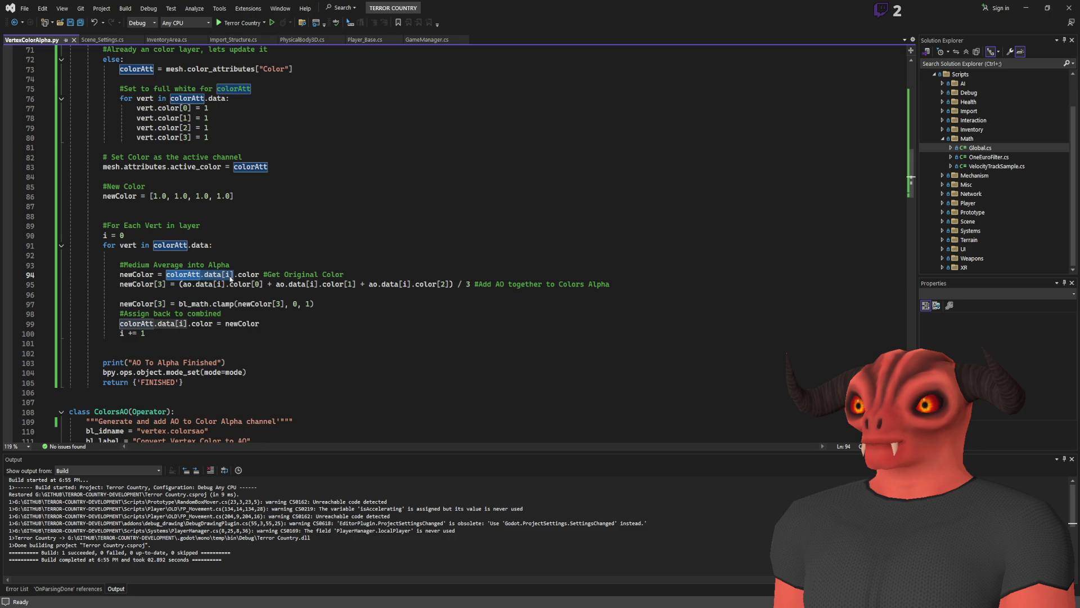
type("vert")
Check where vert is used, save VertexColorAlpha.py and switch to Blender.
left_click(245, 255)
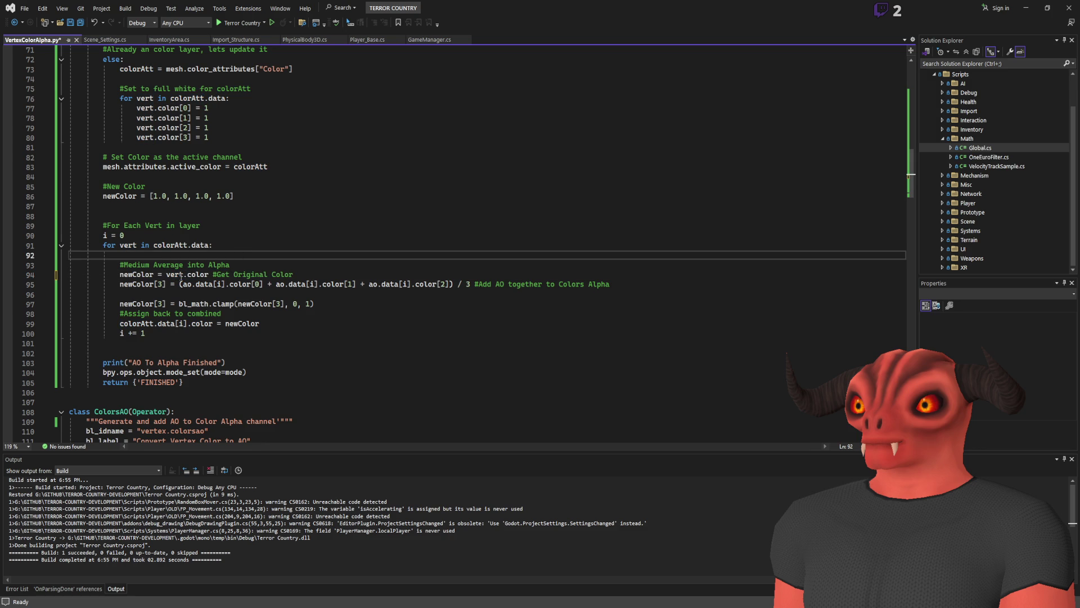
scroll(223, 265, "down", 20)
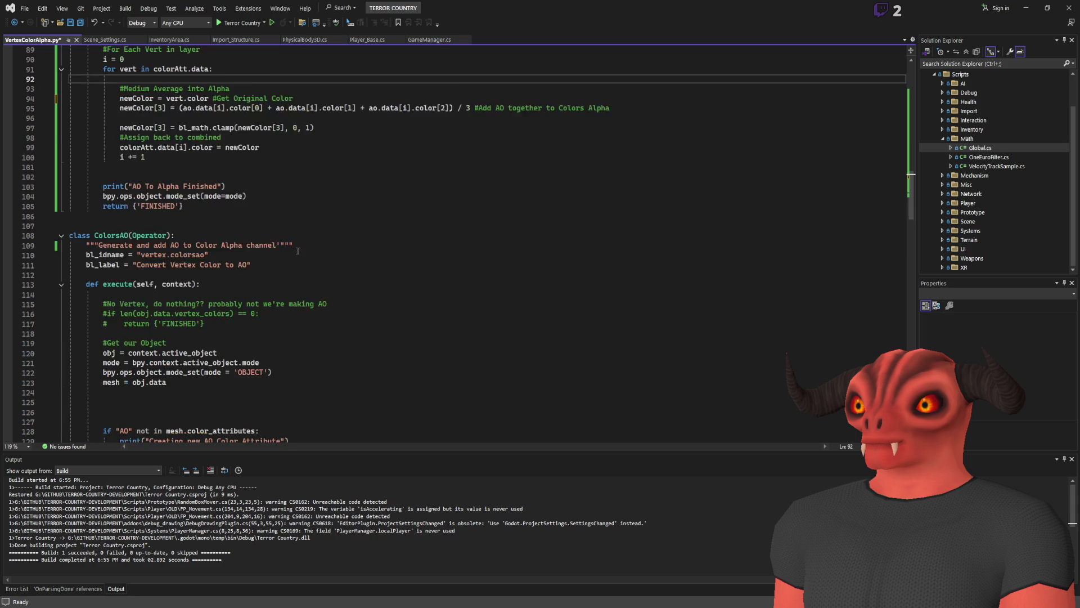
scroll(312, 264, "down", 8)
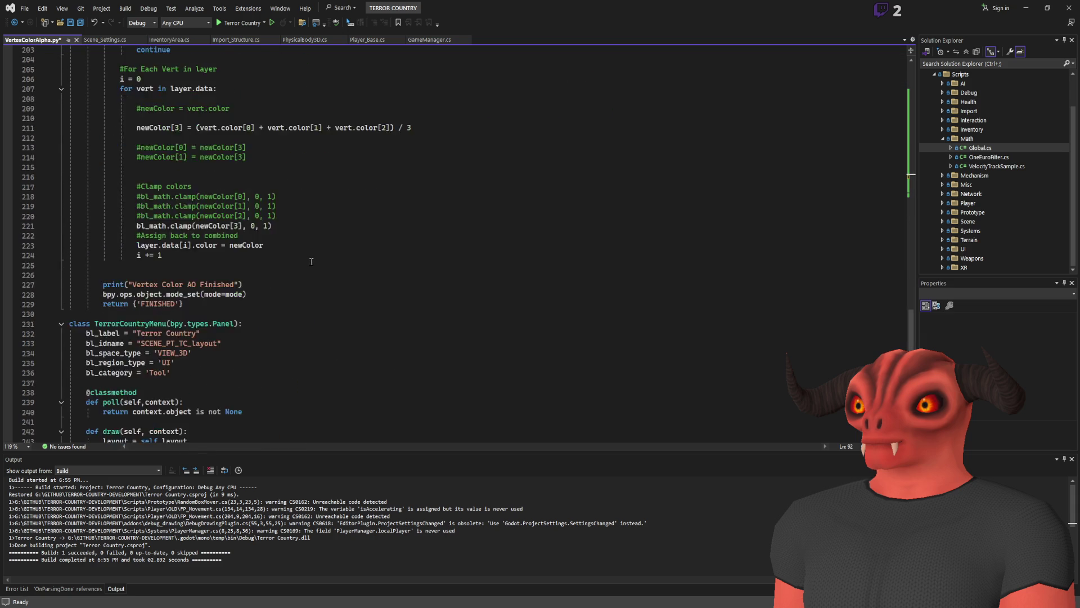
scroll(174, 268, "up", 5)
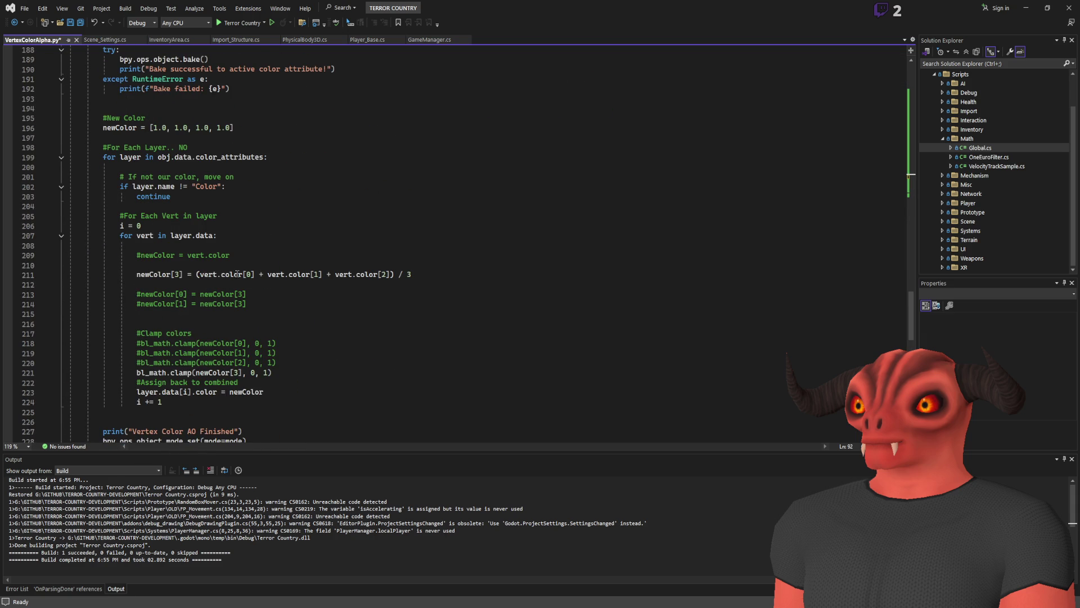
scroll(237, 274, "up", 20)
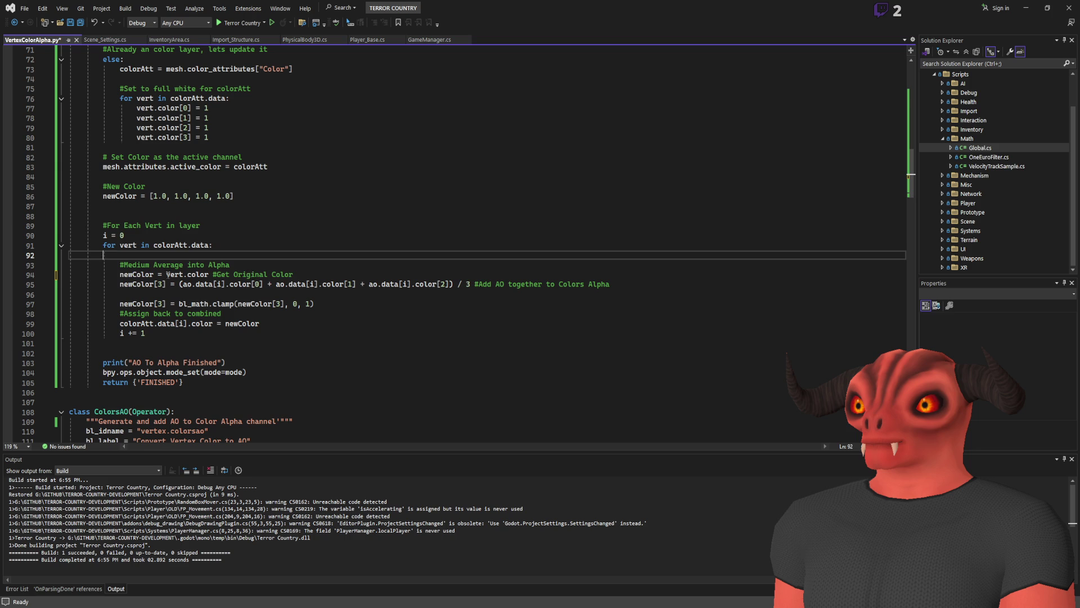
double_click(169, 274)
double_click(409, 274)
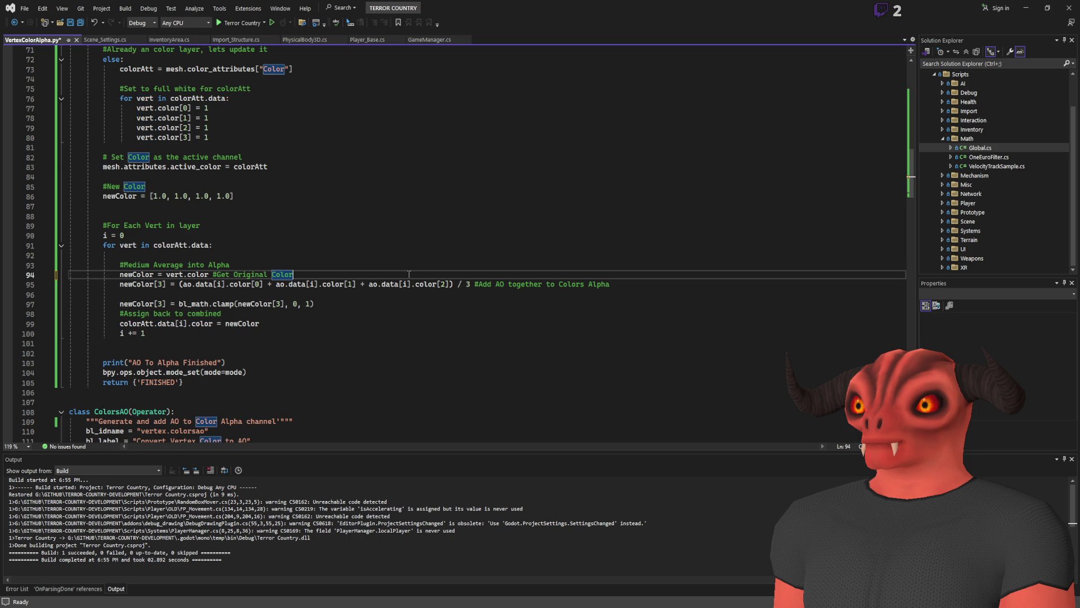
key("ctrl+s")
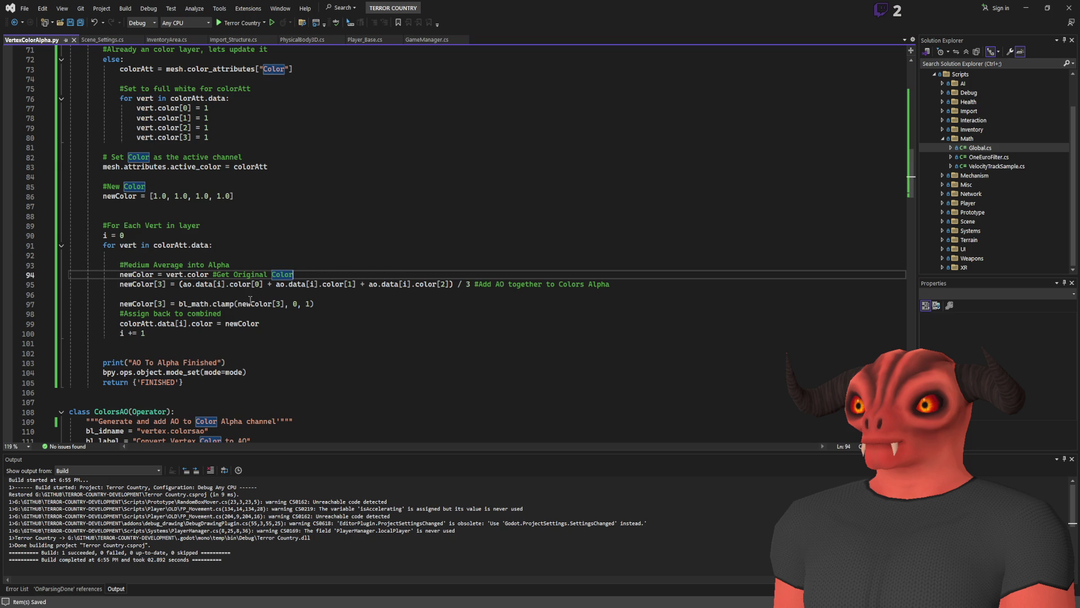
key("alt+Tab")
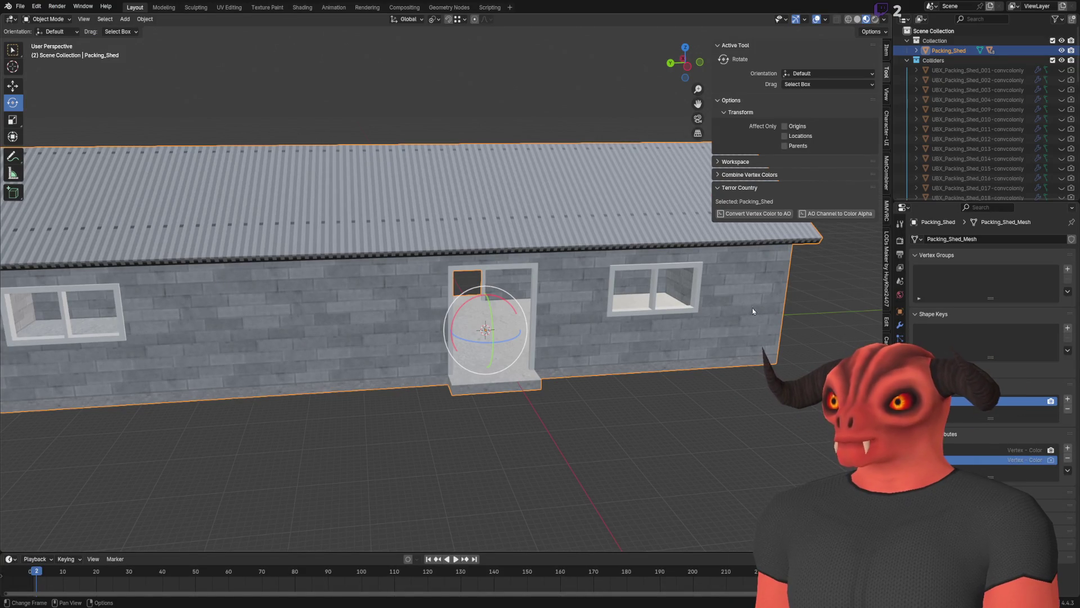
Run AO Channel to Color Alpha, add a Color attribute and rerun; the line-95 IndexError persists.
left_click(857, 215)
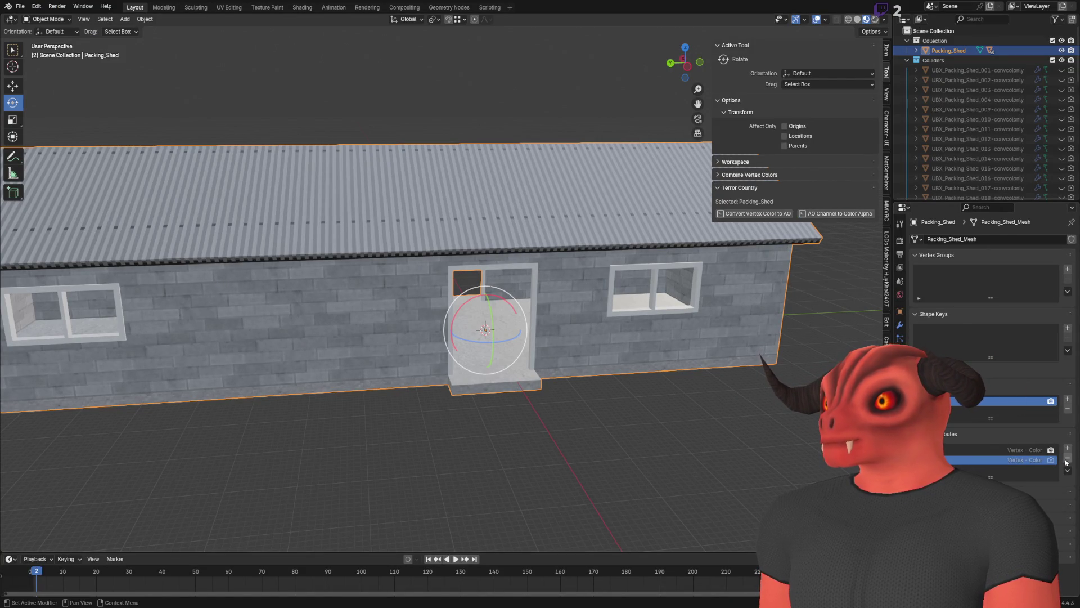
left_click(850, 215)
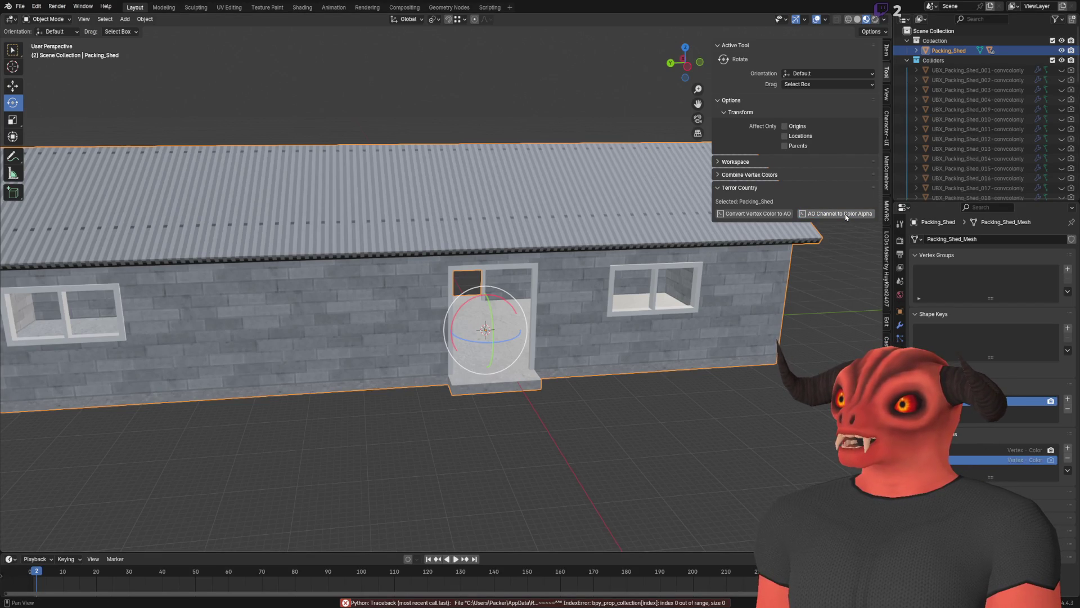
left_click(1068, 449)
key("Return")
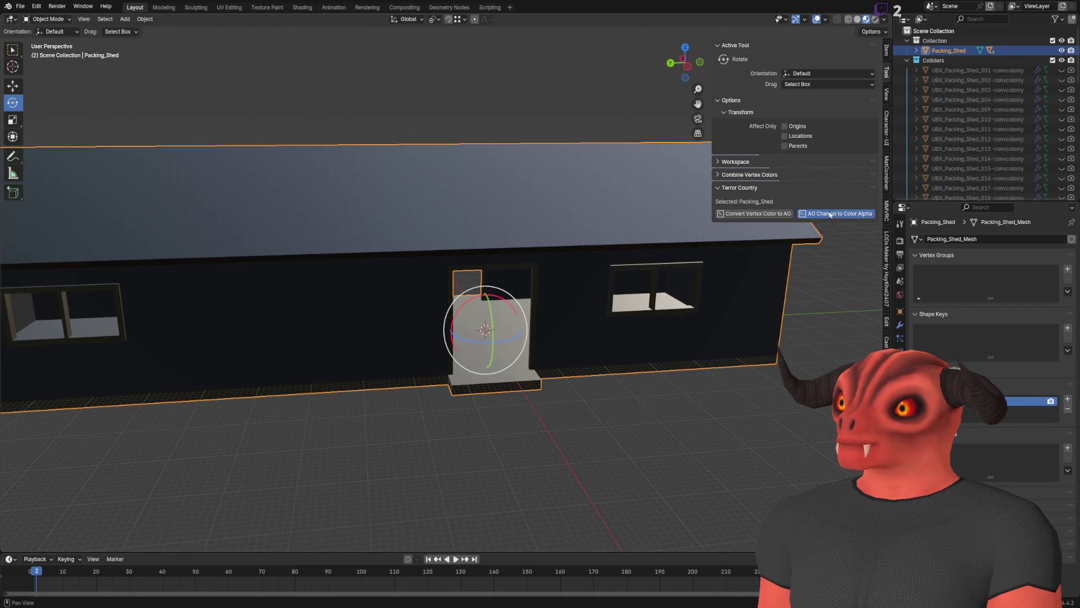
left_click(830, 214)
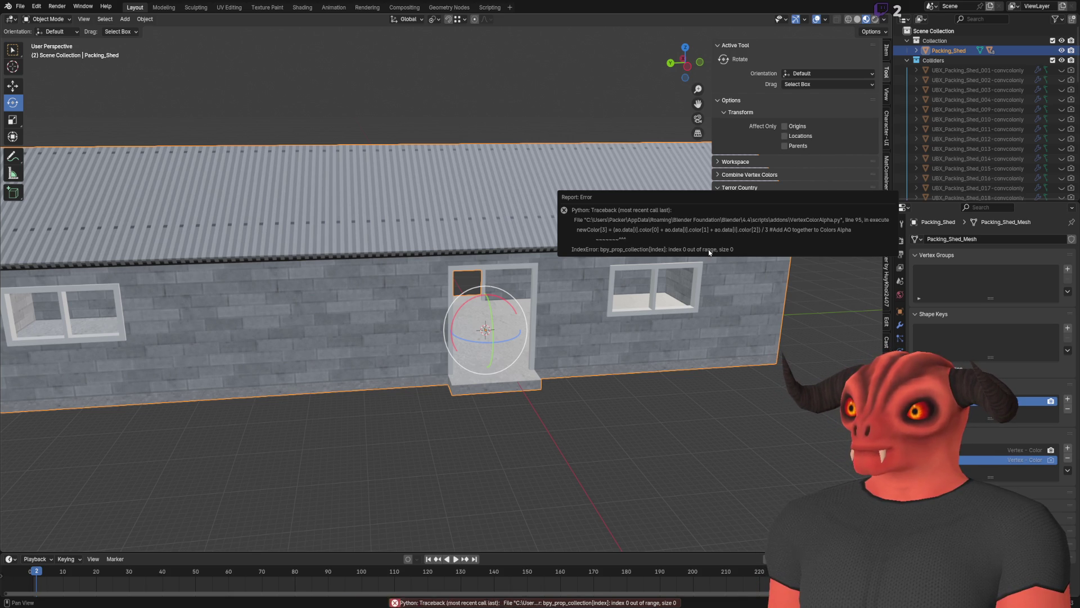
key("alt+Tab")
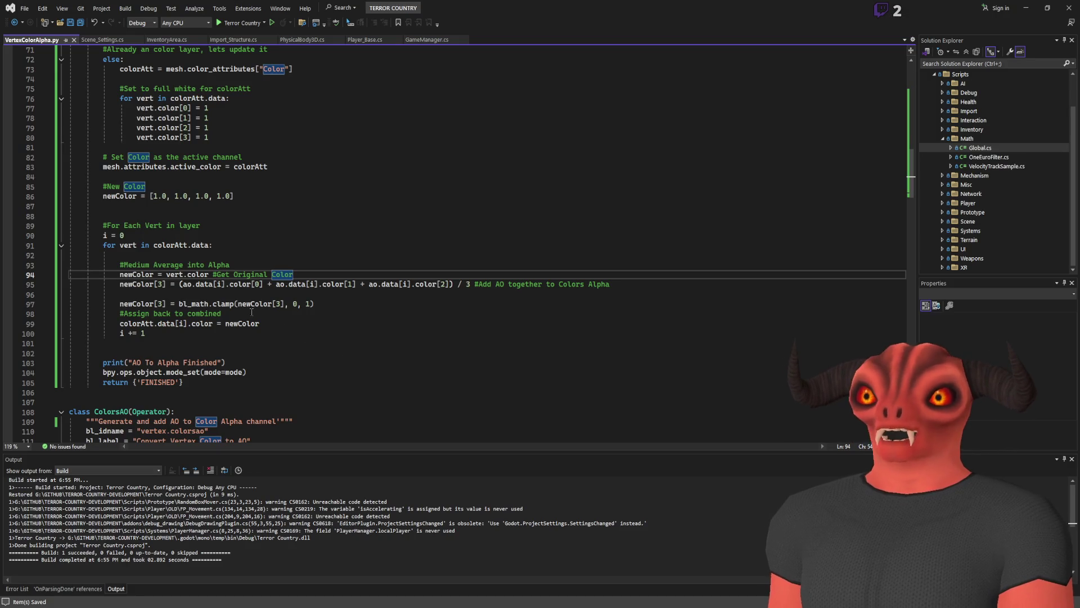
Review the AoToAlpha operator in VertexColorAlpha.py without editing, then return to Blender.
scroll(316, 345, "up", 11)
scroll(251, 308, "down", 10)
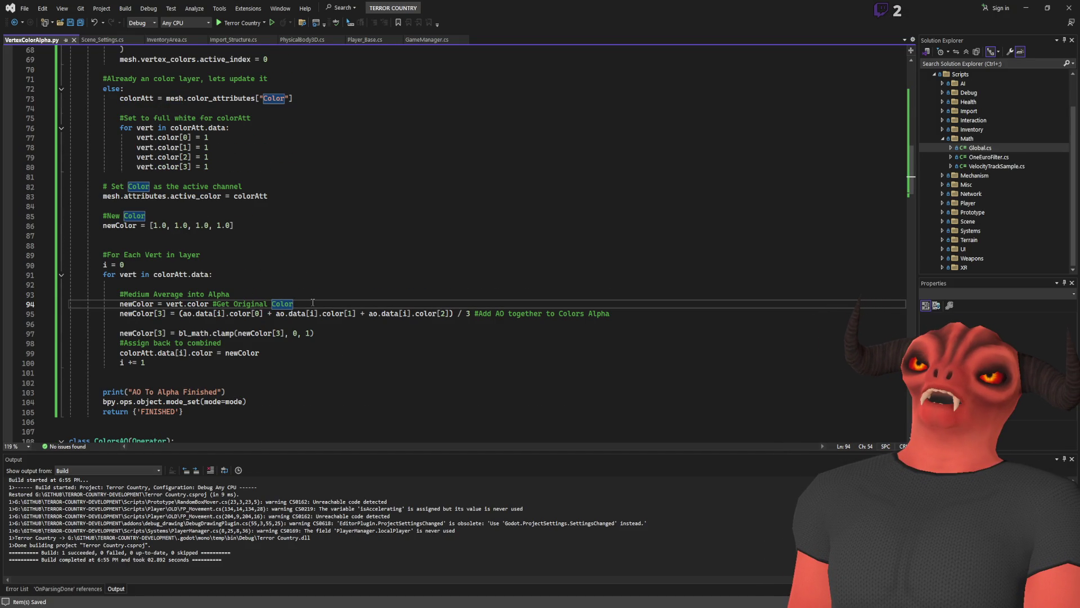
scroll(357, 292, "up", 6)
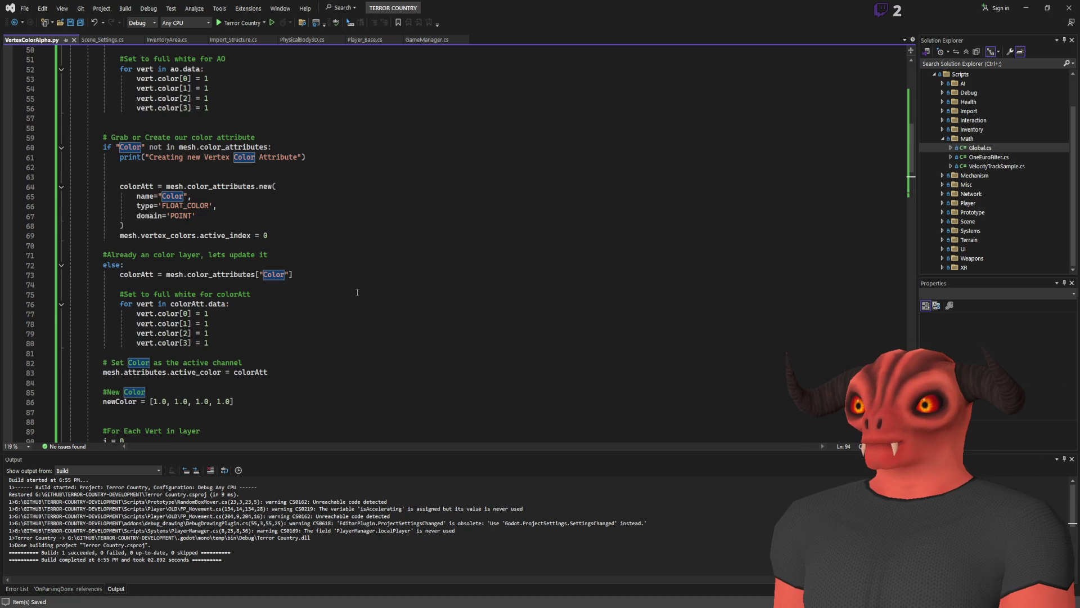
scroll(358, 292, "down", 8)
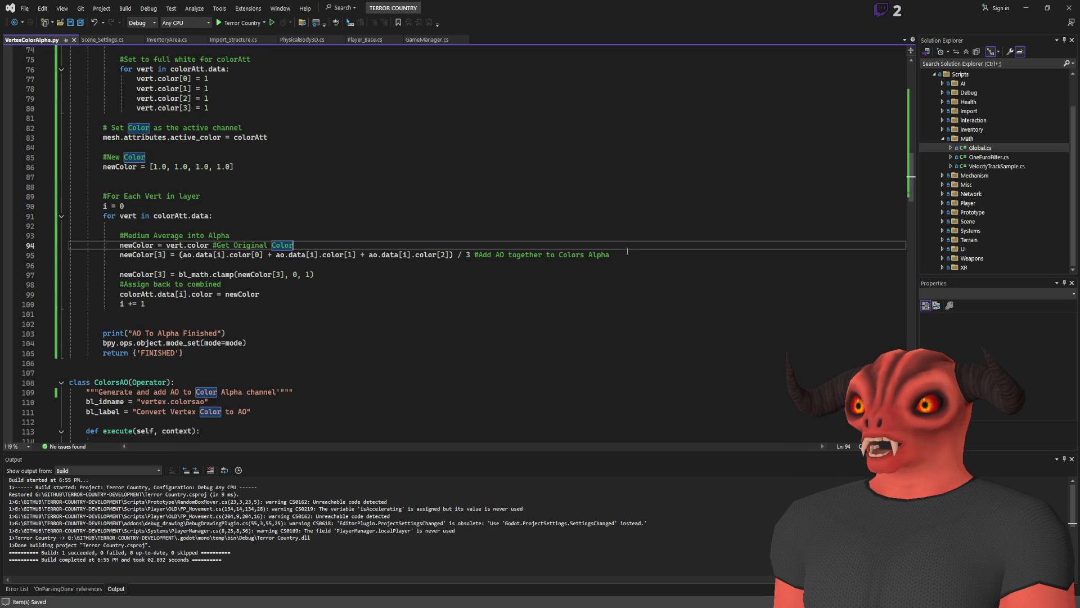
scroll(297, 265, "up", 13)
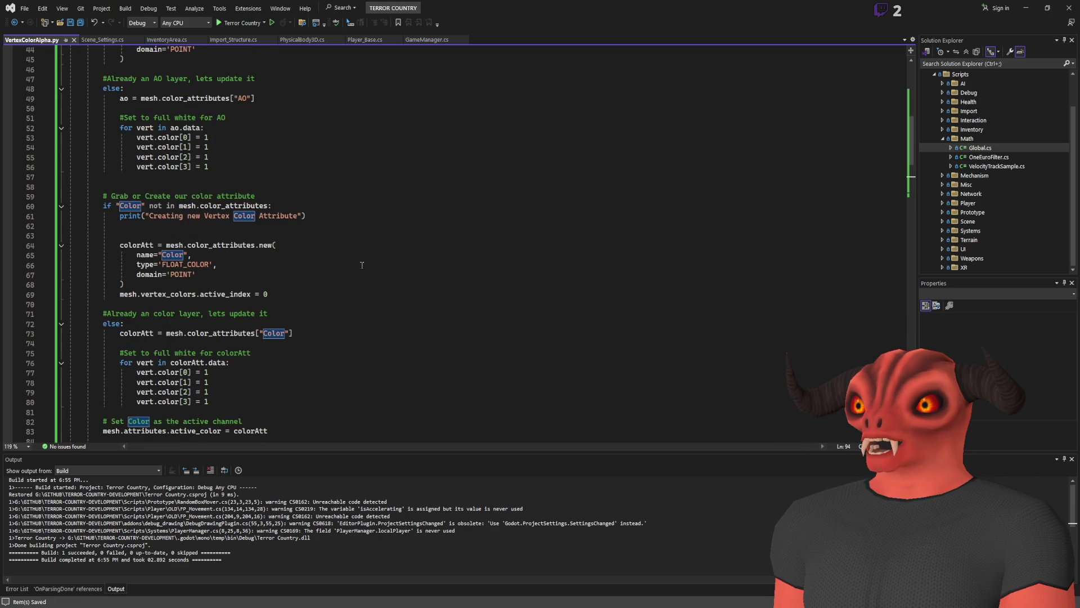
scroll(294, 262, "up", 1)
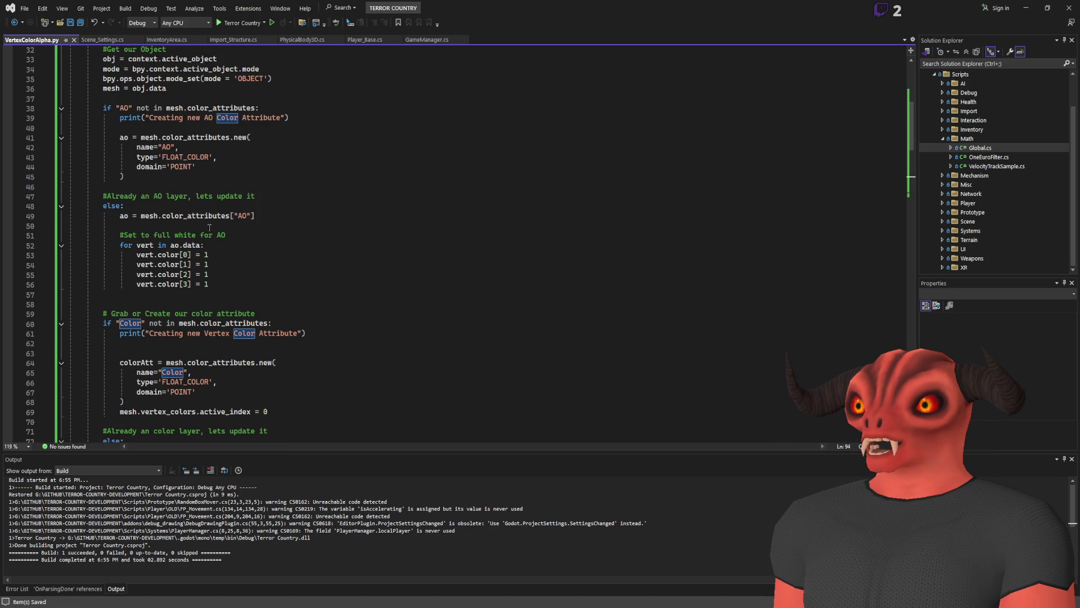
scroll(326, 245, "up", 5)
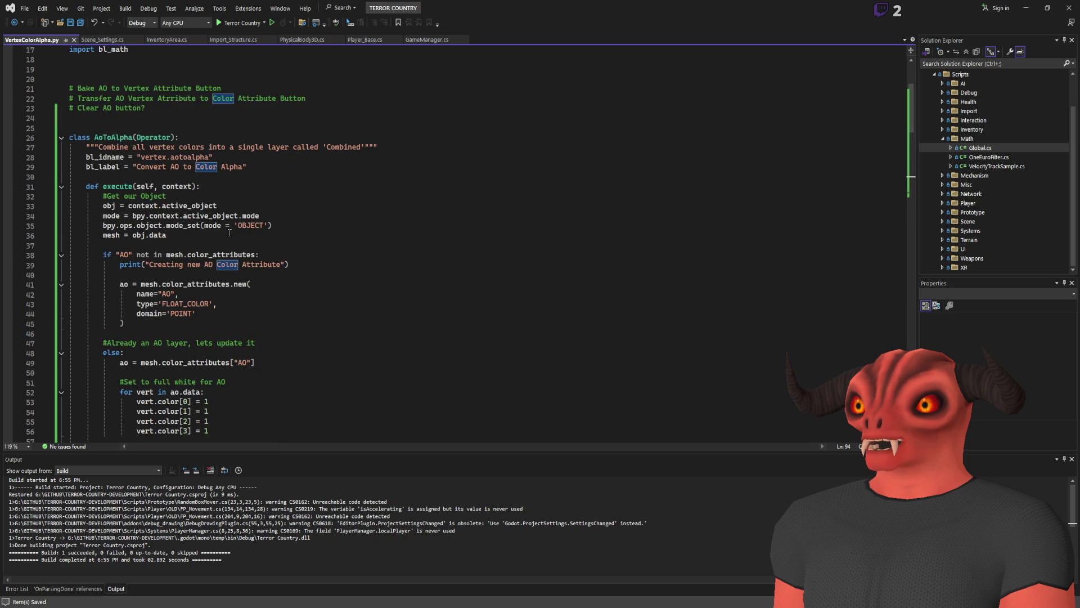
scroll(264, 237, "down", 20)
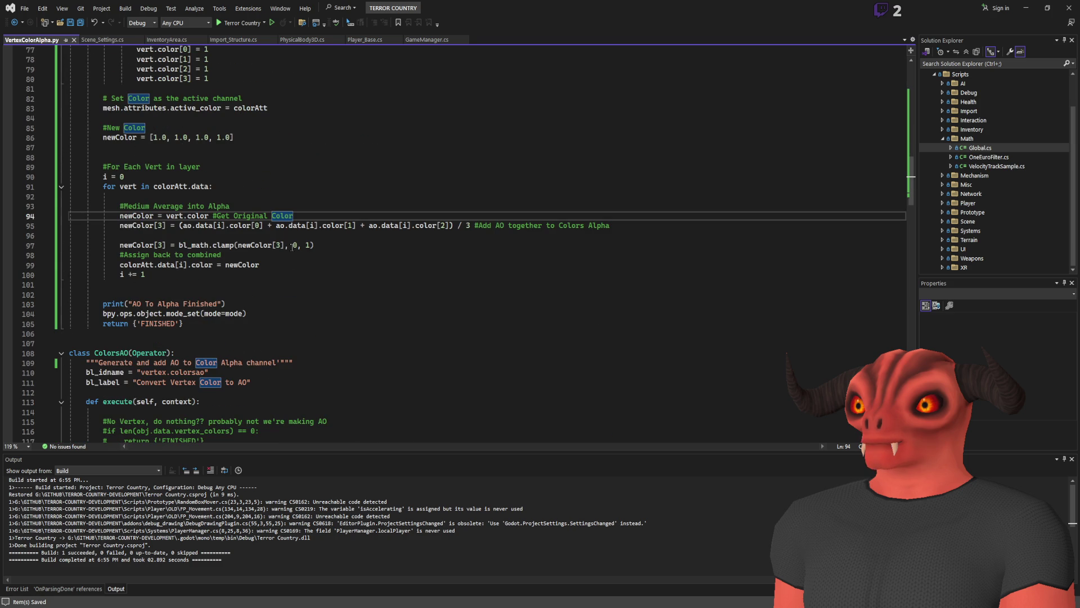
scroll(292, 246, "up", 15)
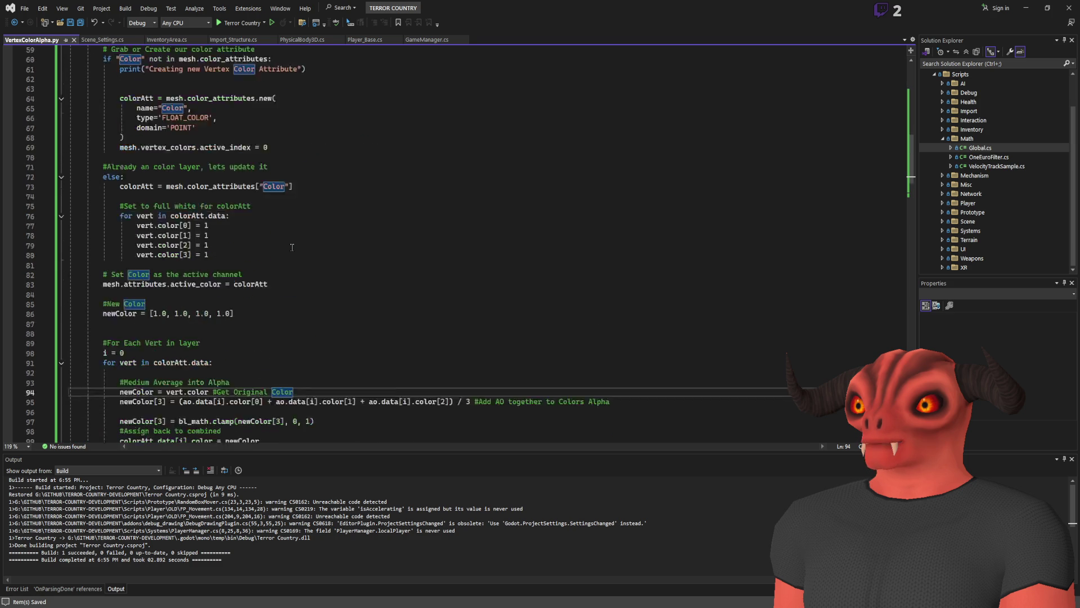
scroll(293, 247, "down", 15)
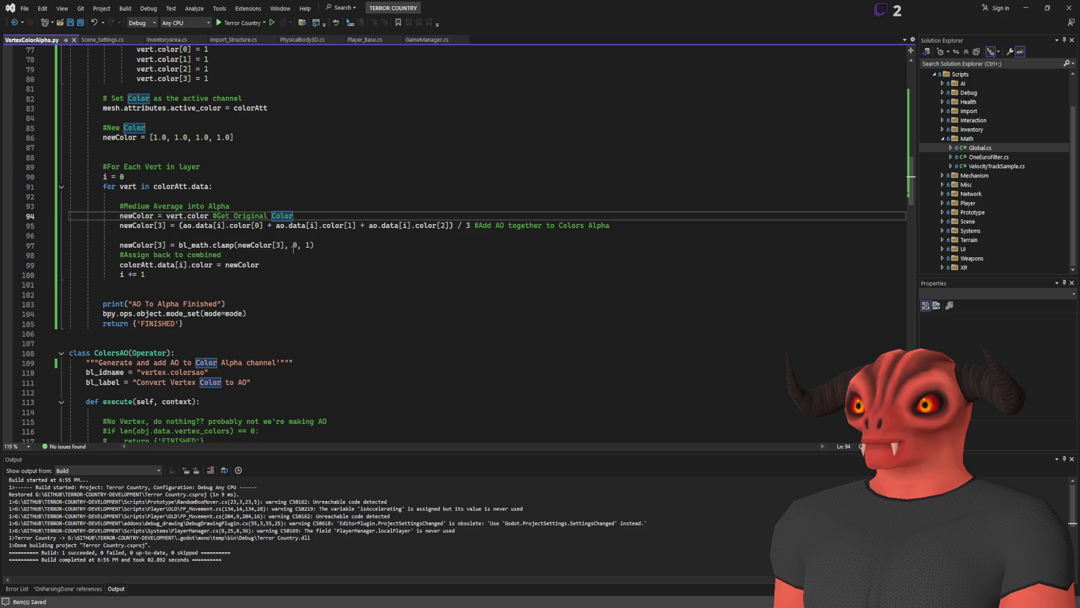
scroll(292, 248, "down", 5)
scroll(293, 249, "up", 6)
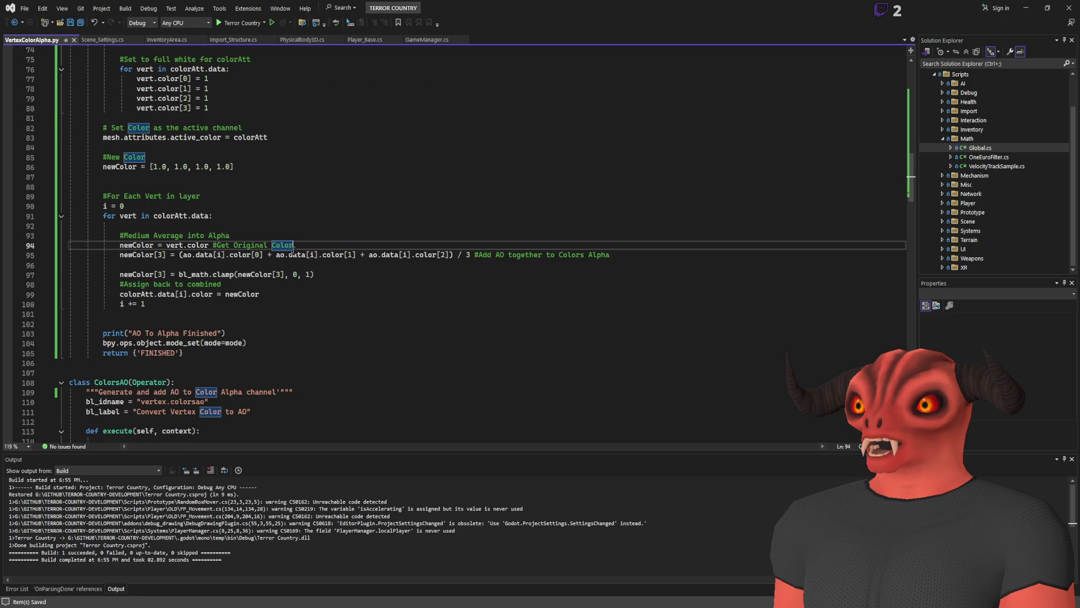
scroll(292, 249, "up", 18)
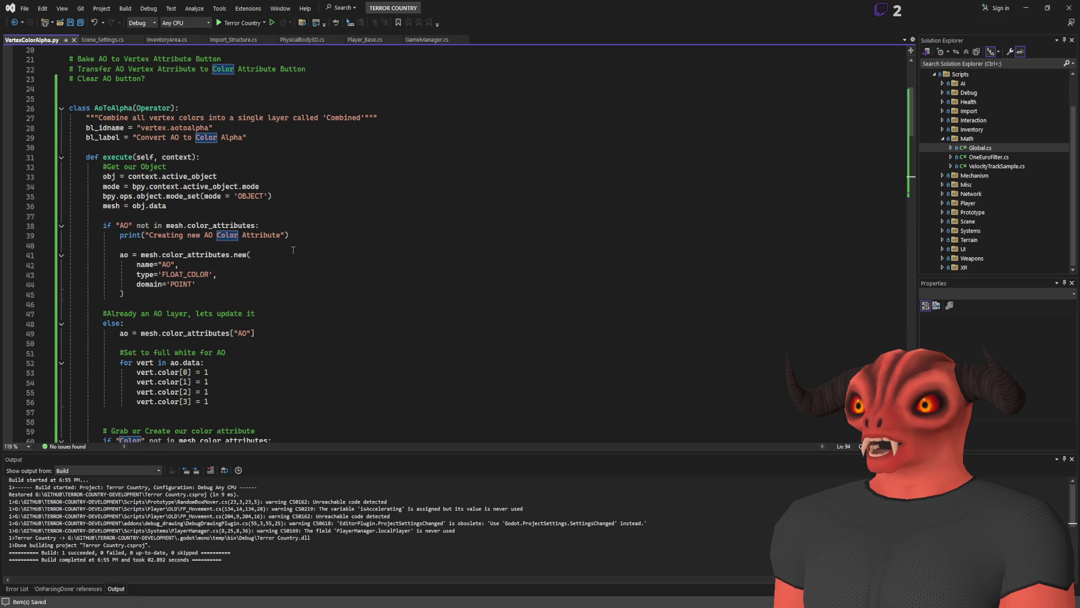
scroll(292, 249, "down", 9)
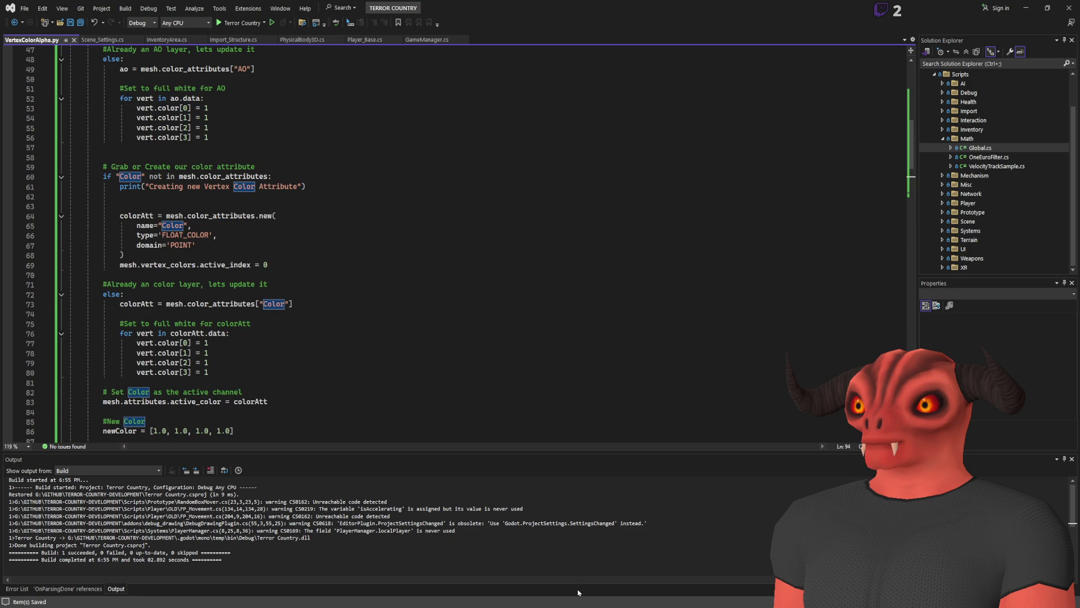
scroll(288, 282, "down", 6)
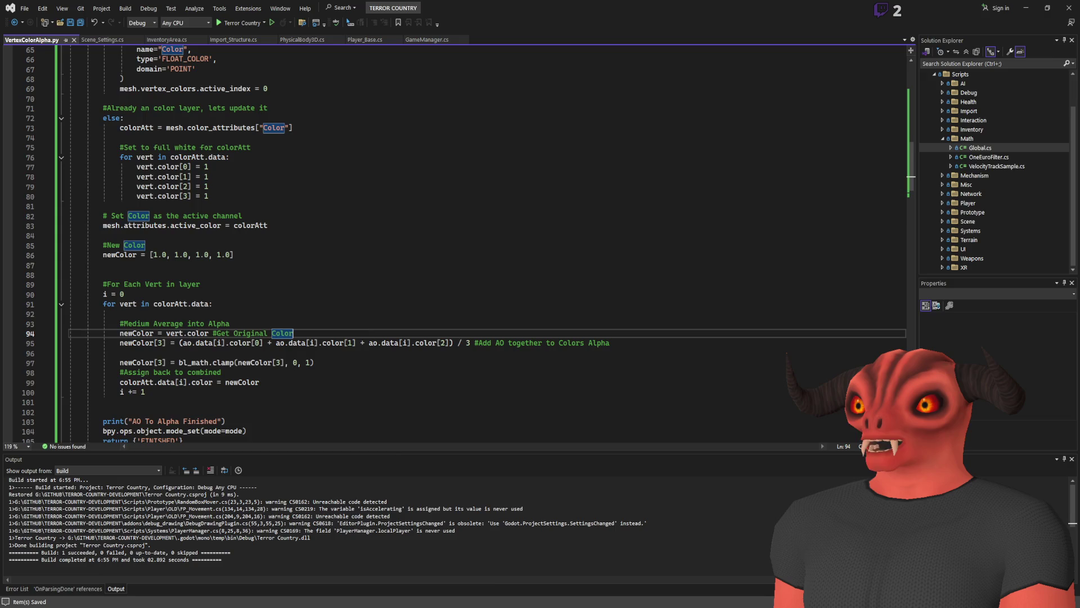
key("alt+Tab")
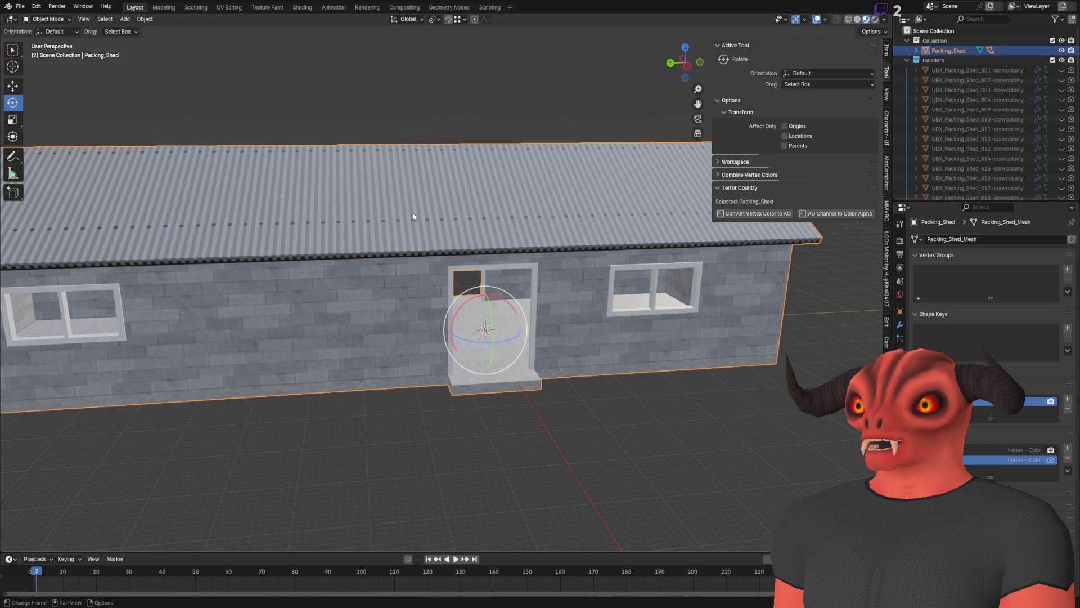
Check the active tool, mesh data and render sampling property tabs.
scroll(413, 214, "up", 1)
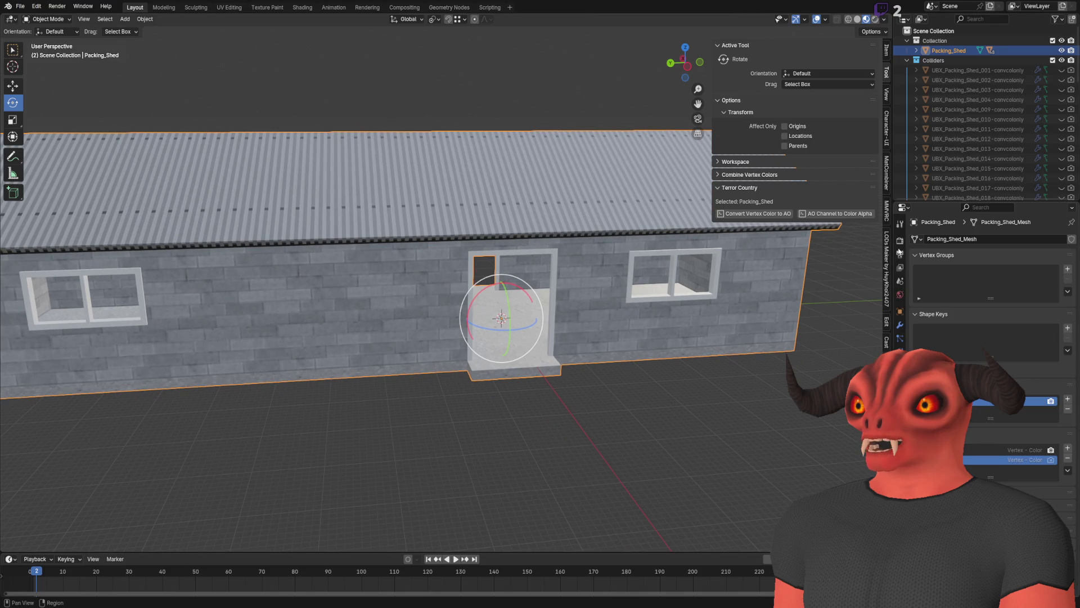
left_click(899, 223)
left_click(899, 365)
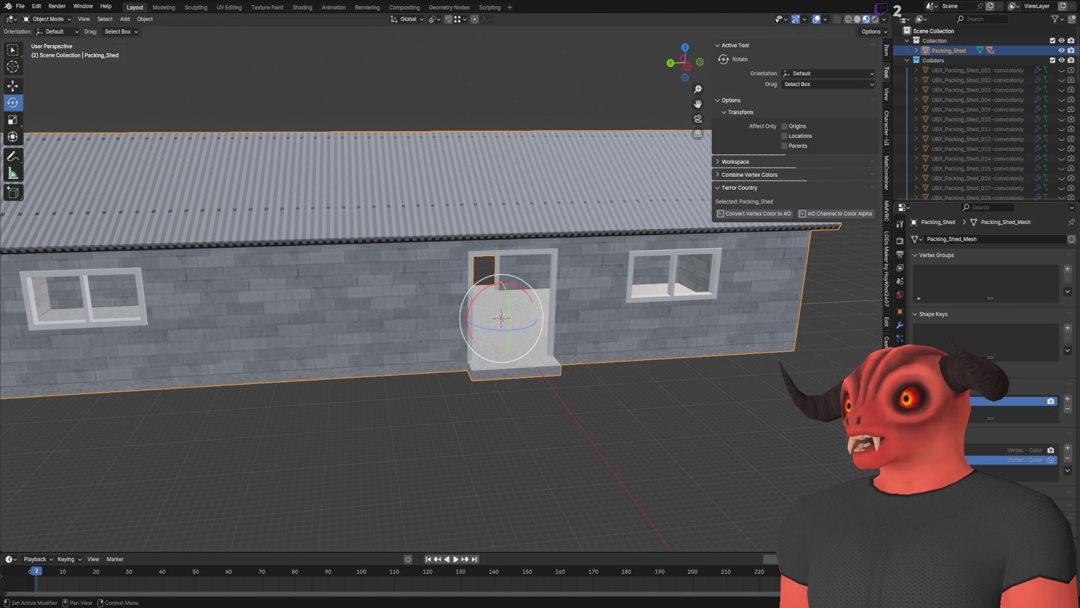
left_click(900, 223)
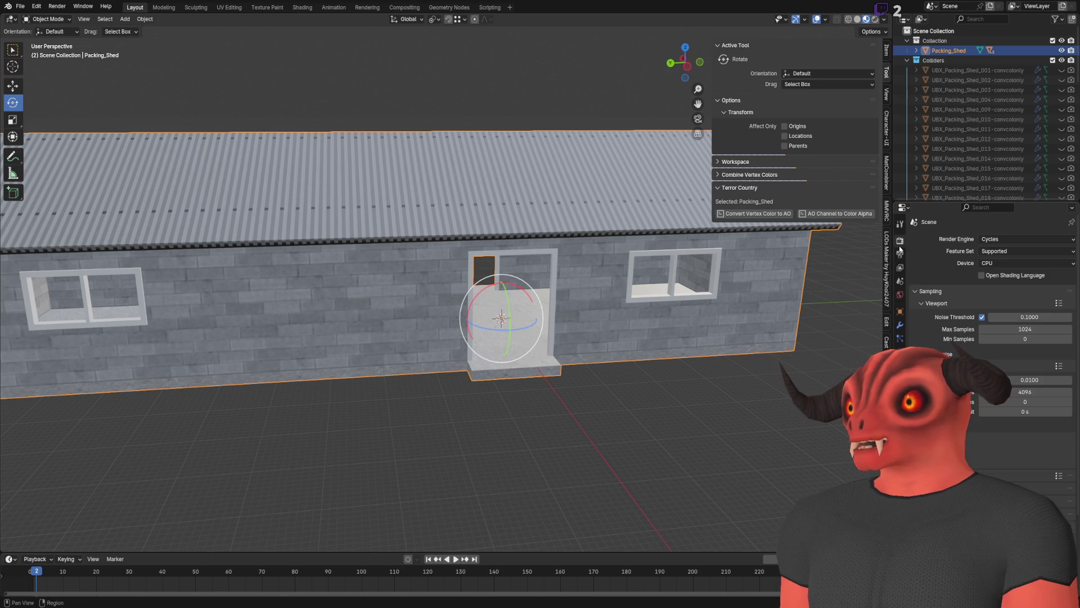
left_click(900, 240)
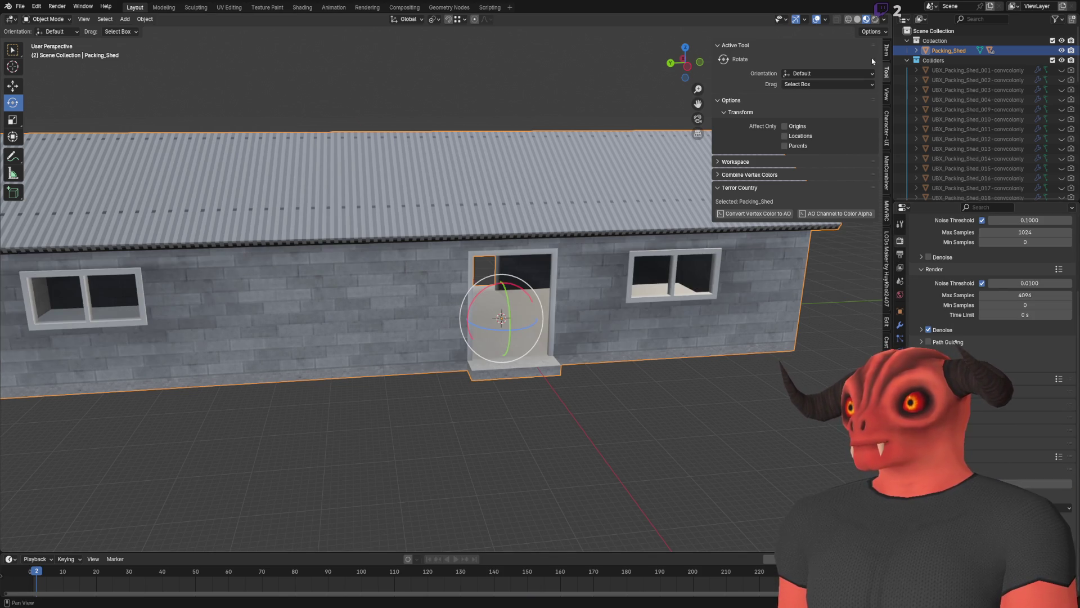
scroll(571, 247, "up", 8)
Orbit into the shed interior and toggle between the two Vertex - Color attributes.
mouse_move(570, 251)
left_mouse_down()
mouse_move(475, 389)
mouse_move(645, 373)
mouse_move(277, 333)
mouse_move(832, 357)
mouse_move(628, 318)
mouse_move(581, 256)
left_mouse_up()
mouse_move(400, 118)
left_mouse_down()
mouse_move(499, 239)
mouse_move(495, 174)
mouse_move(521, 202)
left_mouse_up()
scroll(521, 202, "down", 5)
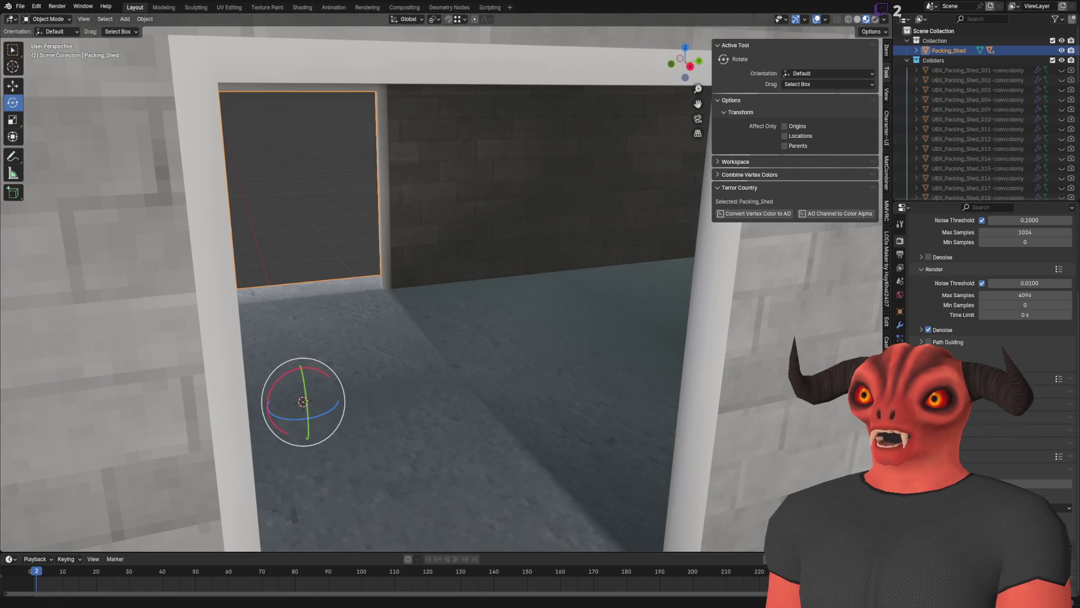
scroll(807, 328, "down", 6)
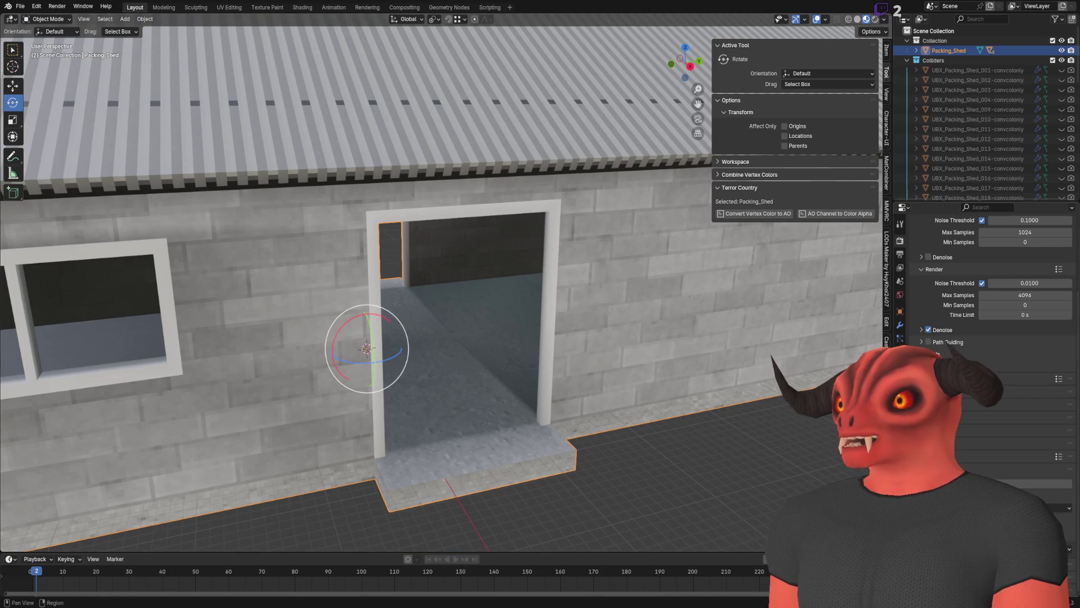
left_click(900, 338)
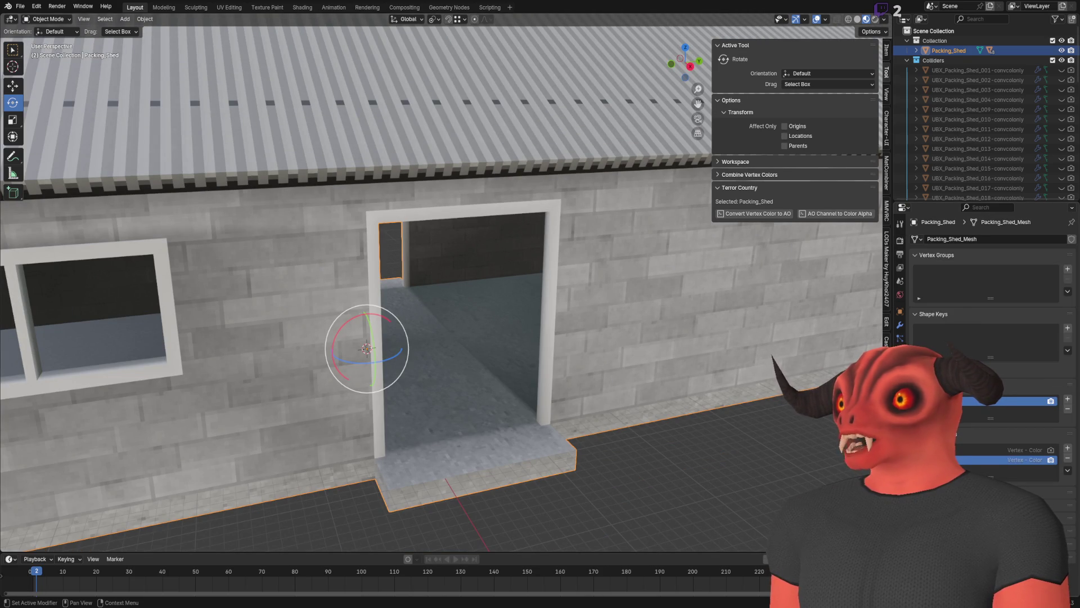
left_click(1037, 450)
left_click(1037, 460)
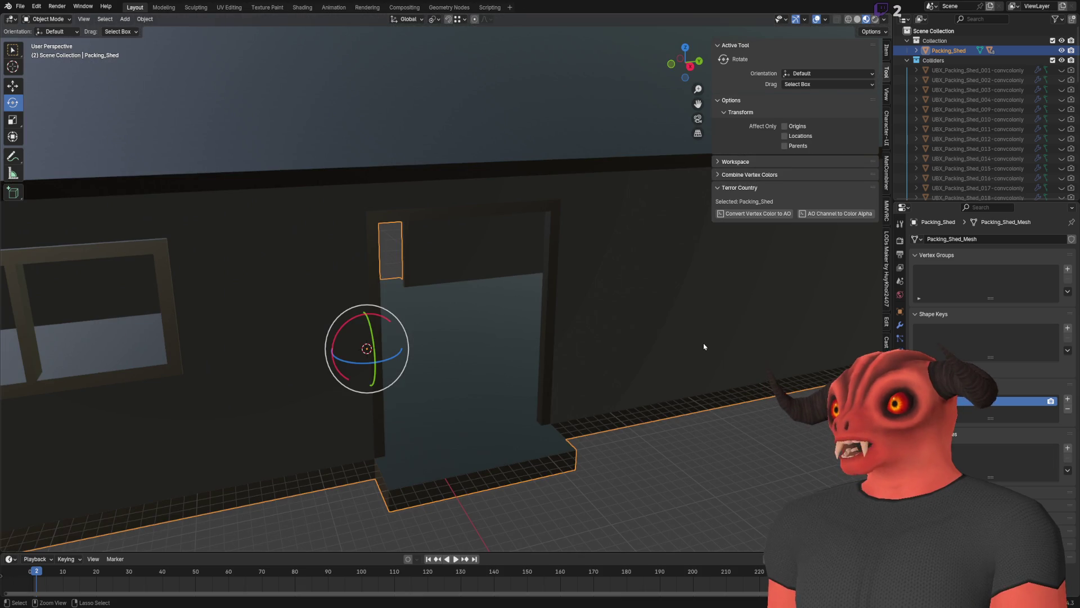
left_click(1019, 450)
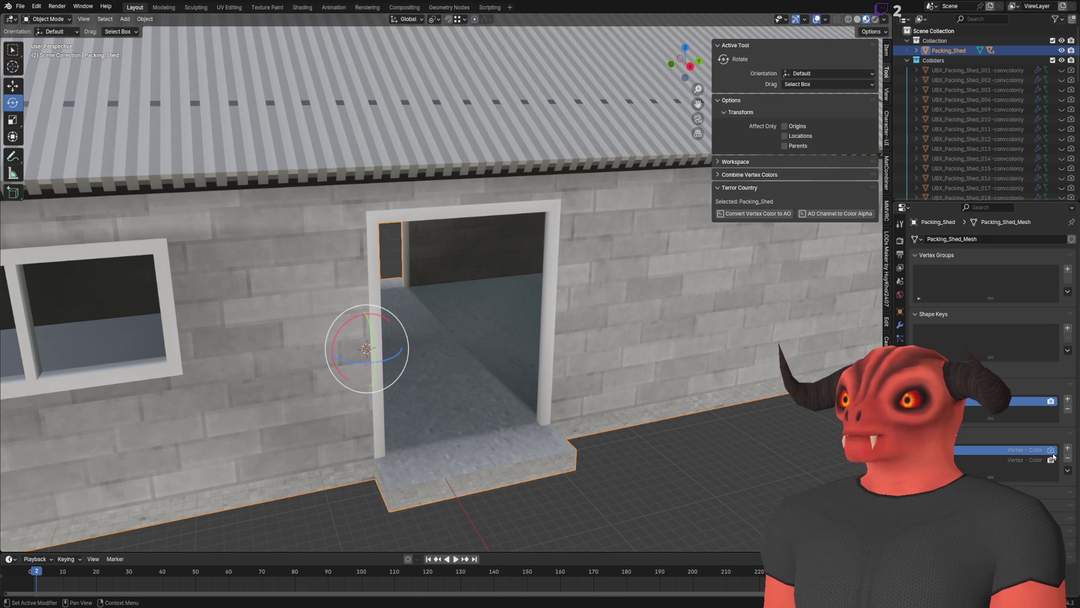
left_click(1033, 461)
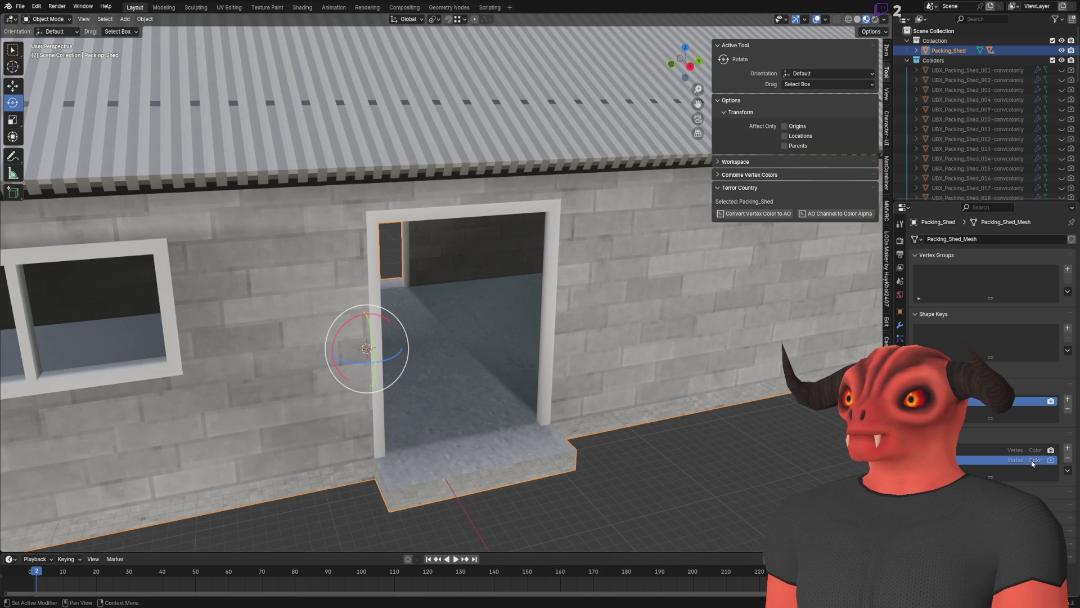
Delete both Vertex - Color attributes, undo the removal, and make the first one active.
left_click(1068, 457)
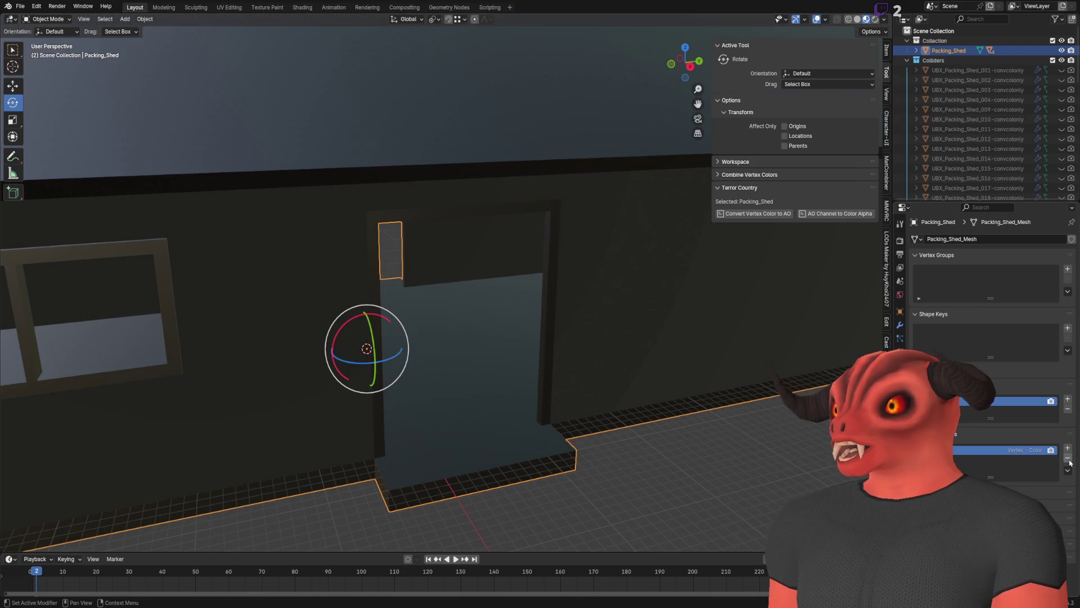
left_click(1067, 458)
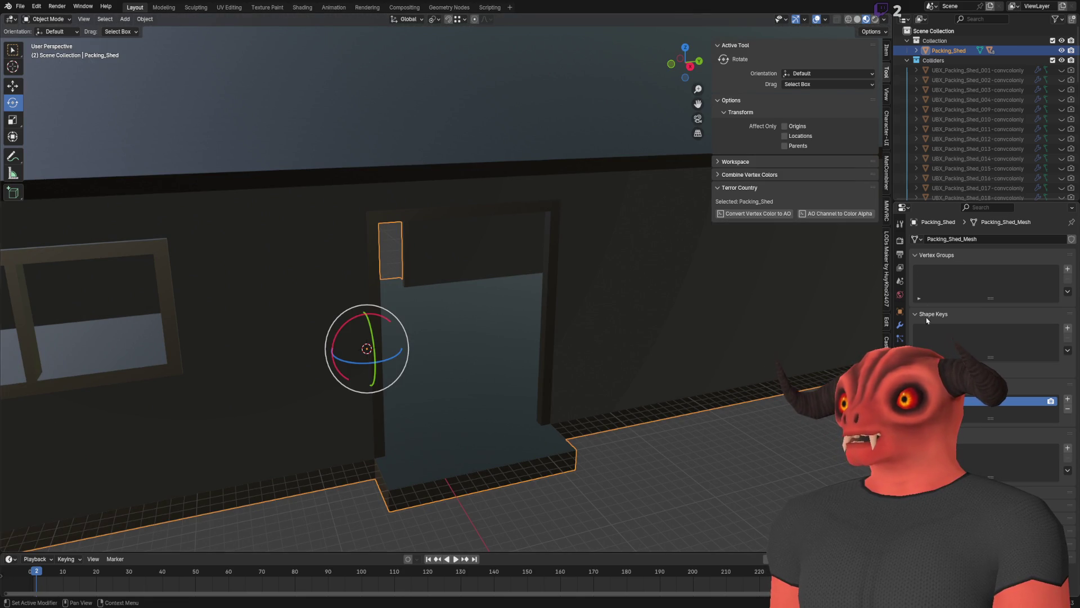
key("ctrl+z")
key("ctrl+z")
left_click_drag(674, 297, 623, 295)
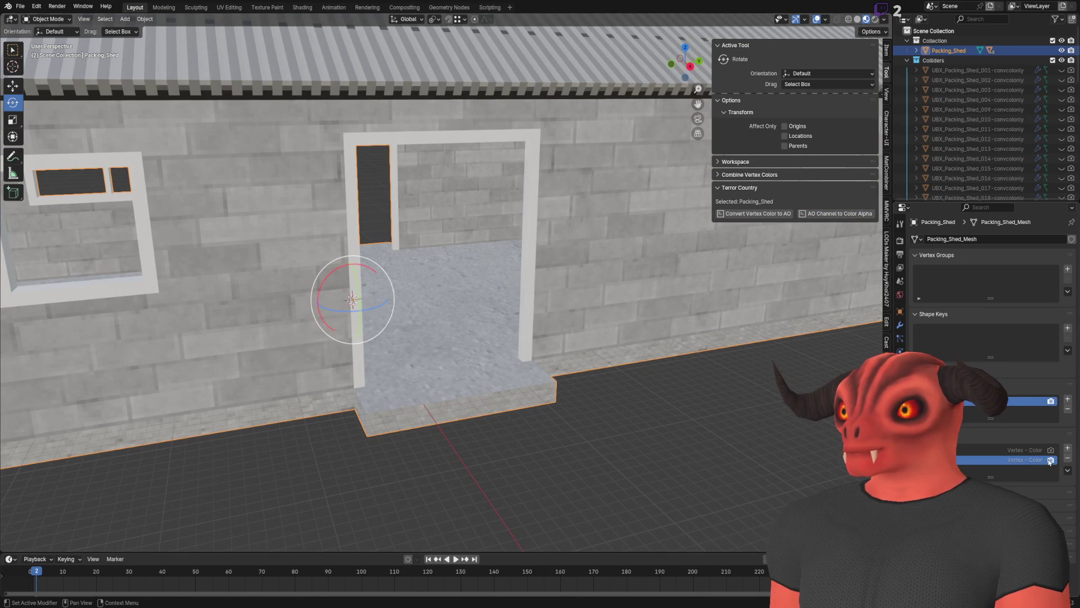
left_click(1024, 450)
key("Right")
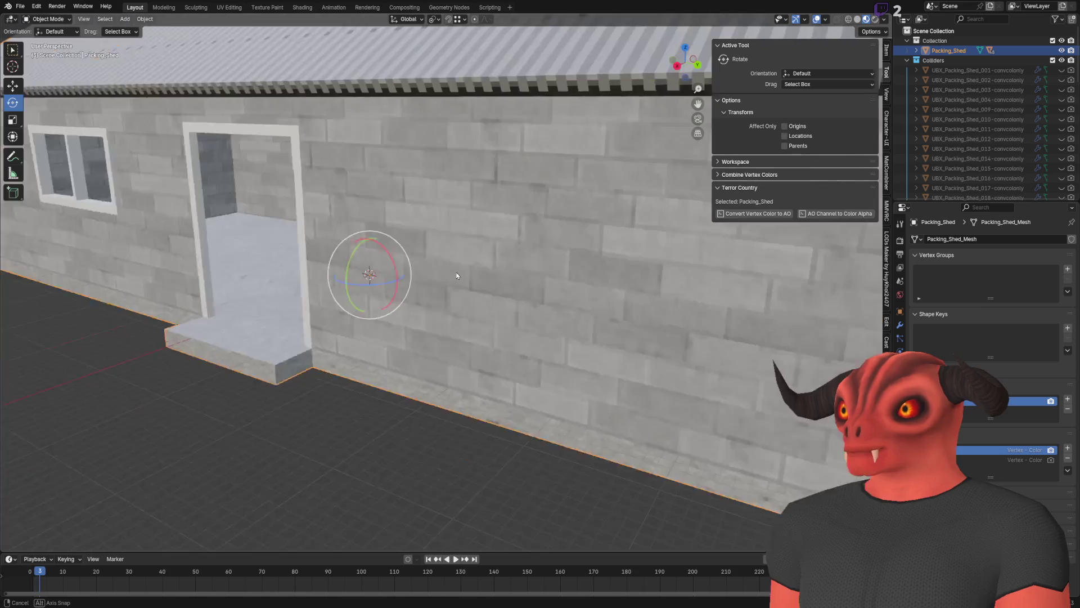
Review the render properties and make the second Vertex - Color attribute active, checking its extra actions.
left_click(901, 242)
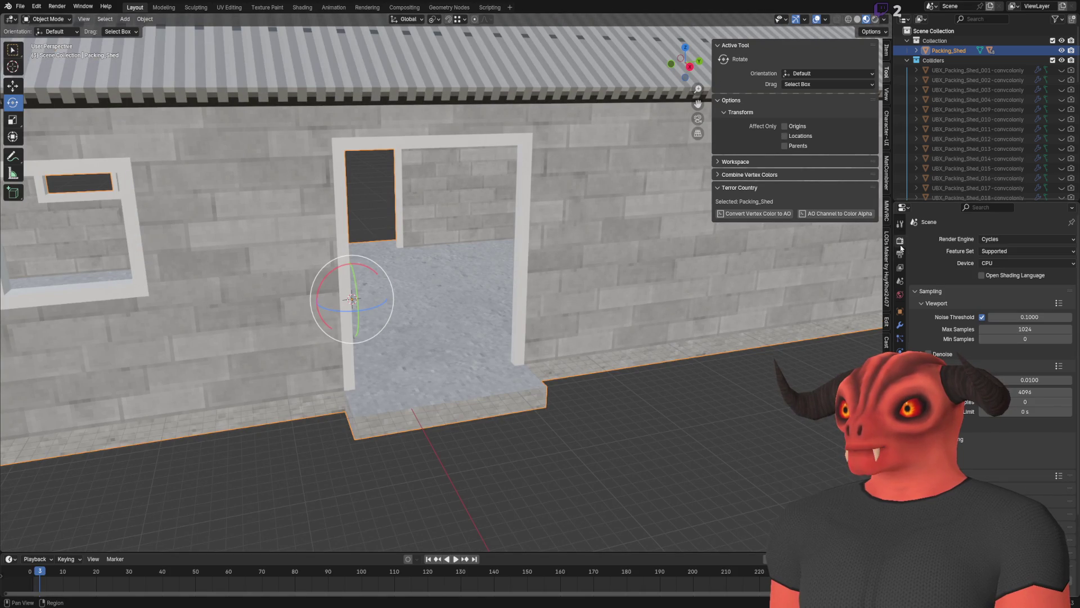
scroll(990, 293, "down", 4)
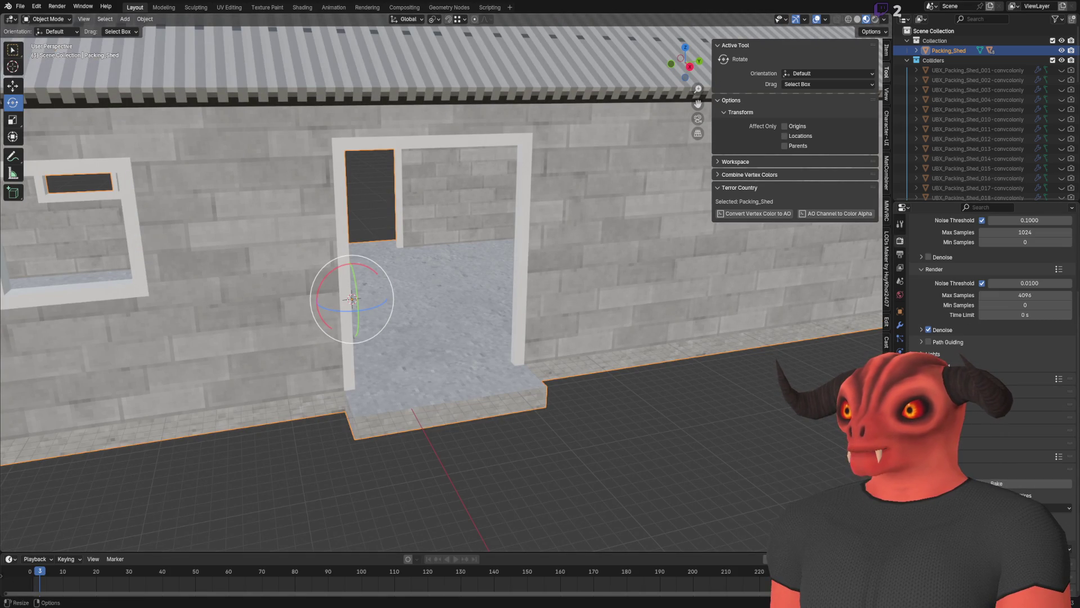
left_click_drag(608, 313, 442, 296)
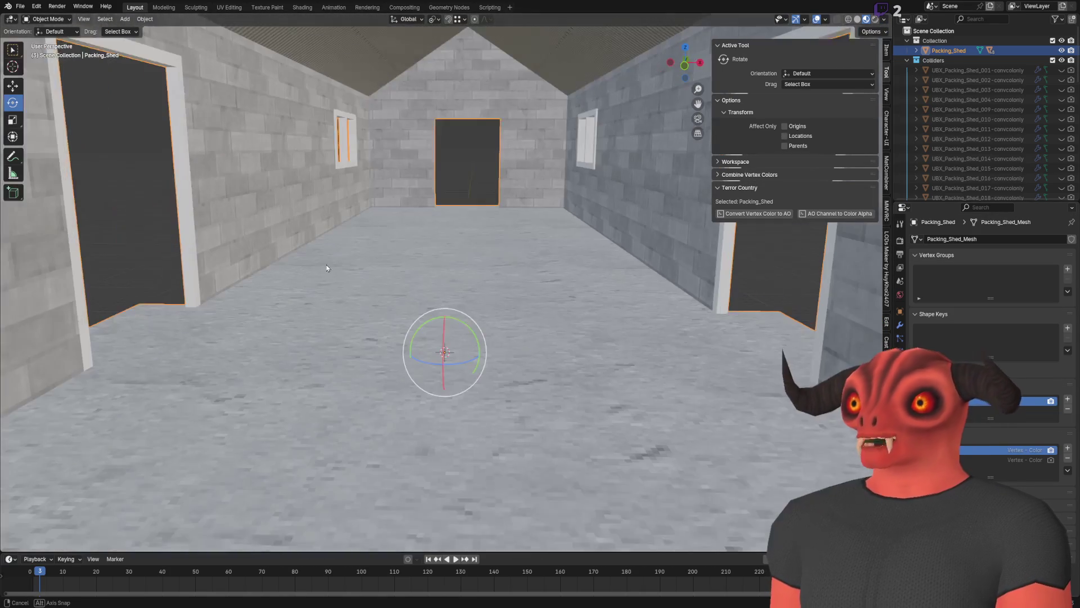
left_click(1055, 461)
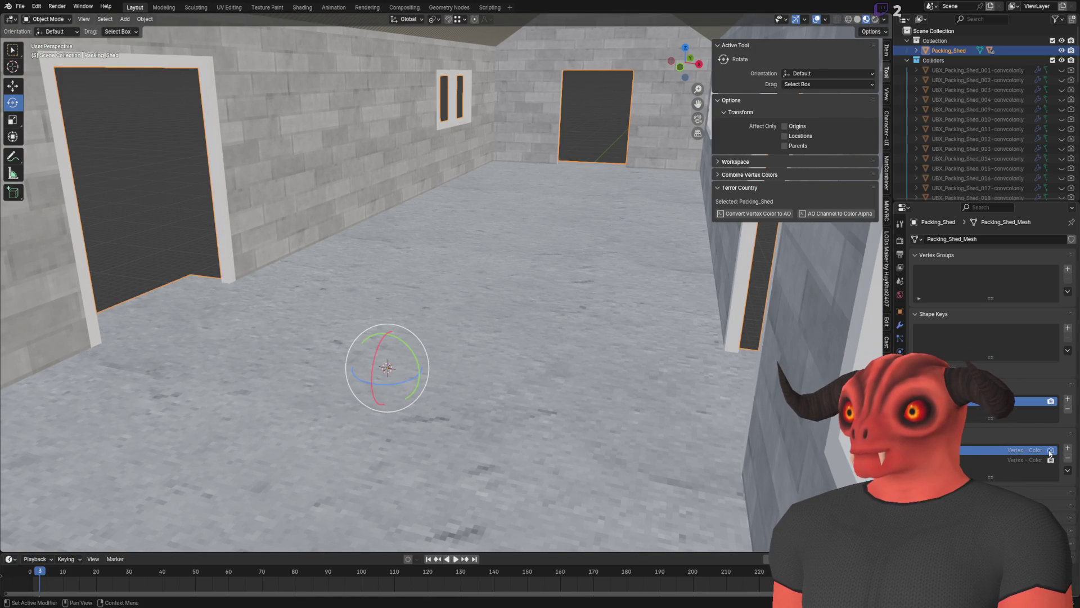
left_click(1067, 470)
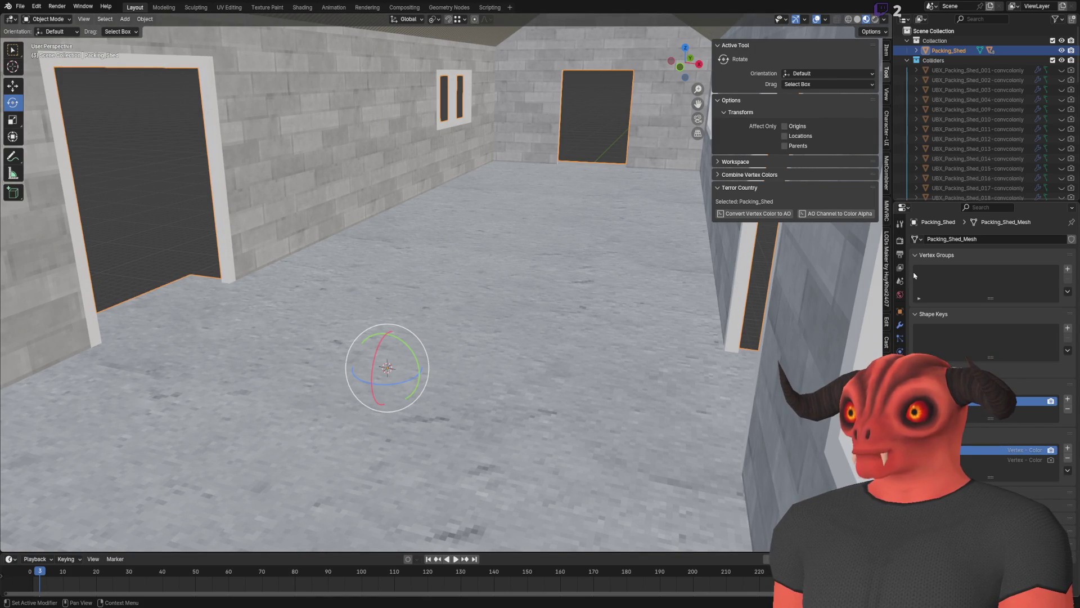
left_click(900, 241)
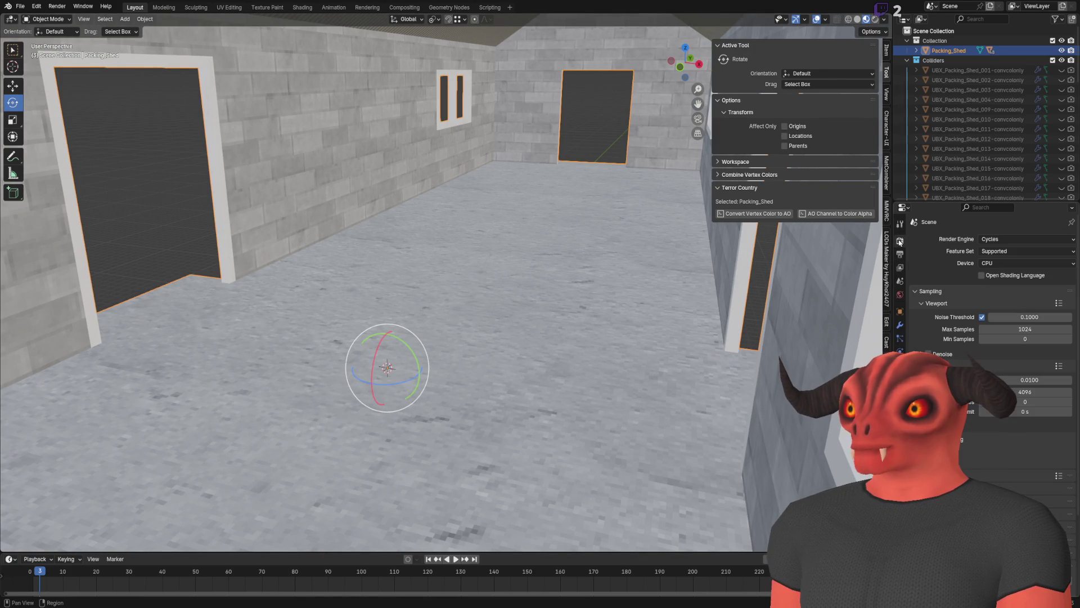
scroll(1015, 423, "down", 5)
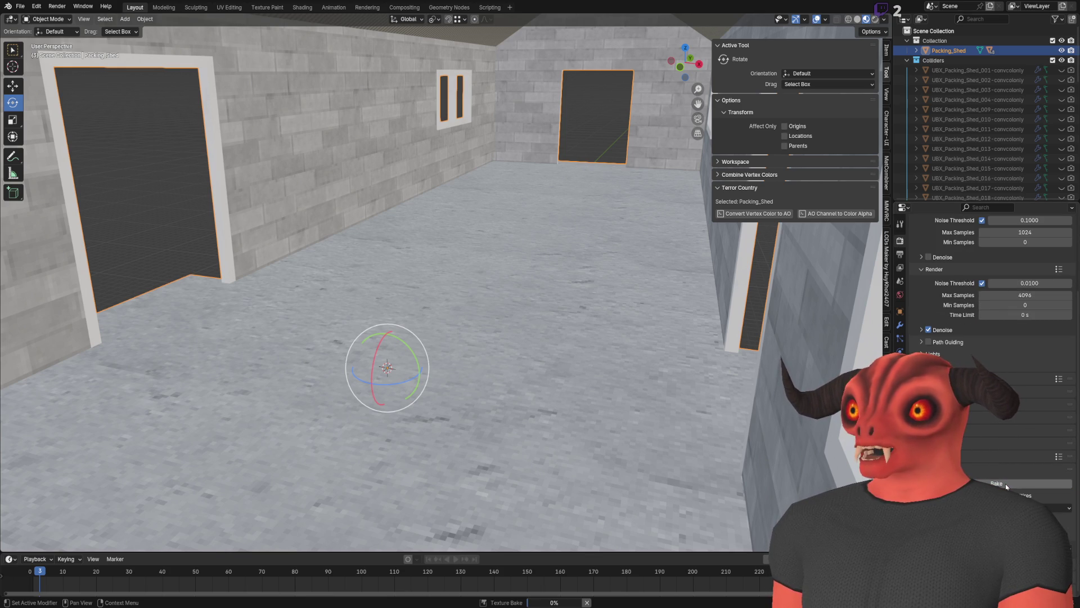
Inspect the doorway and floor up close, then check the Render bake settings.
left_click_drag(394, 281, 653, 439)
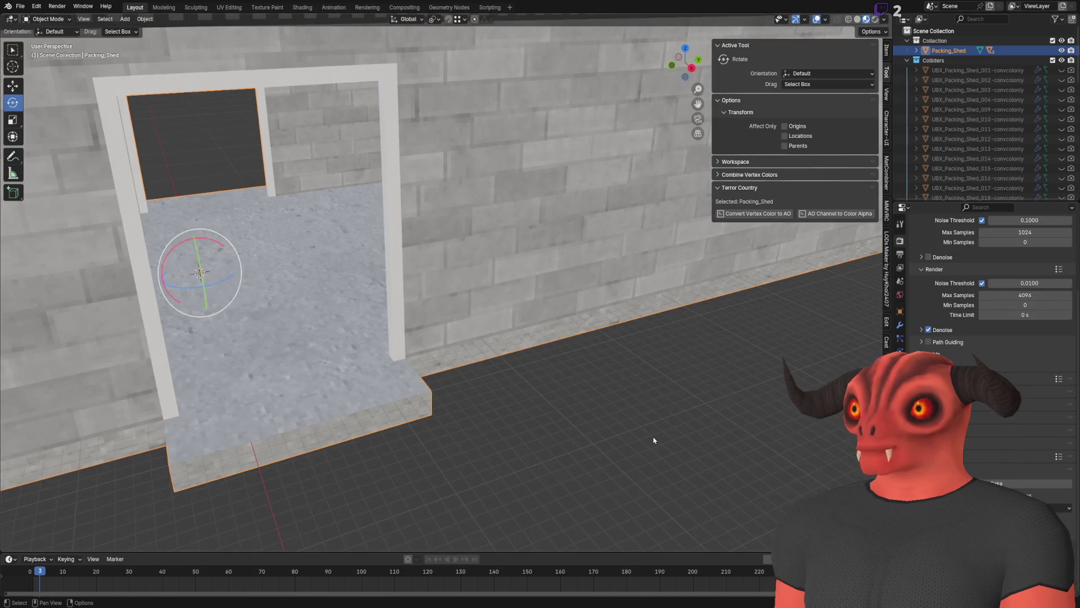
left_click_drag(611, 370, 739, 410)
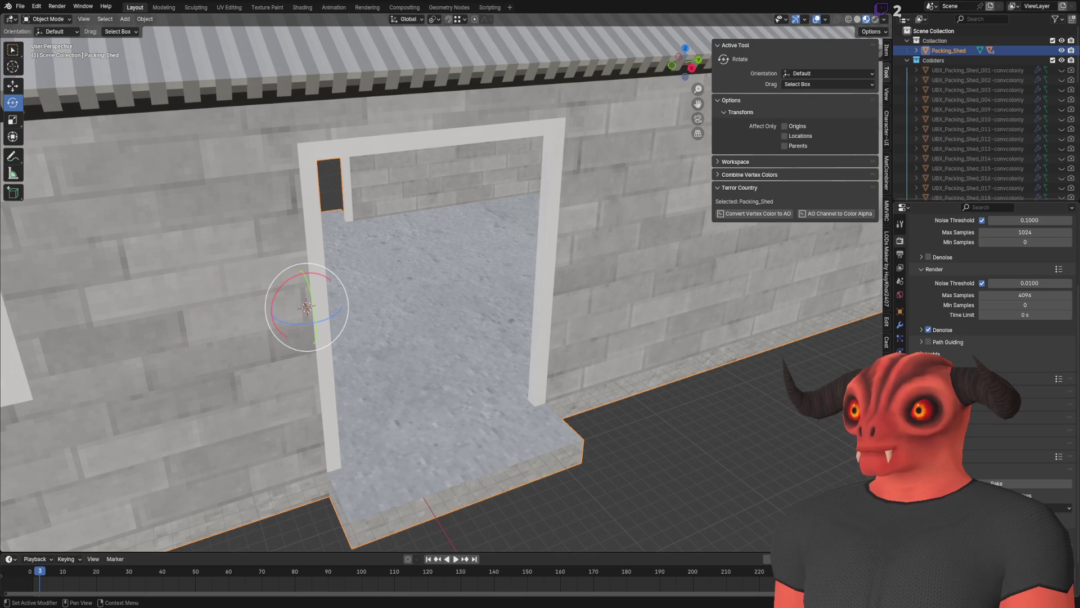
mouse_move(739, 410)
left_mouse_down()
mouse_move(668, 363)
mouse_move(703, 372)
left_mouse_up()
left_click(901, 339)
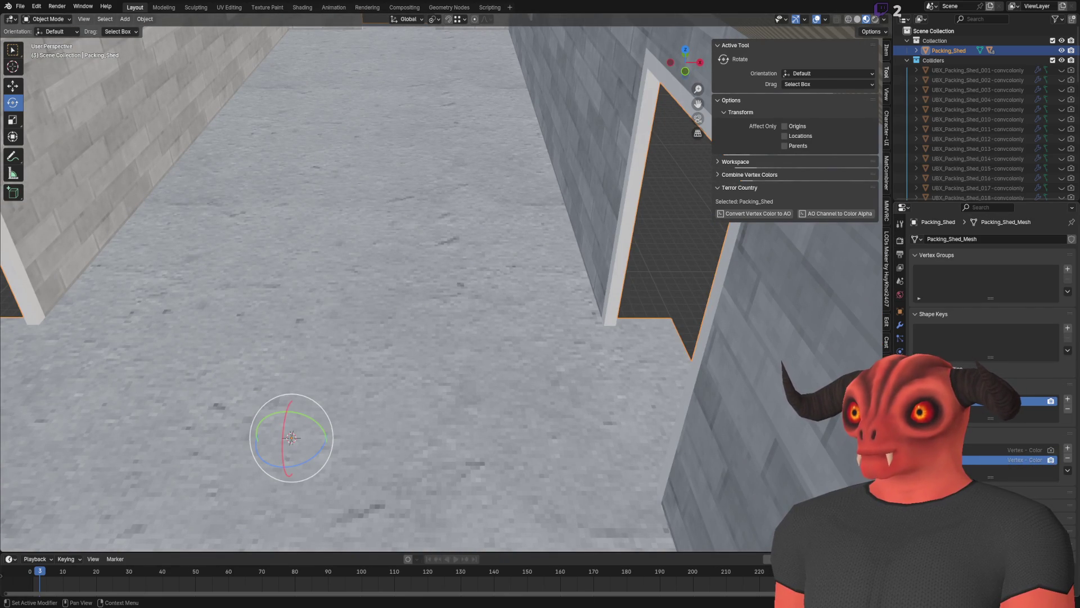
left_click(900, 225)
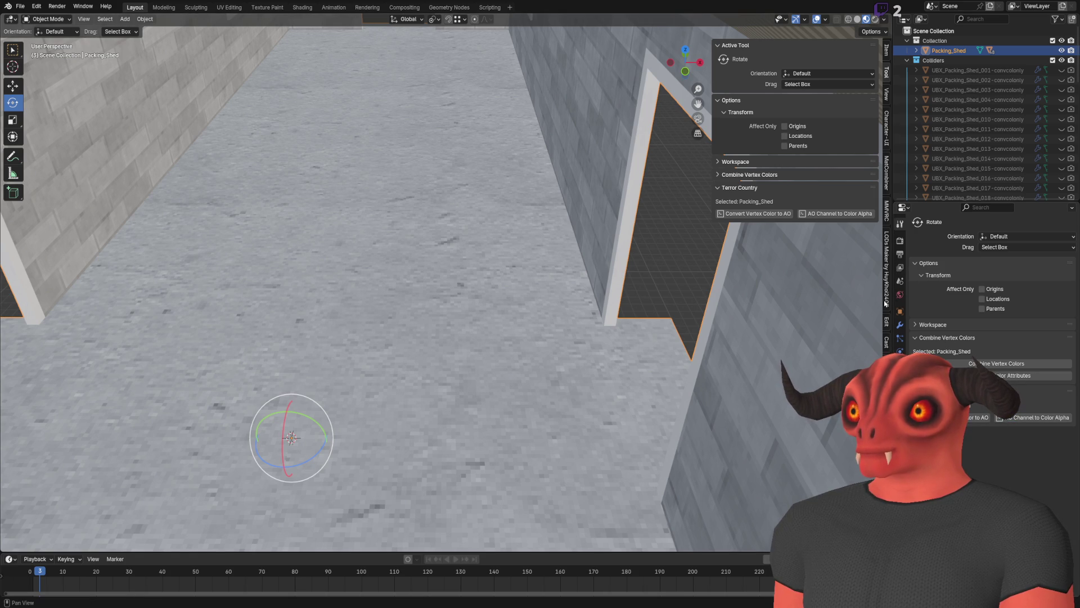
left_click(900, 240)
scroll(990, 394, "down", 5)
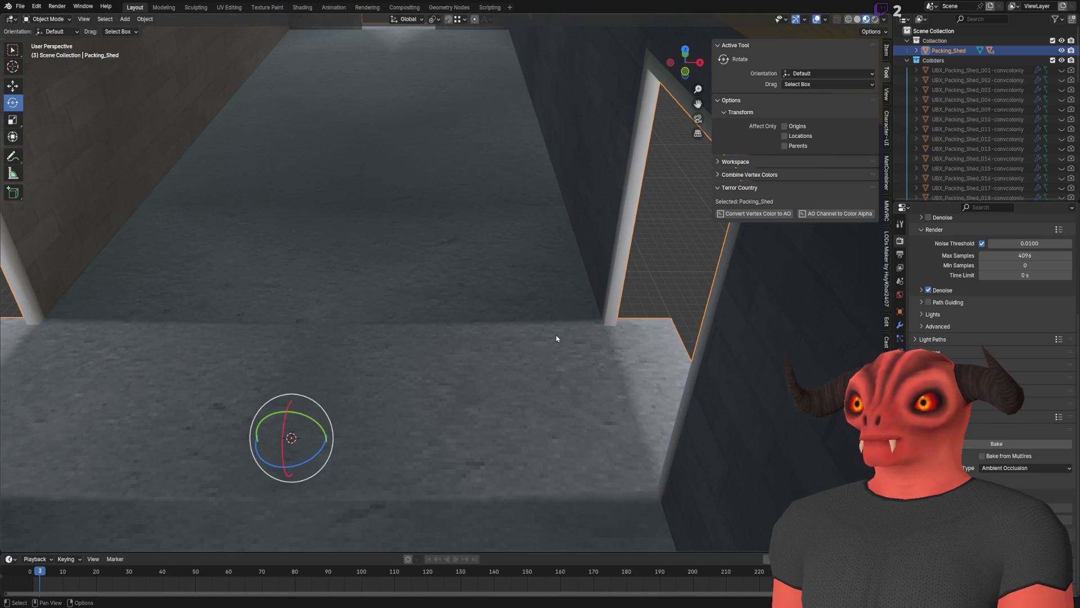
Make the first Vertex - Color attribute active in Mesh Data and switch to Visual Studio.
left_click(900, 378)
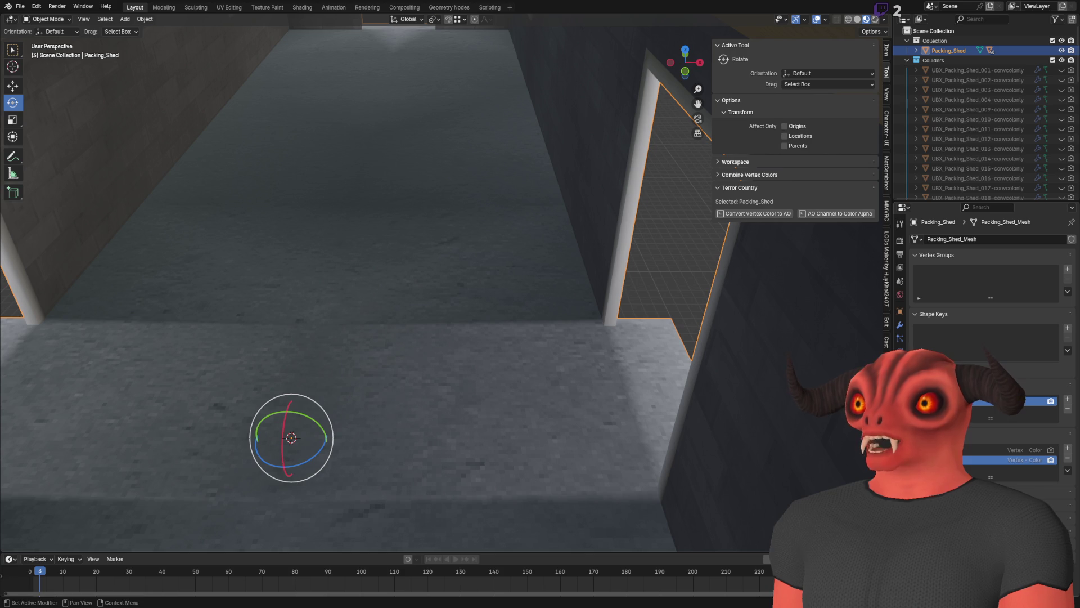
left_click(1030, 450)
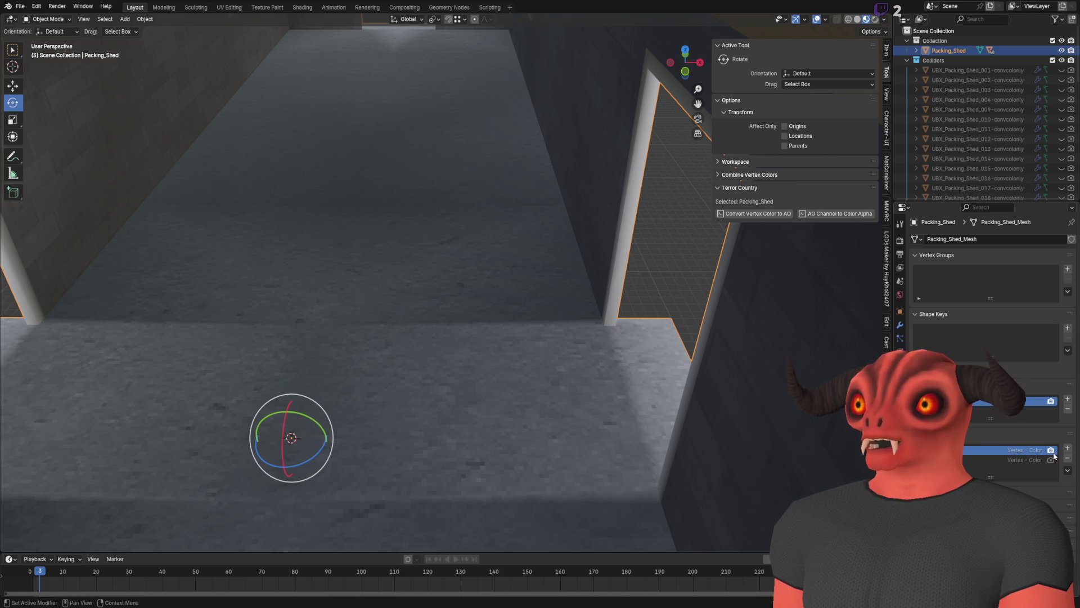
scroll(582, 326, "down", 5)
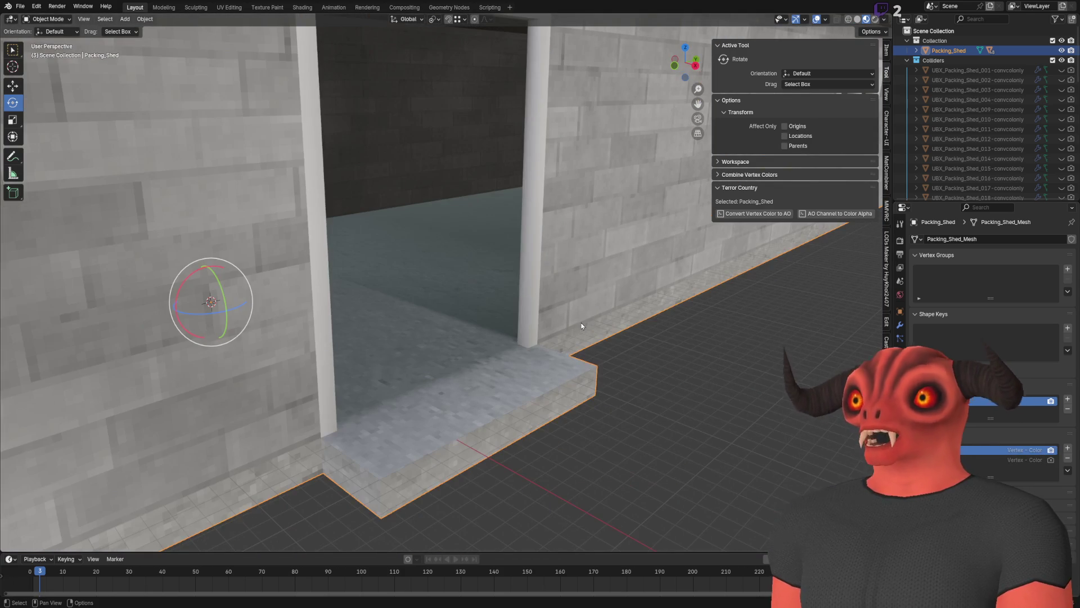
key("alt+Tab")
Scroll the AO-to-alpha loop and select colorAtt on line 73 to highlight its uses.
scroll(456, 225, "up", 16)
scroll(388, 258, "down", 10)
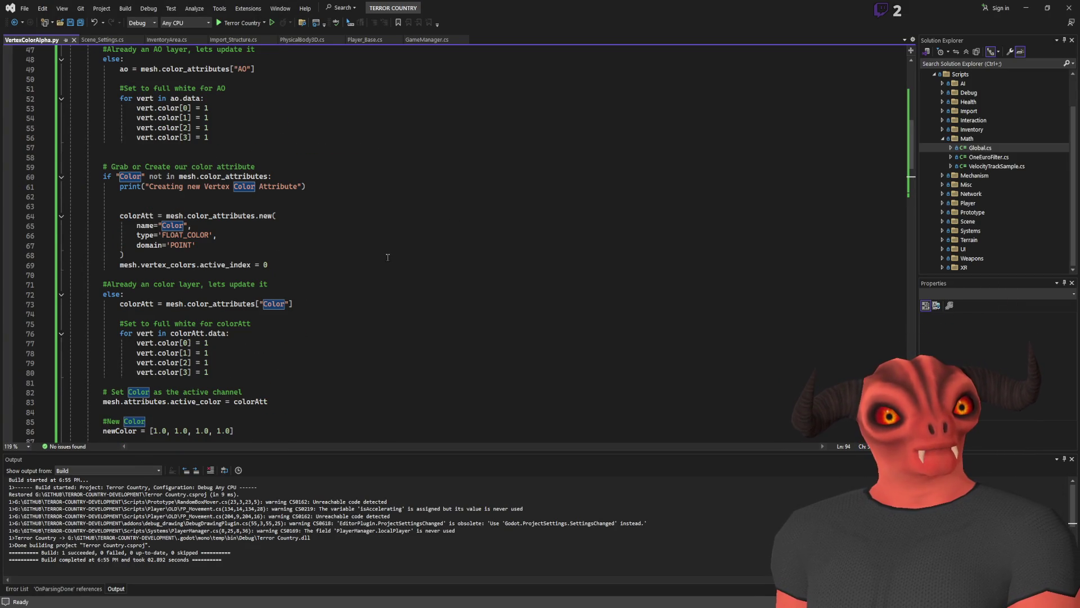
scroll(386, 258, "up", 3)
scroll(379, 255, "up", 6)
scroll(160, 152, "down", 5)
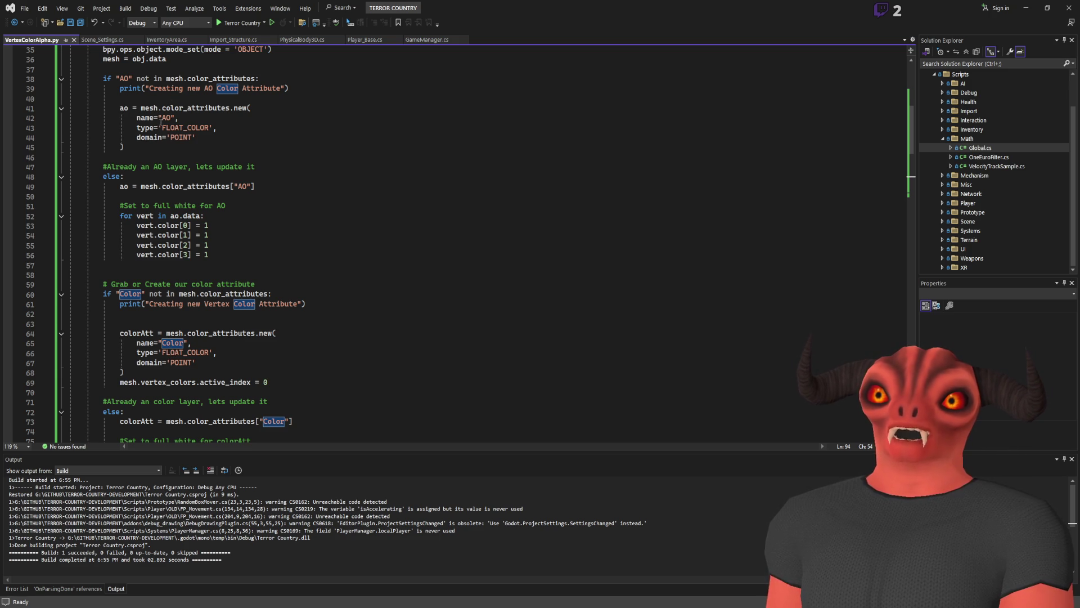
scroll(161, 122, "down", 4)
left_click(271, 304)
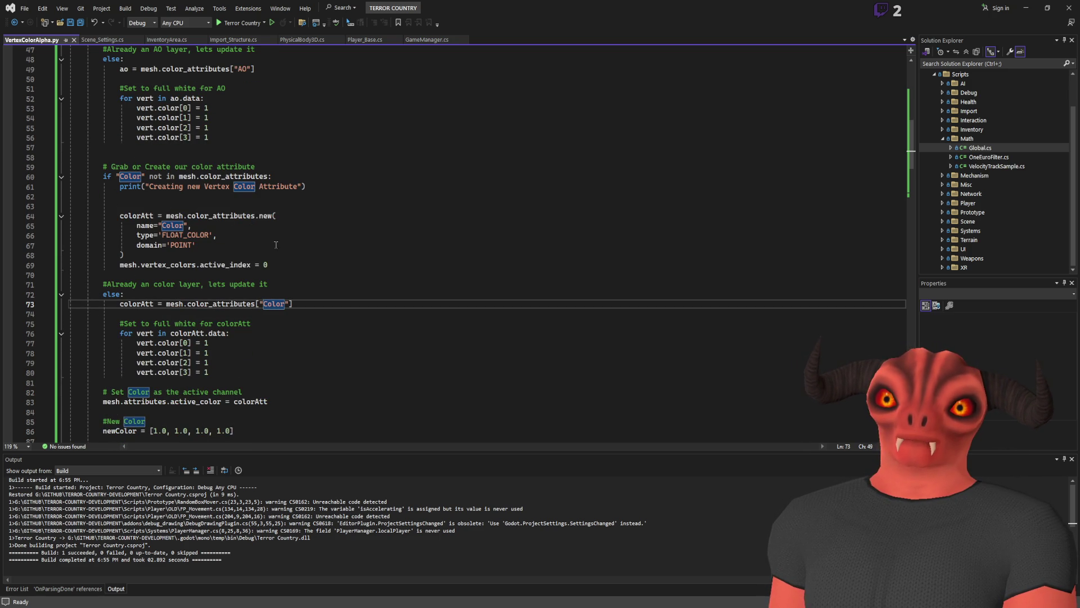
double_click(144, 304)
Inspect the active_color and colorAtt uses on line 83, then clear the selection.
scroll(339, 259, "up", 9)
scroll(339, 259, "down", 8)
scroll(338, 259, "down", 3)
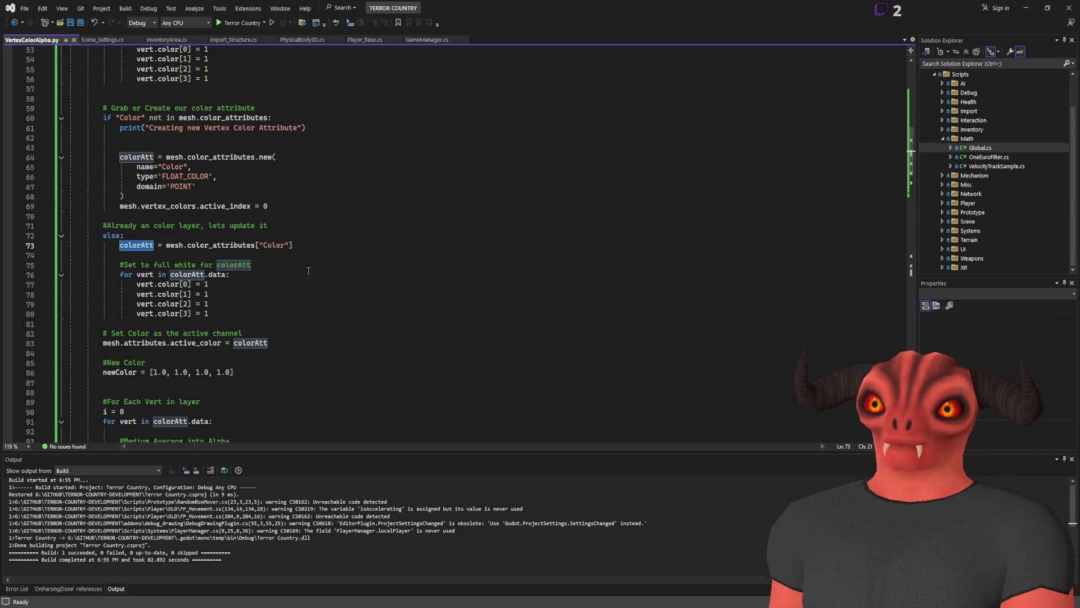
double_click(215, 344)
double_click(237, 345)
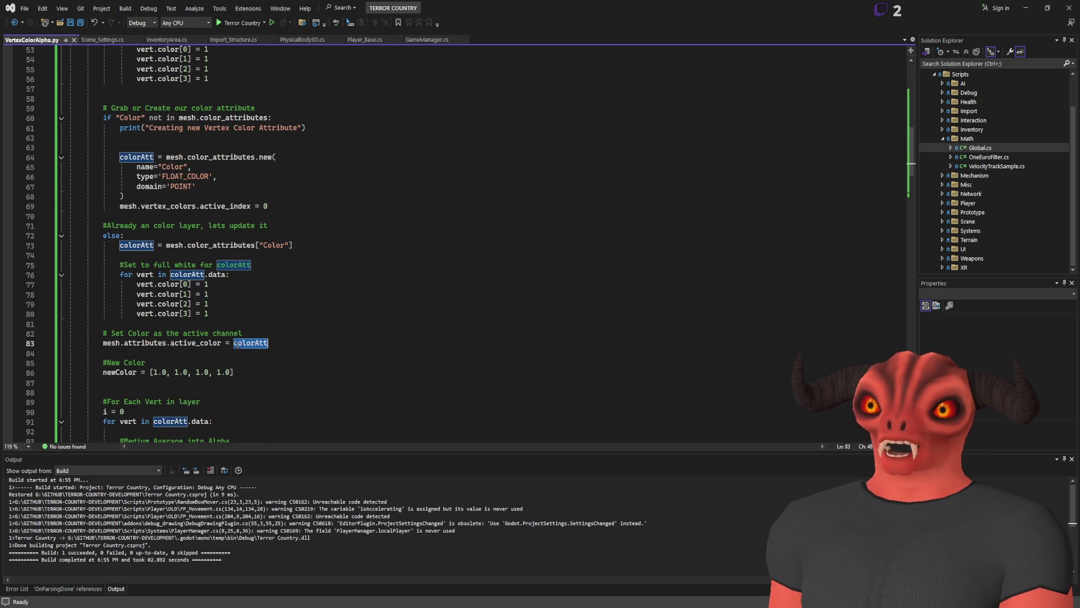
left_click(287, 342)
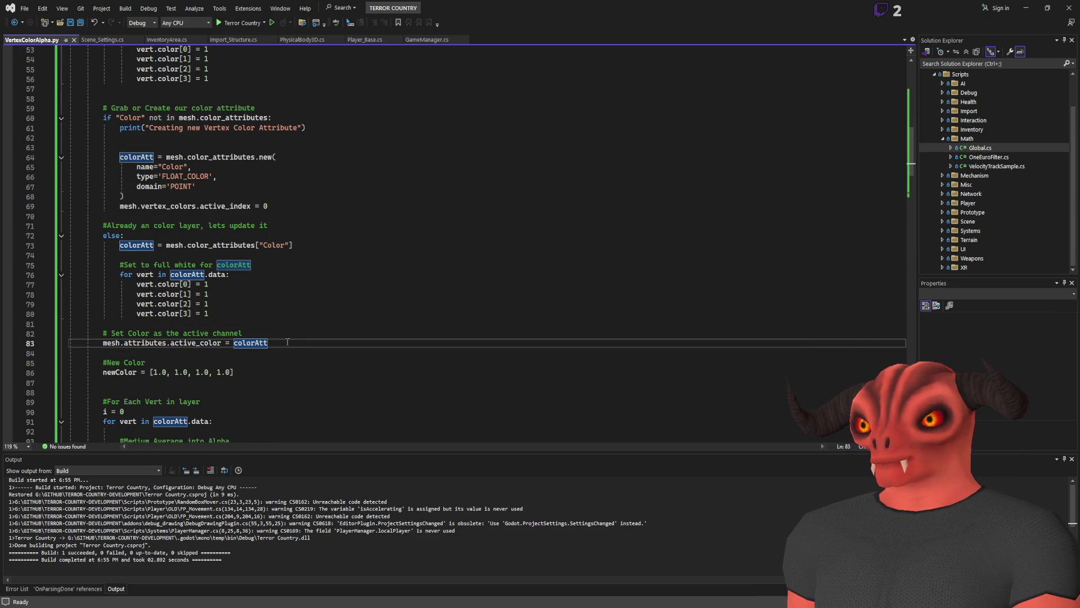
Turn the view to face the shed doorway and save with Ctrl+S.
scroll(288, 222, "down", 4)
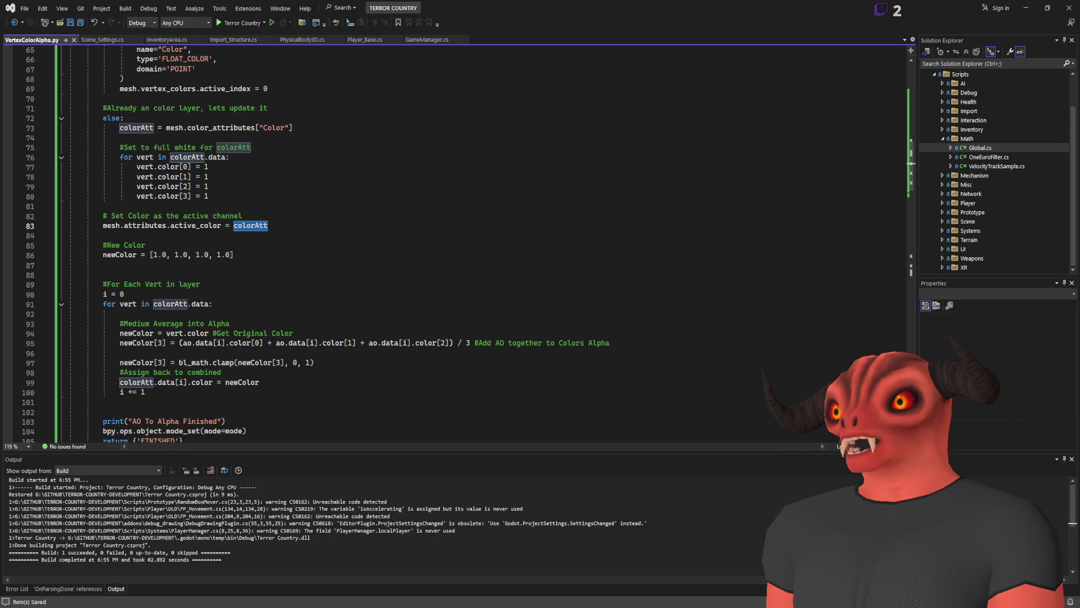
key("alt+Tab")
left_click_drag(504, 247, 822, 291)
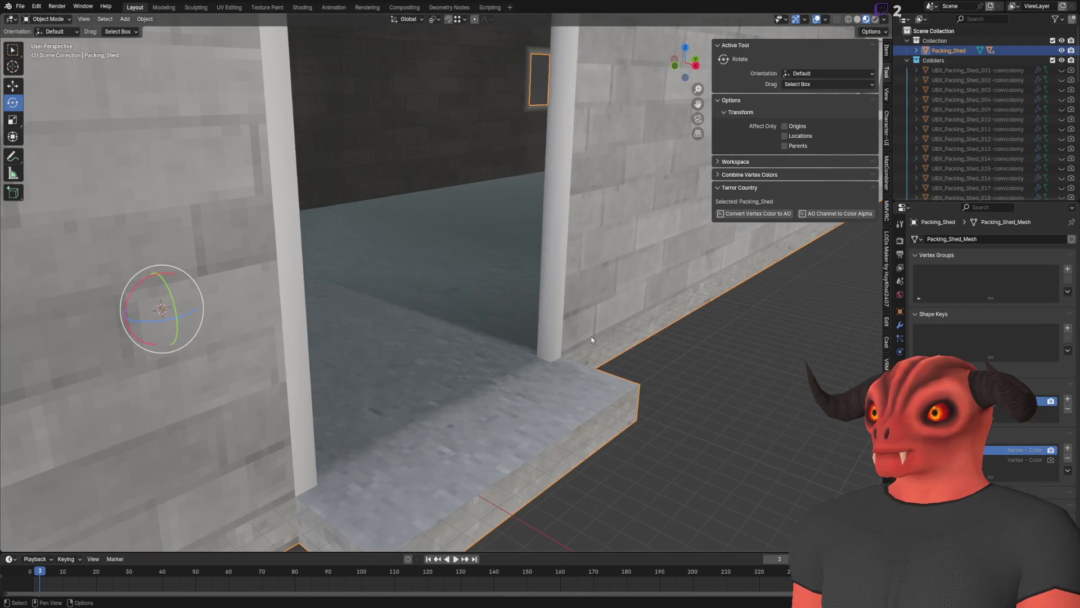
key("ctrl+s")
Reimport the shed in Godot and fly inside it to inspect the shading.
key("alt+Tab")
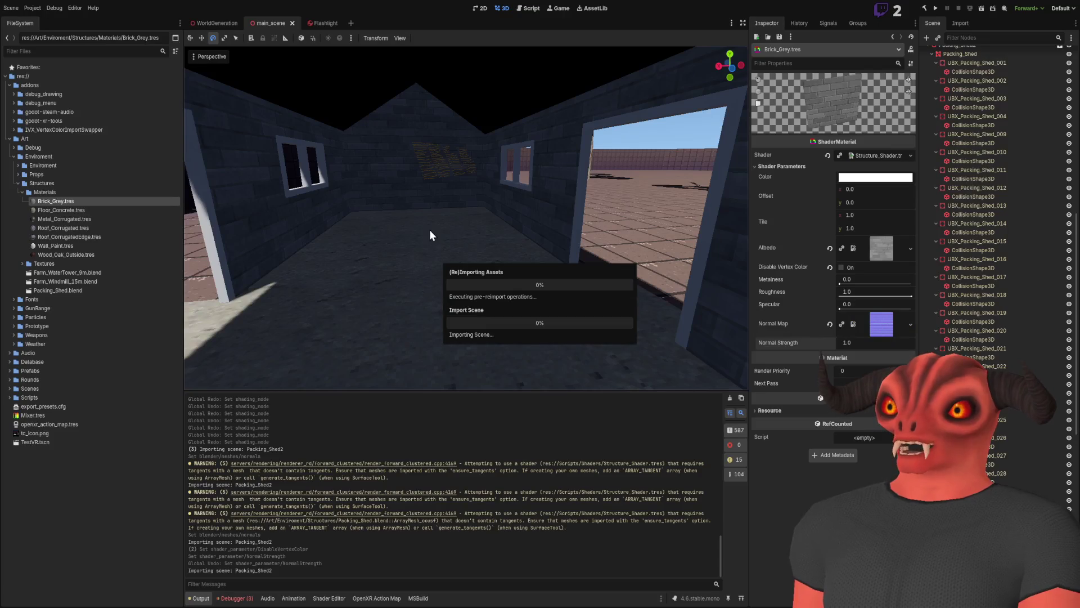
mouse_move(456, 235)
left_mouse_down()
mouse_move(479, 237)
mouse_move(450, 235)
left_mouse_up()
left_click_drag(534, 235, 495, 231)
Toggle Disable Vertex Color on Brick_Grey.tres to compare shading, leaving it on.
left_click(842, 268)
left_click(842, 268)
left_click_drag(310, 187, 309, 187)
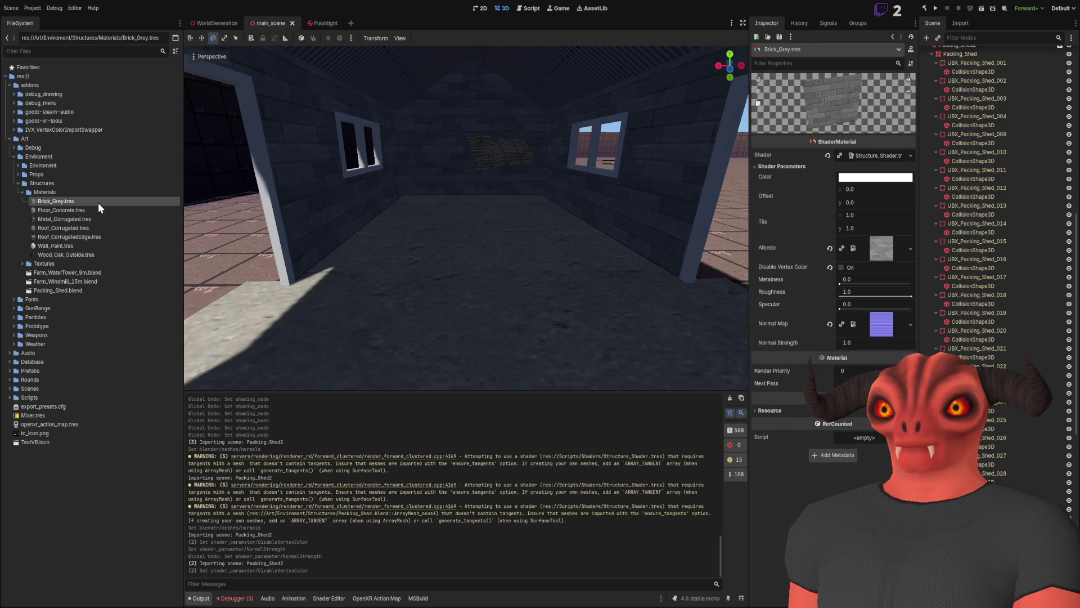
left_click(842, 268)
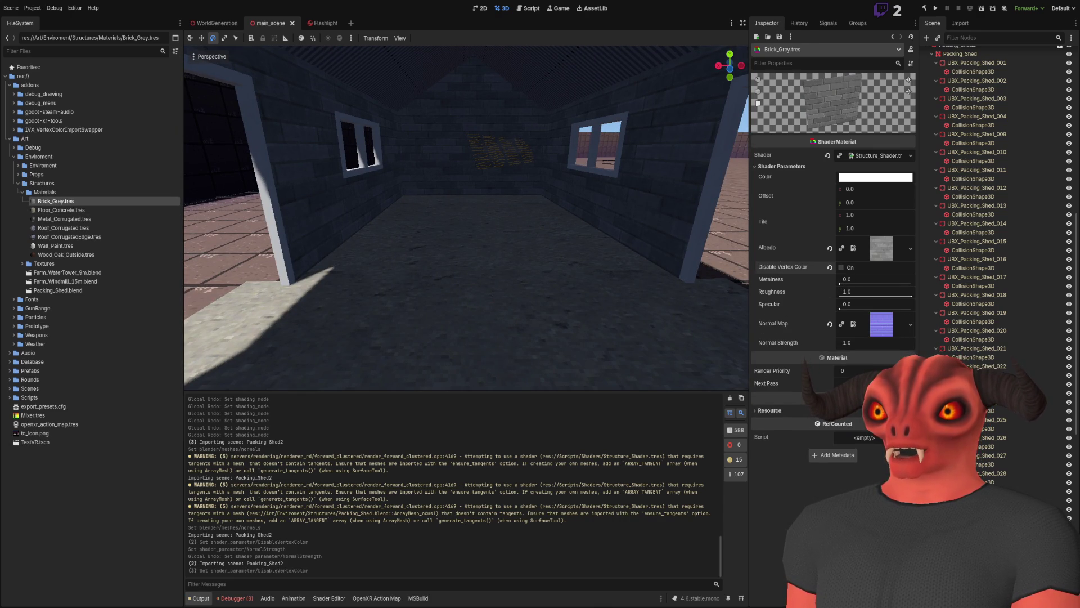
key("alt+Tab")
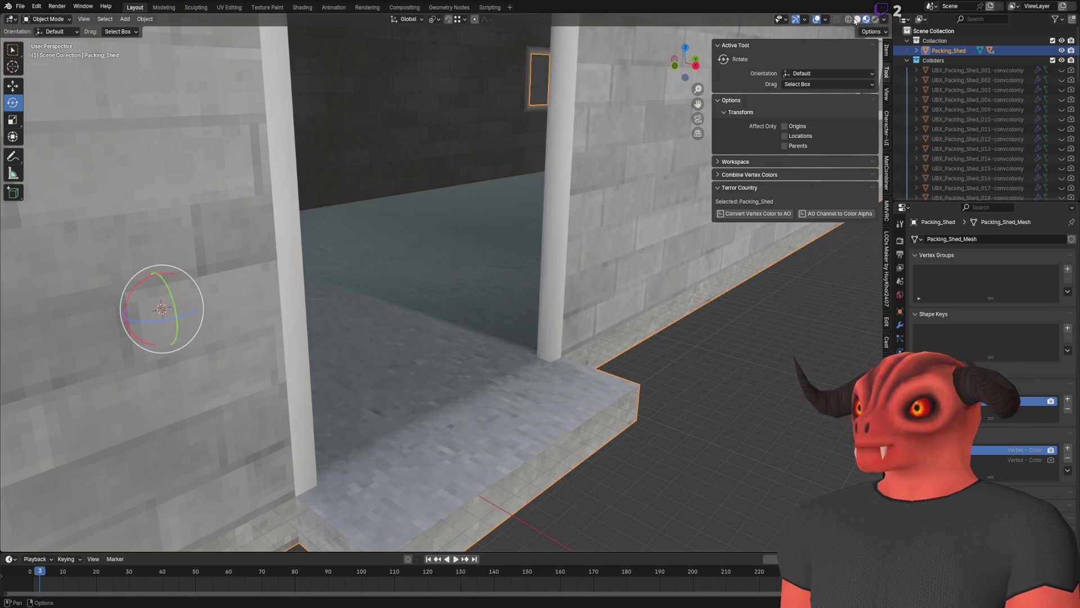
Set solid viewport shading colored by Attribute and make the second Vertex - Color attribute active.
left_click(857, 19)
left_click(884, 19)
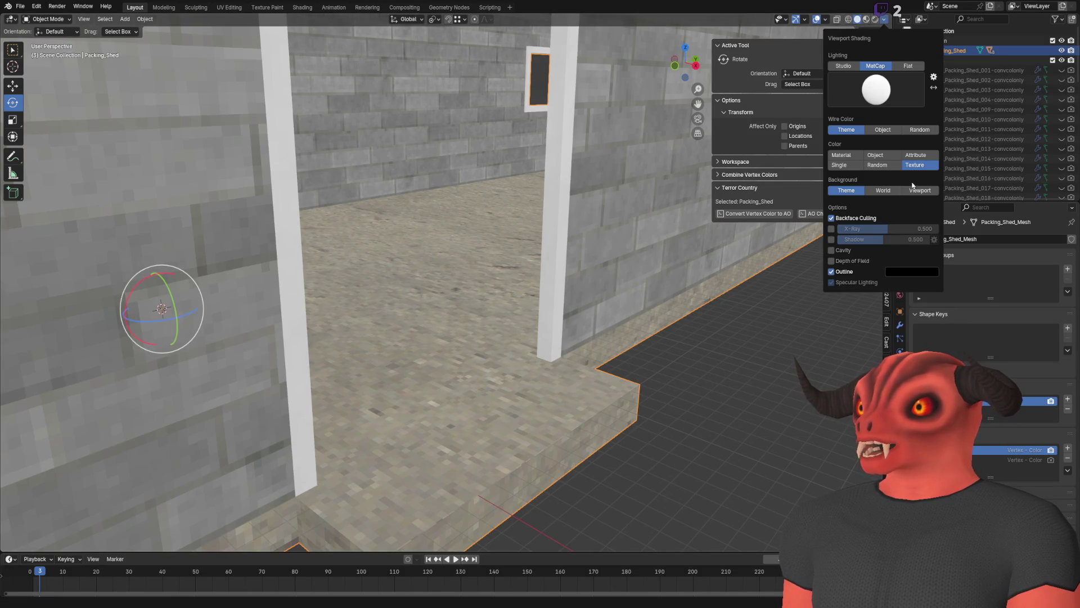
left_click(916, 155)
scroll(506, 281, "down", 10)
scroll(533, 246, "up", 4)
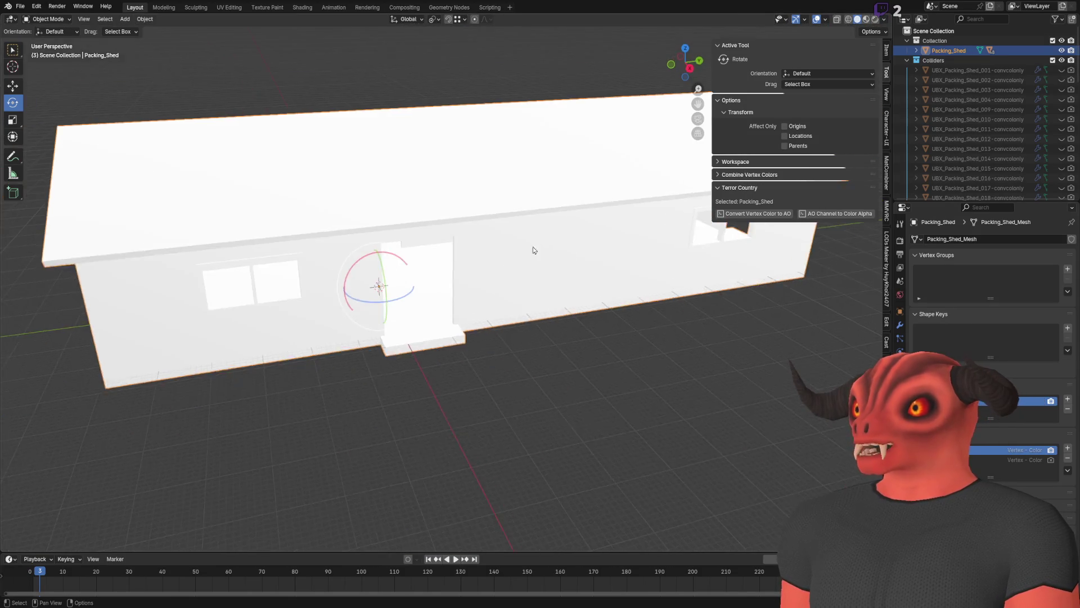
scroll(534, 250, "up", 4)
left_click(1053, 460)
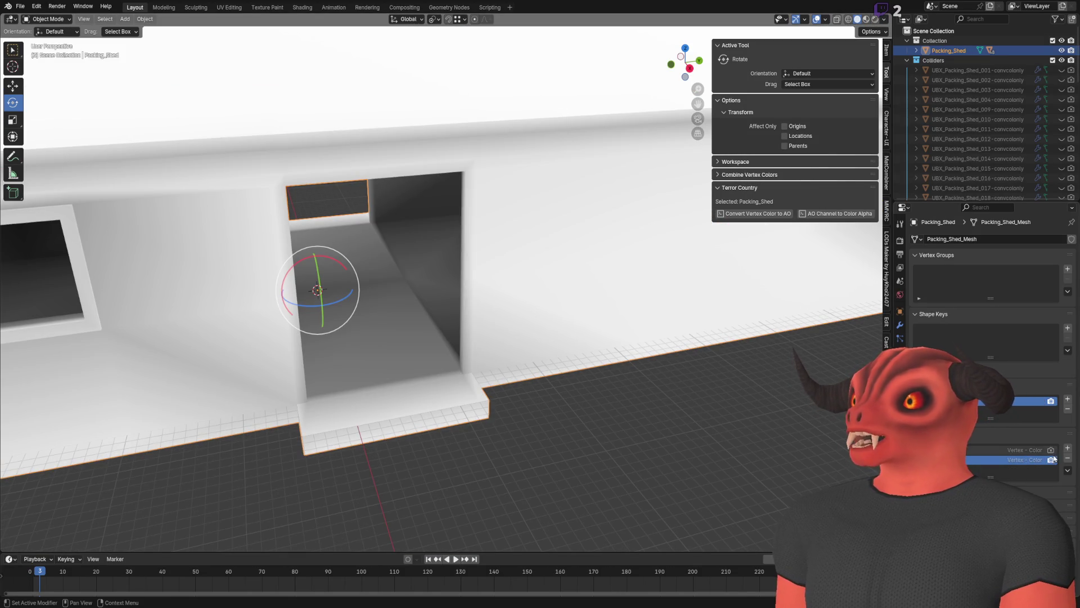
key("alt+Tab")
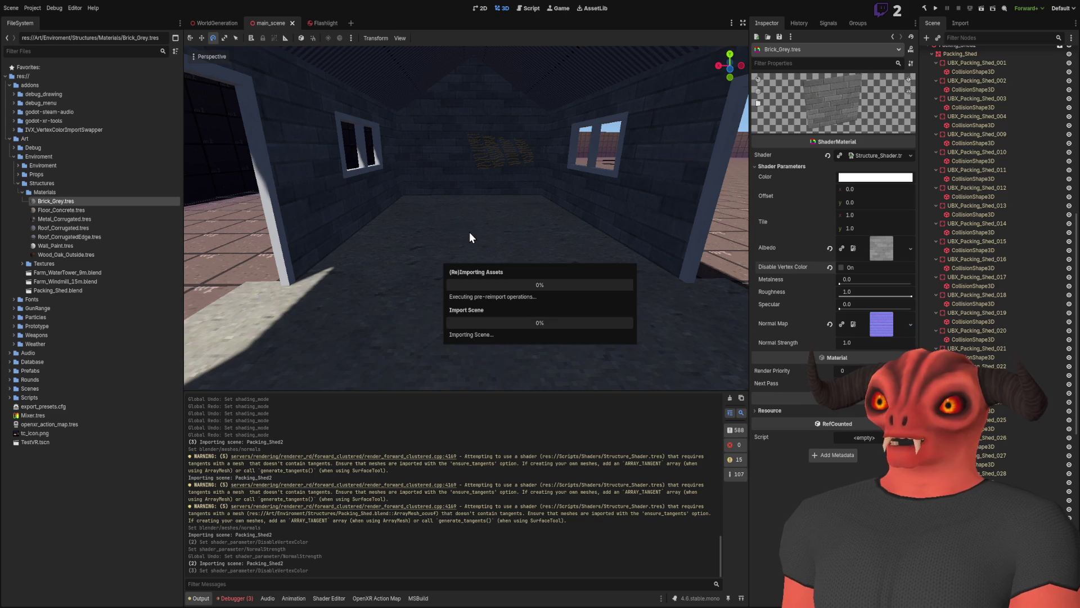
Drag Packing_Shed.blend into the viewport as a new copy, then delete it.
mouse_move(469, 232)
left_mouse_down()
mouse_move(405, 236)
mouse_move(445, 231)
mouse_move(357, 221)
left_mouse_up()
left_click(61, 290)
mouse_move(60, 289)
left_mouse_down()
mouse_move(245, 218)
mouse_move(292, 186)
mouse_move(462, 211)
mouse_move(382, 249)
left_mouse_up()
key("Delete")
Delete the Grass_01 clump beside the shed and fly around to inspect the roof.
left_click(383, 248)
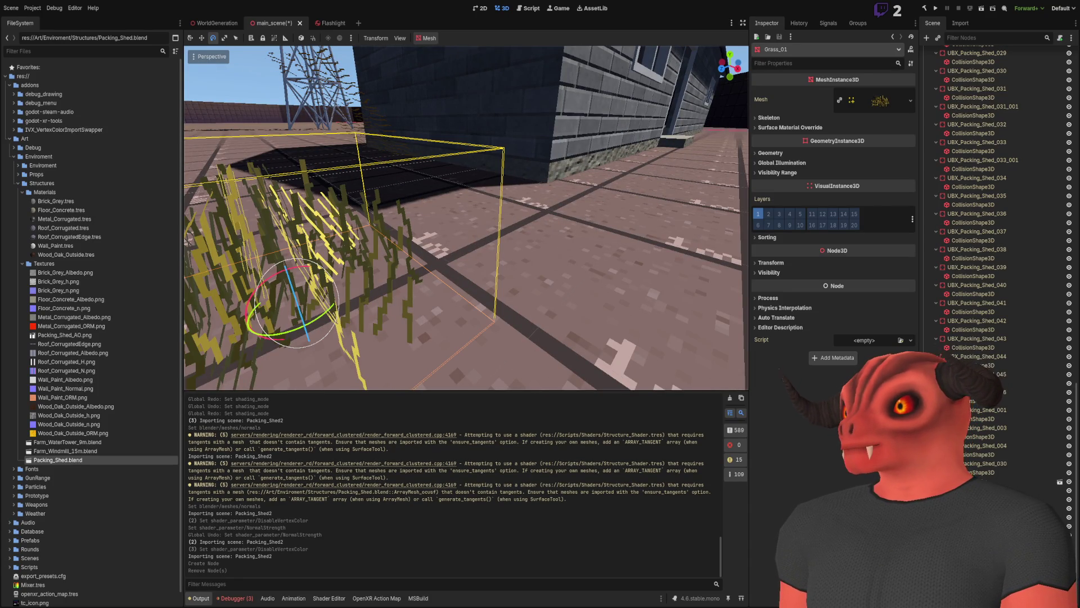
key("Delete")
mouse_move(602, 349)
left_mouse_down()
mouse_move(529, 293)
mouse_move(507, 337)
mouse_move(495, 270)
mouse_move(467, 253)
mouse_move(450, 276)
mouse_move(447, 260)
left_mouse_up()
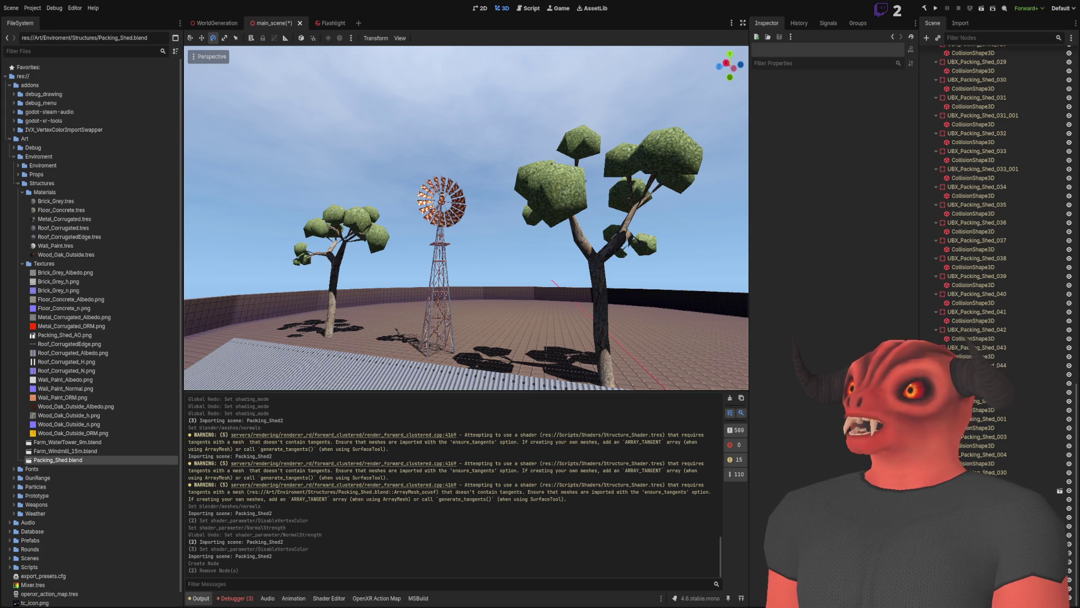
scroll(525, 234, "down", 5)
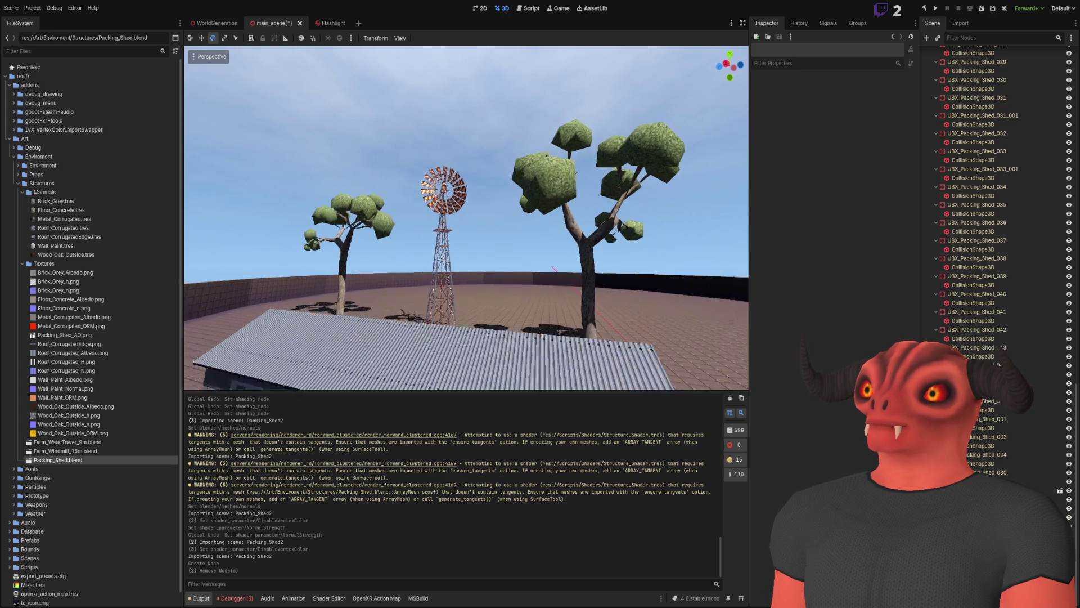
scroll(467, 218, "down", 10)
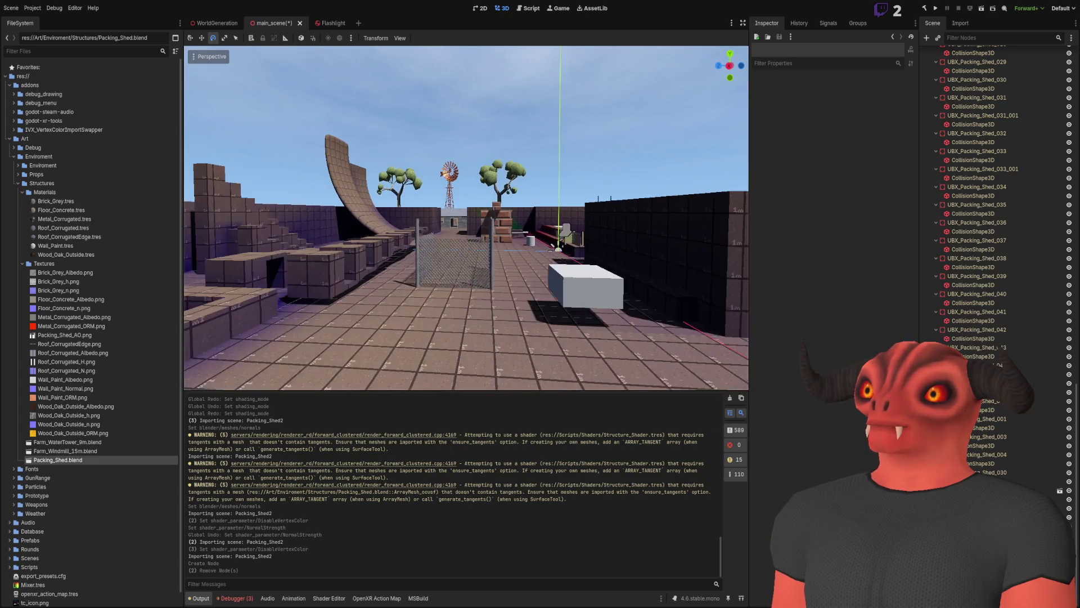
scroll(466, 219, "up", 10)
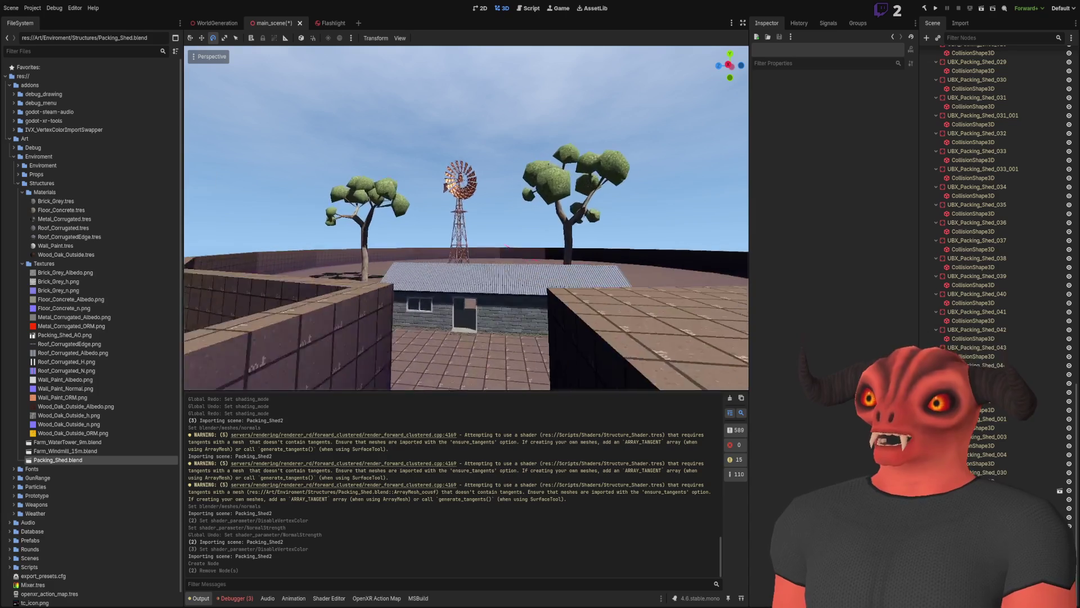
scroll(467, 219, "down", 10)
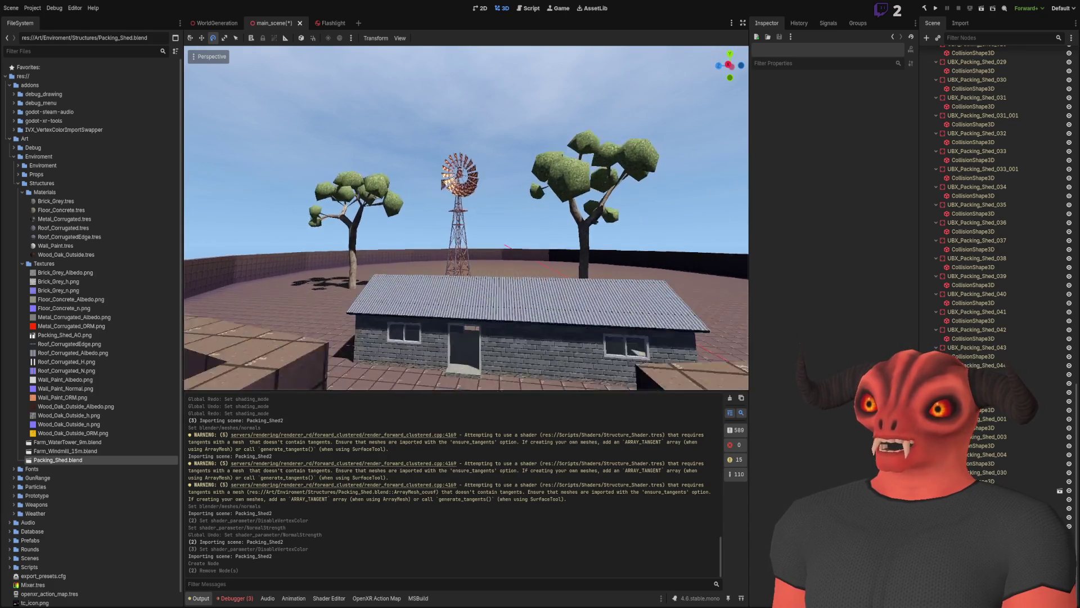
scroll(466, 218, "down", 10)
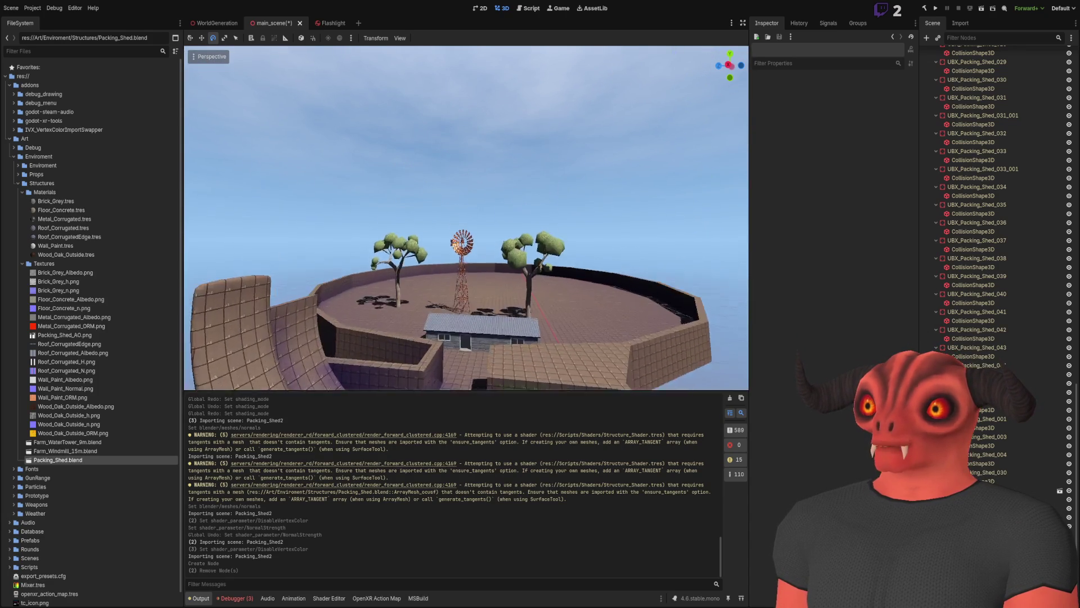
scroll(466, 218, "up", 5)
scroll(467, 218, "up", 5)
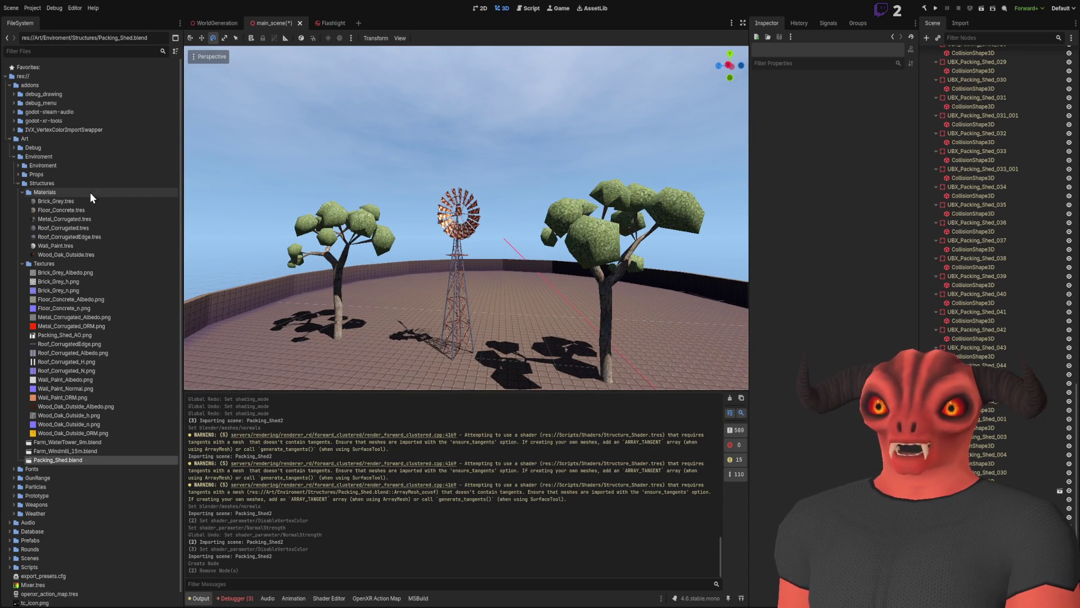
Try Metalness 0 and Roughness 1 on Metal_Corrugated.tres, undo both, then drag in Farm_Windmill_15m.blend.
left_click(66, 220)
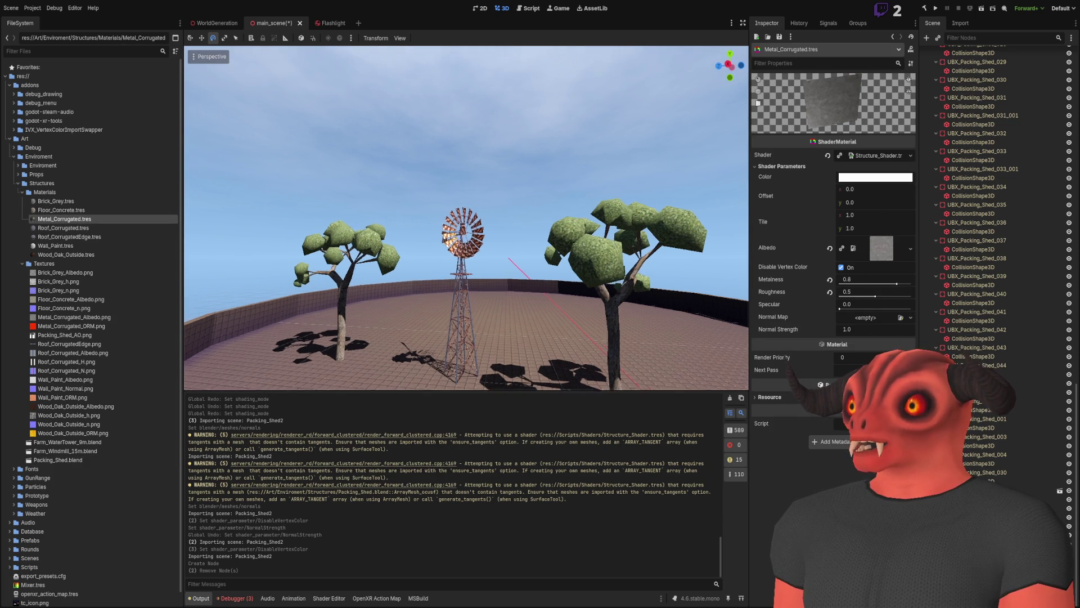
left_click(898, 281)
type("0")
key("Return")
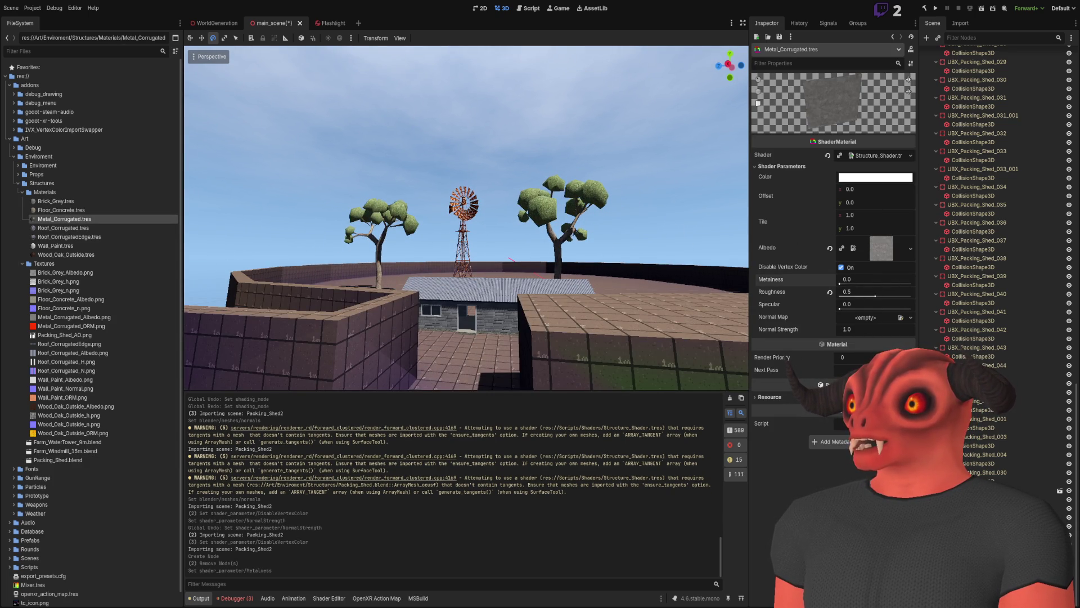
key("ctrl+z")
left_click_drag(886, 297, 941, 295)
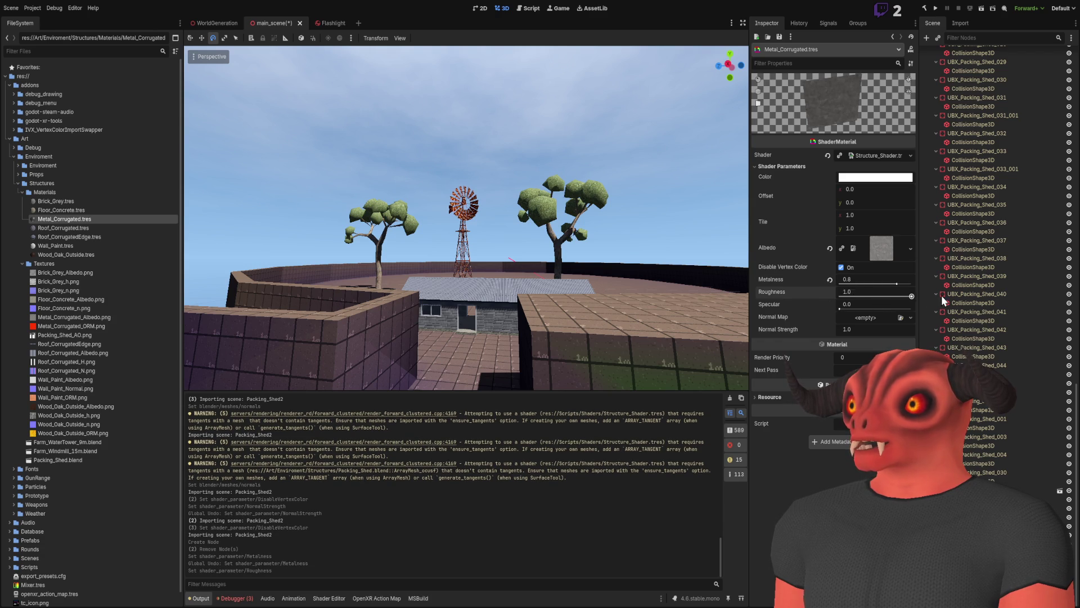
key("ctrl+z")
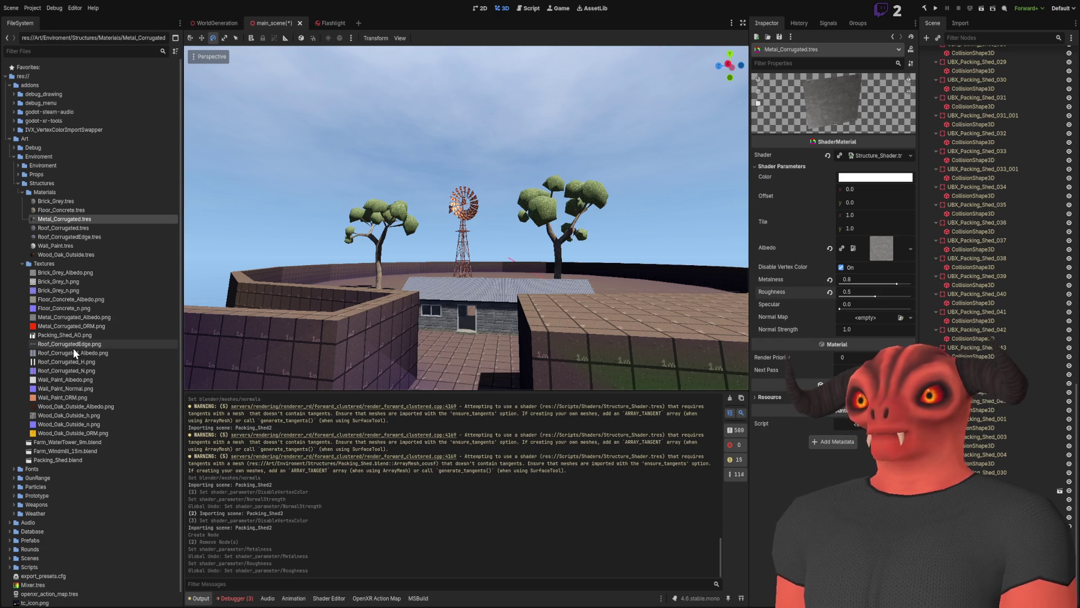
left_click(20, 264)
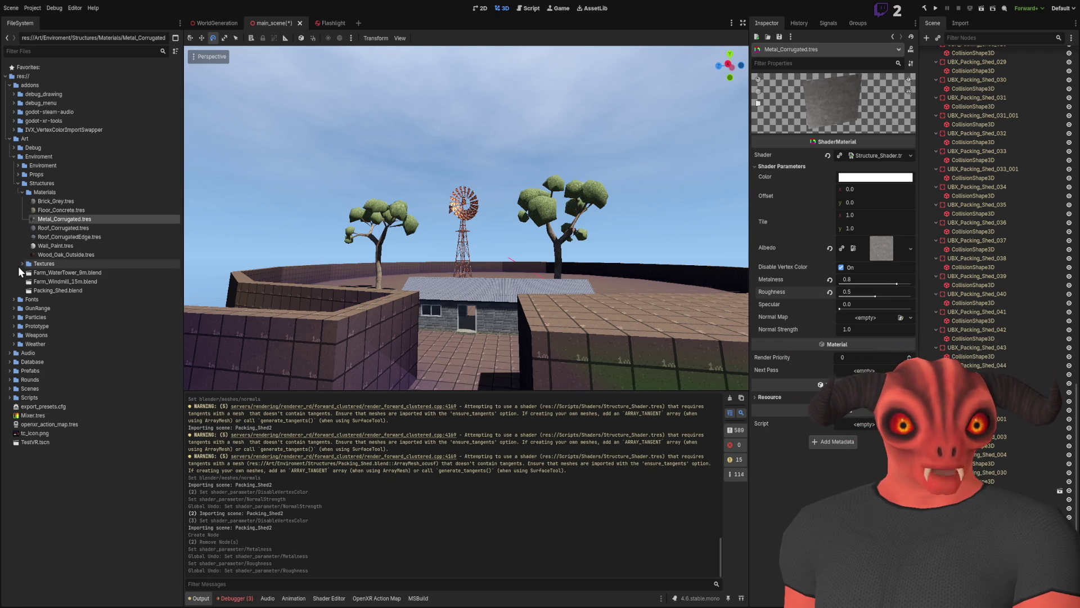
left_click_drag(53, 282, 497, 262)
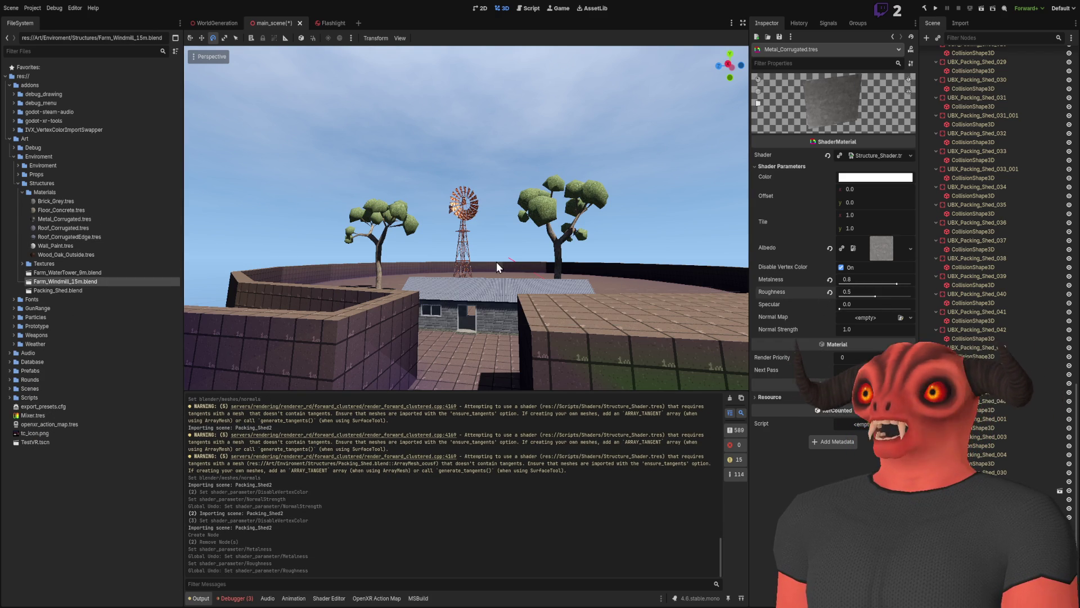
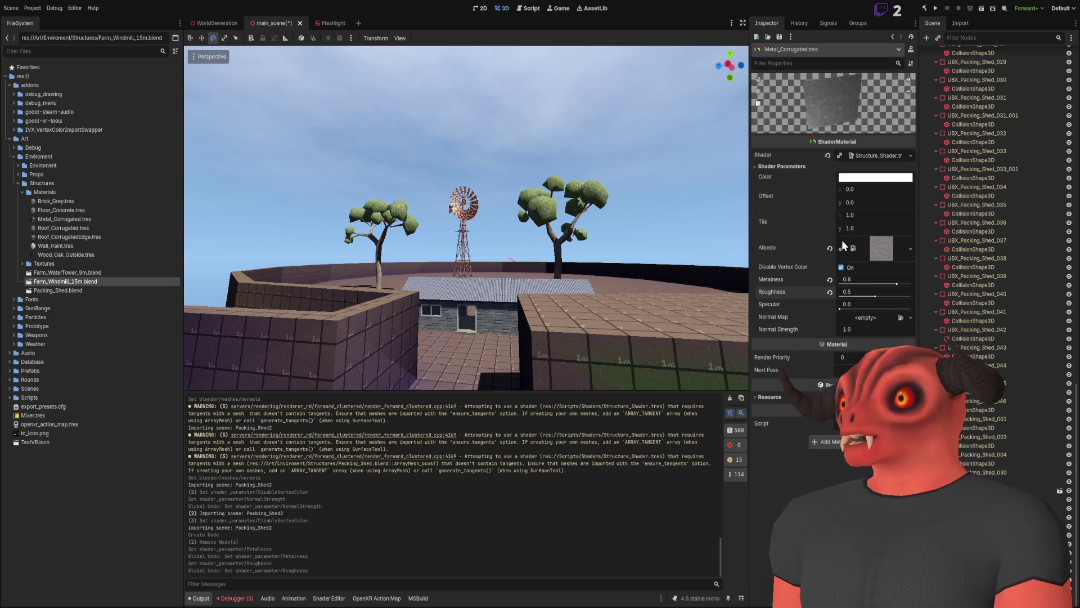
Fly the camera around the walled farm between the shed and the windmill.
key("w")
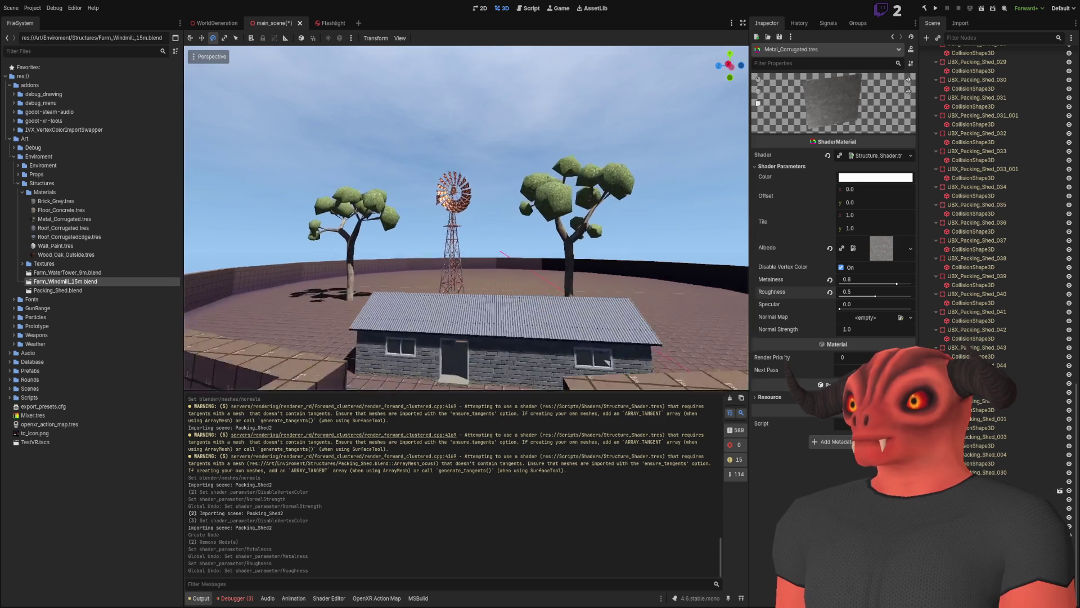
key("s")
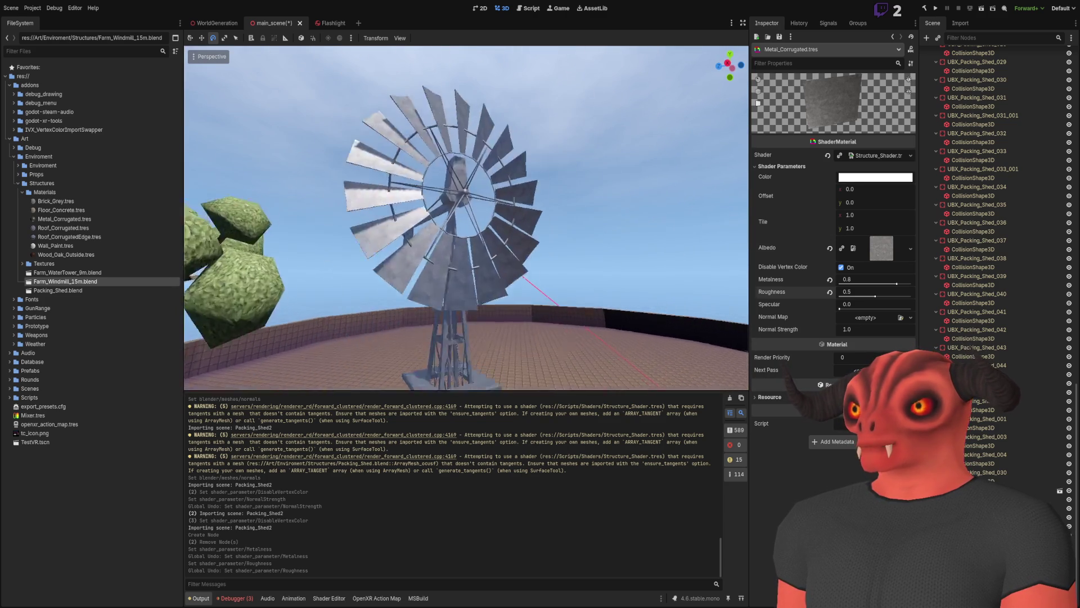
scroll(466, 218, "up", 2)
key("w")
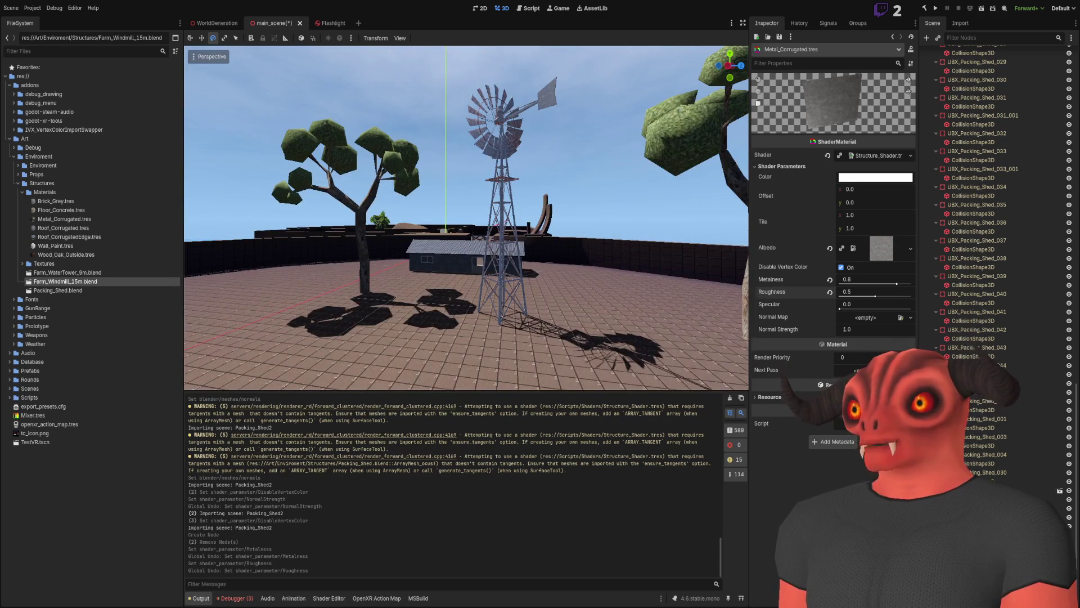
key("s")
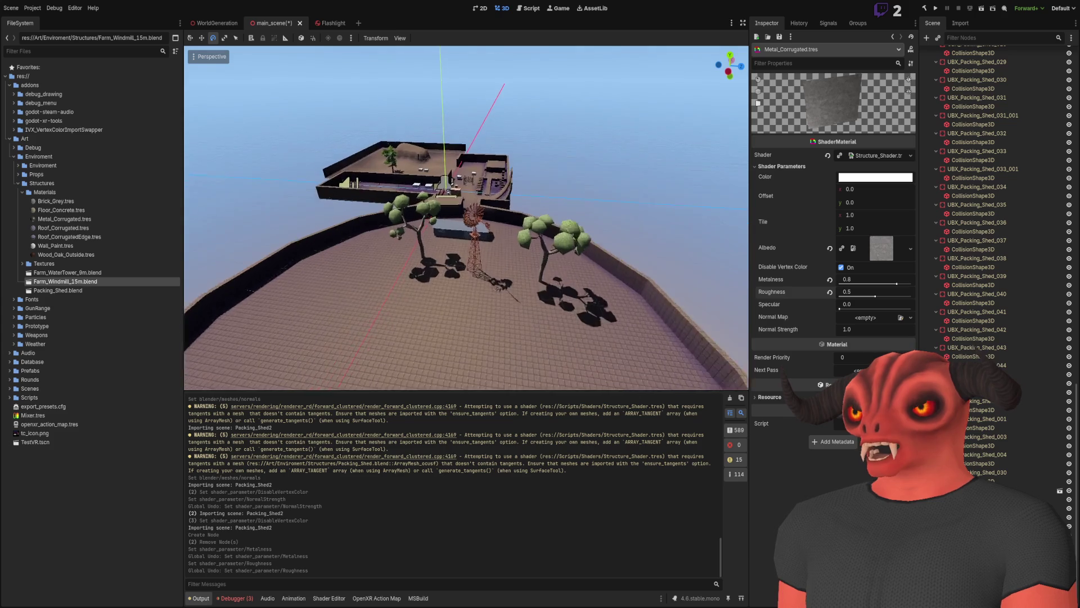
key("w")
key("s")
key("w")
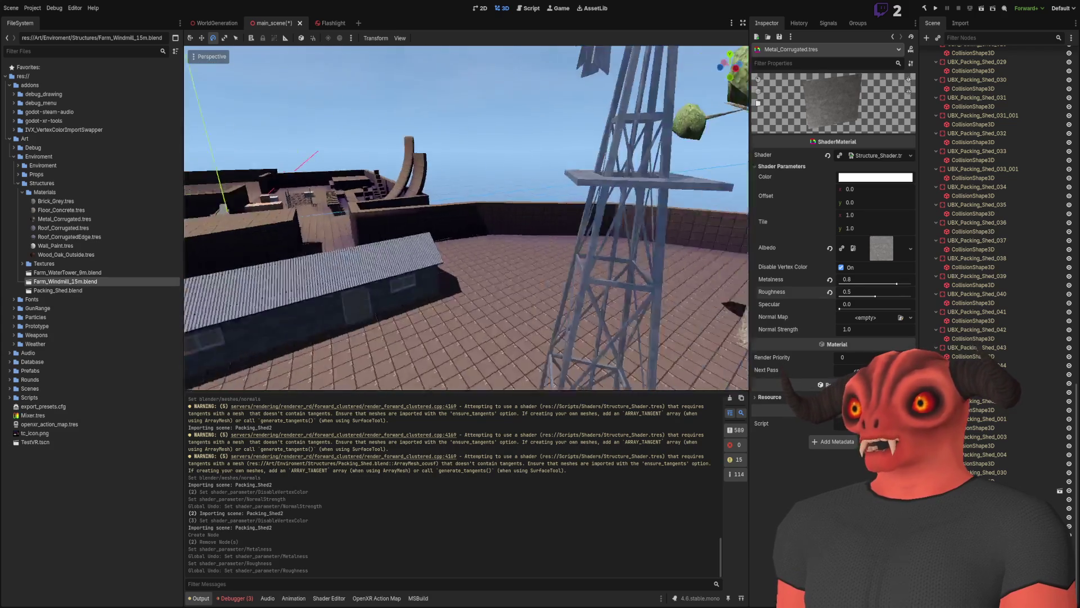
key("s")
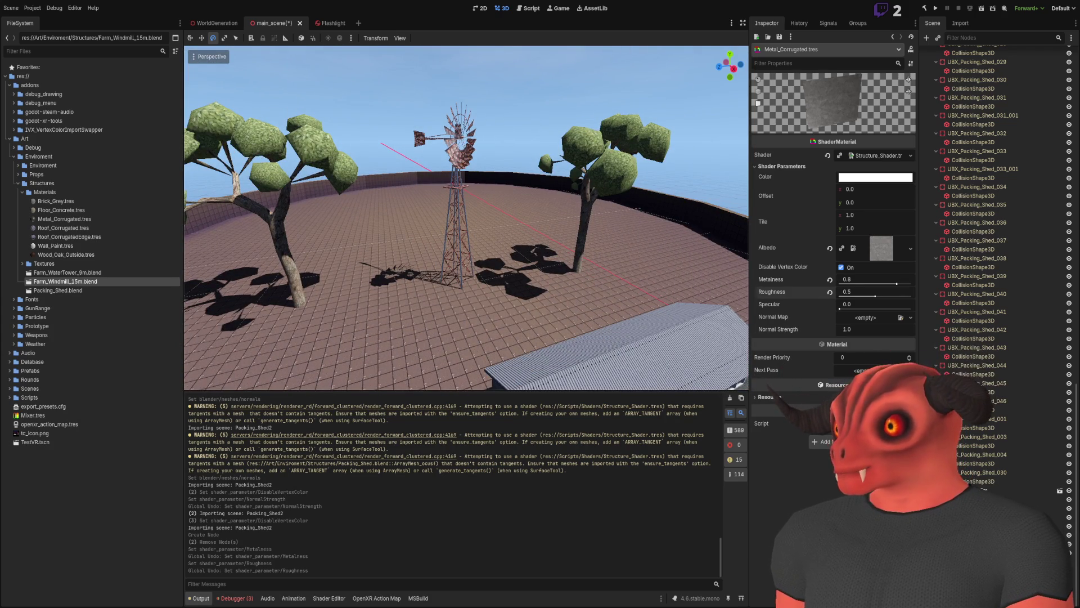
Delete the windmill, drop in a fresh Farm_Windmill_15m, then undo to keep the original.
left_click(460, 132)
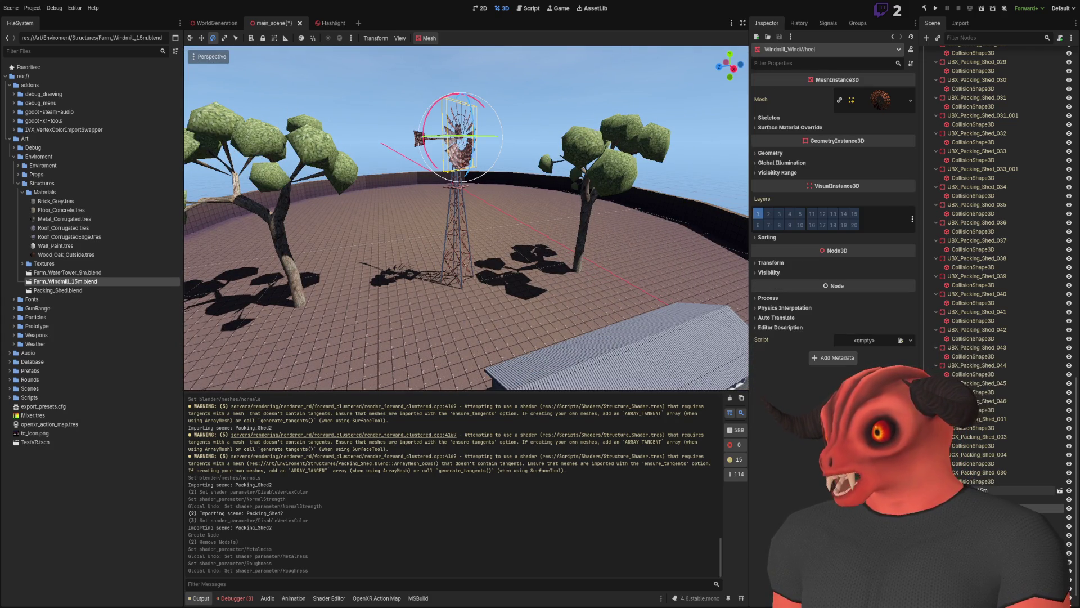
key("Delete")
mouse_move(89, 282)
left_mouse_down()
mouse_move(498, 238)
mouse_move(470, 242)
left_mouse_up()
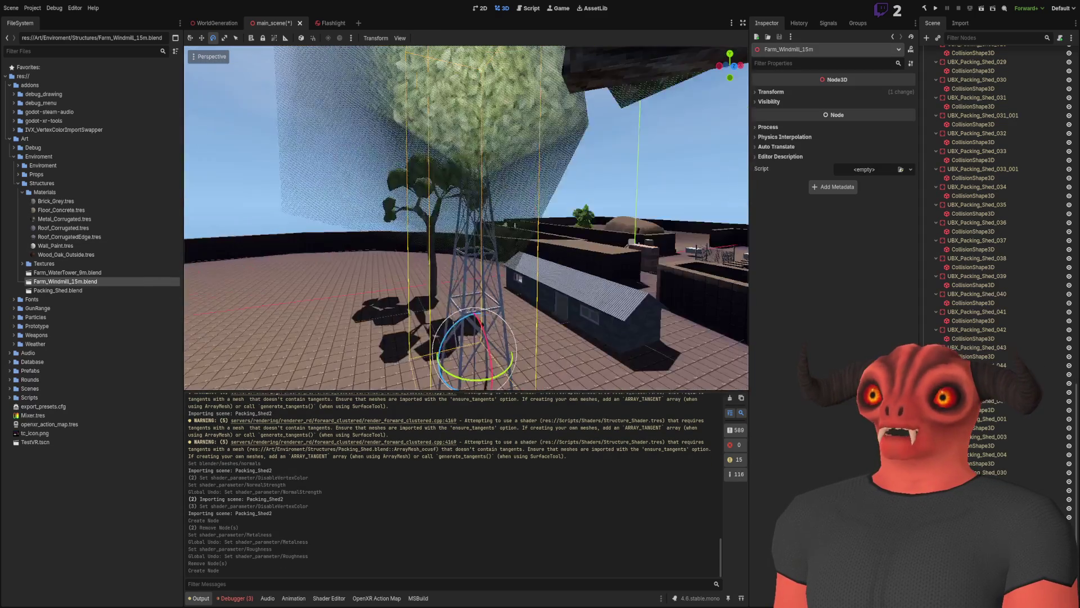
scroll(475, 251, "down", 10)
key("ctrl+z")
key("ctrl+z")
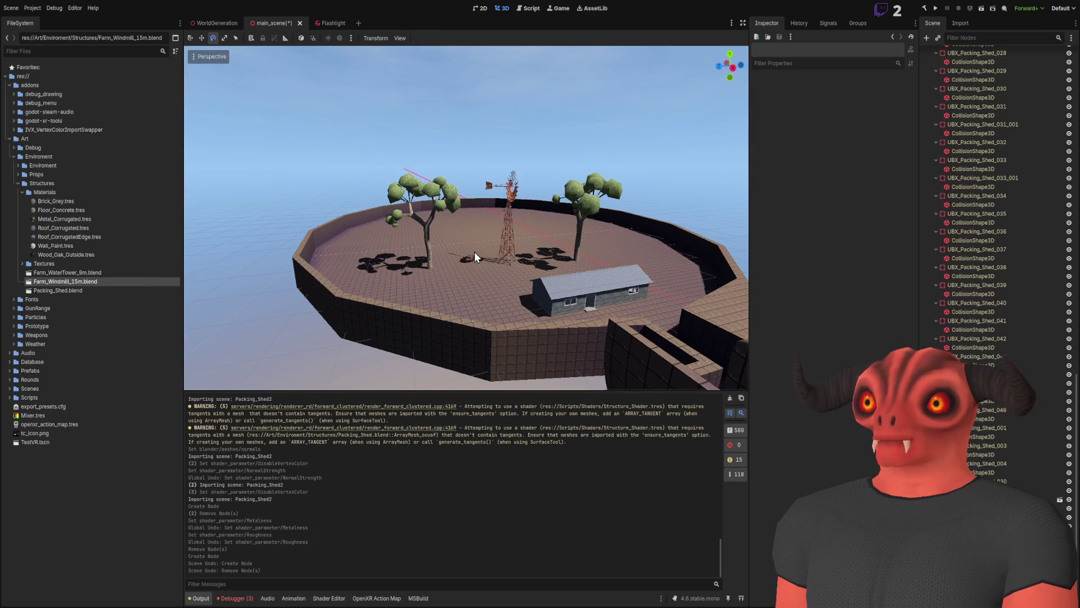
Select Packing_Shed.blend, re-save it in Blender, and return to Godot to reimport it.
key("w")
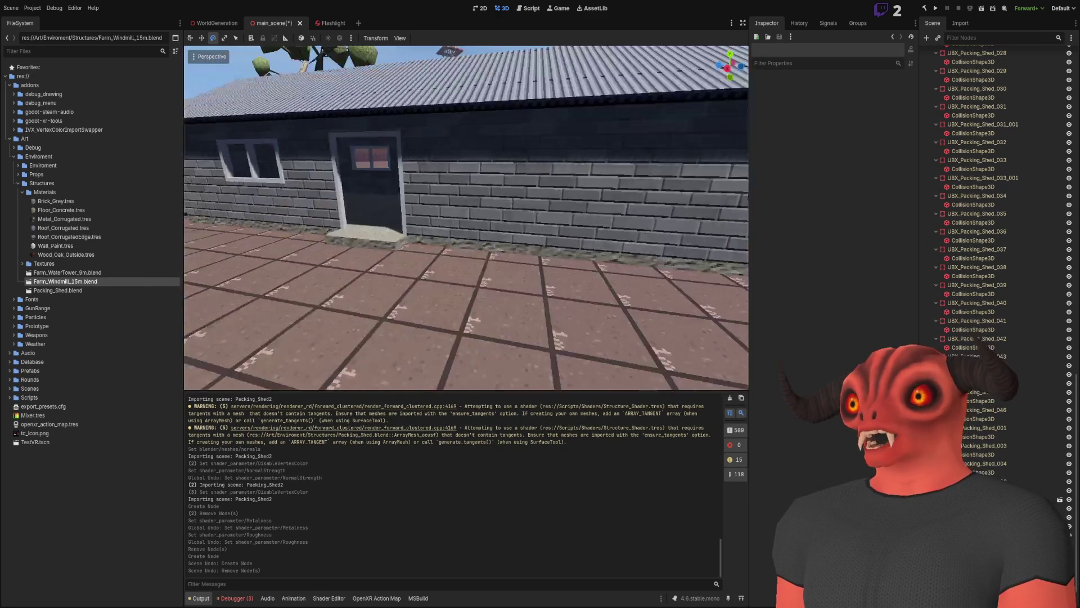
key("w")
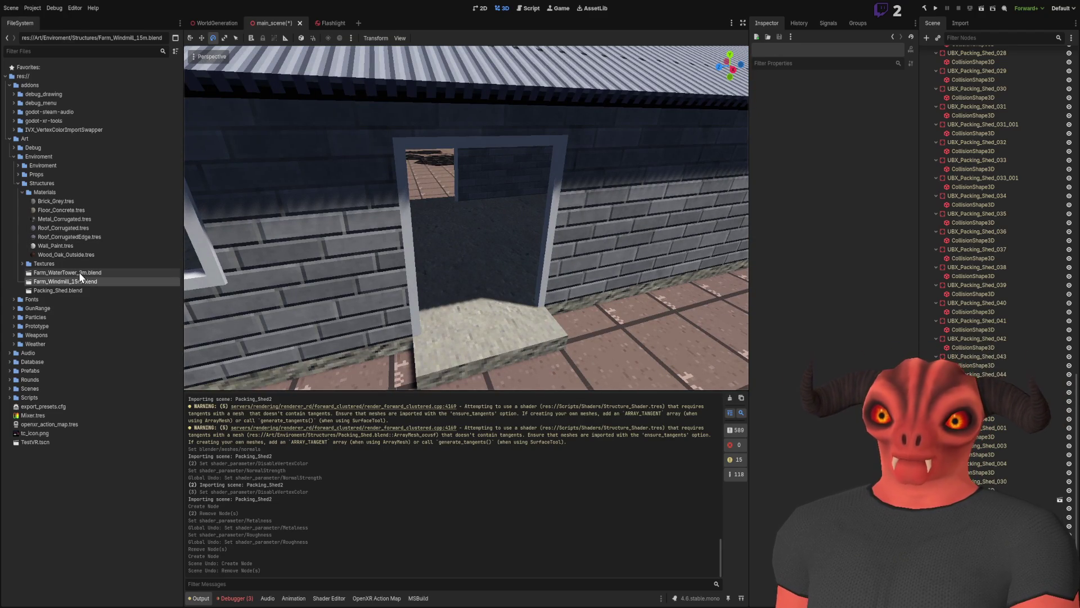
left_click(66, 289)
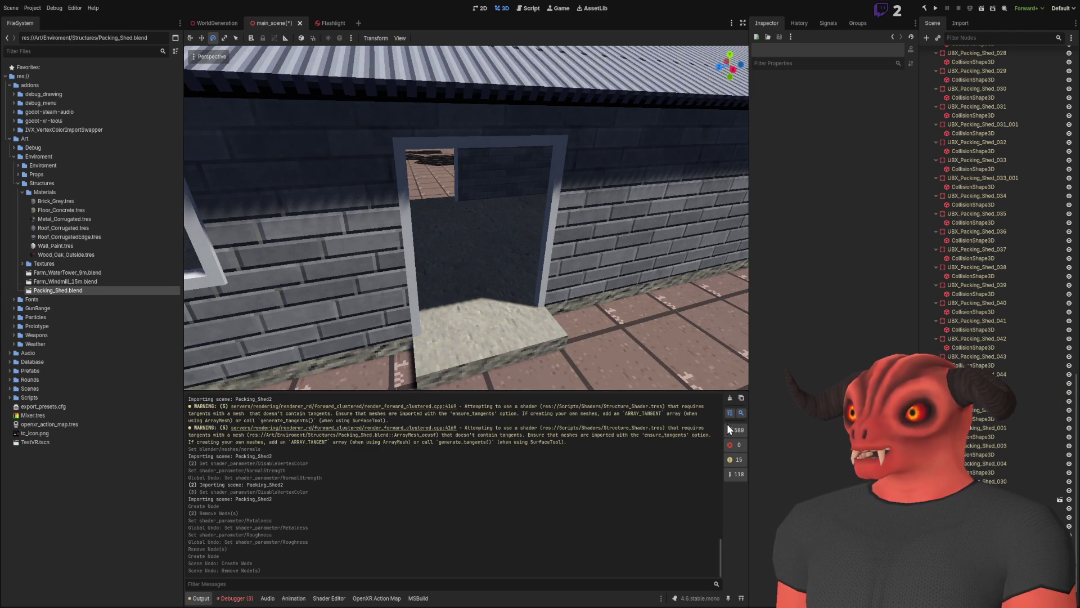
key("alt+Tab")
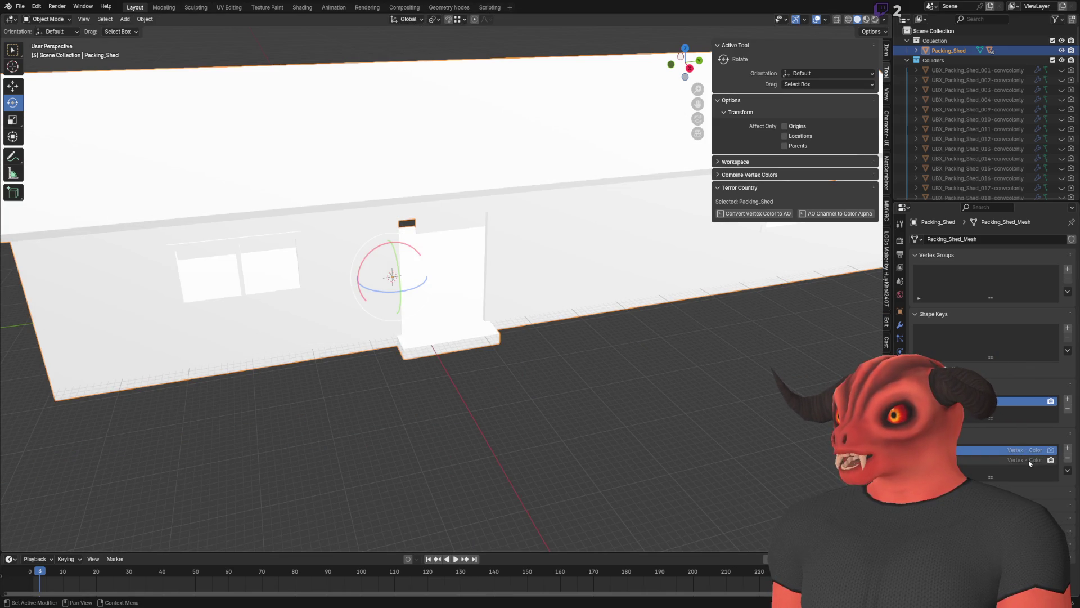
key("ctrl+s")
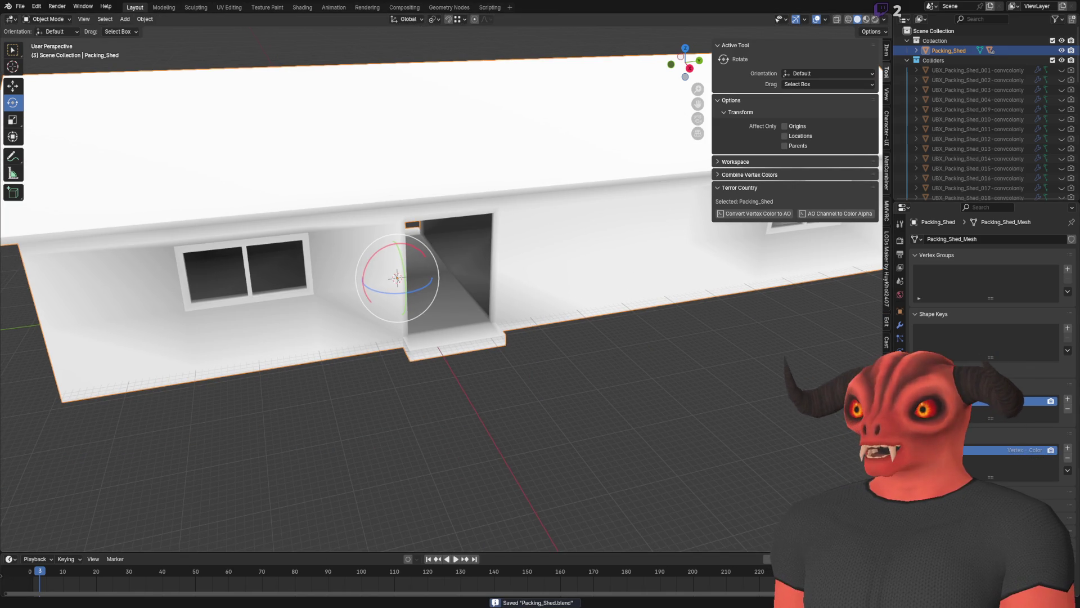
key("alt+Tab")
left_click_drag(424, 249, 428, 262)
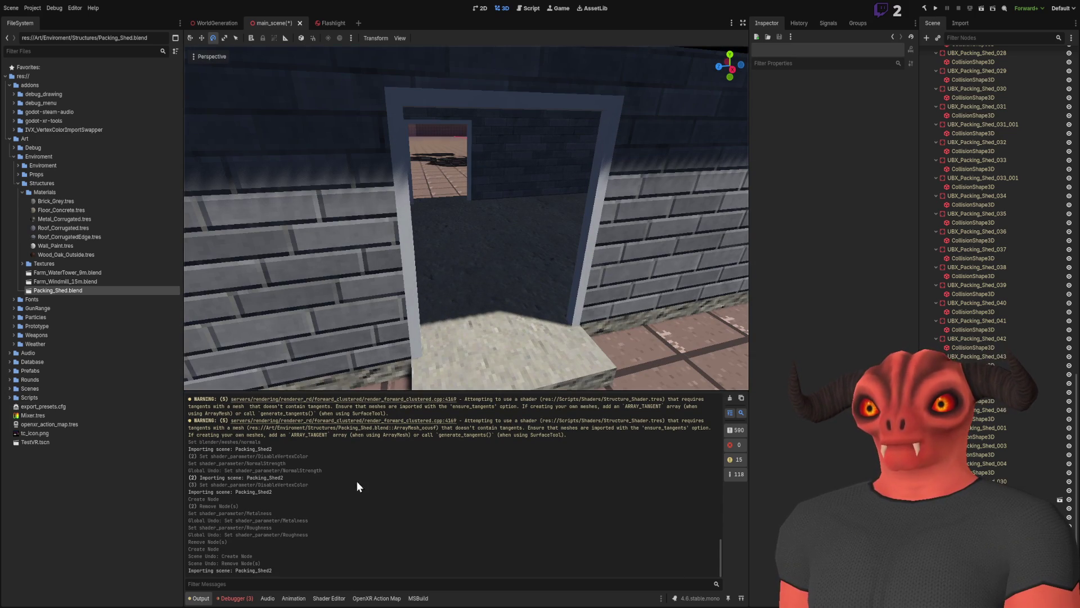
left_click(329, 598)
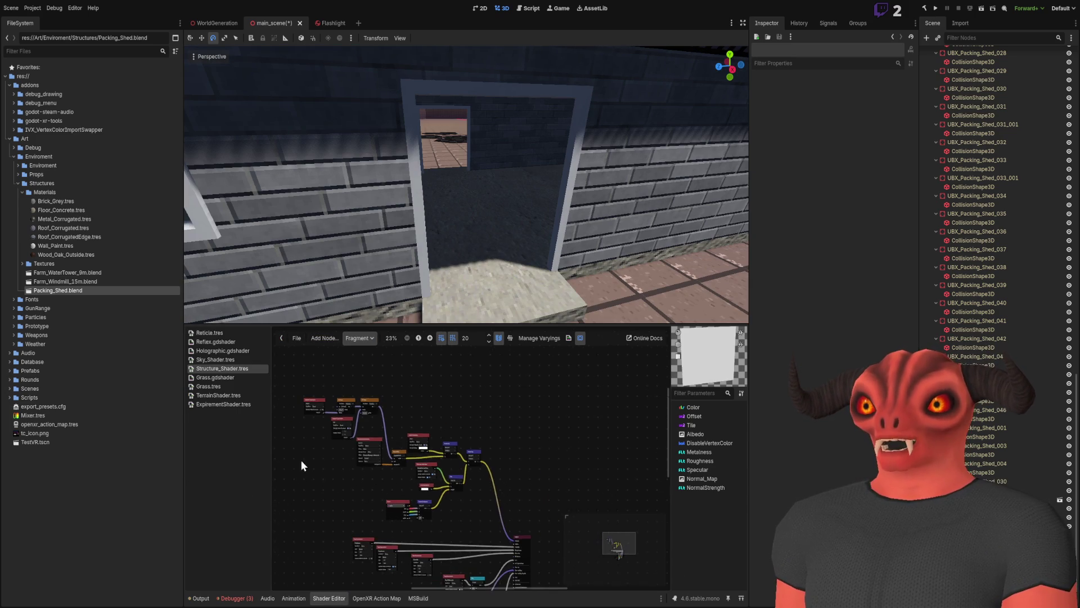
Pan and zoom across Structure_Shader's VectorOp, Mix, ColorConstant and Output nodes, then switch to Blender.
scroll(404, 464, "up", 5)
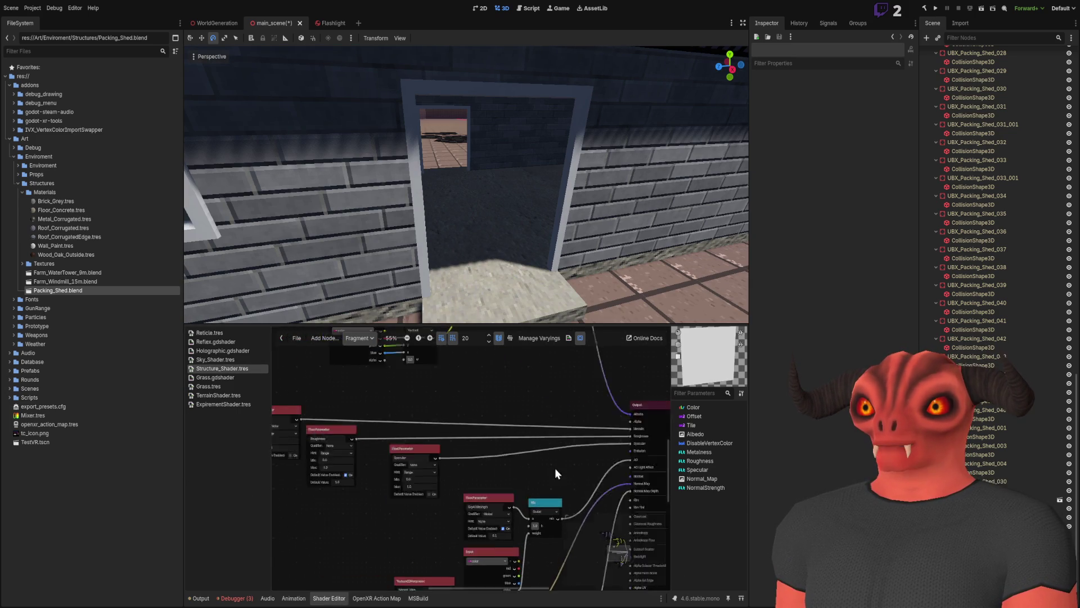
scroll(410, 458, "up", 3)
left_click_drag(413, 461, 588, 447)
scroll(588, 447, "down", 2)
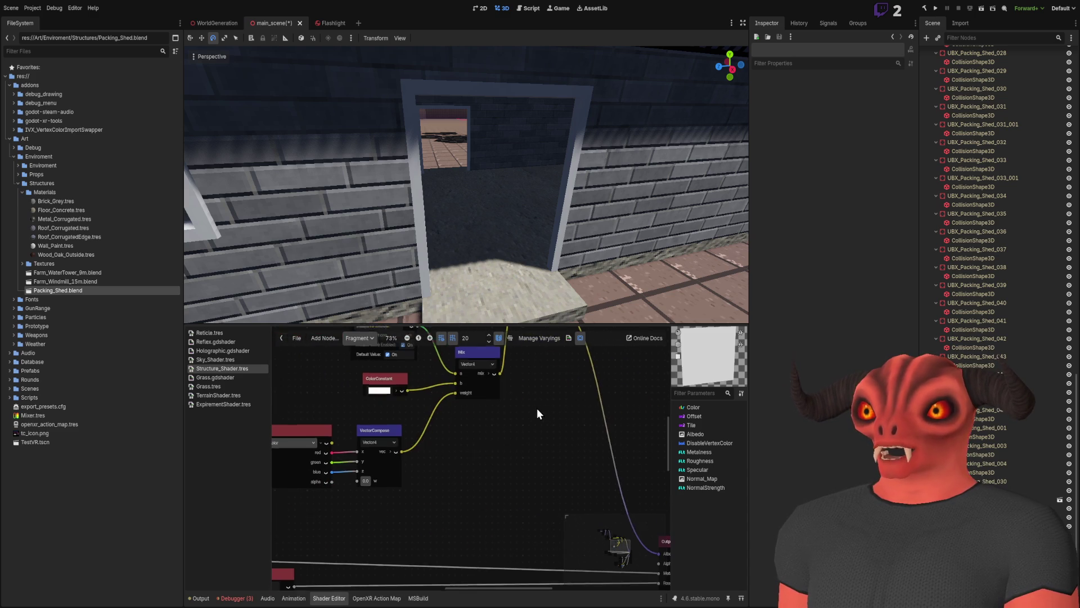
mouse_move(537, 408)
left_mouse_down()
mouse_move(540, 579)
mouse_move(597, 405)
mouse_move(626, 494)
mouse_move(622, 545)
left_mouse_up()
scroll(458, 439, "up", 4)
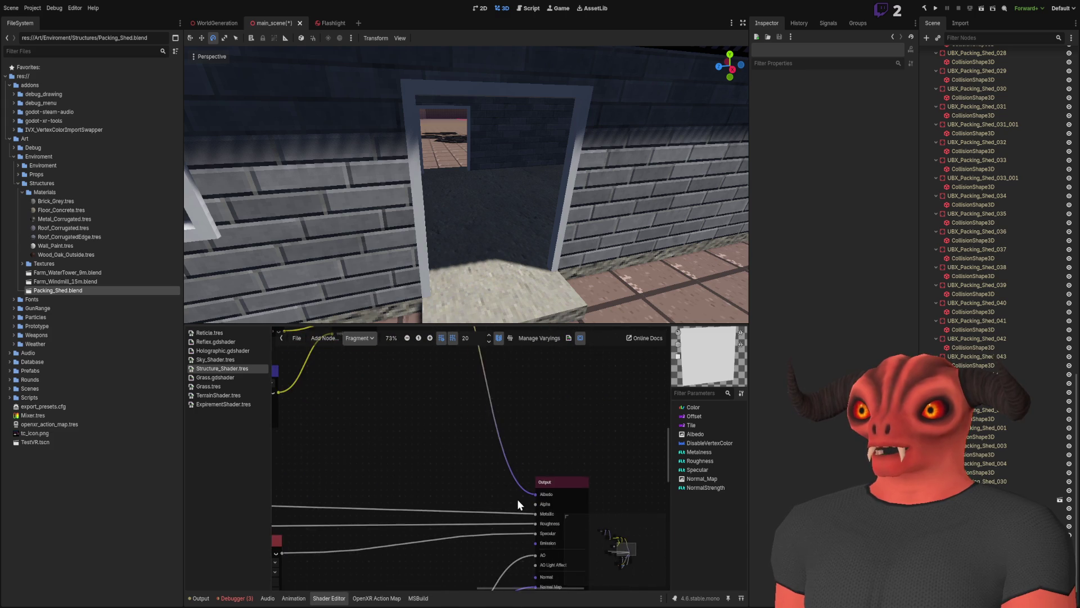
scroll(458, 439, "down", 3)
left_click_drag(360, 373, 583, 440)
scroll(446, 491, "up", 2)
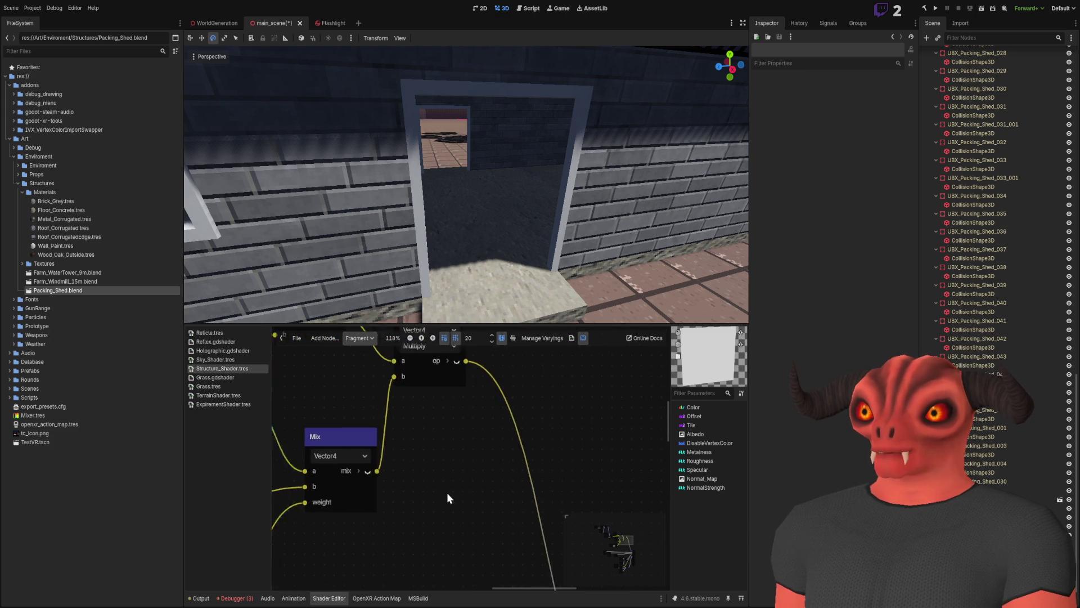
scroll(476, 556, "down", 2)
mouse_move(455, 547)
left_mouse_down()
mouse_move(562, 426)
mouse_move(549, 421)
left_mouse_up()
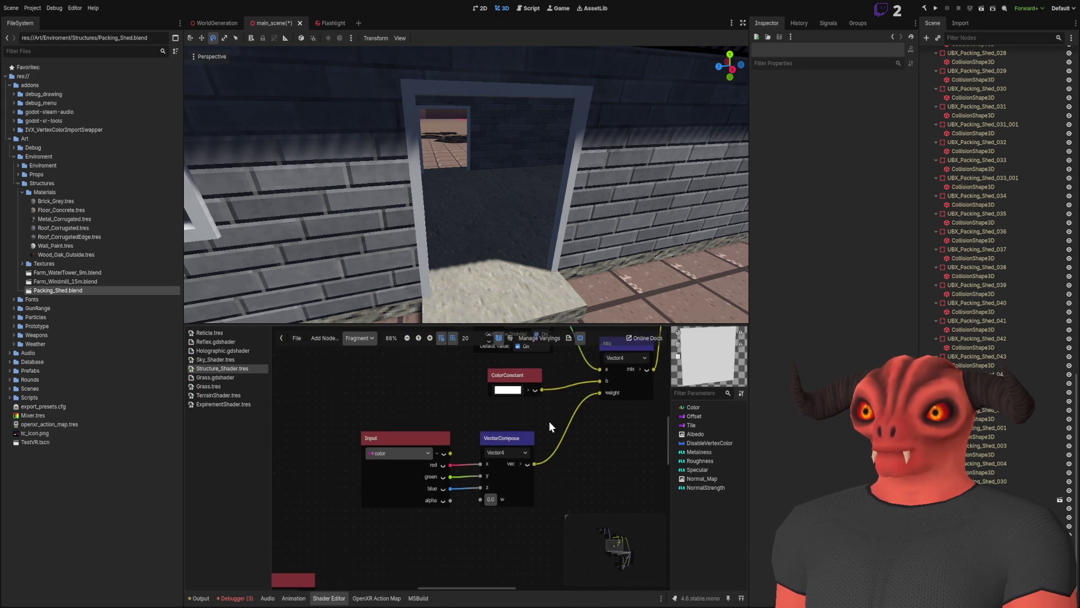
scroll(434, 393, "down", 8)
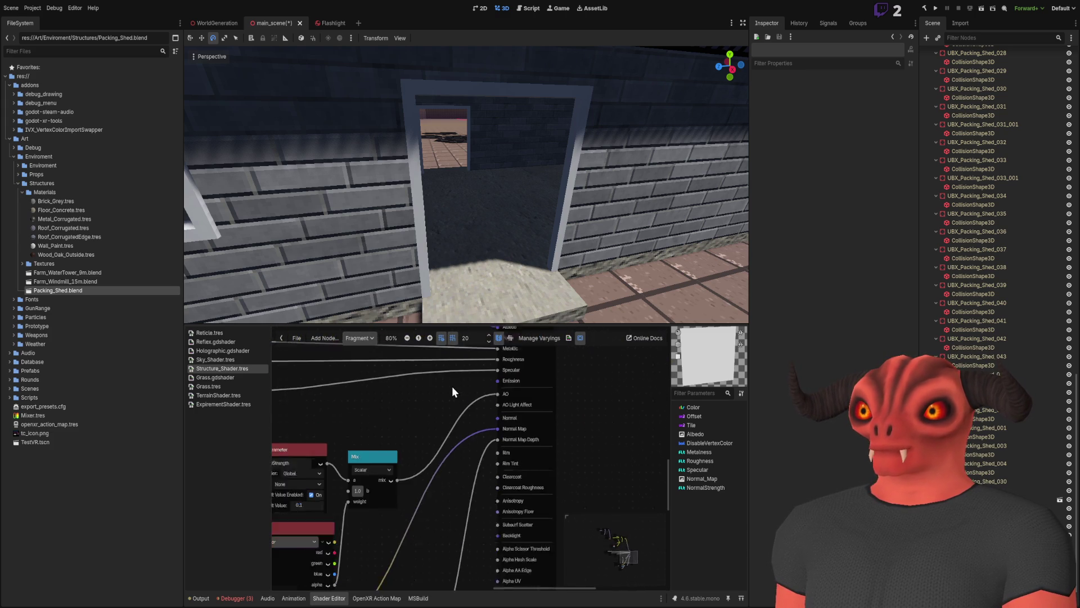
scroll(376, 464, "up", 7)
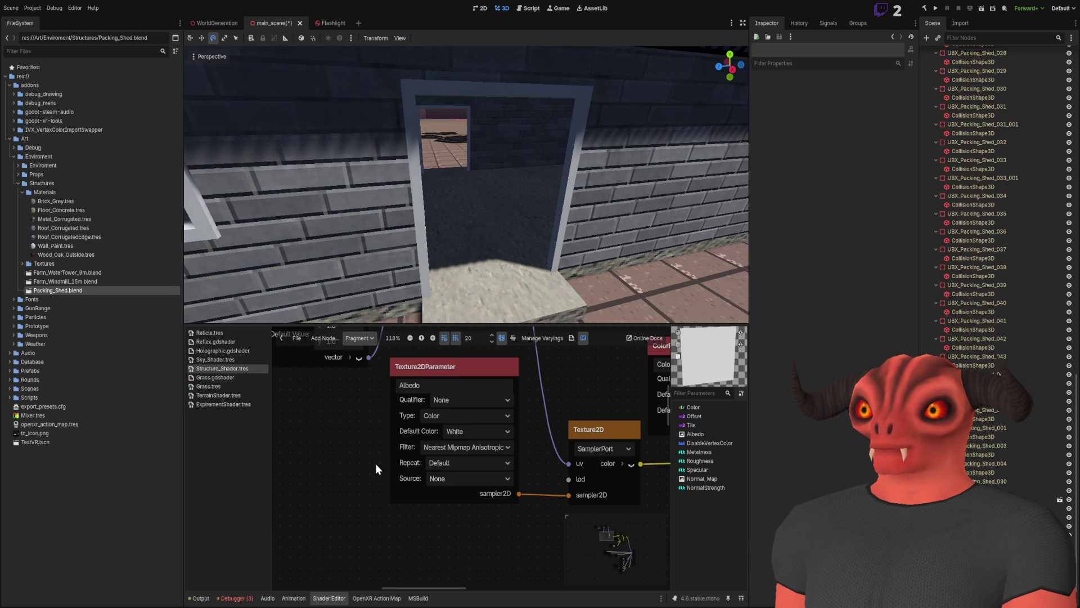
scroll(376, 465, "down", 4)
key("alt+Tab")
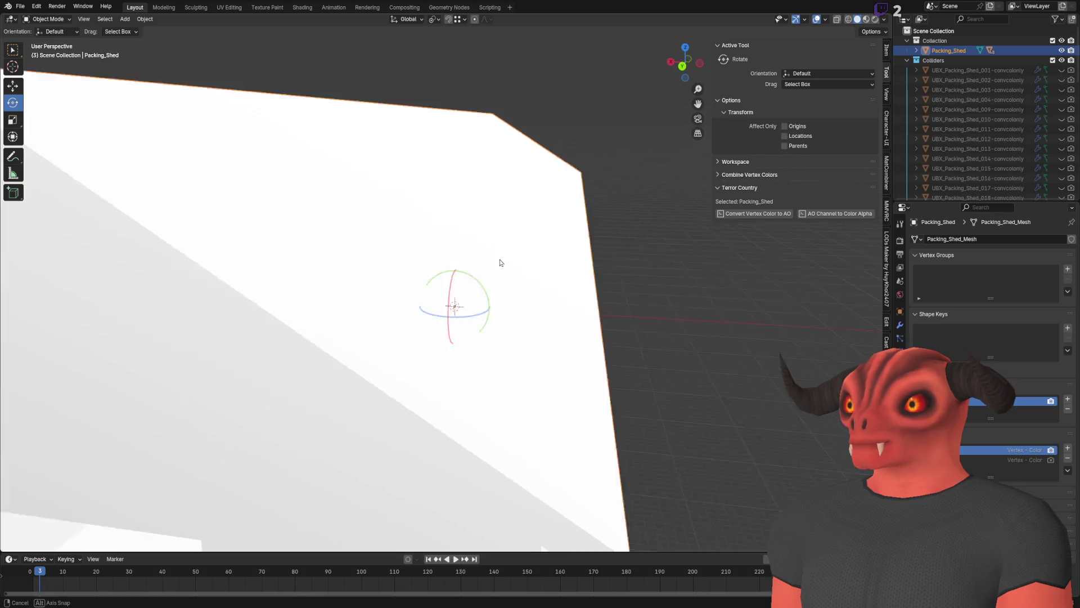
Make the second vertex colour attribute active, save, and check the shed in Godot.
left_click(1008, 461)
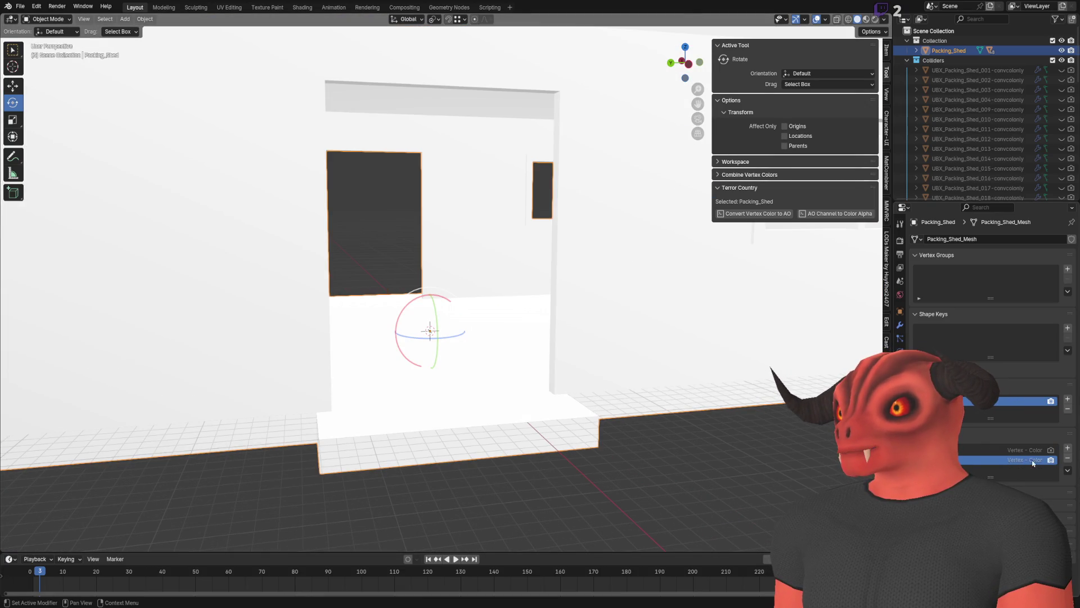
key("ctrl+s")
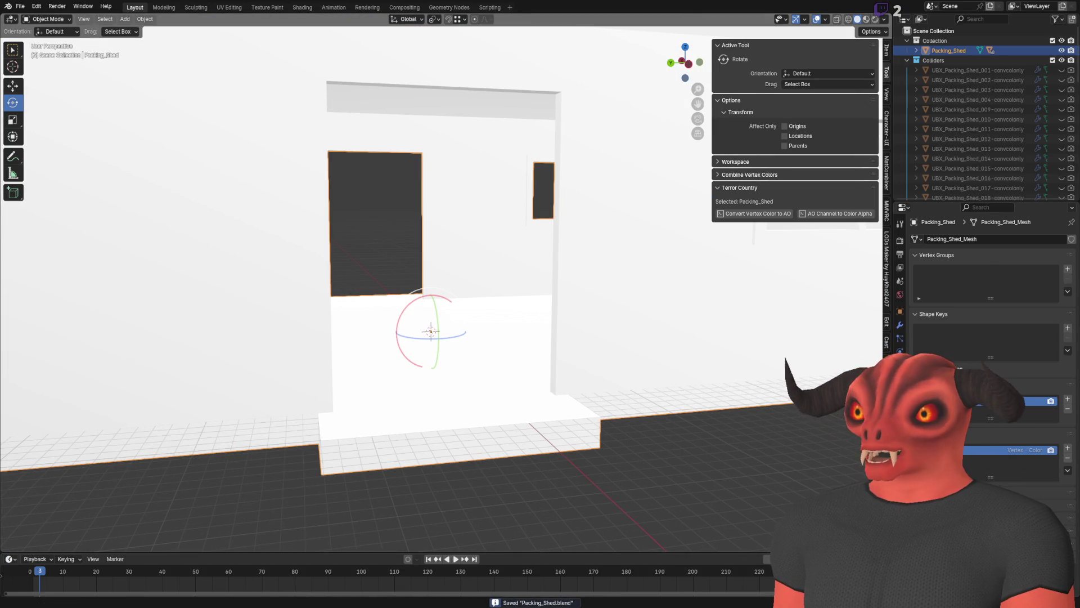
key("alt+Tab")
key("w")
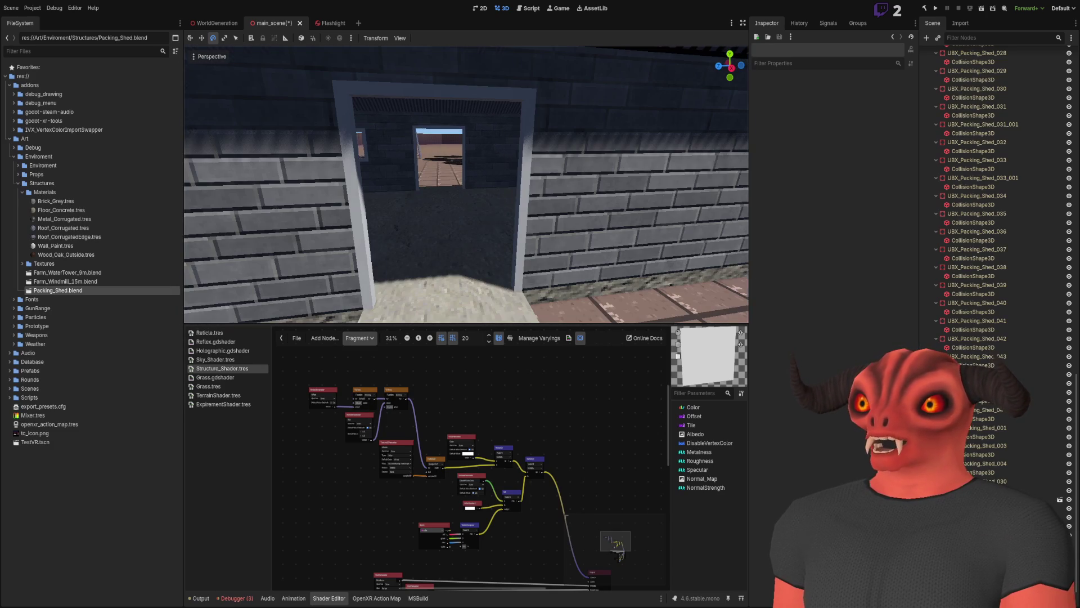
key("alt+Tab")
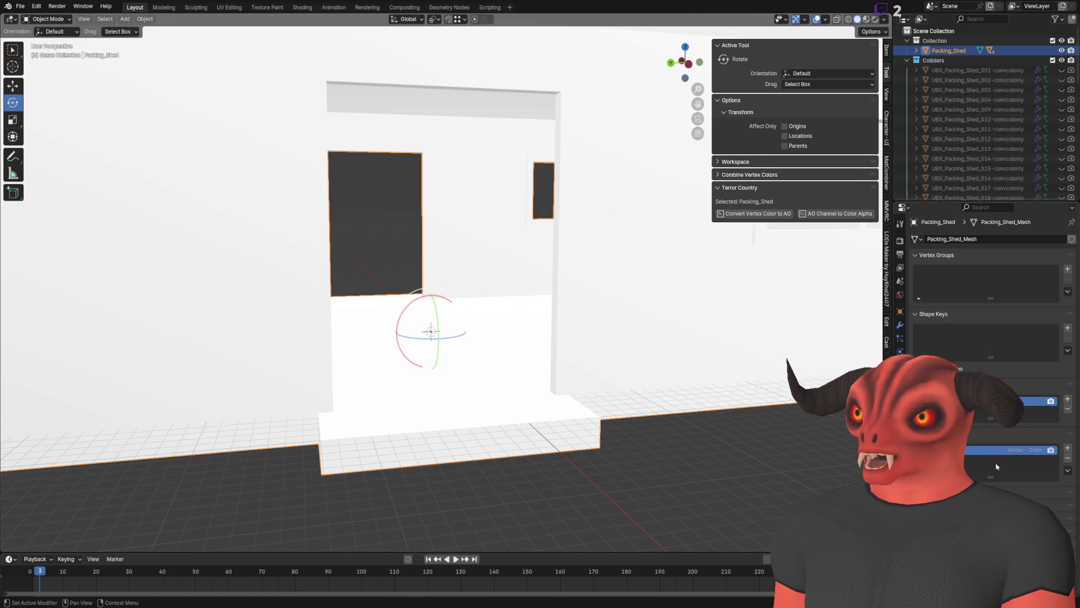
Add an 'AO' colour attribute plus a second one, then switch back to the first as active.
left_click(1065, 449)
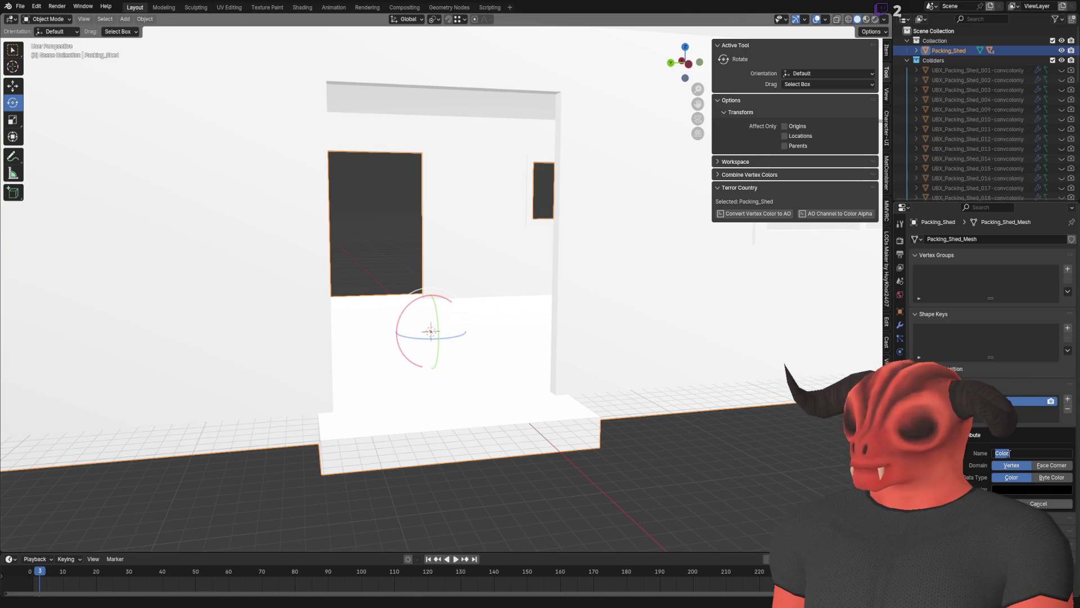
type("AO")
key("Return")
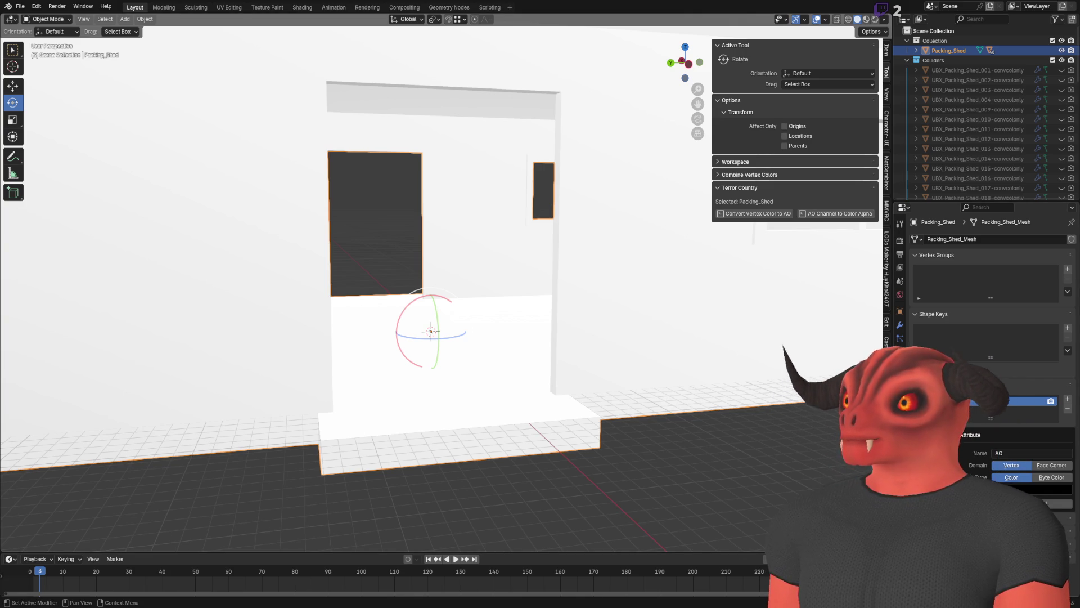
left_click(991, 504)
left_click(1023, 459)
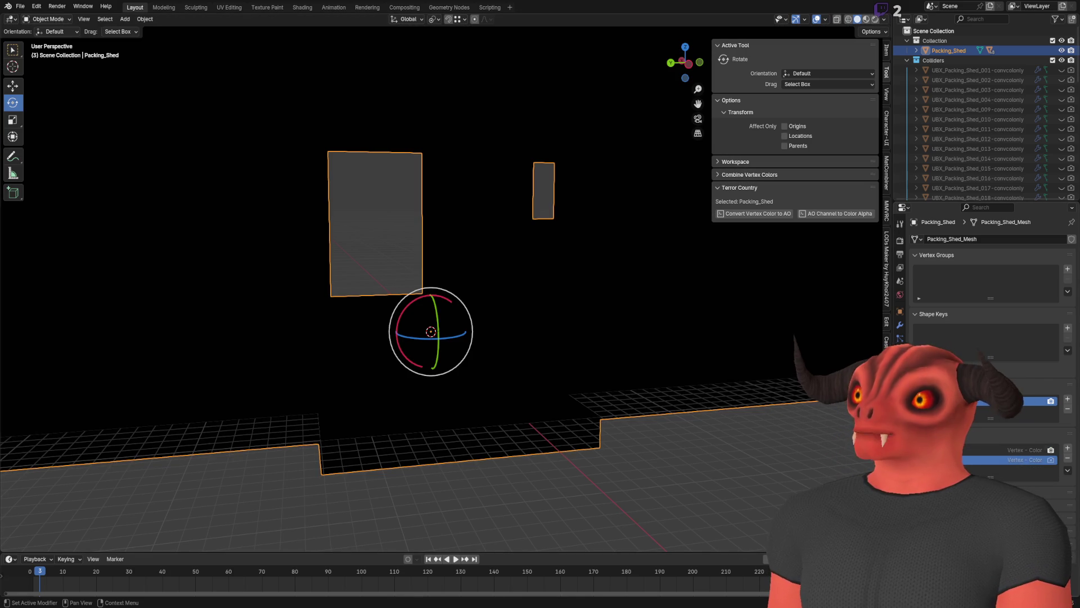
left_click(841, 214)
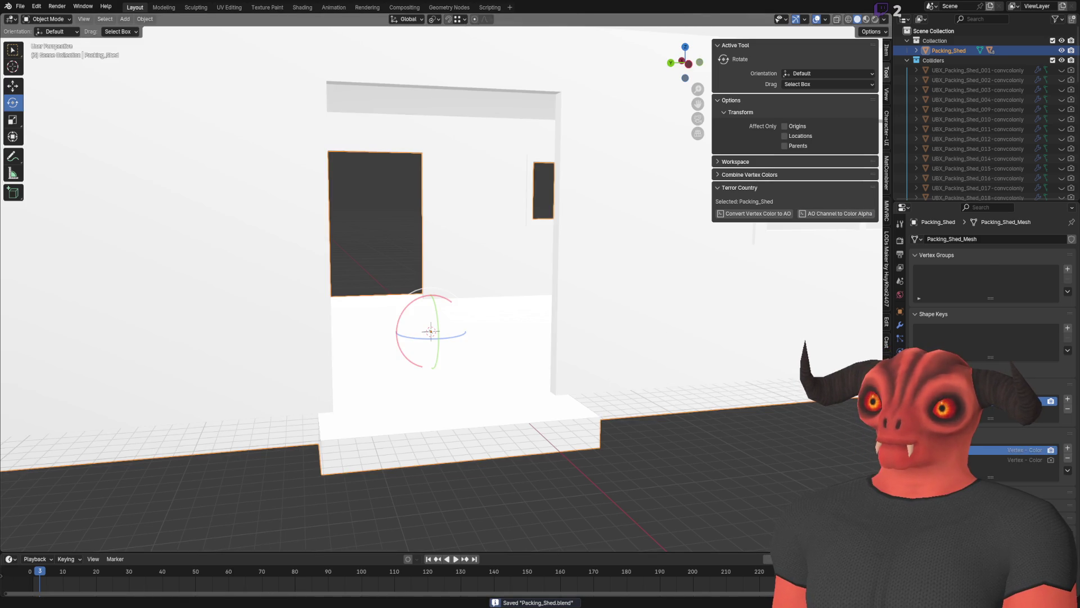
Check the reimported shed in Godot, then put the Blender shed mesh into Edit Mode.
key("alt+Tab")
key("s")
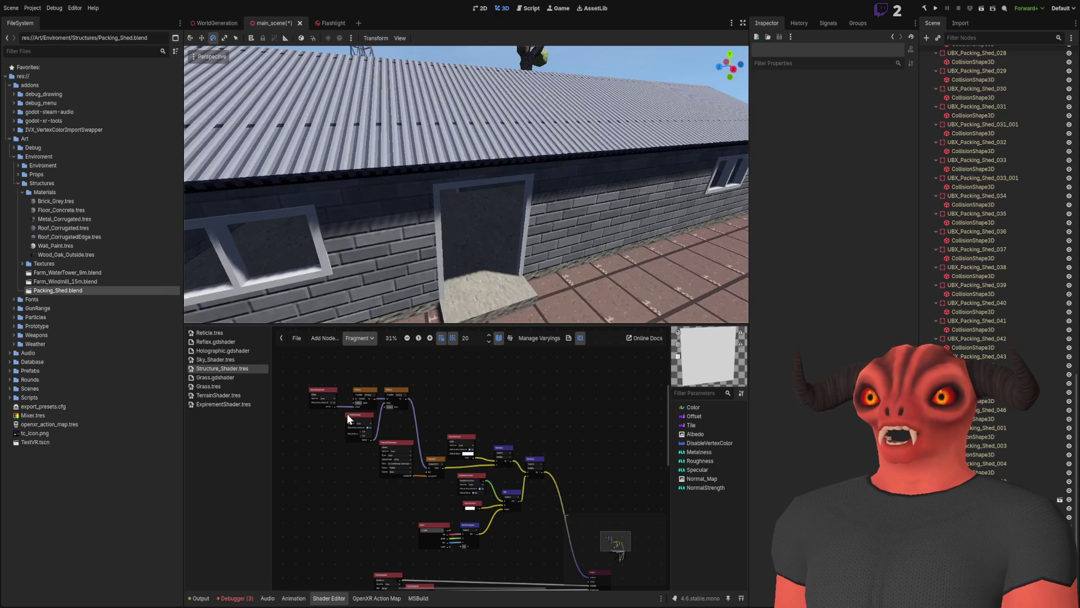
key("alt+Tab")
scroll(554, 415, "down", 3)
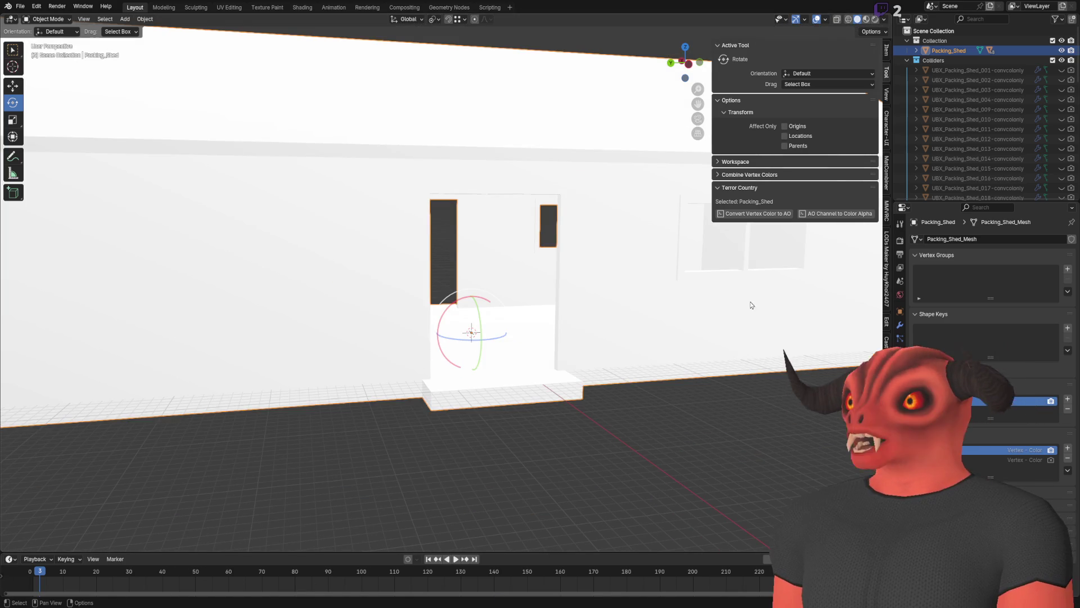
key("Tab")
scroll(655, 270, "up", 5)
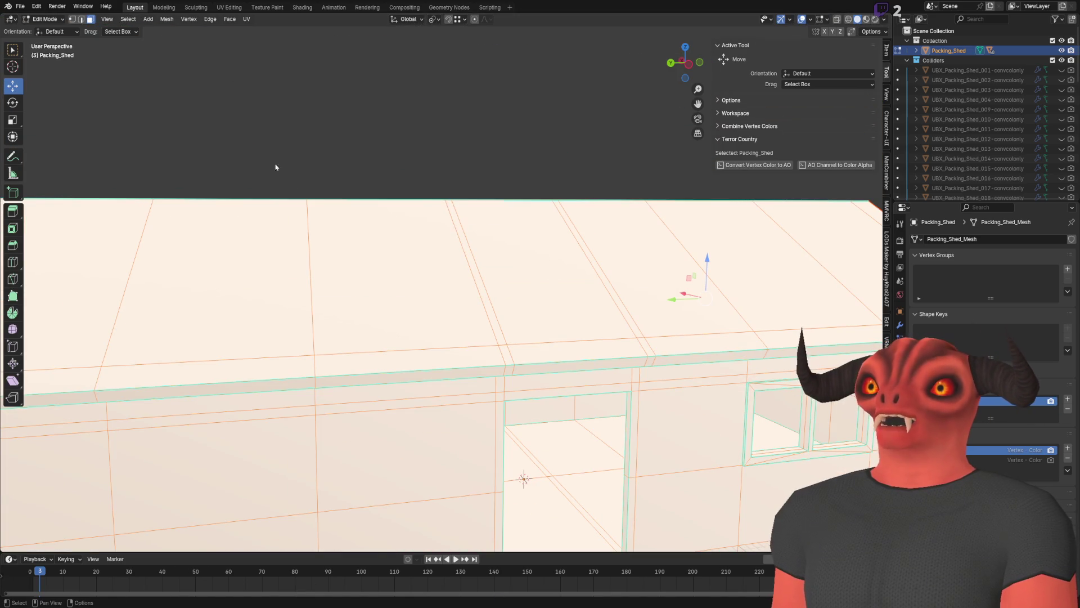
Switch to Vertex Paint mode and review brush colours, colour attributes and view options.
left_click(56, 19)
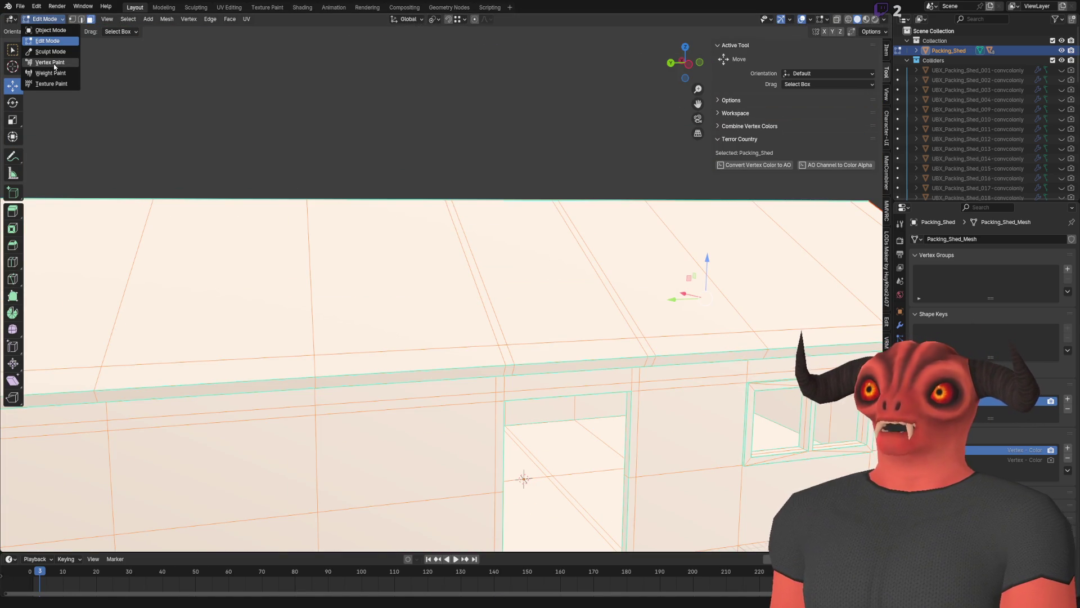
left_click(55, 62)
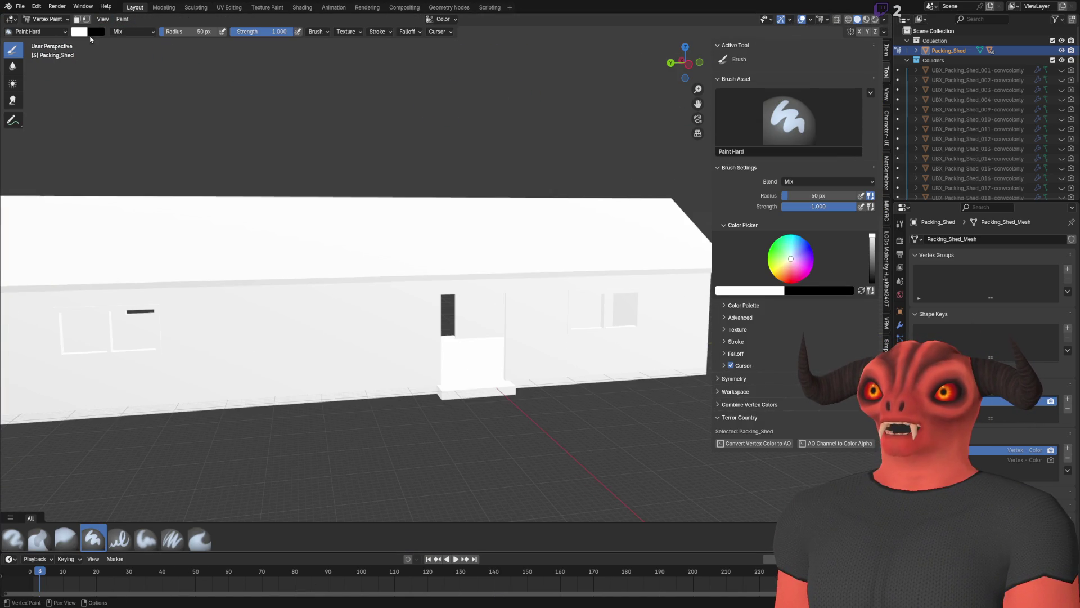
left_click(92, 33)
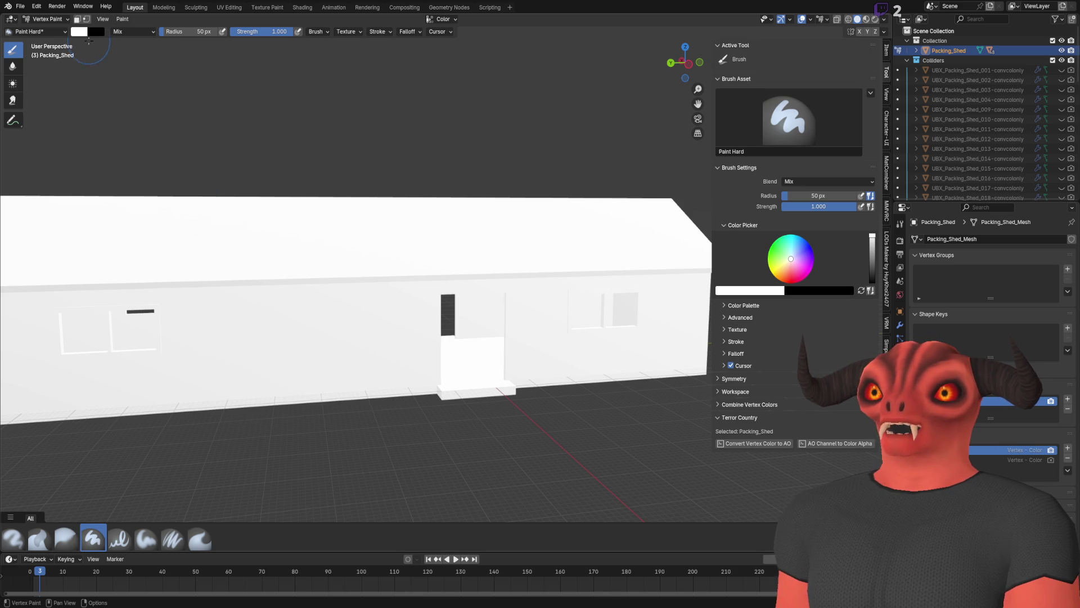
left_click(80, 32)
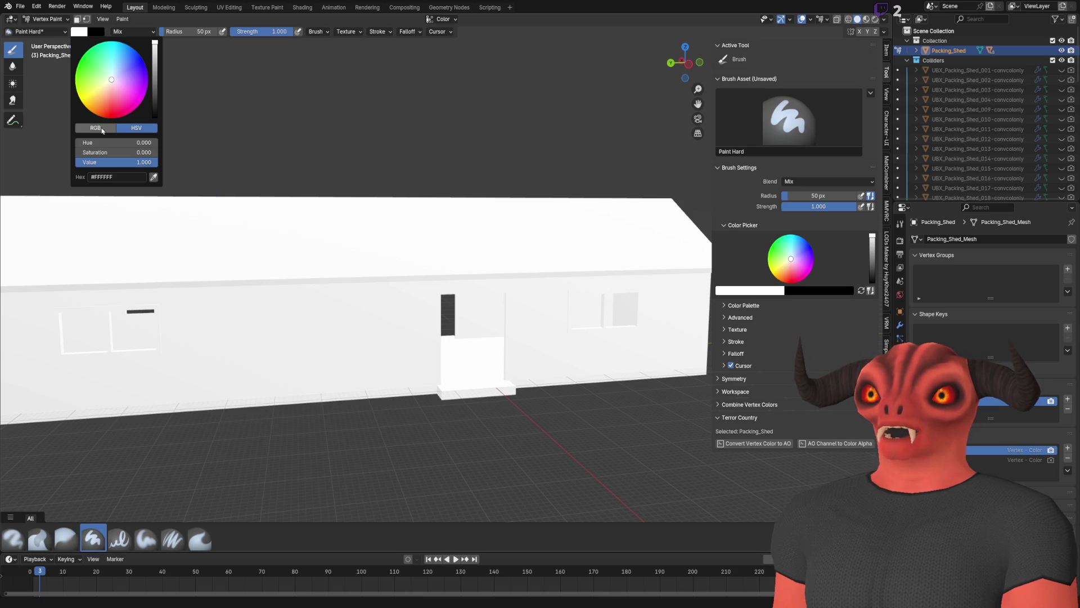
left_click(444, 20)
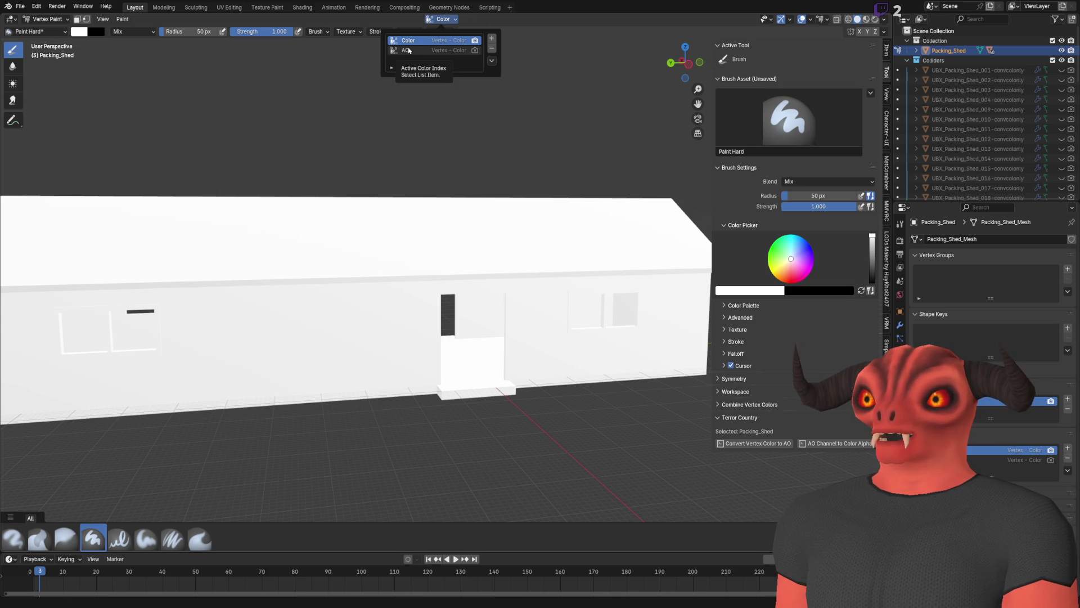
left_click(492, 61)
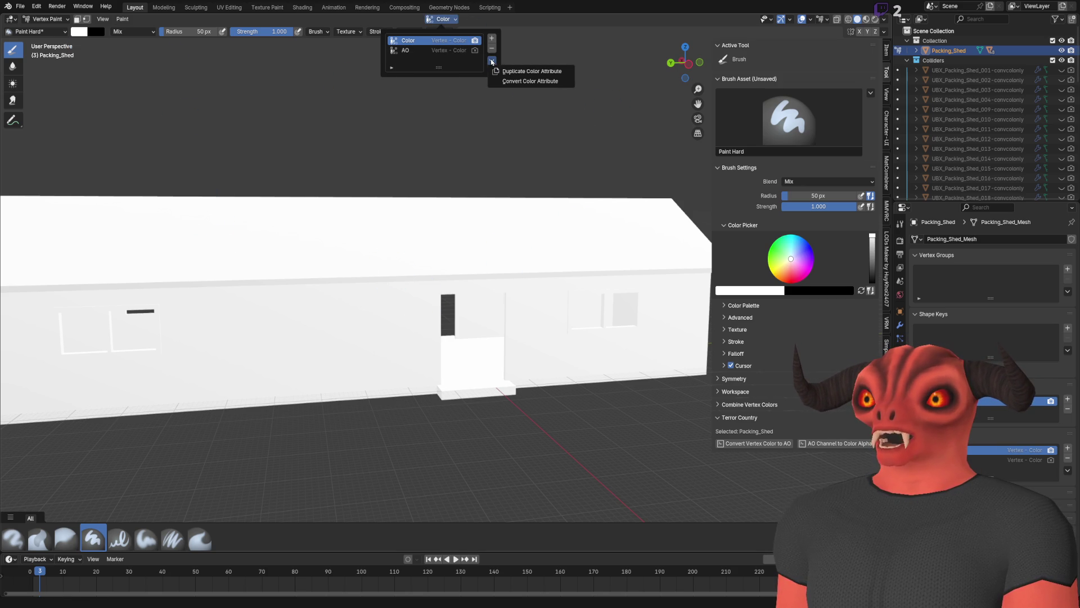
left_click(105, 21)
mouse_move(126, 21)
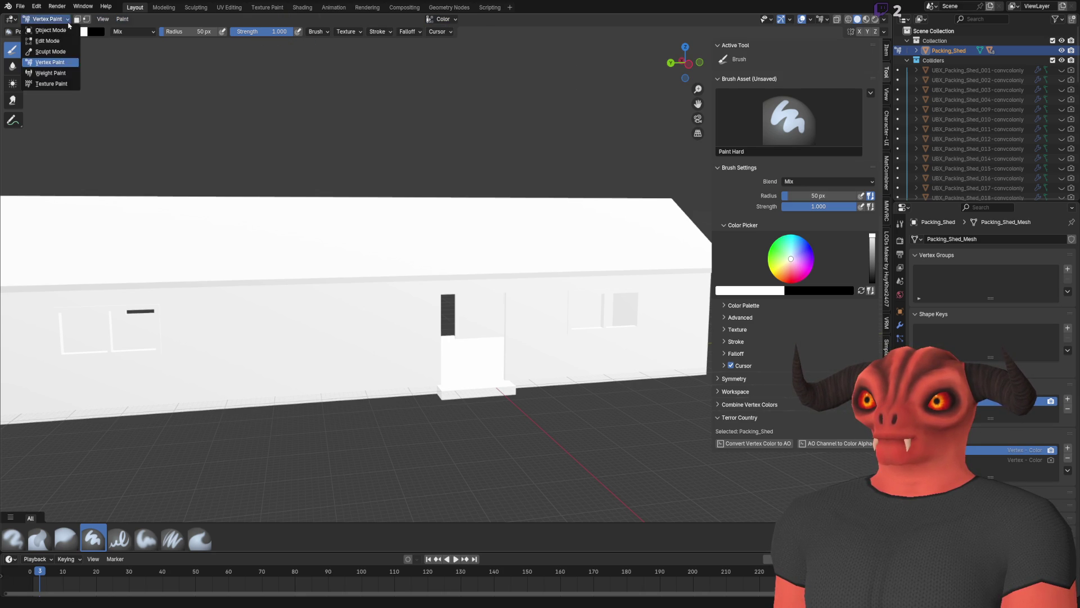
Paint red onto the wall beside the door, save, and check the shed in Godot.
left_click(39, 32)
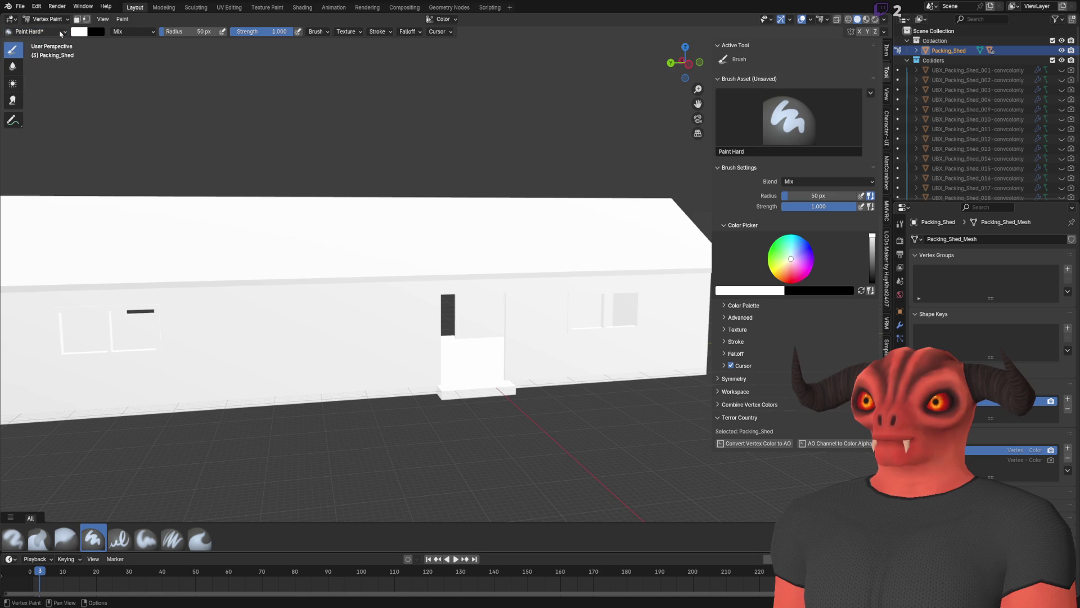
left_click(789, 281)
mouse_move(647, 278)
left_mouse_down()
mouse_move(568, 270)
mouse_move(542, 304)
mouse_move(494, 422)
left_mouse_up()
key("ctrl+s")
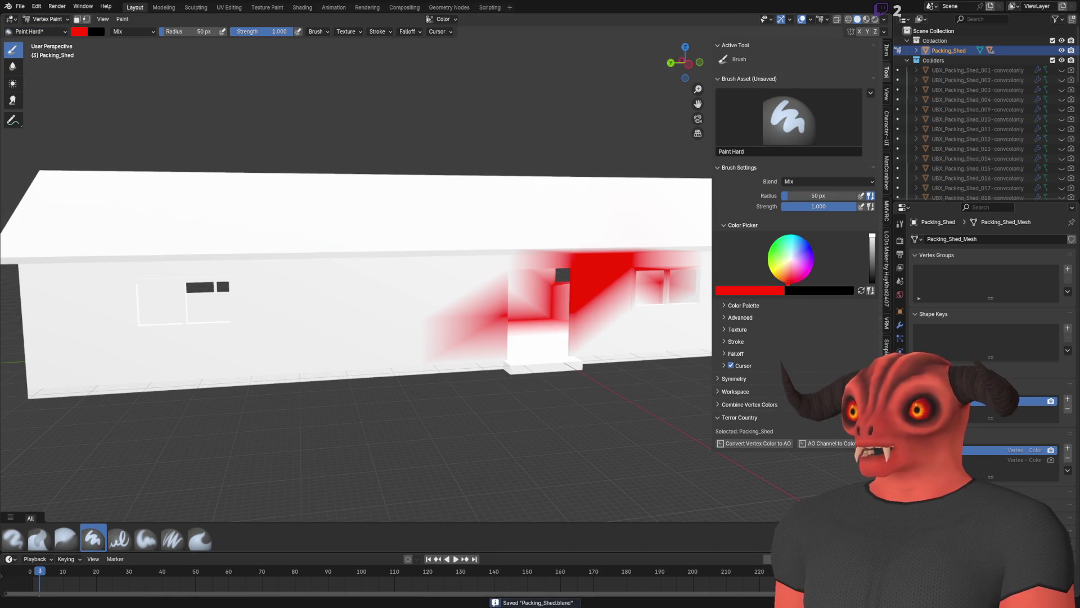
key("alt+Tab")
key("w")
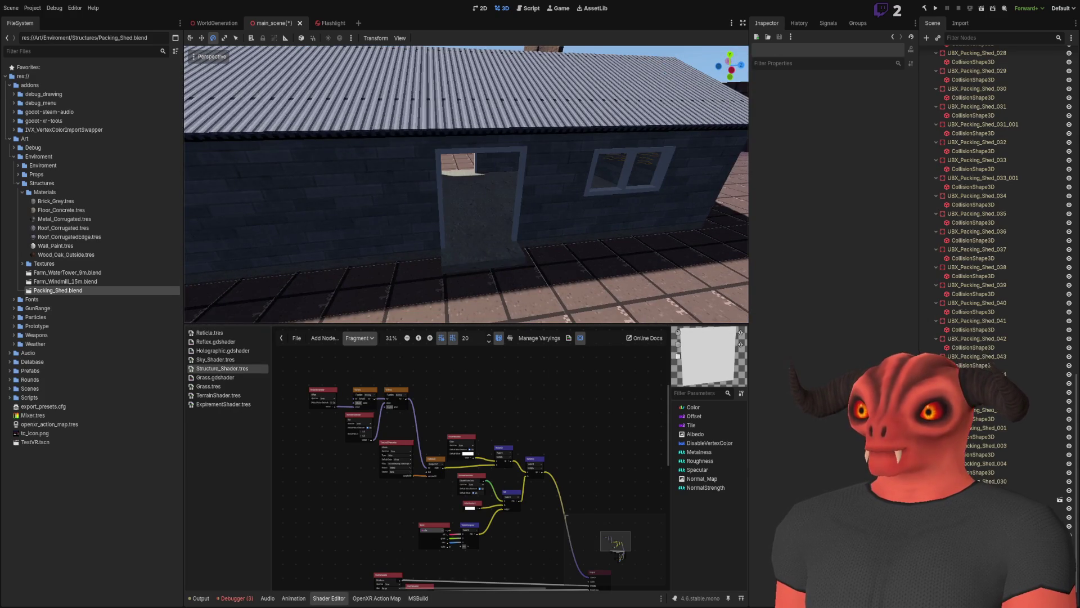
key("alt+Tab")
Undo that stroke and repaint red around the shed door, then go to Godot.
scroll(488, 374, "down", 5)
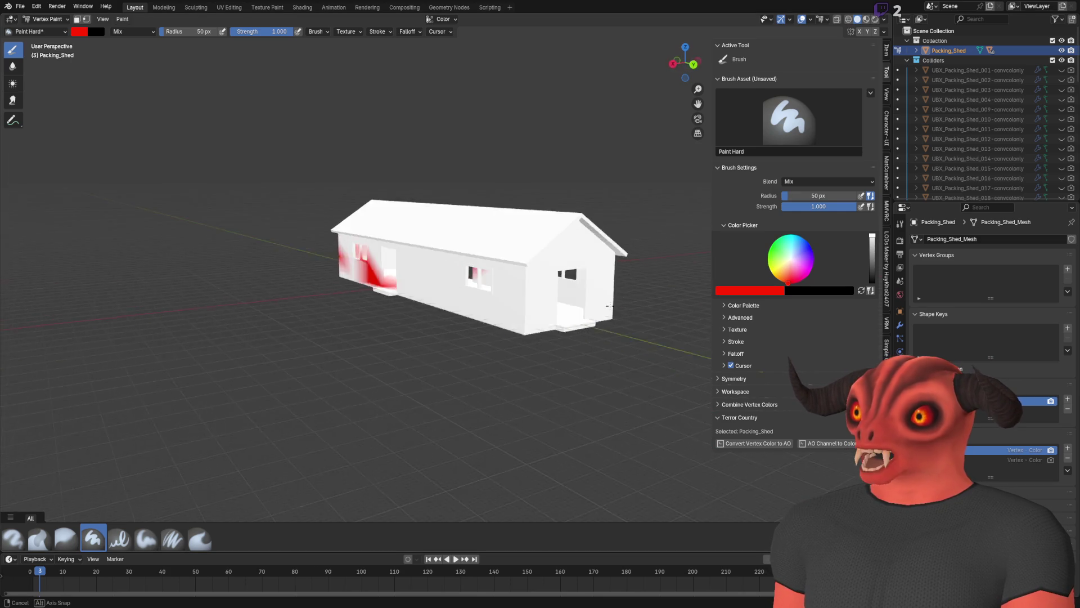
key("ctrl+z")
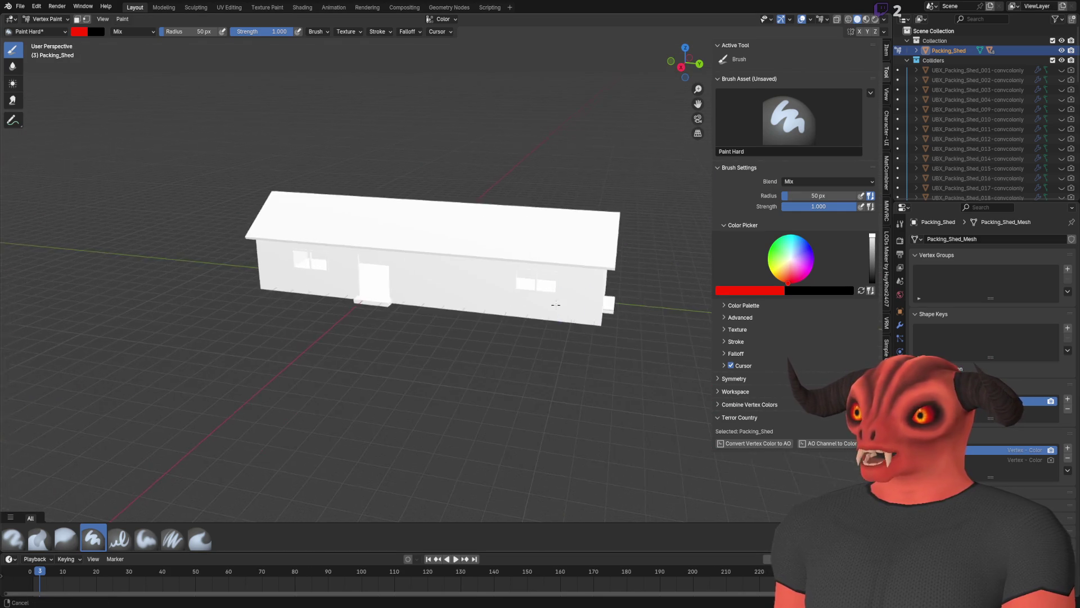
scroll(476, 307, "up", 4)
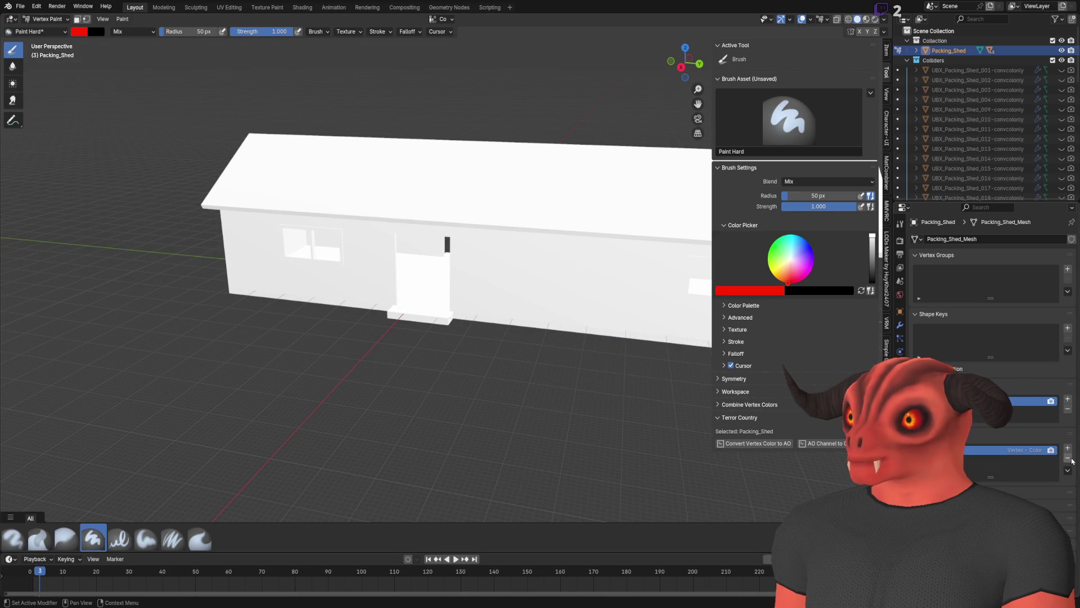
mouse_move(665, 311)
left_mouse_down()
mouse_move(495, 323)
mouse_move(591, 253)
left_mouse_up()
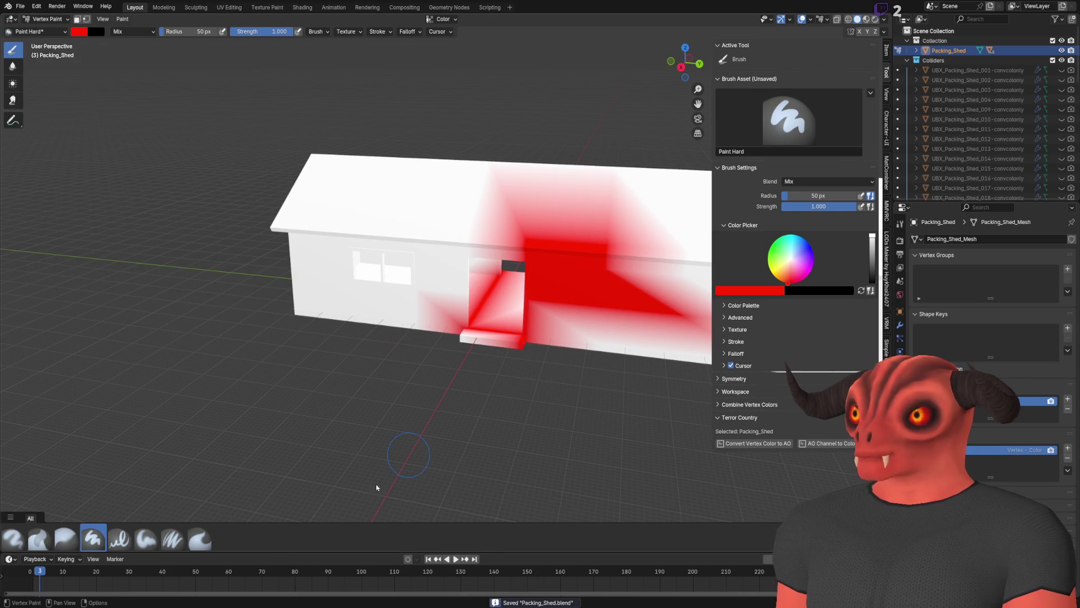
key("alt+Tab")
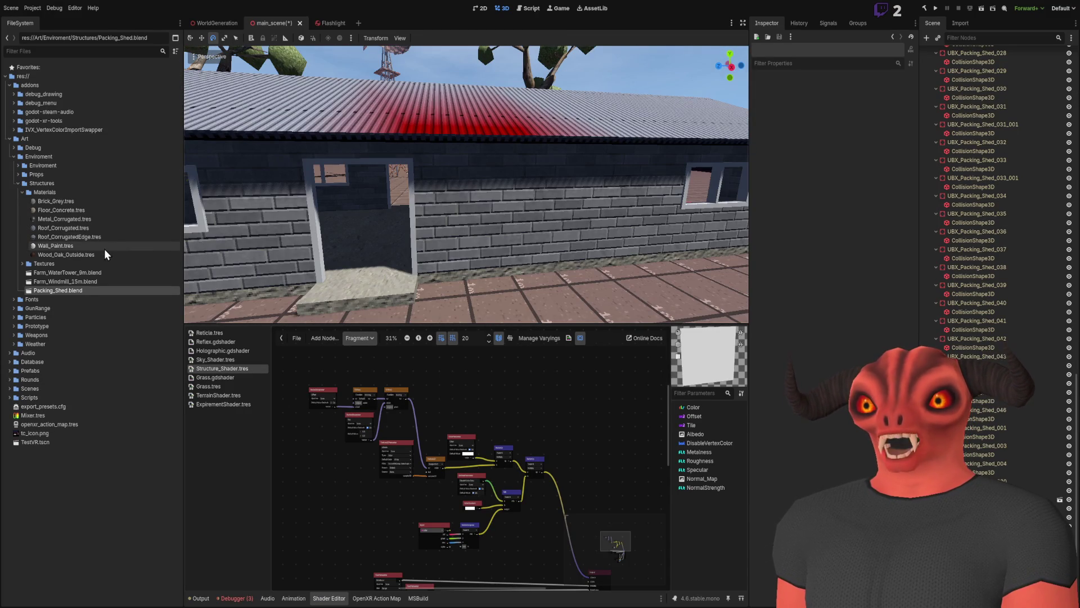
Uncheck Disable Vertex Color on Brick_Grey.tres, then select Packing_Shed.blend to trigger the reload.
left_click(80, 231)
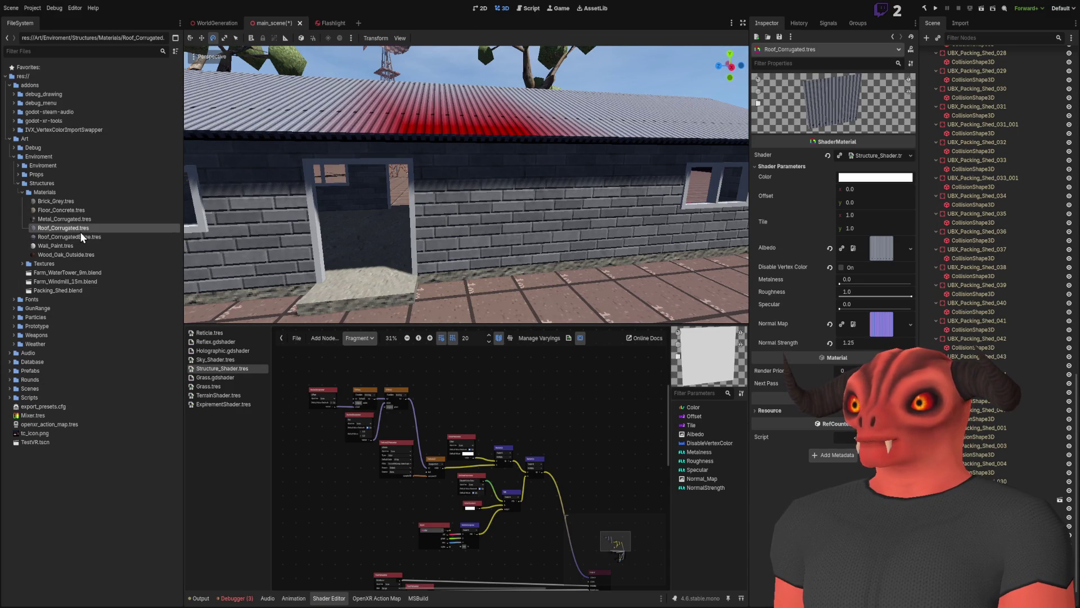
left_click(69, 202)
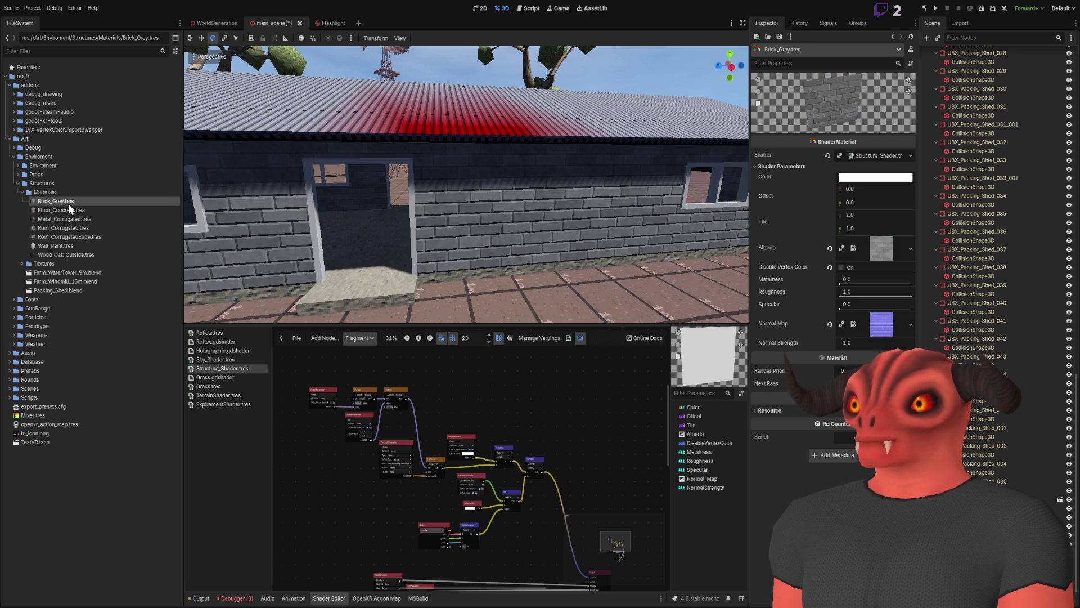
left_click(841, 267)
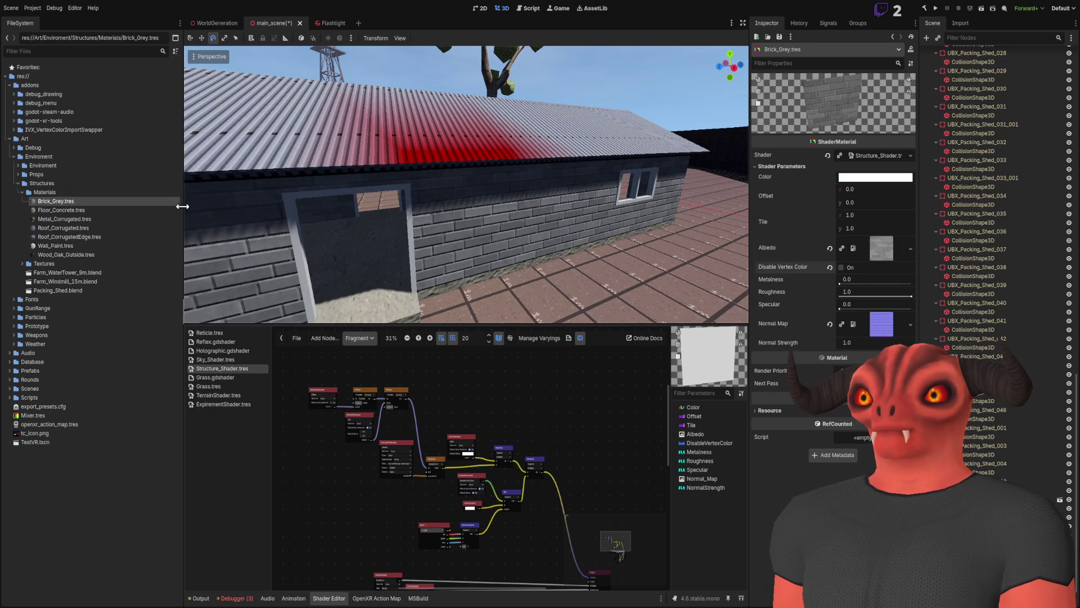
left_click(877, 157)
left_click(780, 181)
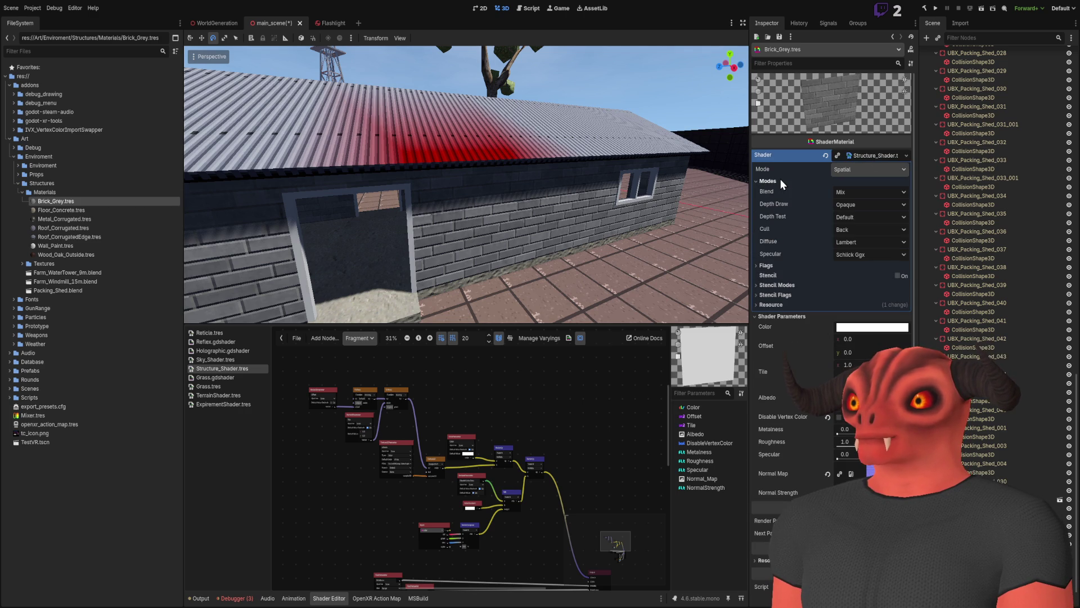
left_click(780, 181)
left_click(875, 157)
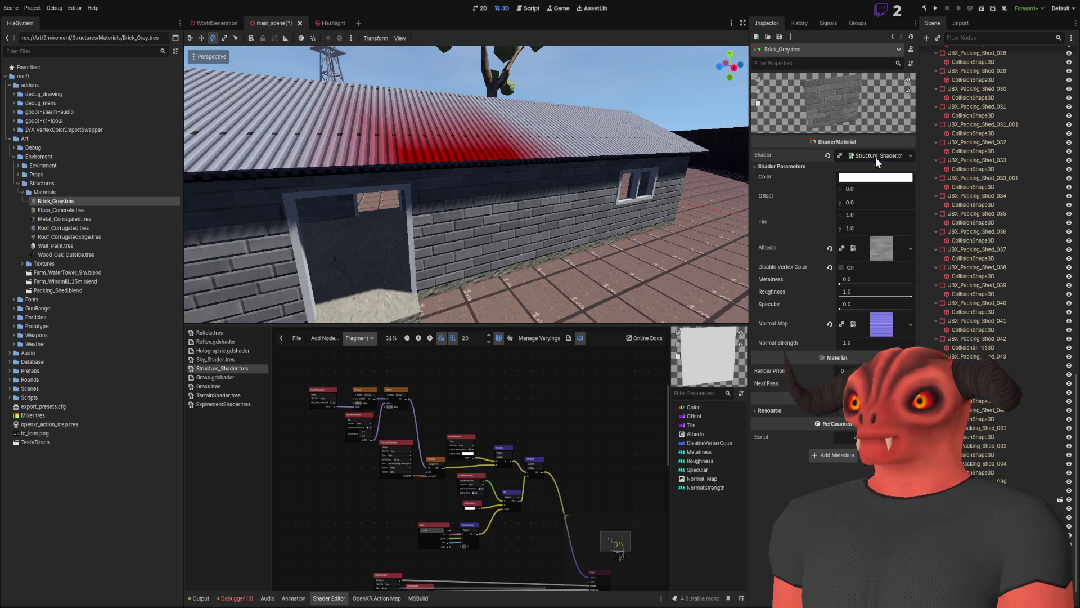
left_click(60, 289)
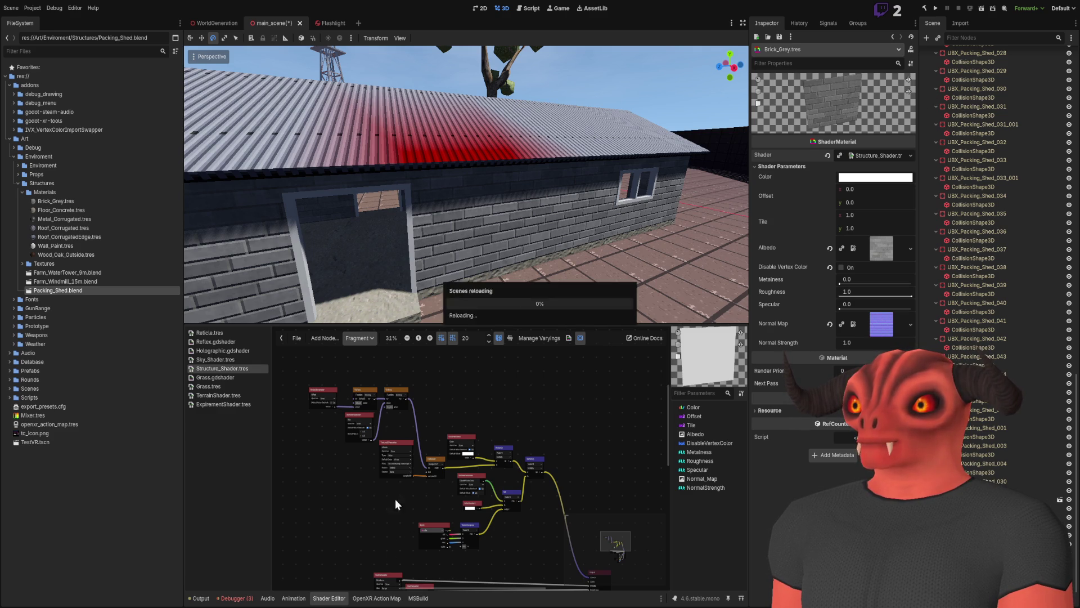
Fly around the shed wall, browse Floor_Concrete, Metal_Corrugated and Brick_Grey, then select the shed mesh.
right_click(446, 248)
key("w")
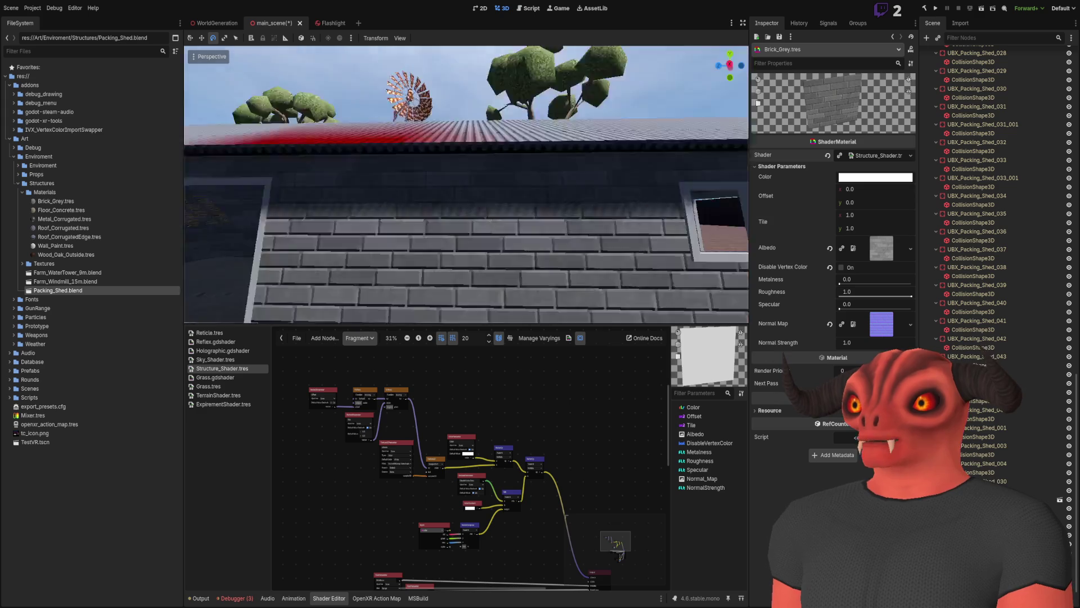
key("q")
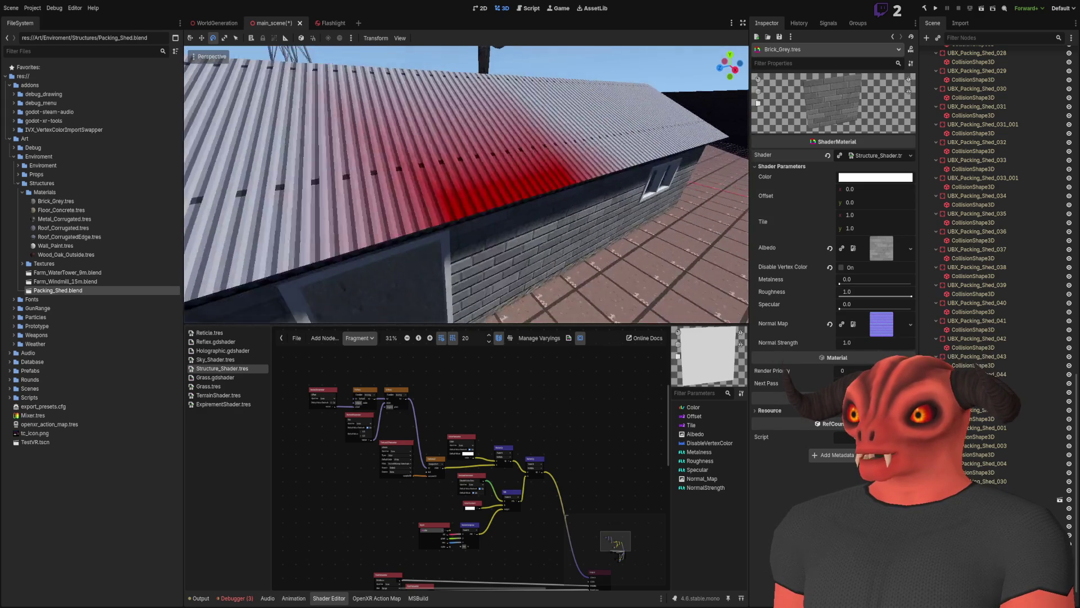
left_click(80, 198)
key("w")
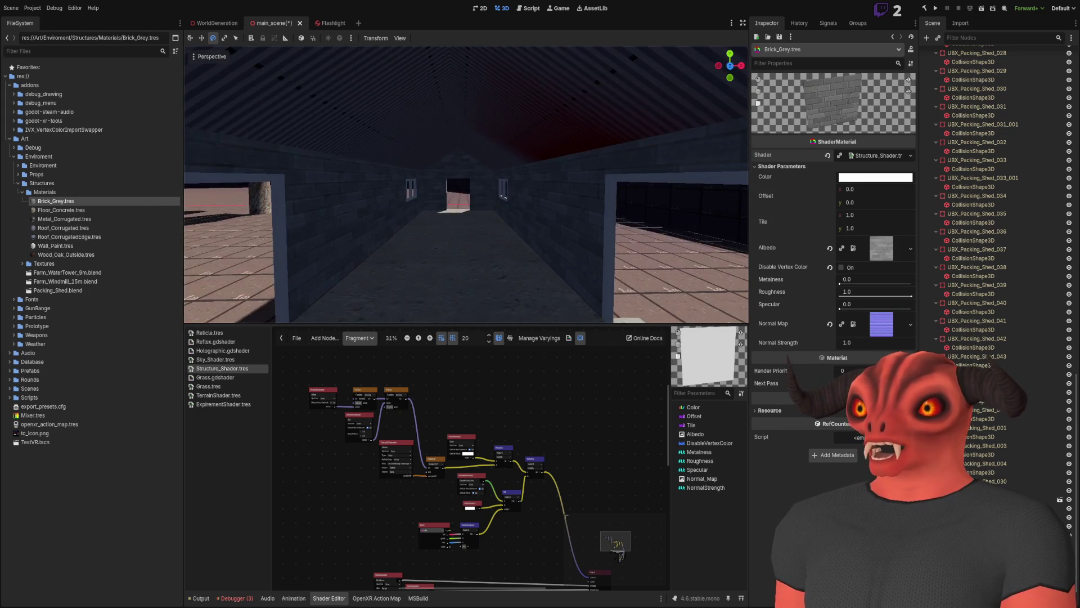
key("s")
key("s")
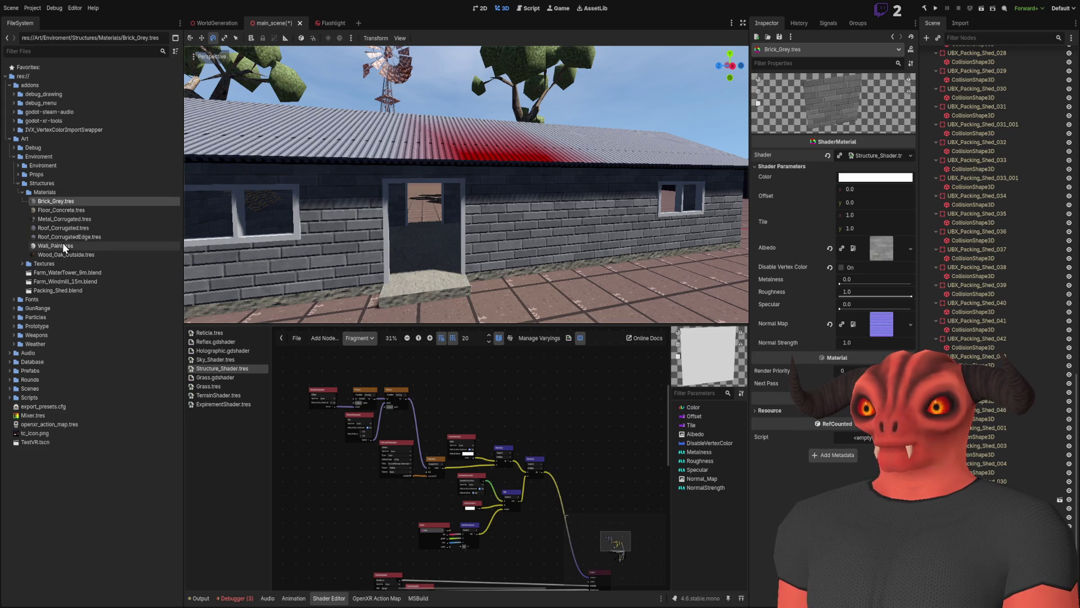
left_click(67, 210)
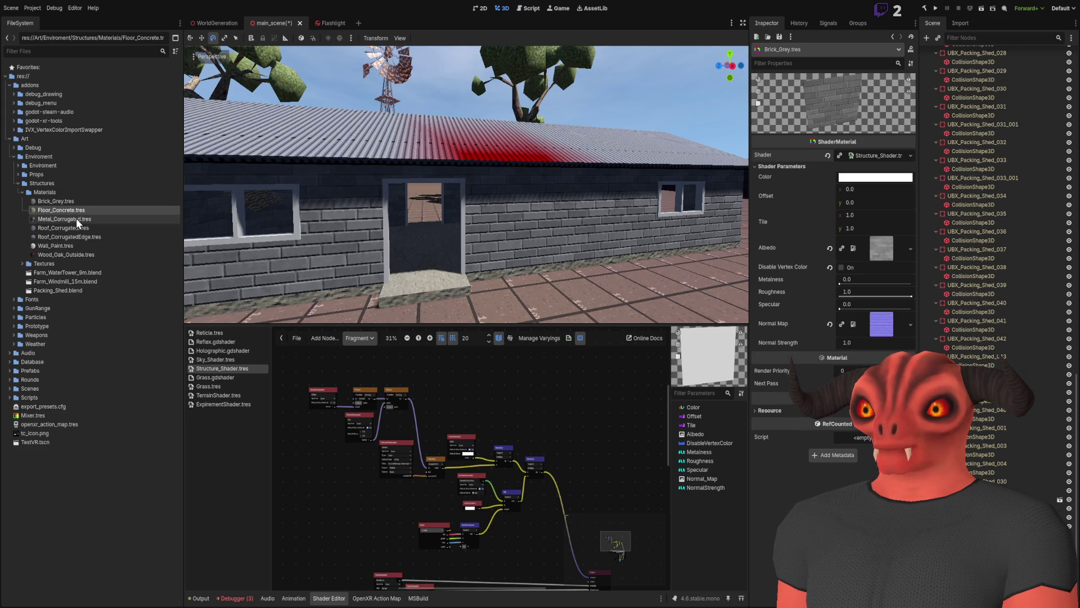
left_click(76, 218)
left_click(77, 203)
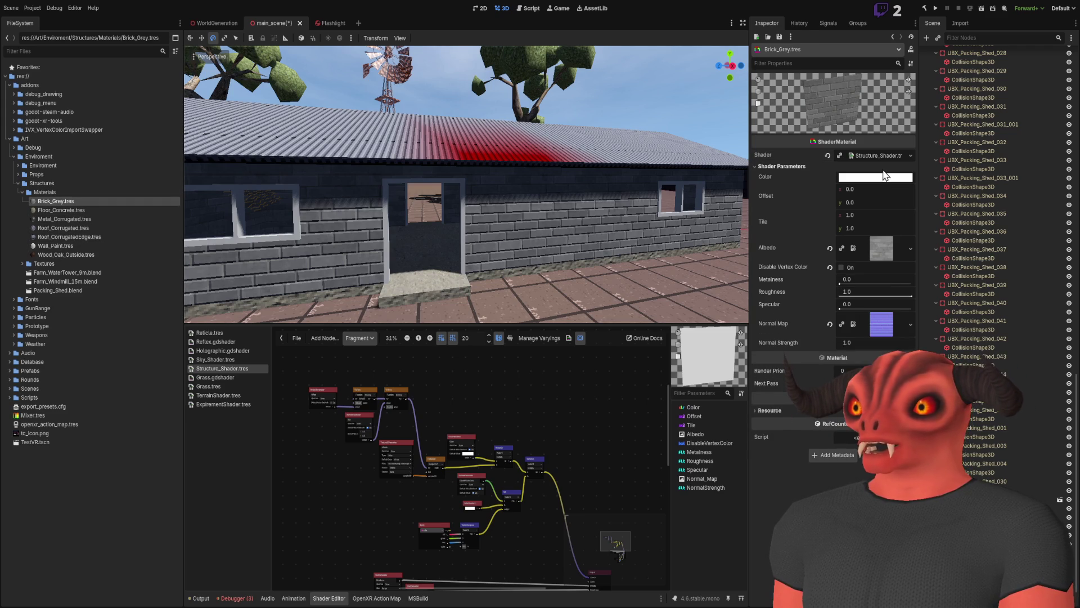
left_click(350, 228)
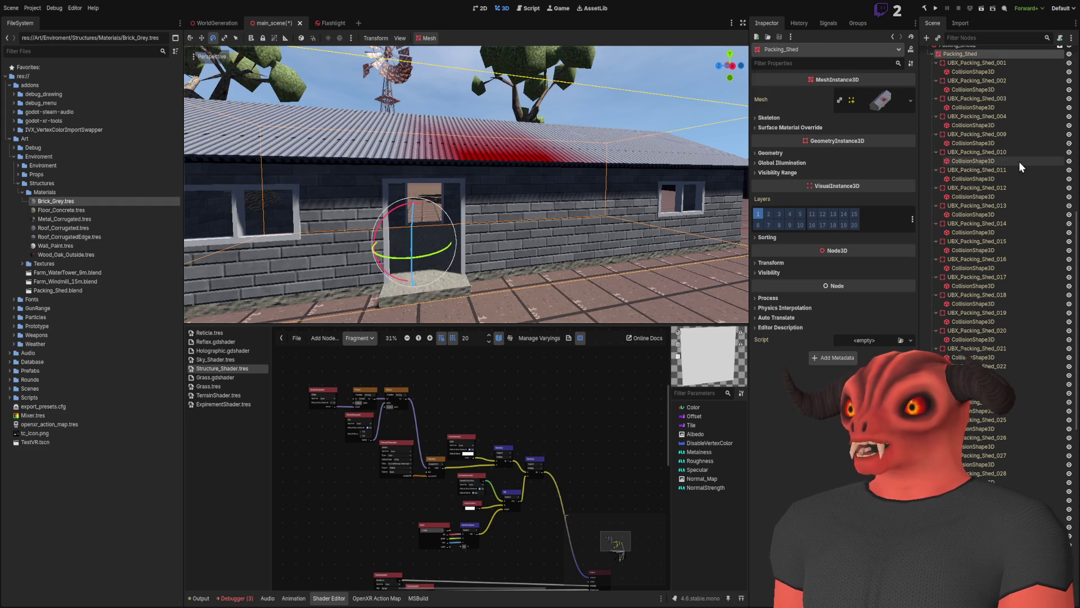
Delete the Packing_Shed2 instance and place a fresh Packing_Shed.blend in the scene.
scroll(990, 129, "up", 5)
left_click(965, 184)
key("Delete")
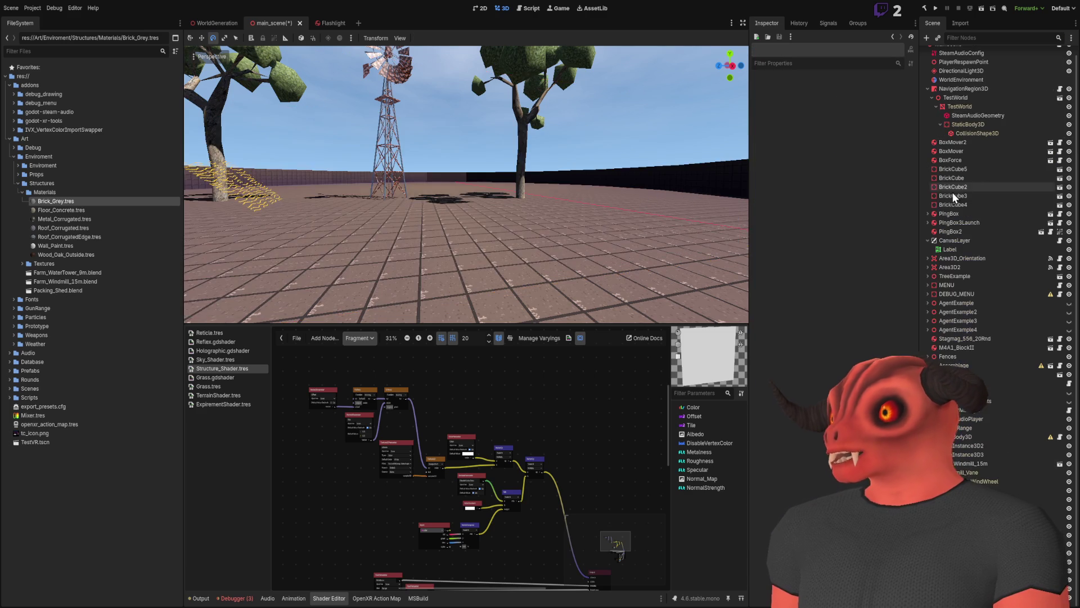
mouse_move(58, 291)
left_mouse_down()
mouse_move(462, 251)
mouse_move(366, 231)
left_mouse_up()
On Brick_Grey, trial normal strength, metalness and specular changes, resetting them to defaults.
left_click(77, 201)
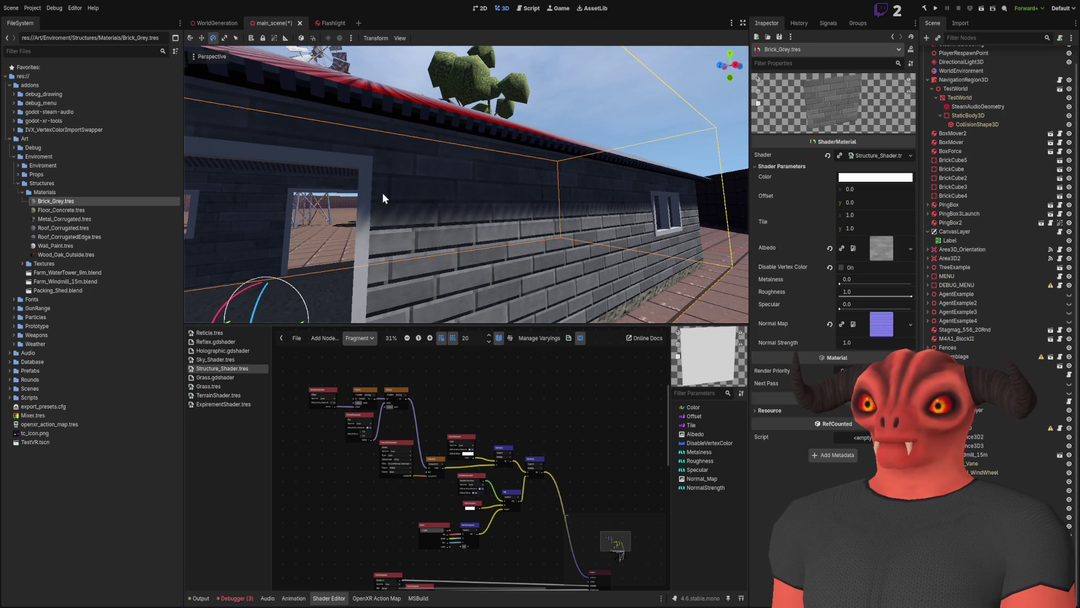
mouse_move(881, 248)
left_mouse_down()
mouse_move(546, 194)
mouse_move(563, 201)
left_mouse_up()
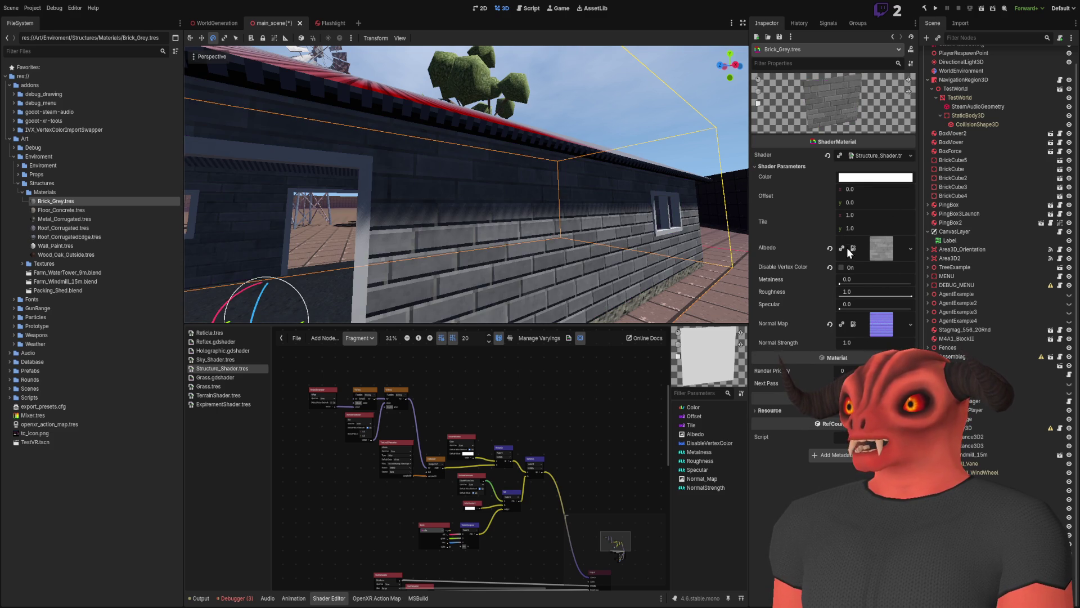
left_click_drag(847, 342, 906, 342)
left_click(830, 342)
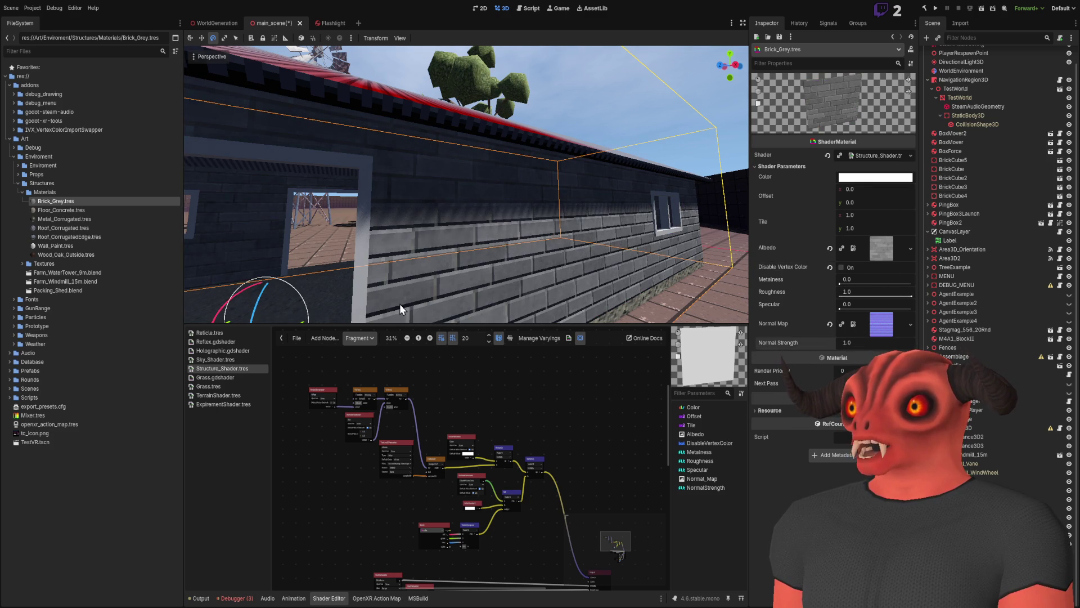
mouse_move(845, 281)
left_mouse_down()
mouse_move(878, 282)
mouse_move(847, 285)
left_mouse_up()
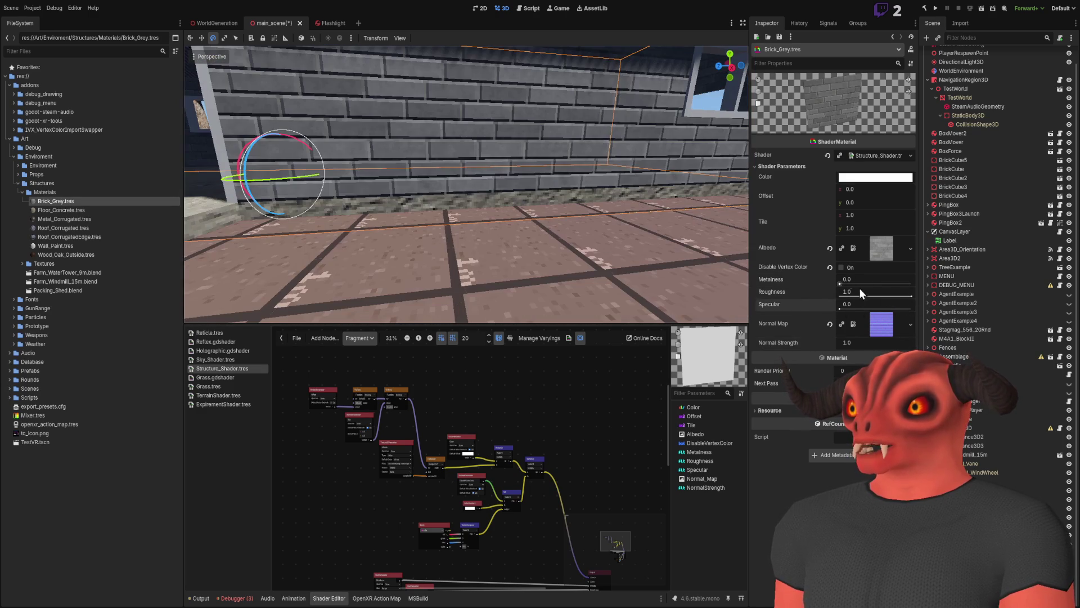
left_click_drag(844, 304, 911, 304)
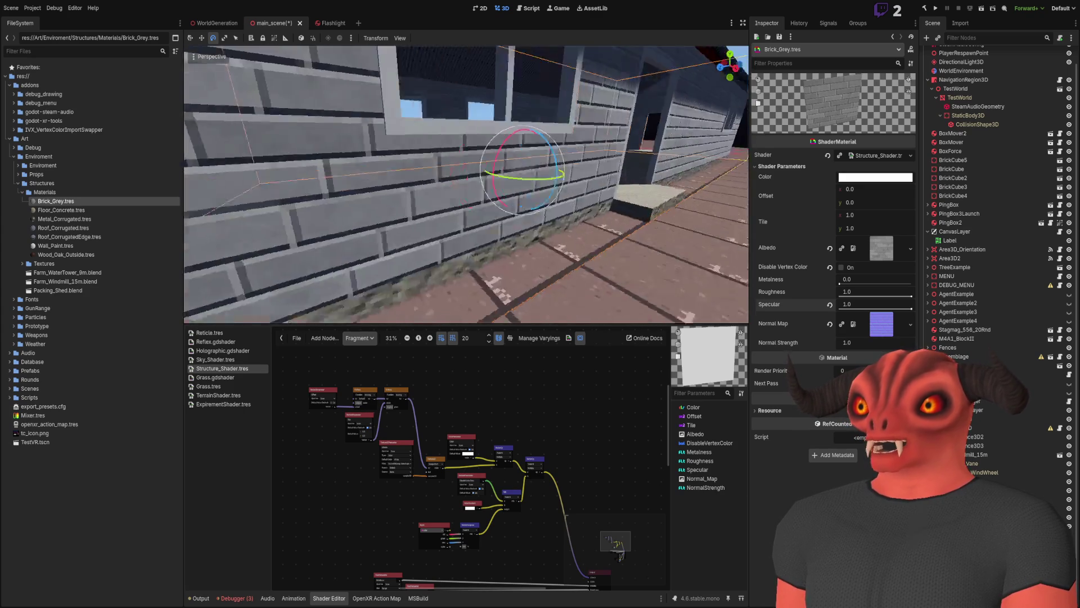
left_click(830, 305)
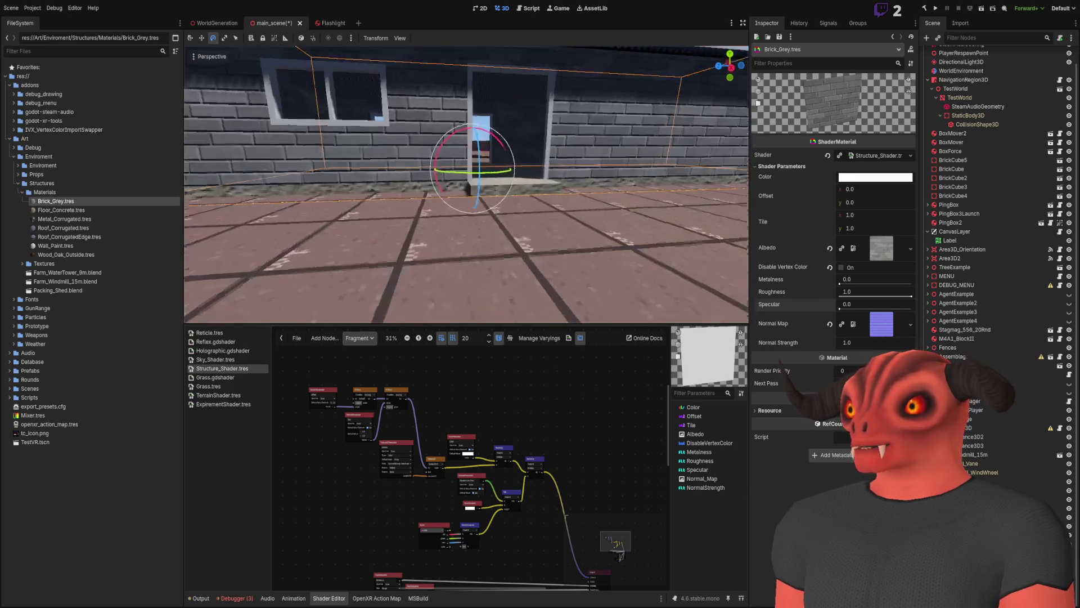
Trial larger Tile x and y values, then reset both back to 1.0.
mouse_move(861, 215)
left_mouse_down()
mouse_move(900, 215)
mouse_move(878, 215)
left_mouse_up()
left_click(829, 223)
scroll(457, 214, "up", 5)
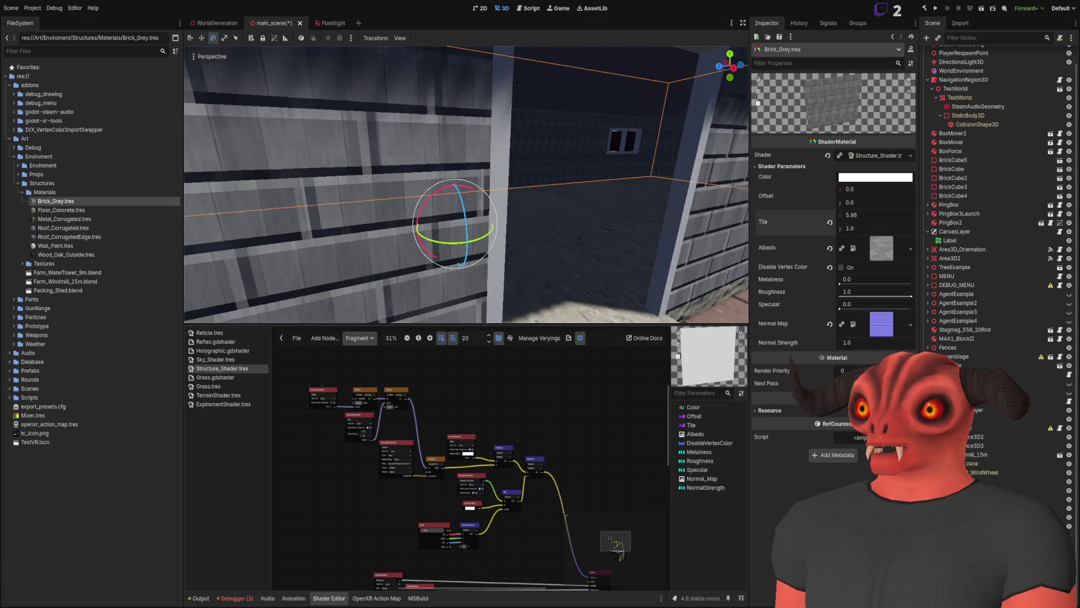
left_click_drag(852, 228, 886, 228)
left_click(829, 222)
scroll(630, 214, "down", 5)
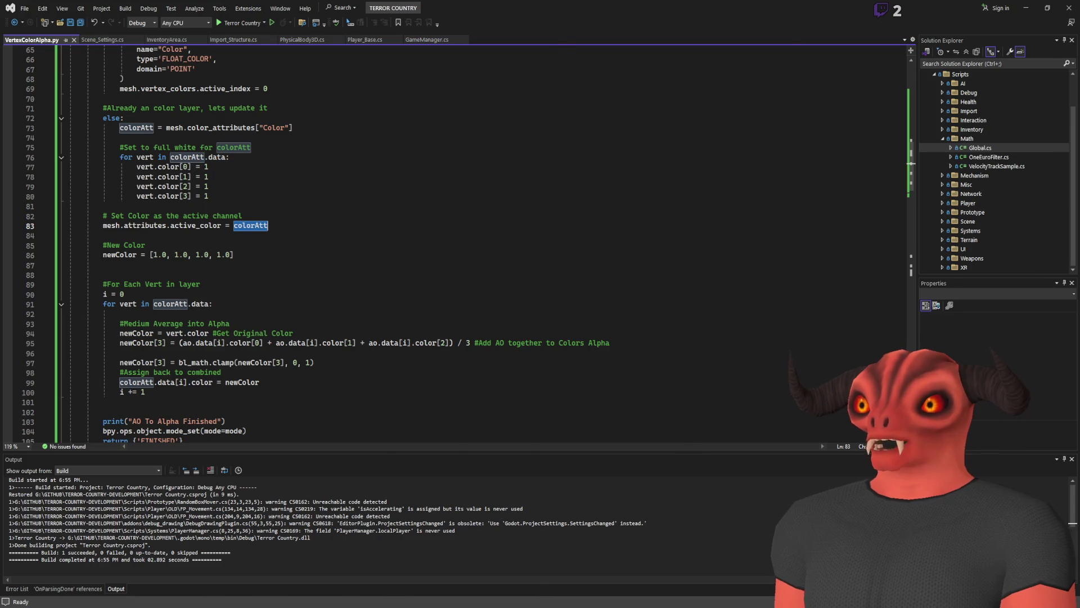
scroll(411, 470, "down", 2)
scroll(455, 451, "up", 7)
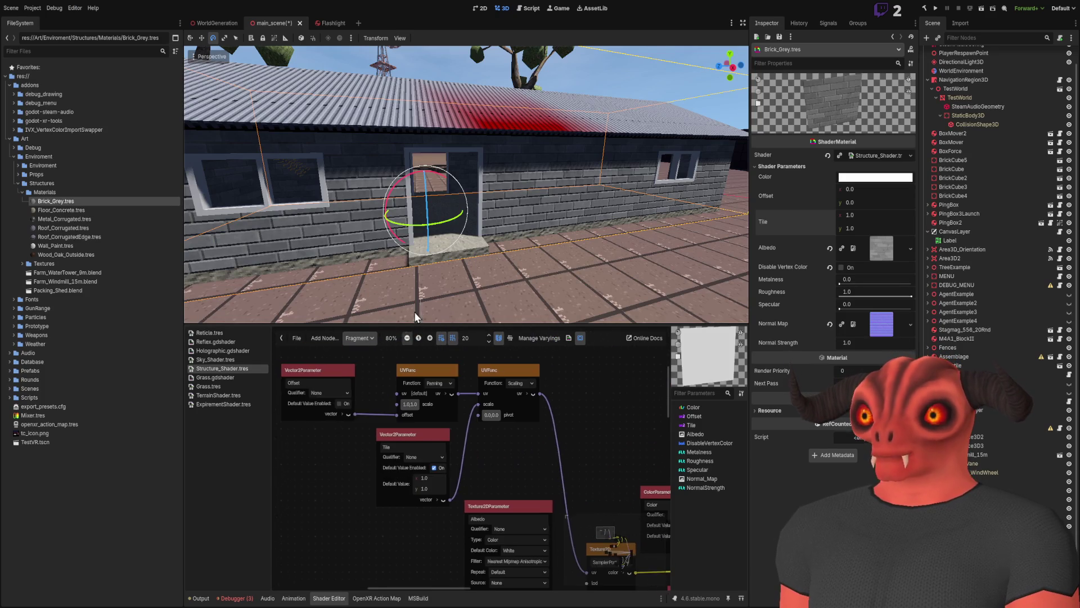
mouse_move(514, 468)
left_mouse_down()
mouse_move(453, 458)
mouse_move(461, 515)
mouse_move(569, 516)
mouse_move(447, 460)
mouse_move(400, 409)
mouse_move(461, 337)
left_mouse_up()
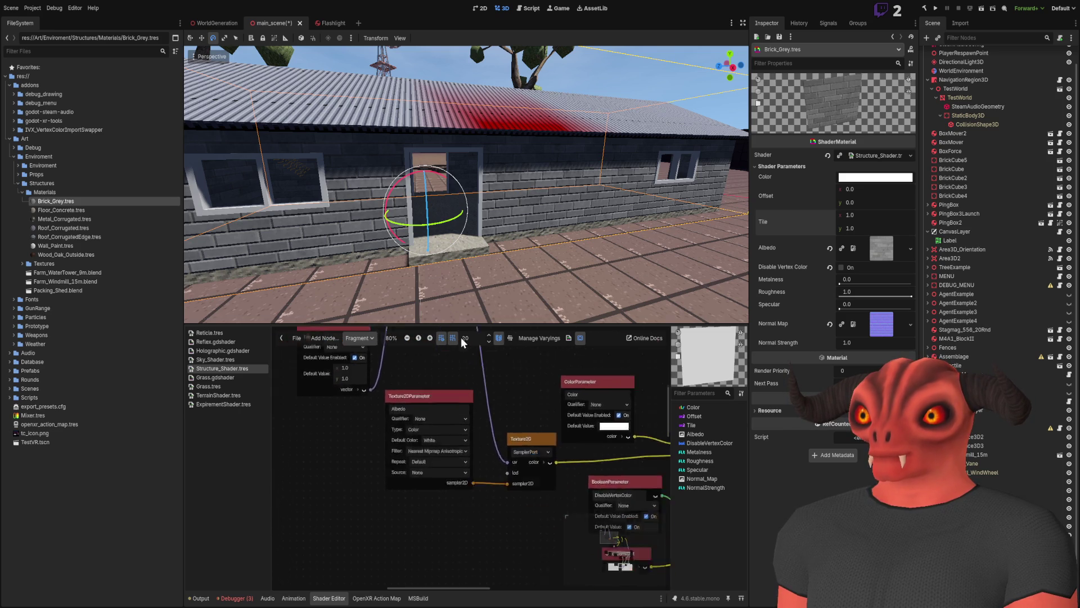
left_click_drag(491, 492, 346, 465)
scroll(361, 465, "down", 3)
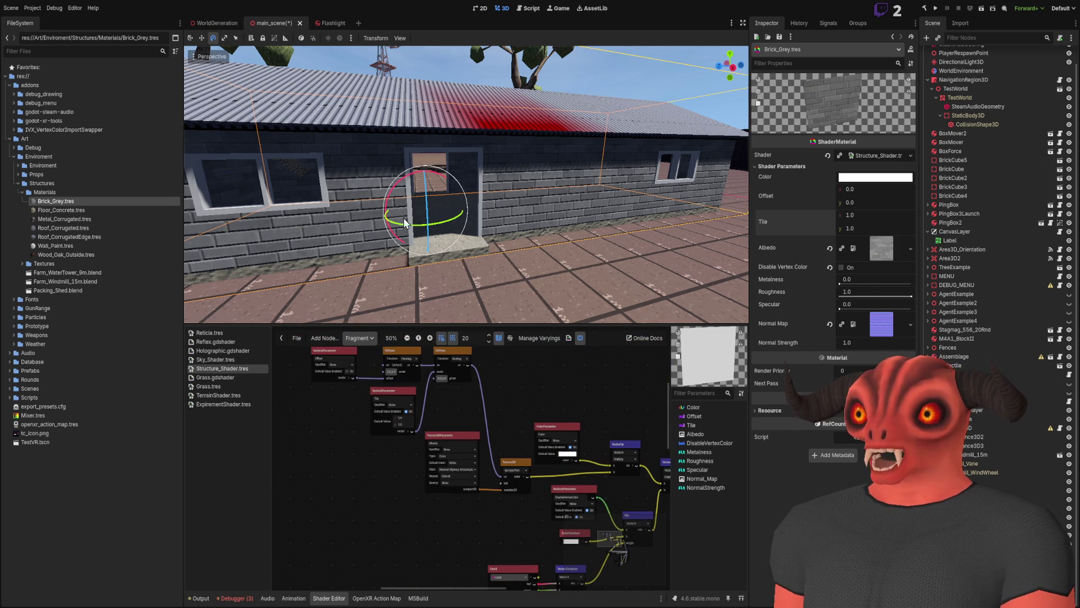
scroll(403, 218, "up", 2)
scroll(432, 393, "up", 3)
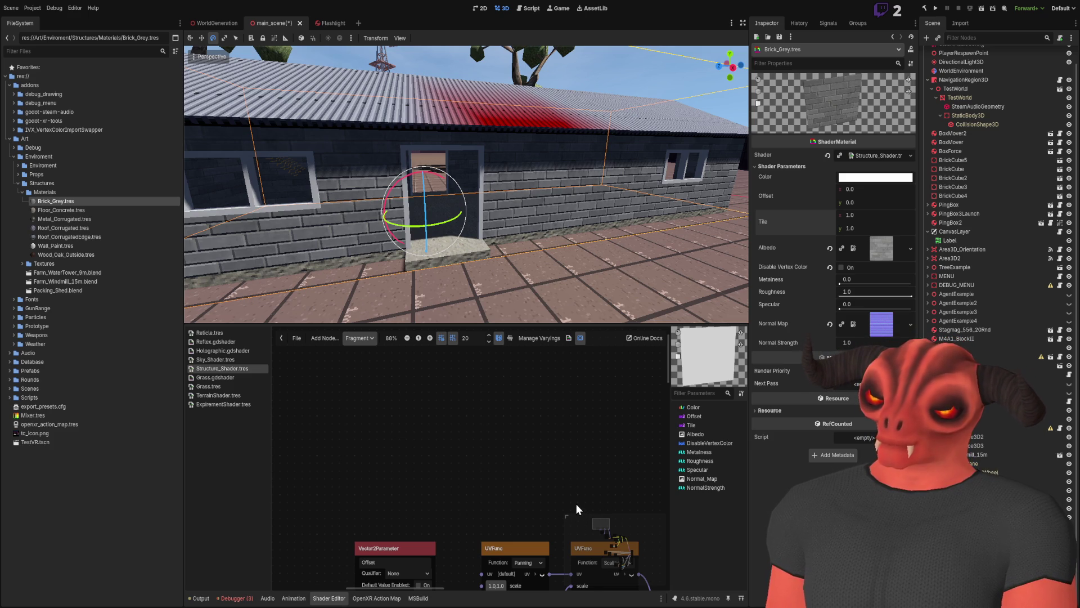
key("ctrl+v")
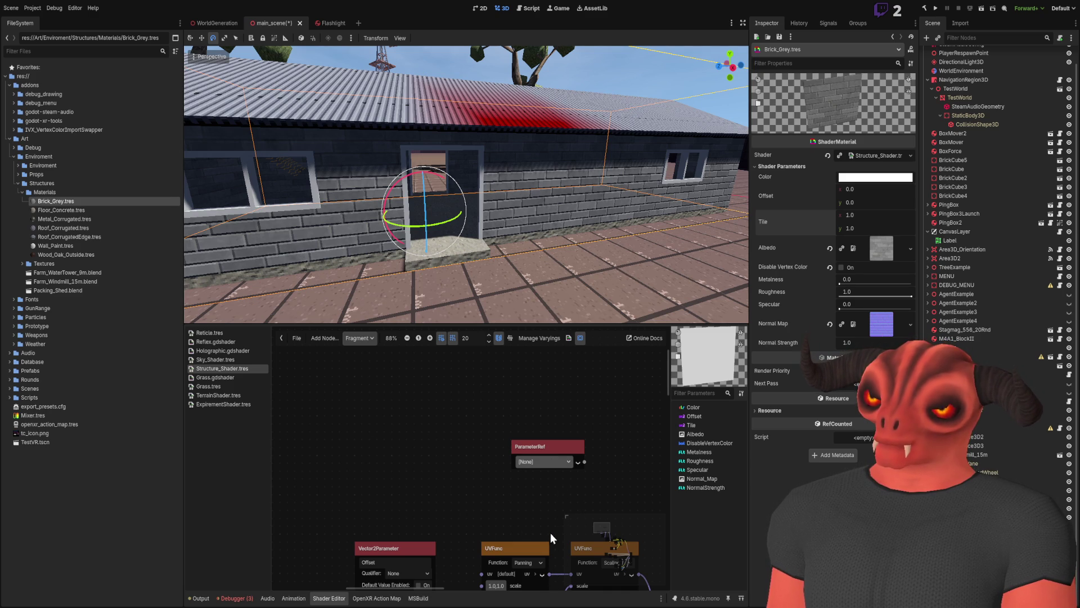
scroll(403, 383, "up", 3)
scroll(471, 459, "down", 2)
scroll(433, 389, "down", 5)
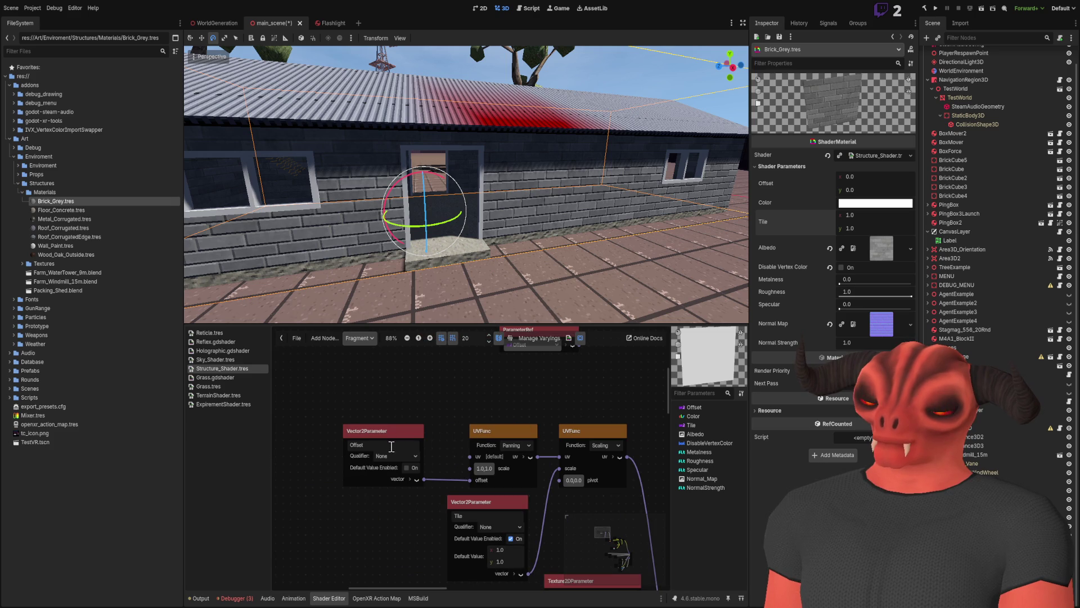
scroll(390, 478, "up", 3)
left_click_drag(534, 411, 471, 417)
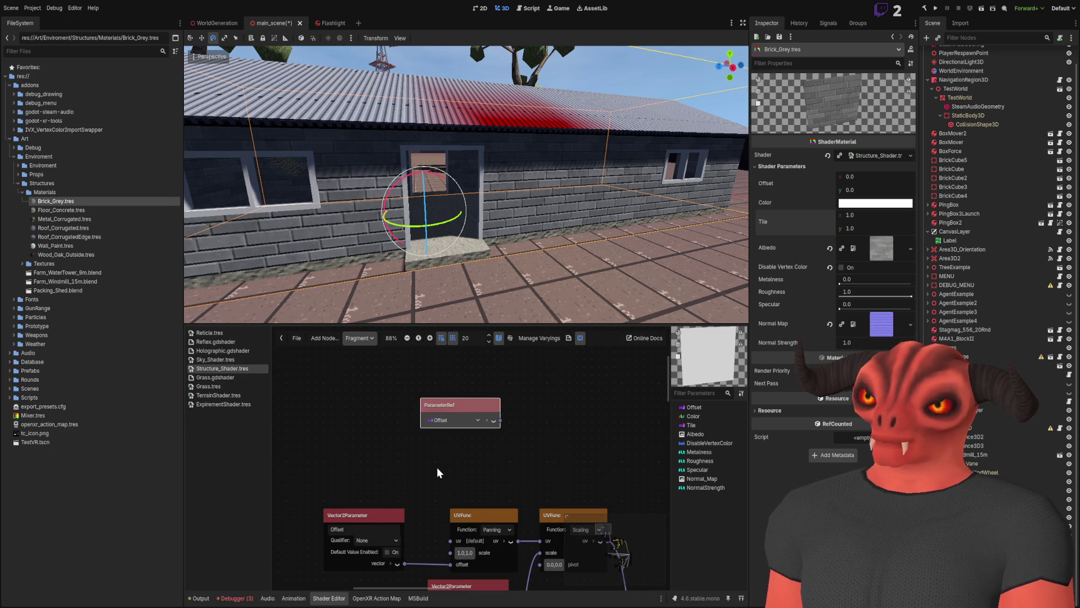
left_click(438, 469)
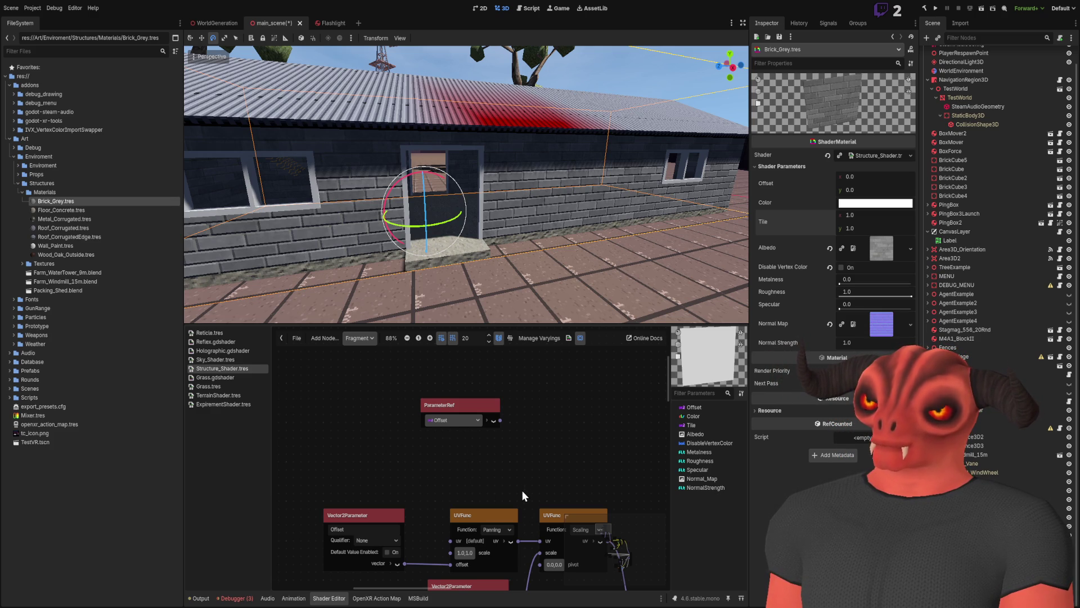
key("ctrl+v")
left_click_drag(523, 459, 529, 453)
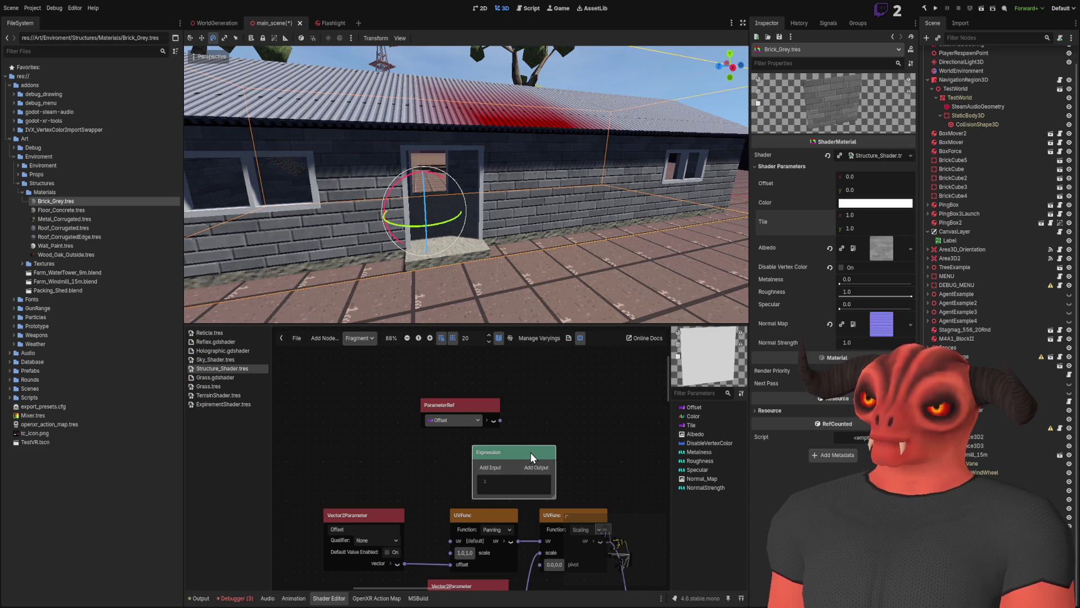
key("Delete")
key("ctrl+v")
left_click_drag(563, 465, 545, 422)
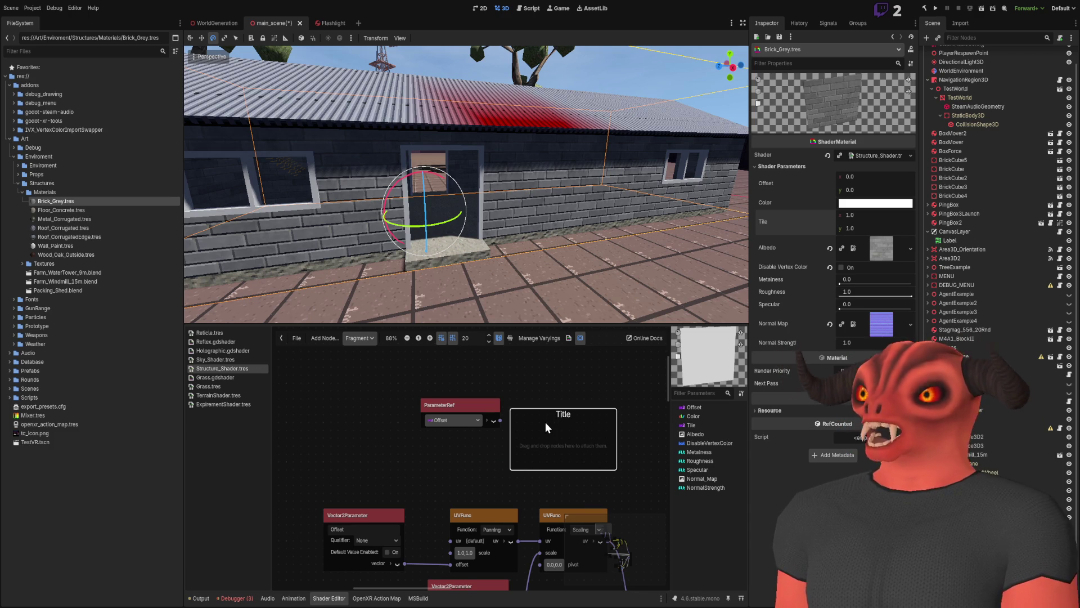
key("Delete")
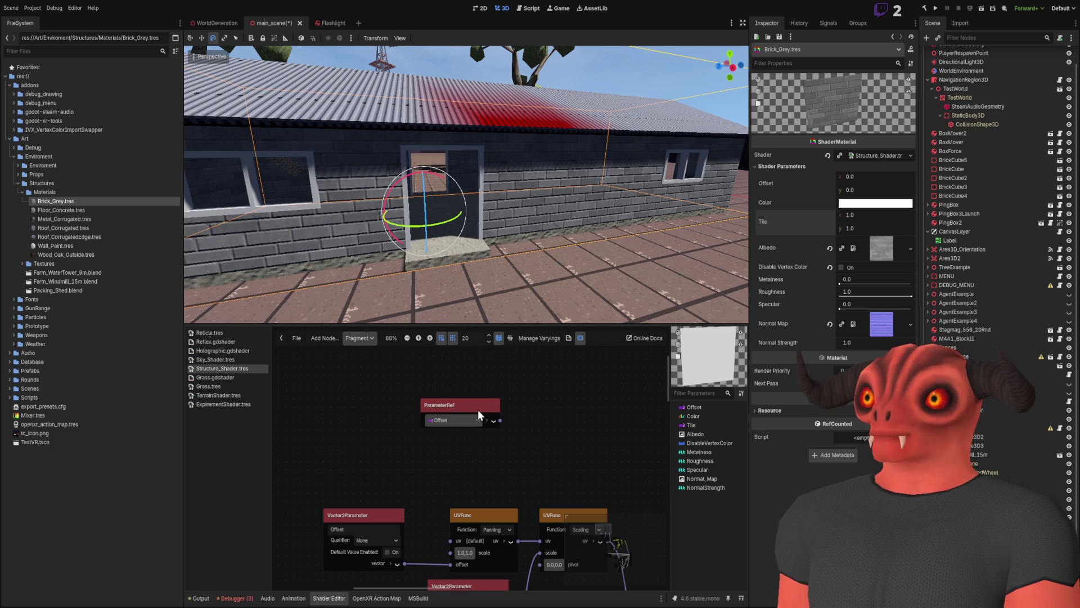
scroll(431, 500, "up", 1)
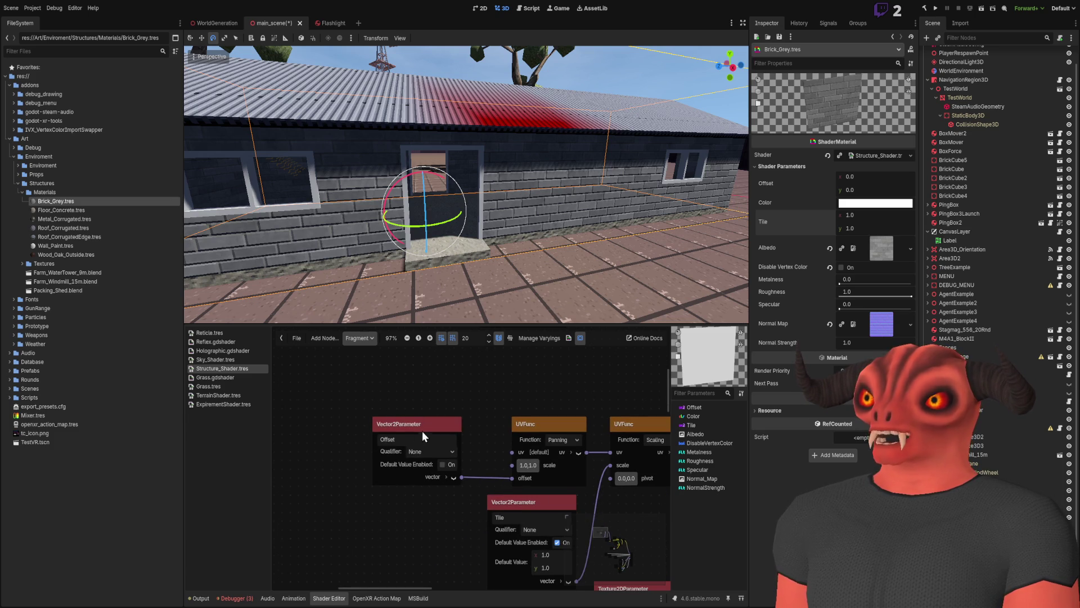
left_click_drag(602, 451, 413, 430)
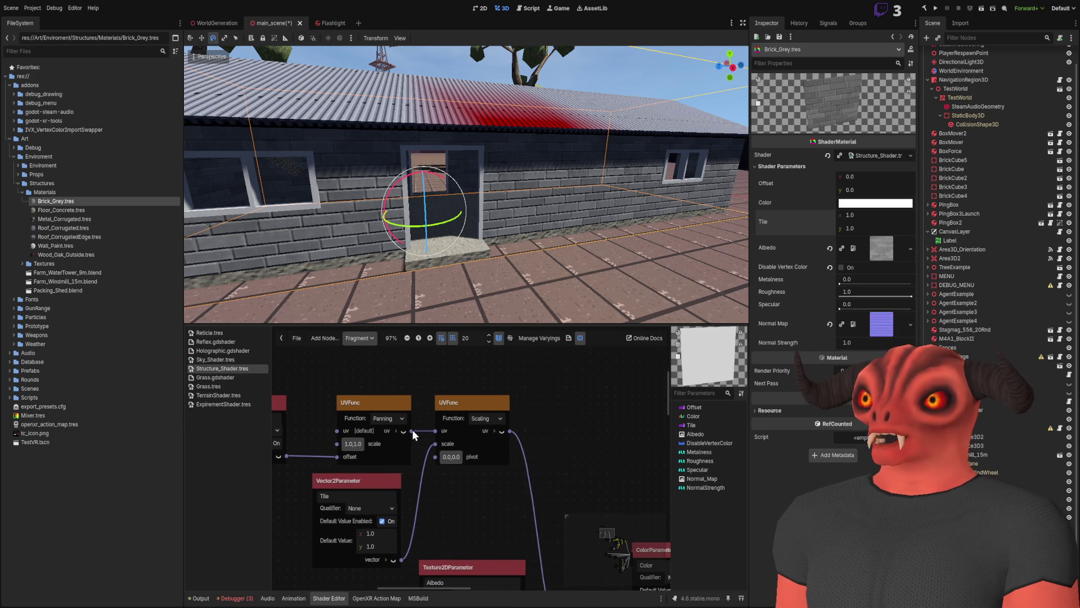
scroll(472, 438, "down", 8)
left_click_drag(522, 469, 494, 379)
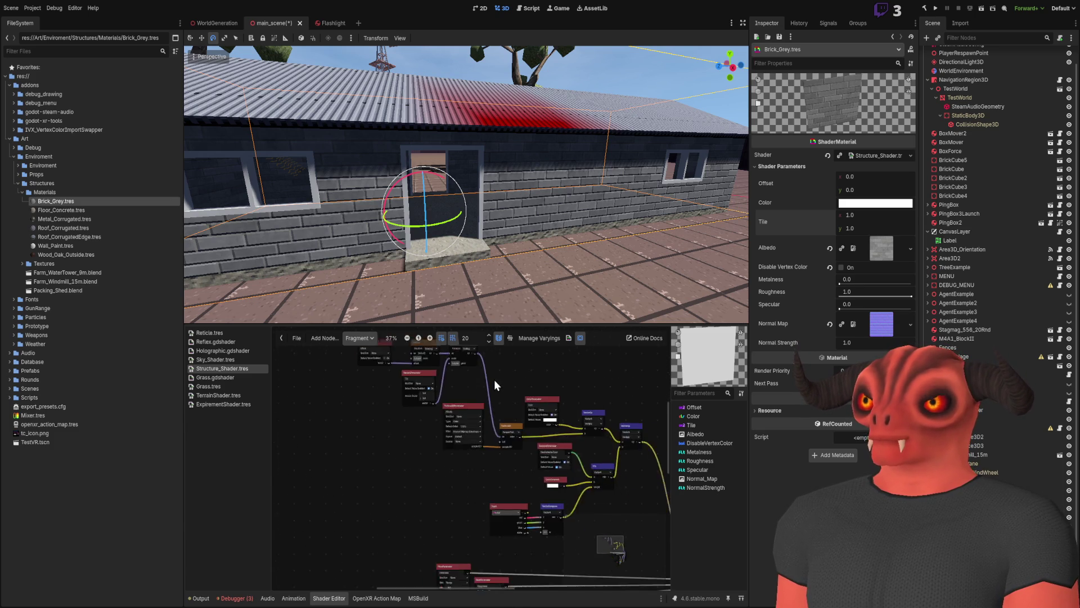
mouse_move(494, 420)
left_mouse_down()
mouse_move(492, 450)
mouse_move(370, 447)
left_mouse_up()
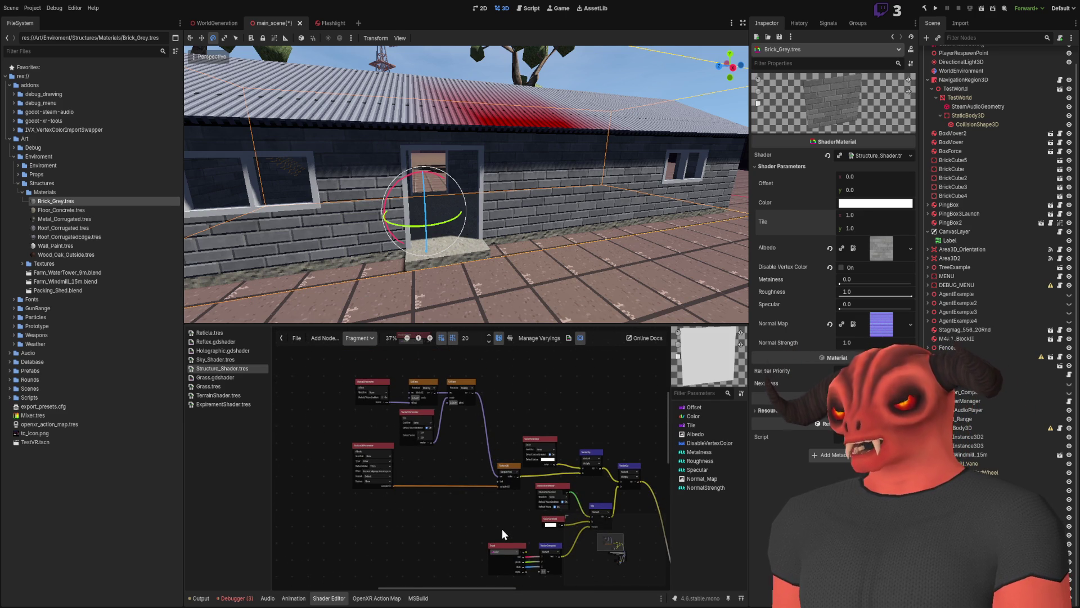
scroll(473, 401, "up", 3)
left_click_drag(477, 385, 467, 485)
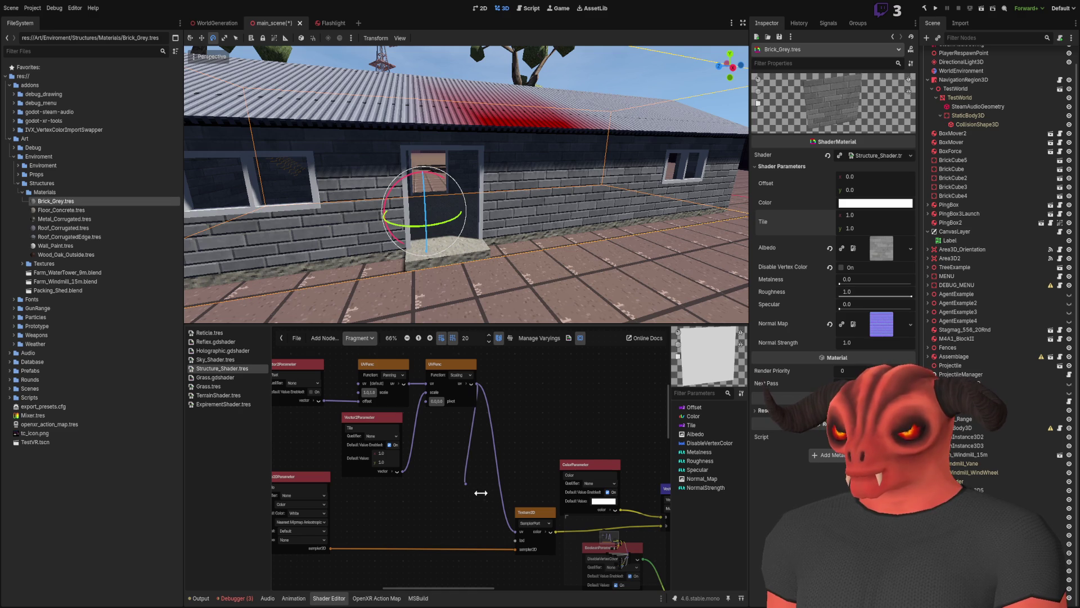
scroll(626, 441, "down", 2)
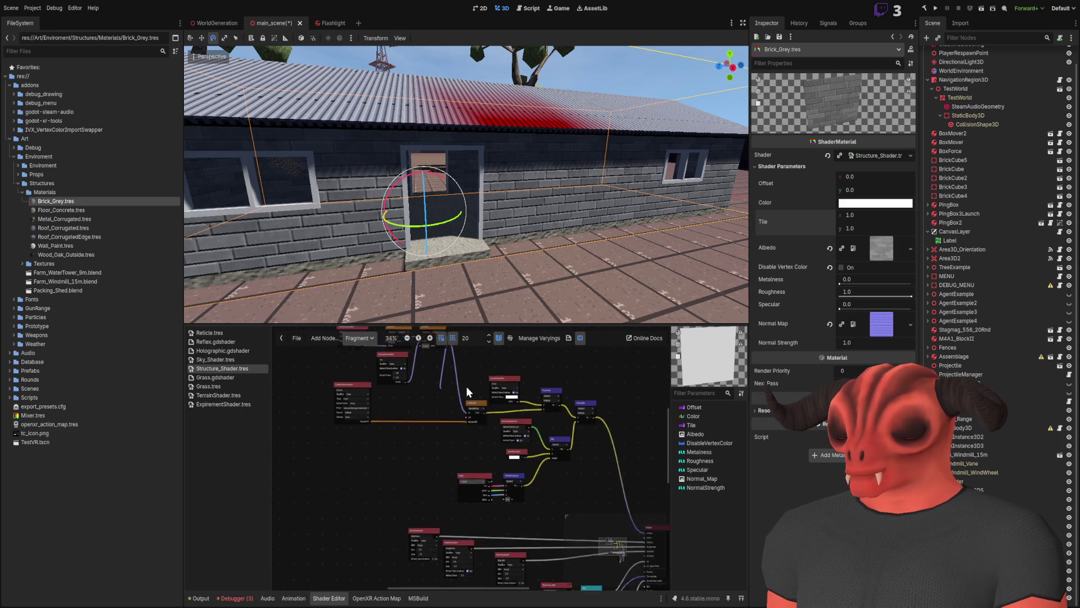
scroll(435, 339, "down", 2)
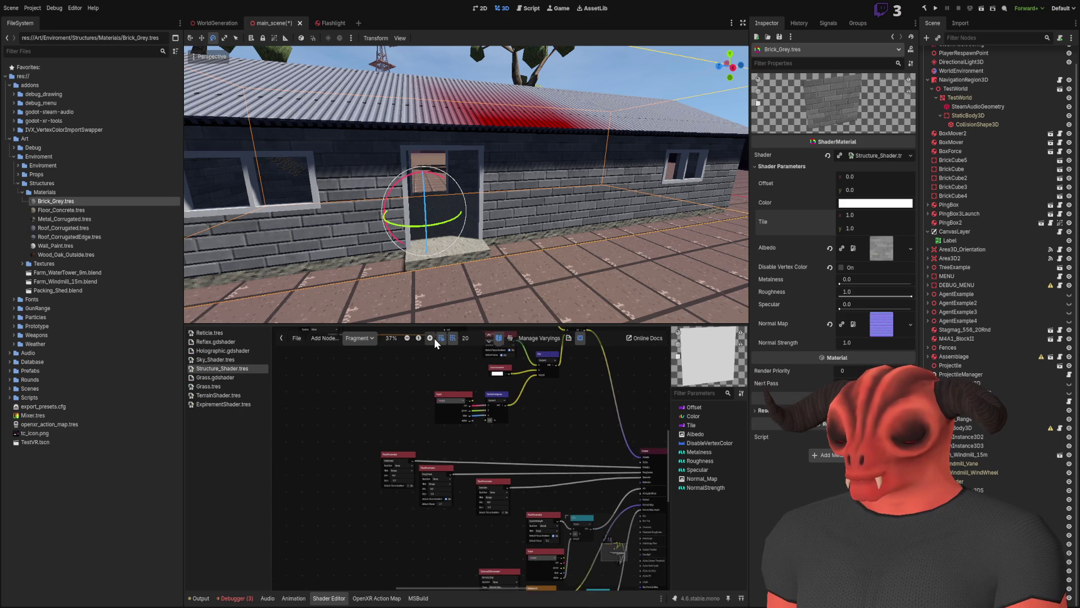
Move the Texture2DParameter node left and wire a connection into the lower Texture2D node's input.
scroll(434, 374, "up", 1)
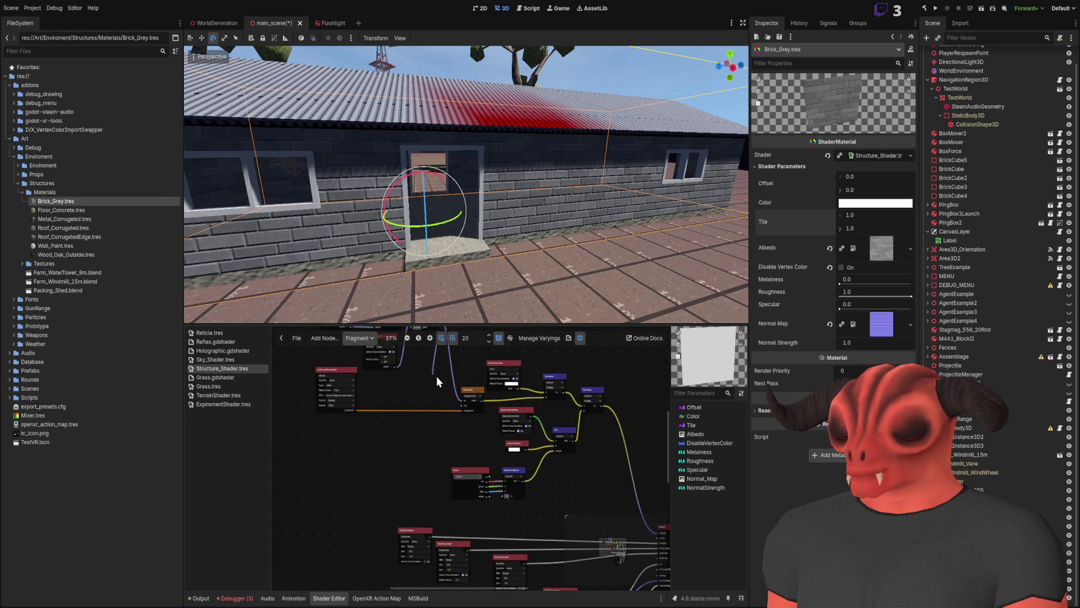
mouse_move(433, 369)
left_mouse_down()
mouse_move(447, 490)
mouse_move(464, 410)
left_mouse_up()
scroll(464, 410, "up", 1)
scroll(460, 414, "up", 2)
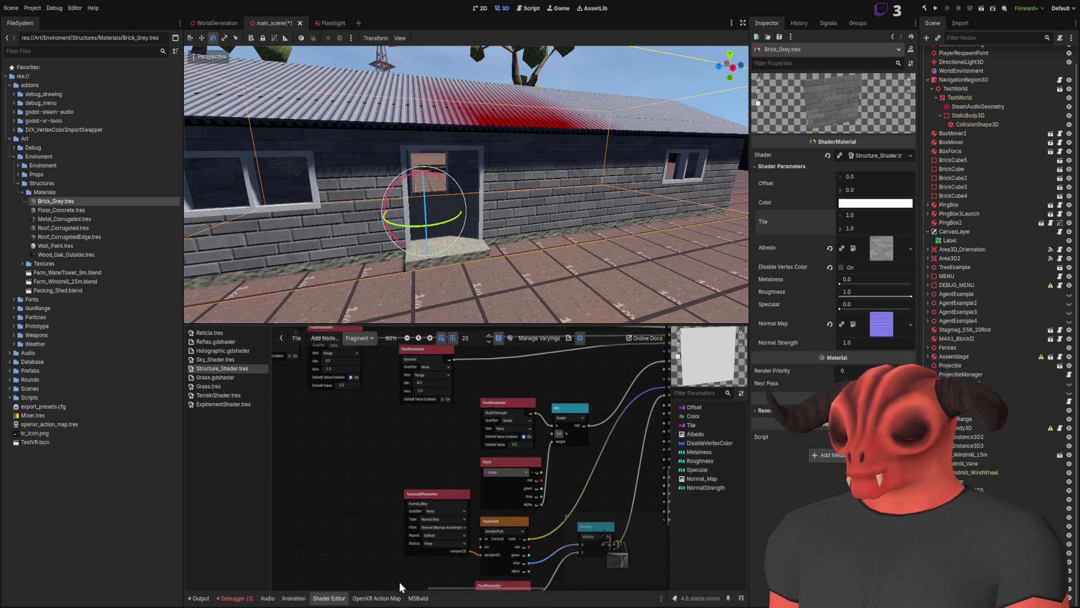
mouse_move(454, 503)
left_mouse_down()
mouse_move(410, 524)
mouse_move(366, 513)
left_mouse_up()
scroll(484, 562, "up", 2)
scroll(476, 478, "up", 1)
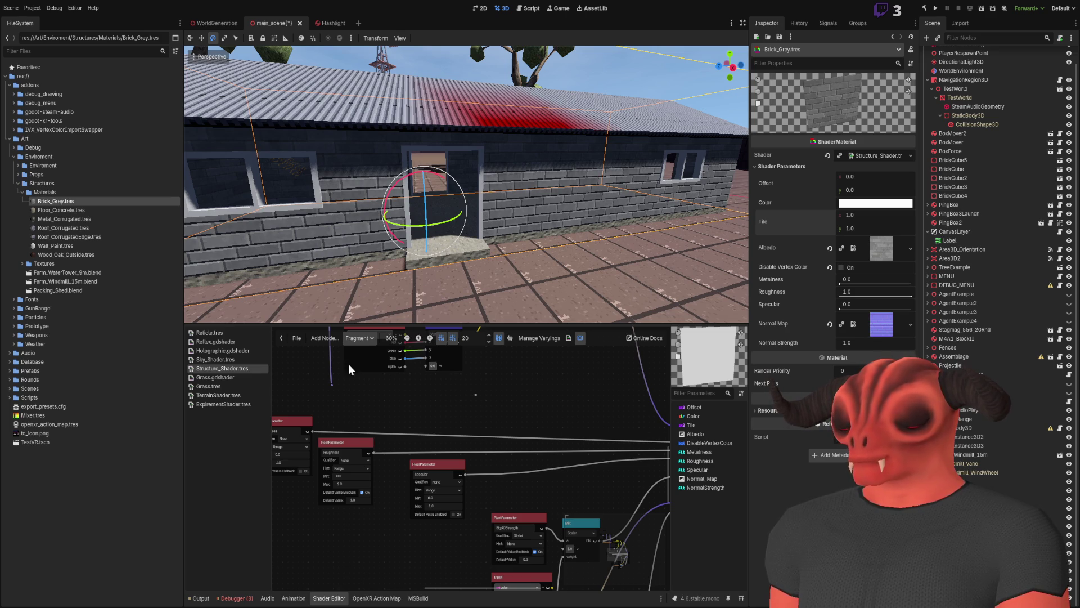
scroll(495, 397, "down", 4)
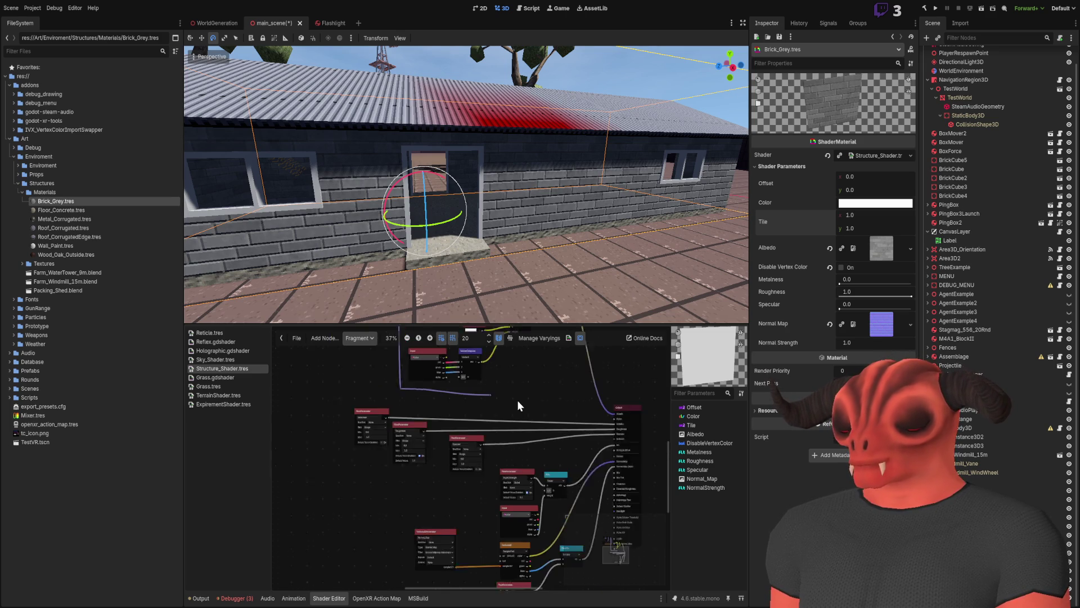
mouse_move(511, 387)
left_mouse_down()
mouse_move(496, 380)
mouse_move(502, 501)
left_mouse_up()
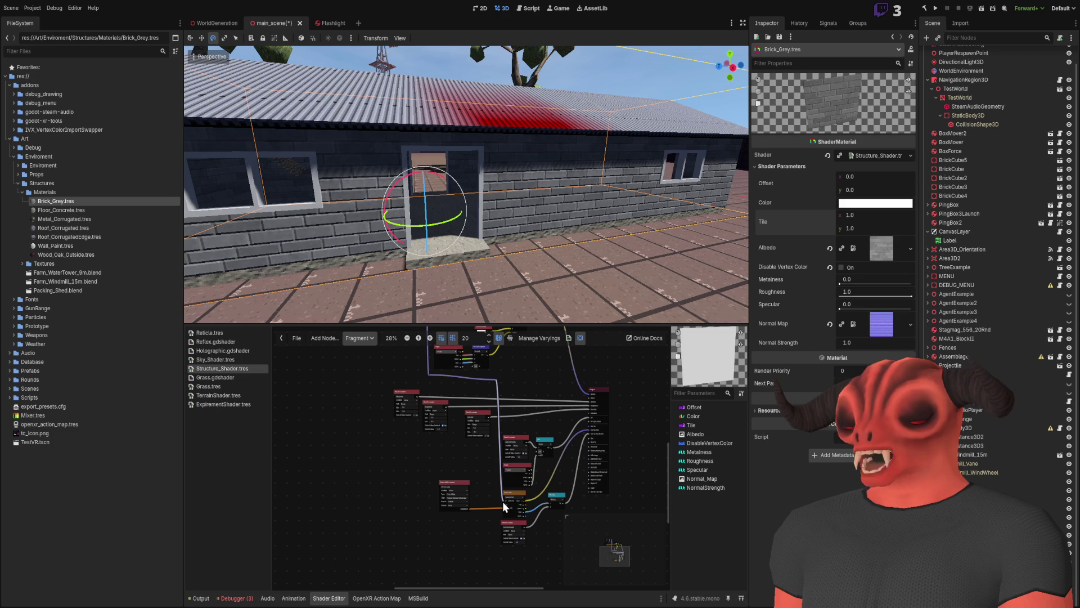
Trial new Tile y and Offset x values, then restore them to 1.0 and 0.0.
scroll(530, 492, "up", 5)
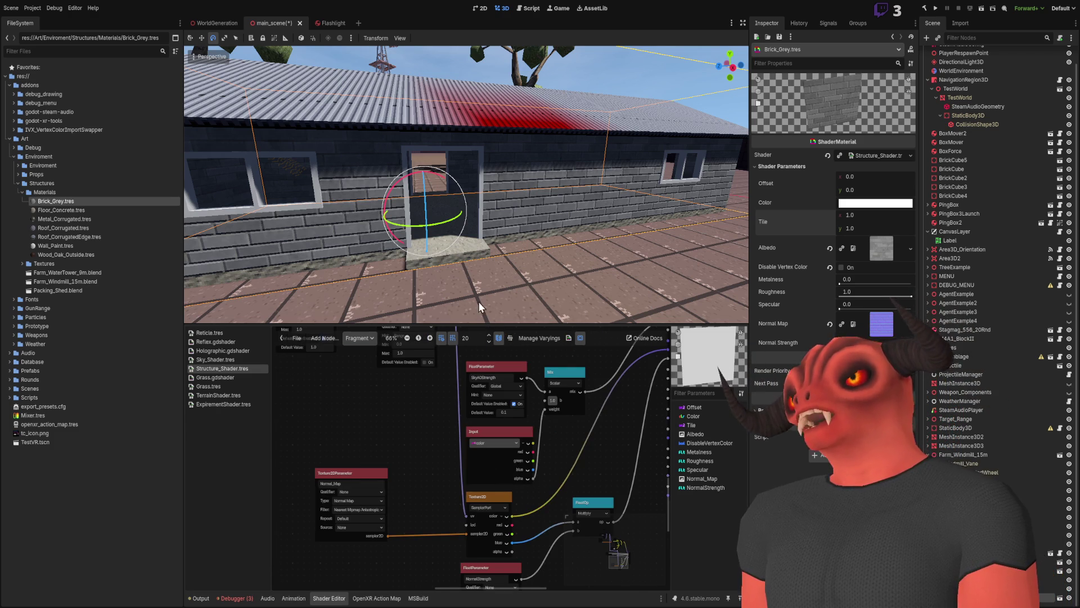
scroll(478, 302, "up", 5)
left_click_drag(857, 228, 901, 228)
left_click(830, 222)
left_click_drag(851, 177, 827, 177)
left_click(829, 183)
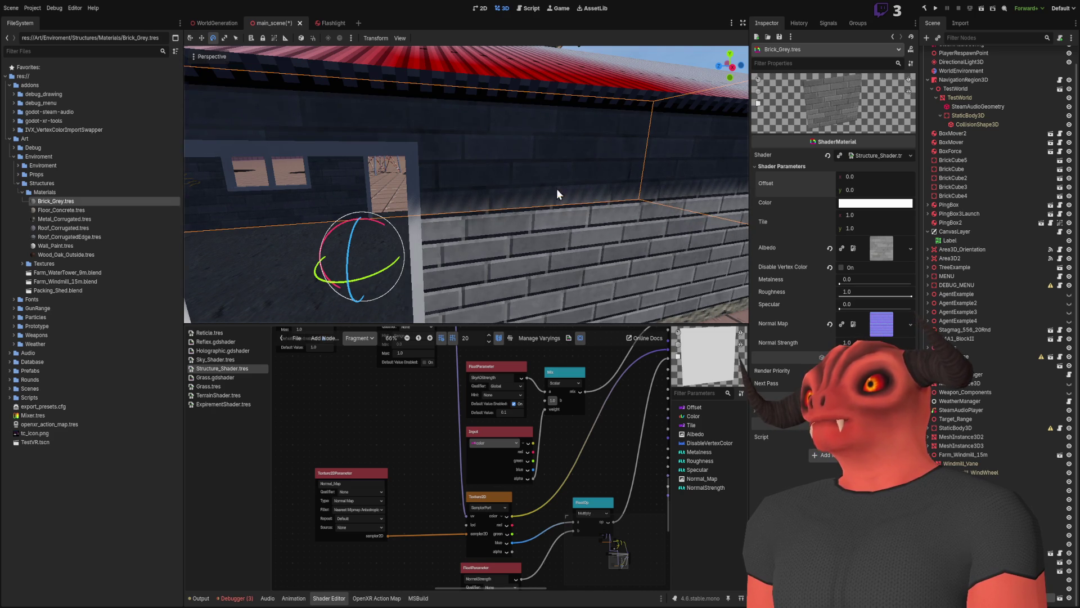
Pan the graph down to the FloatParameter, UVFunc and ParameterRef nodes.
scroll(556, 188, "down", 5)
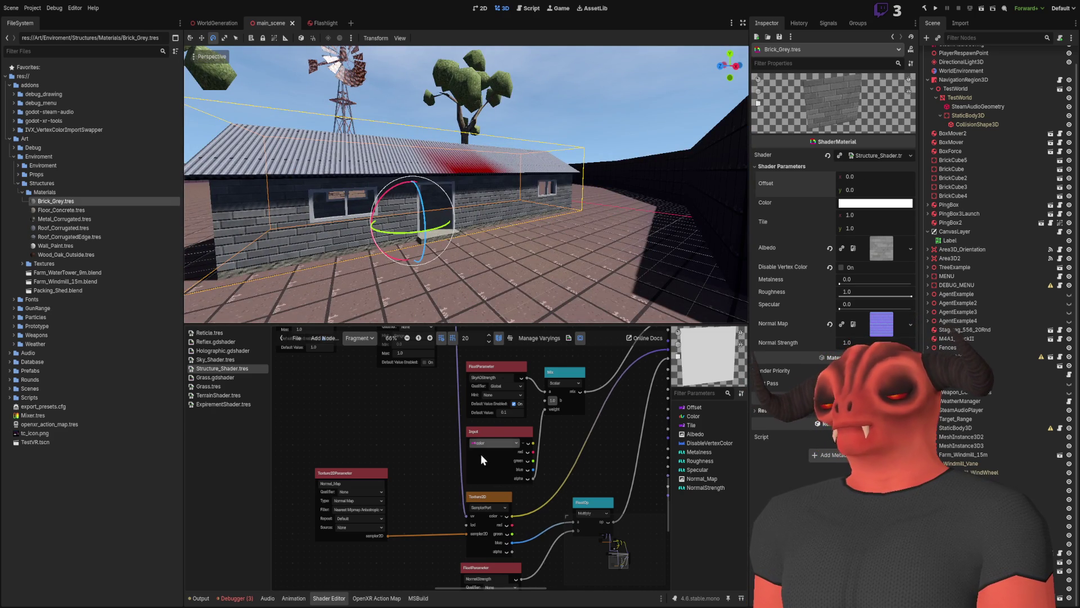
left_click_drag(443, 443, 452, 492)
scroll(451, 492, "down", 1)
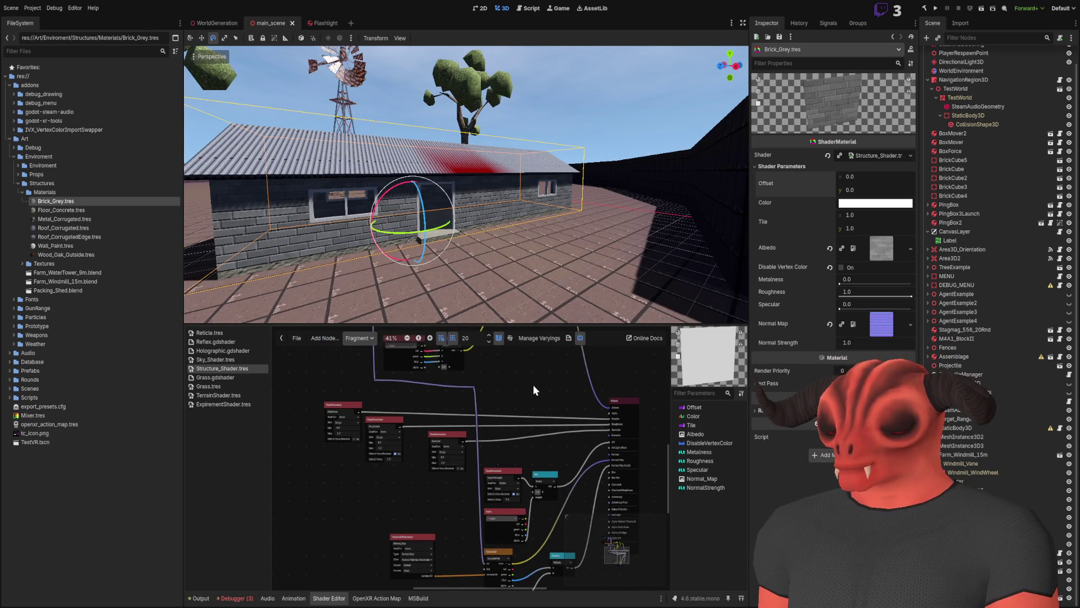
scroll(532, 384, "down", 2)
scroll(526, 521, "up", 2)
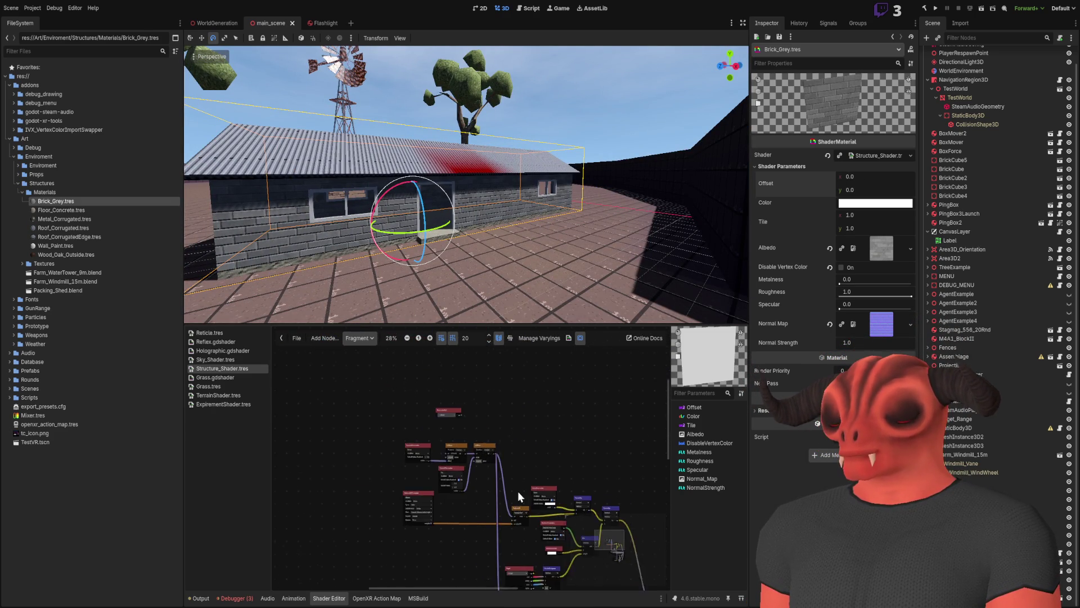
left_click_drag(484, 558, 557, 586)
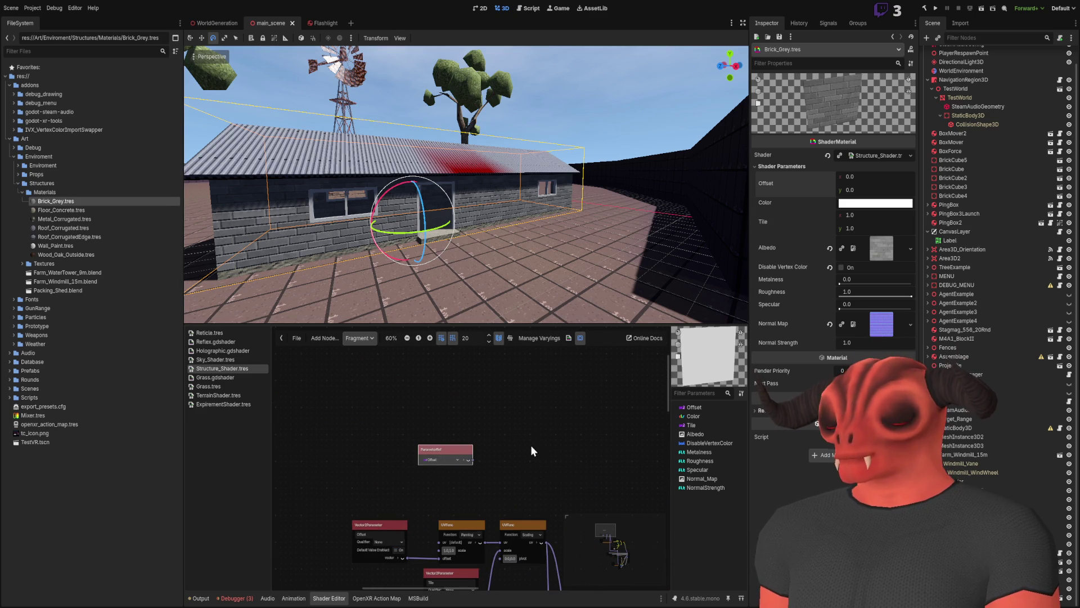
Delete the Offset ParameterRef node and fly the 3D view close to the shed wall.
key("Delete")
scroll(509, 439, "down", 4)
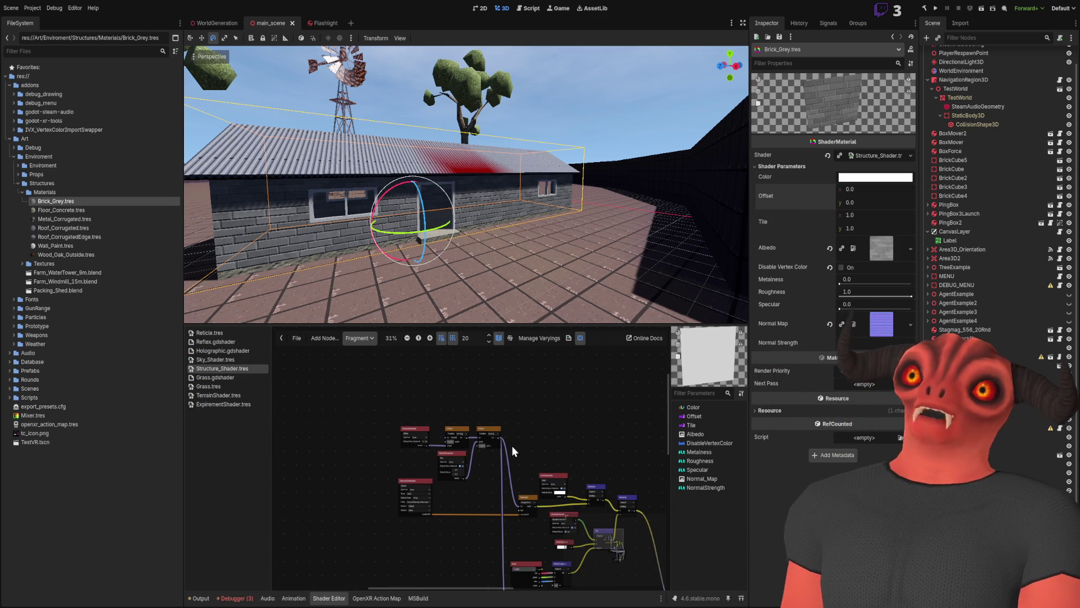
scroll(505, 286, "up", 3)
right_click(465, 207)
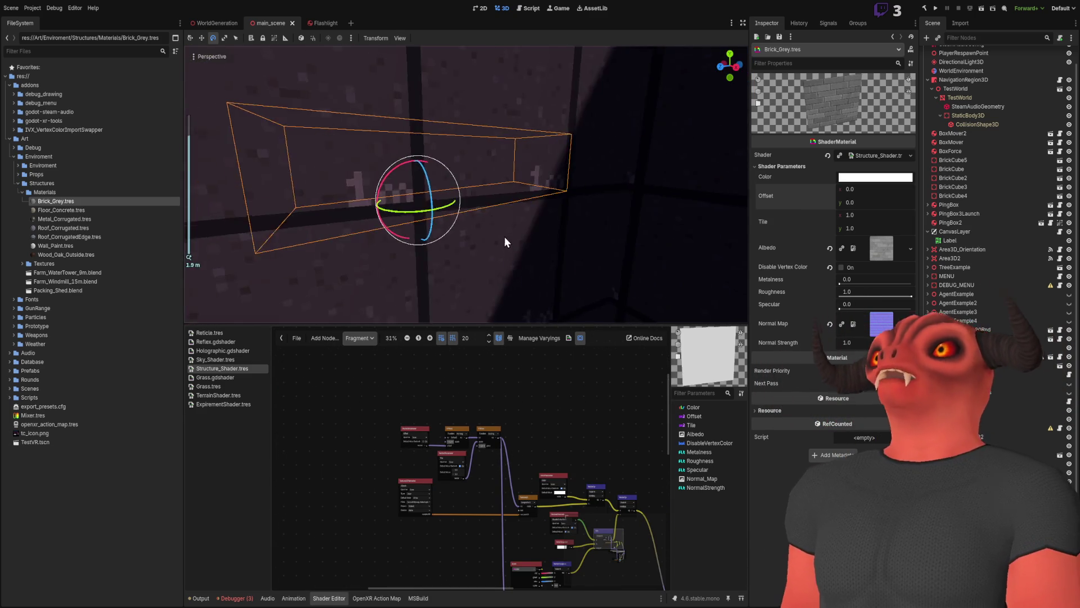
key("w")
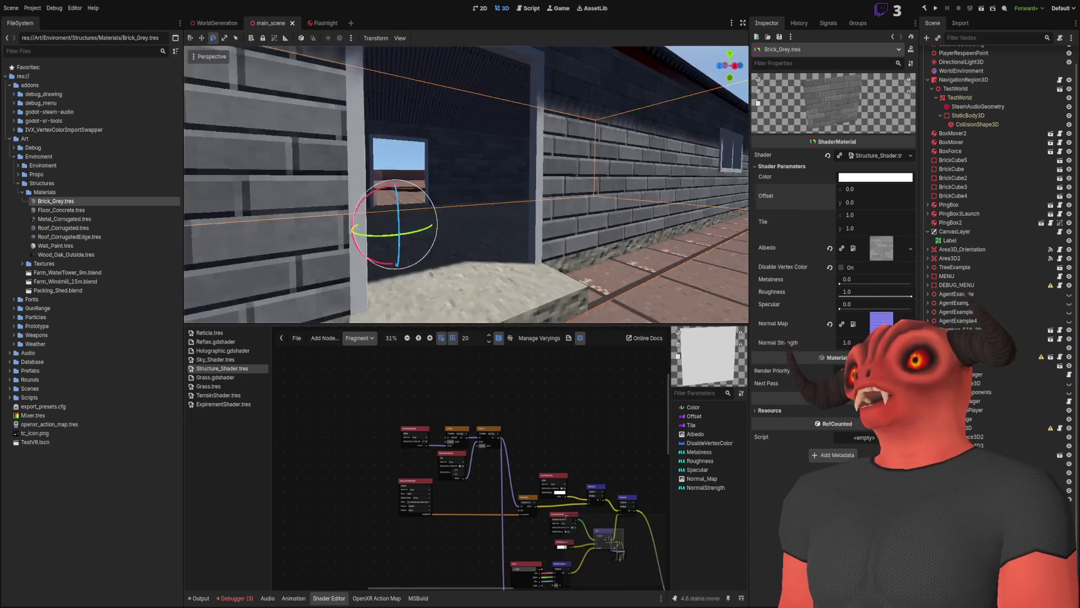
scroll(559, 189, "up", 3)
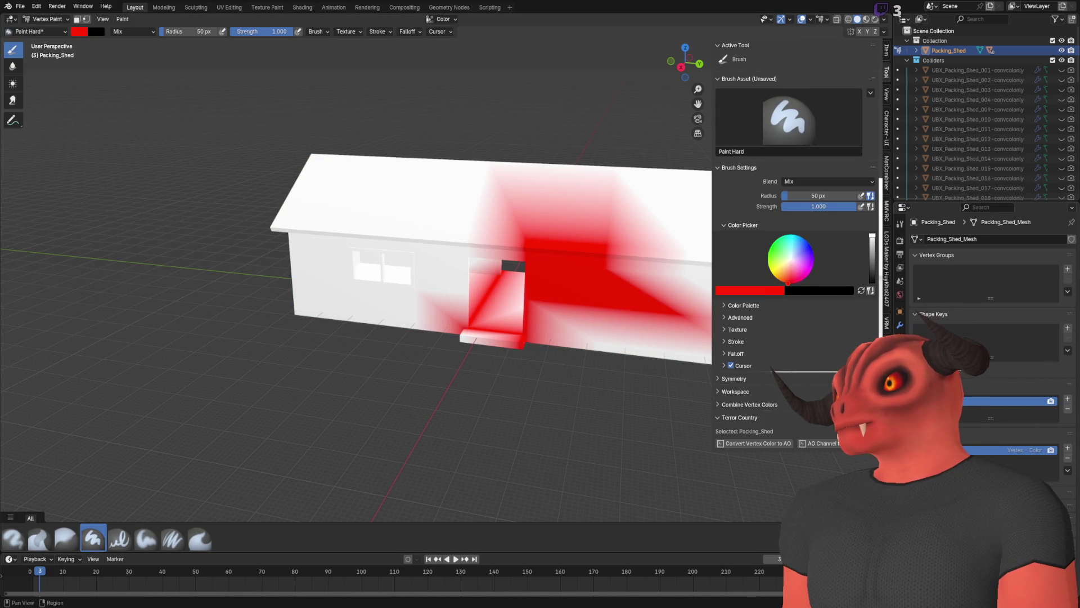
Move the Roof_Corrugated material down to the last slot.
left_click(901, 393)
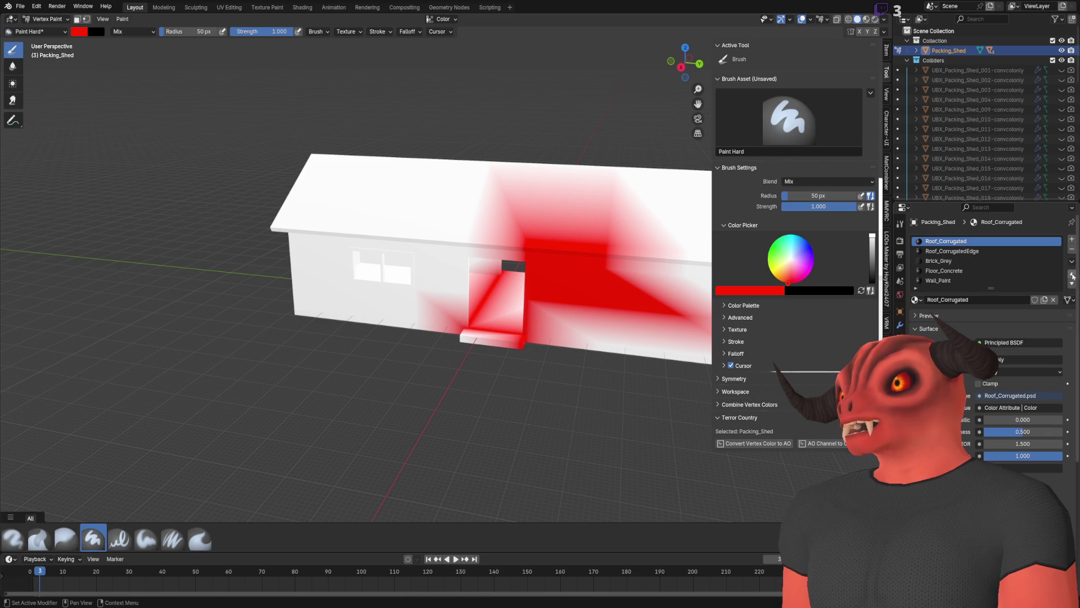
left_click(1073, 284)
left_click(1072, 283)
left_click(1072, 284)
left_click(1072, 284)
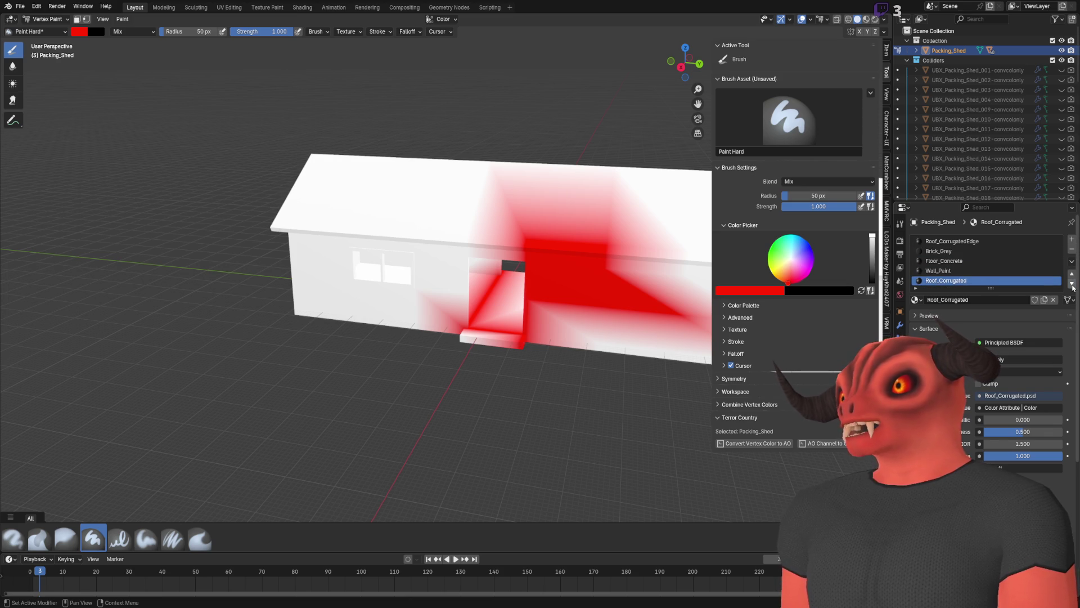
Move Brick_Grey to the top slot, save Packing_Shed.blend, and return to Godot.
left_click(990, 251)
left_click(1072, 274)
key("ctrl+s")
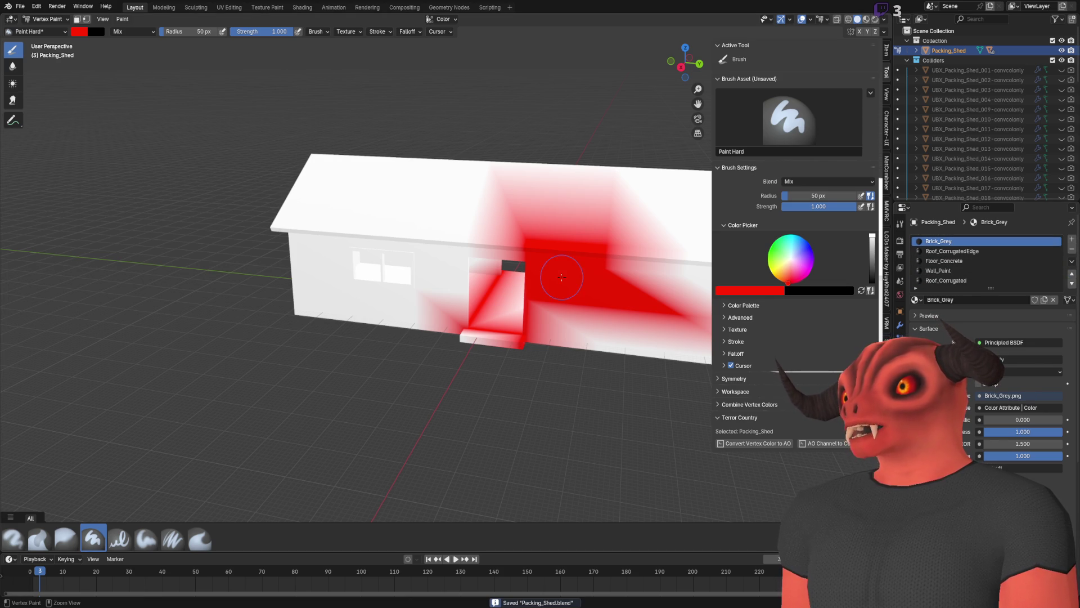
key("alt+Tab")
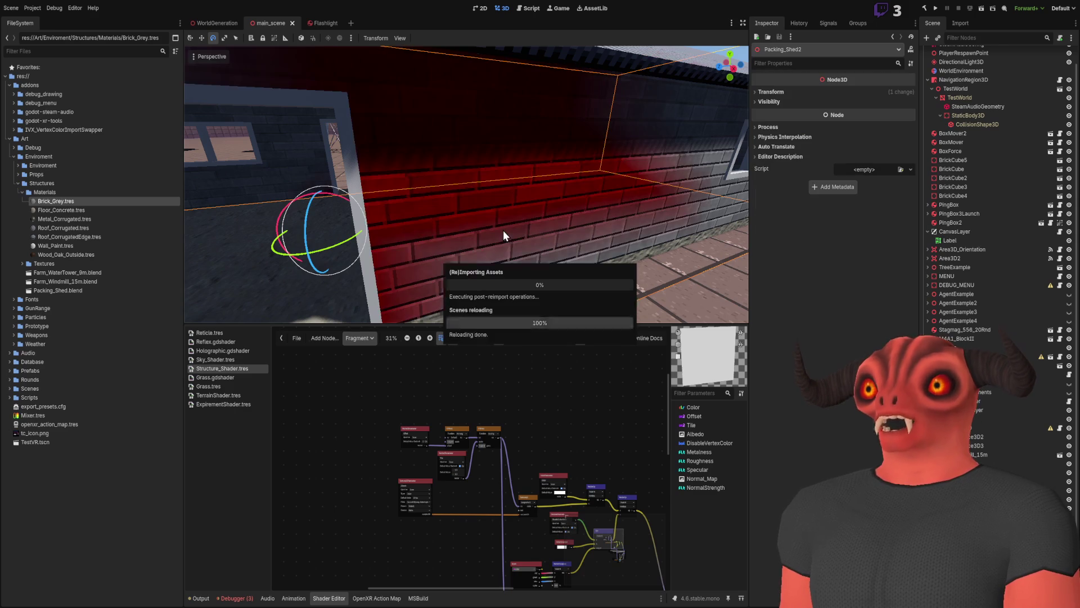
Scroll the viewport to view the red vertex tint on the reimported shed's brick wall.
scroll(503, 227, "down", 3)
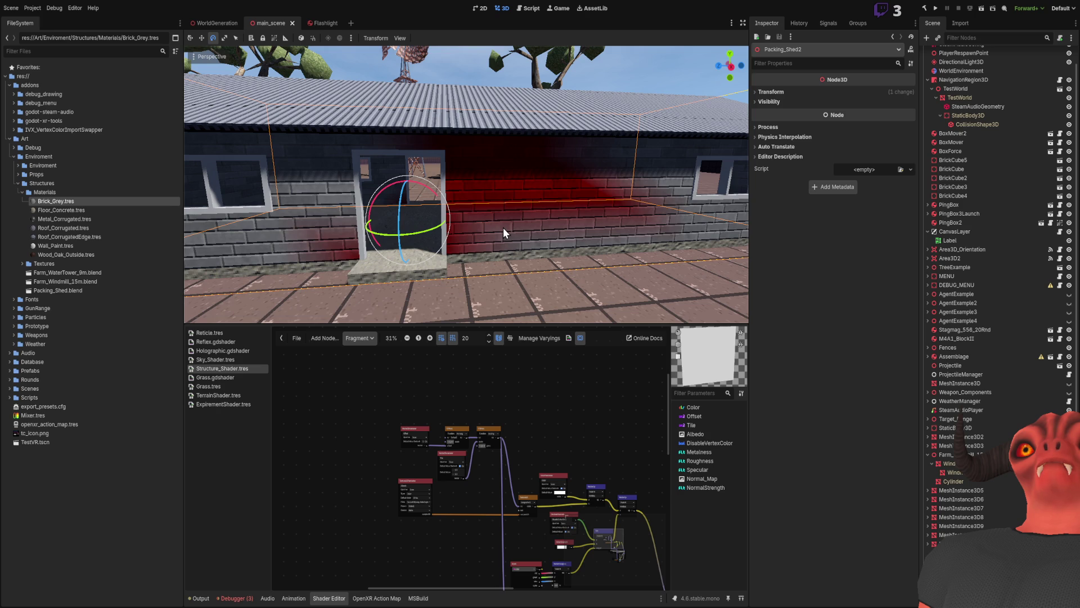
Connect VectorCompose's vec output into the Mix setup, then open the Metal_Corrugated material.
scroll(407, 467, "up", 8)
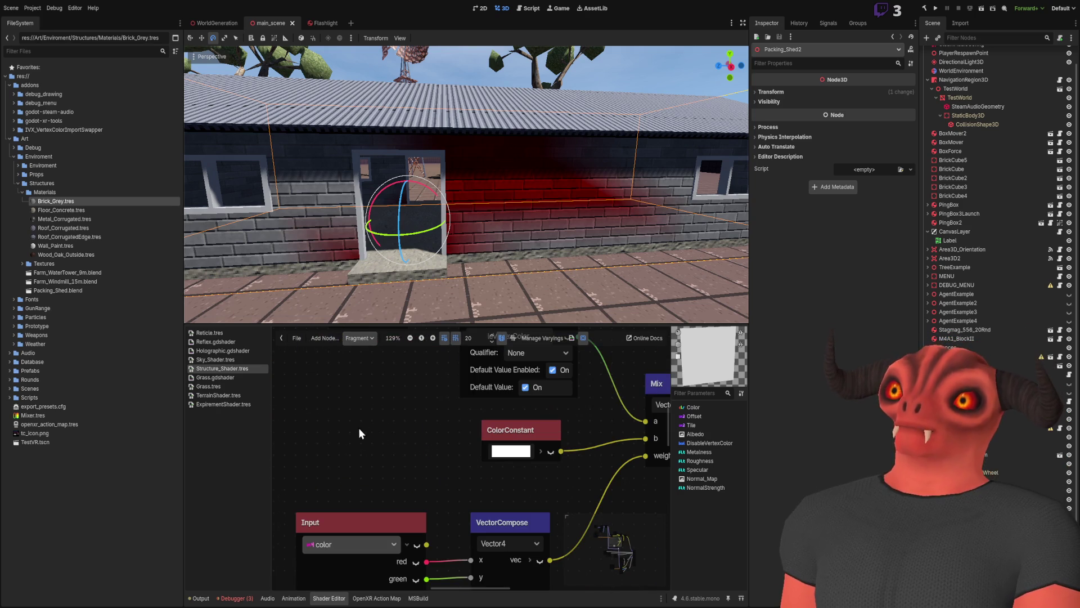
scroll(391, 431, "down", 7)
scroll(366, 470, "up", 4)
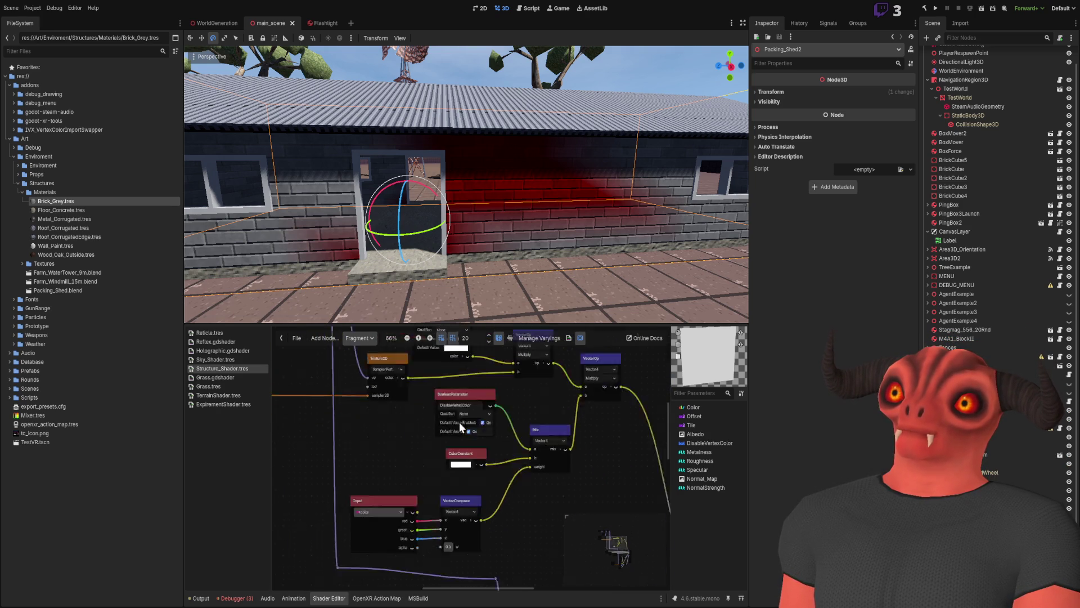
scroll(411, 381, "down", 3)
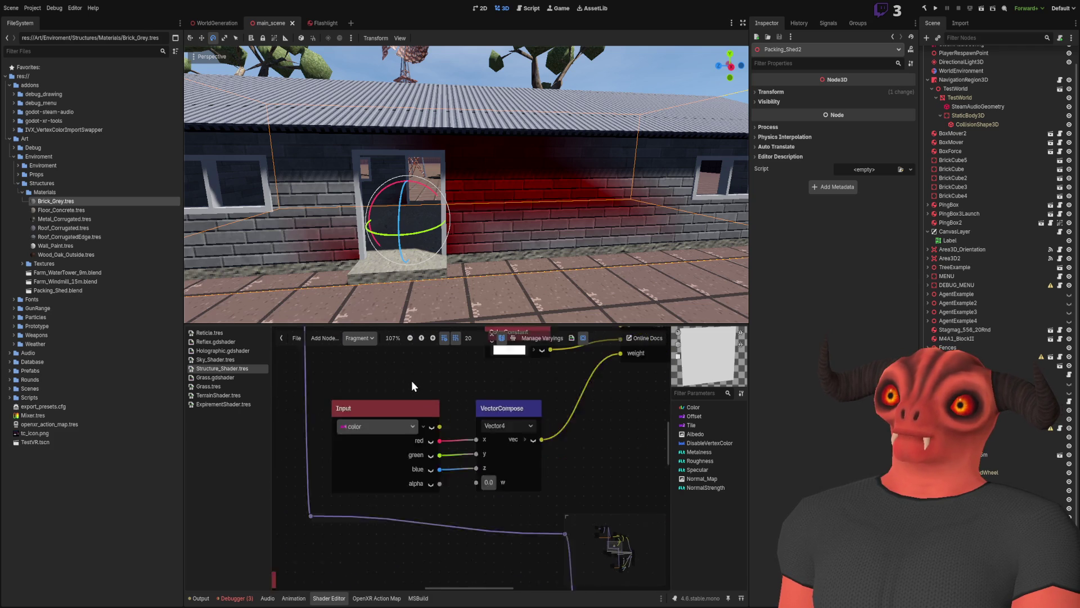
scroll(496, 500, "up", 2)
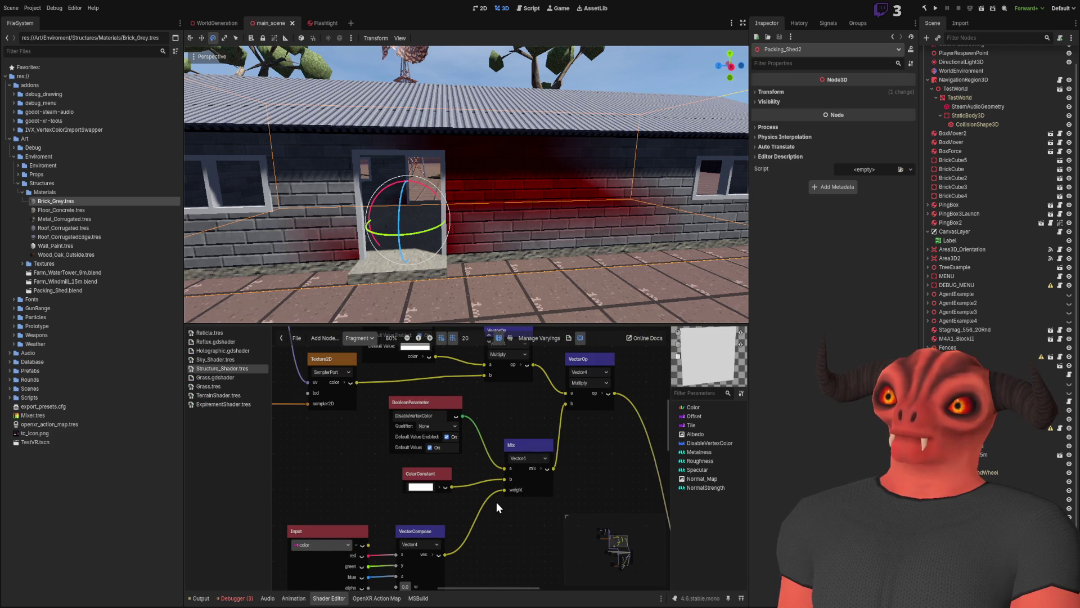
scroll(433, 491, "up", 3)
scroll(437, 482, "down", 3)
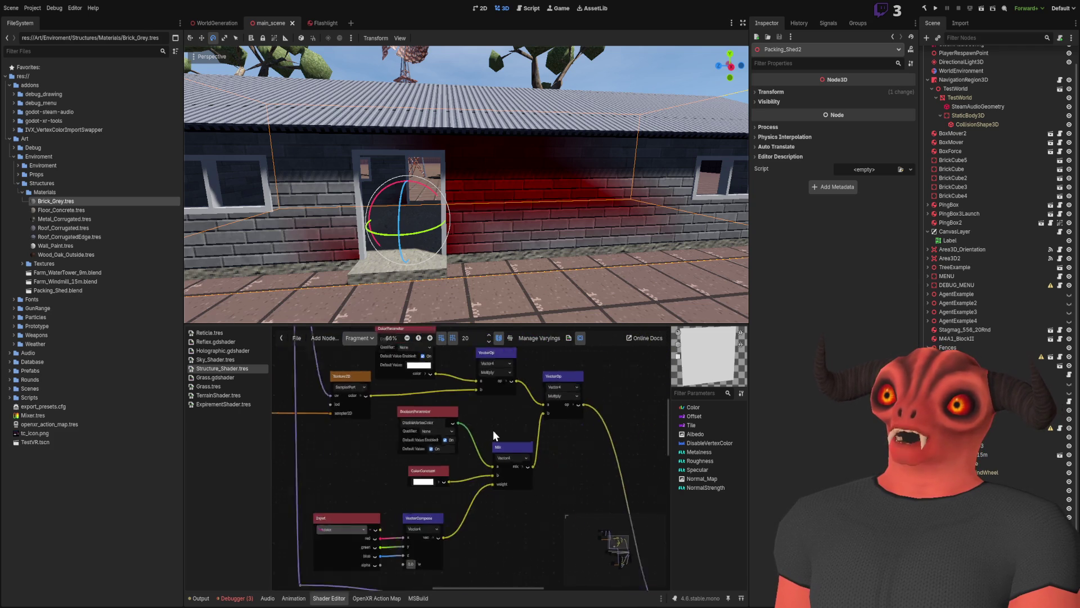
scroll(429, 438, "up", 4)
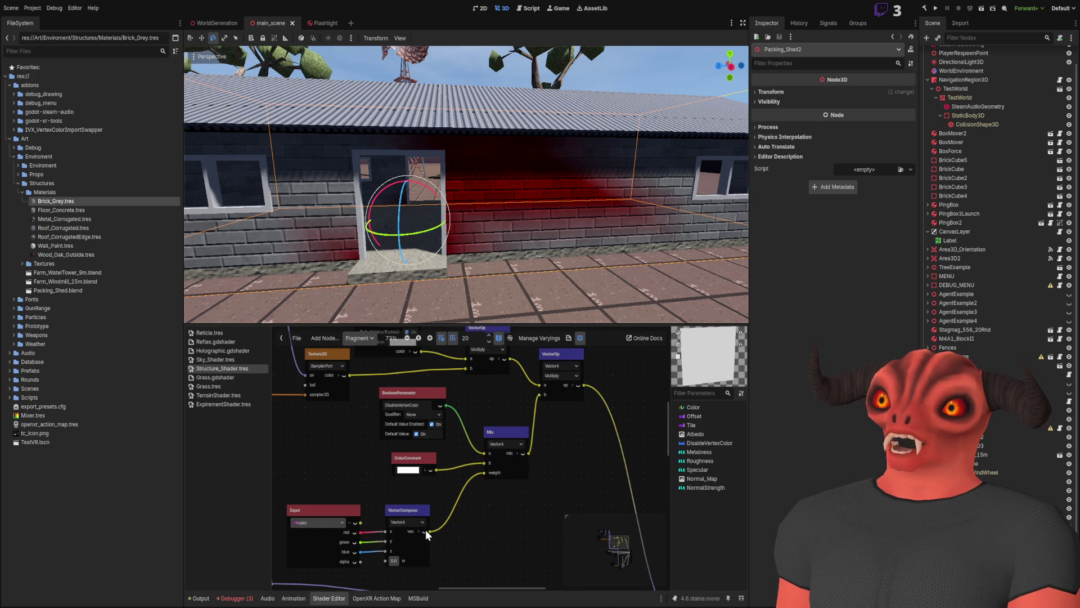
left_click_drag(429, 530, 541, 397)
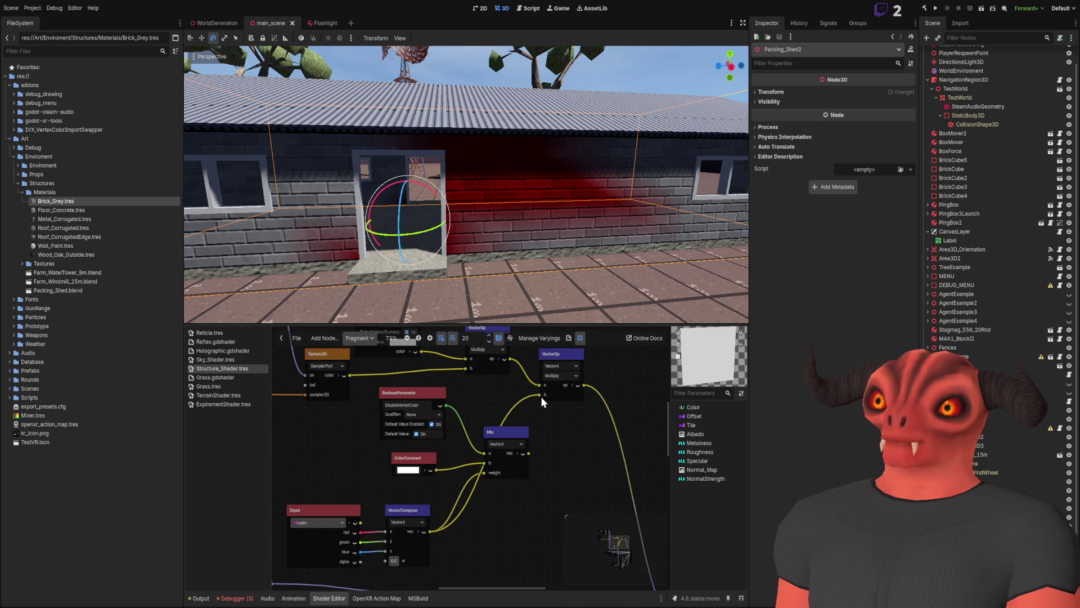
left_click_drag(562, 259, 562, 242)
left_click(119, 219)
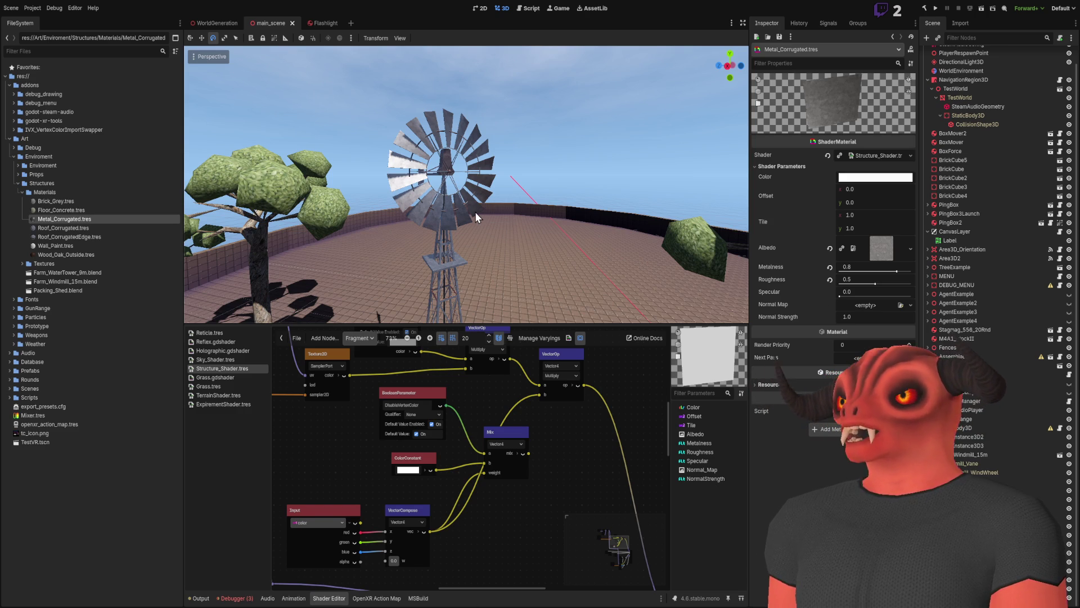
left_click_drag(471, 198, 470, 198)
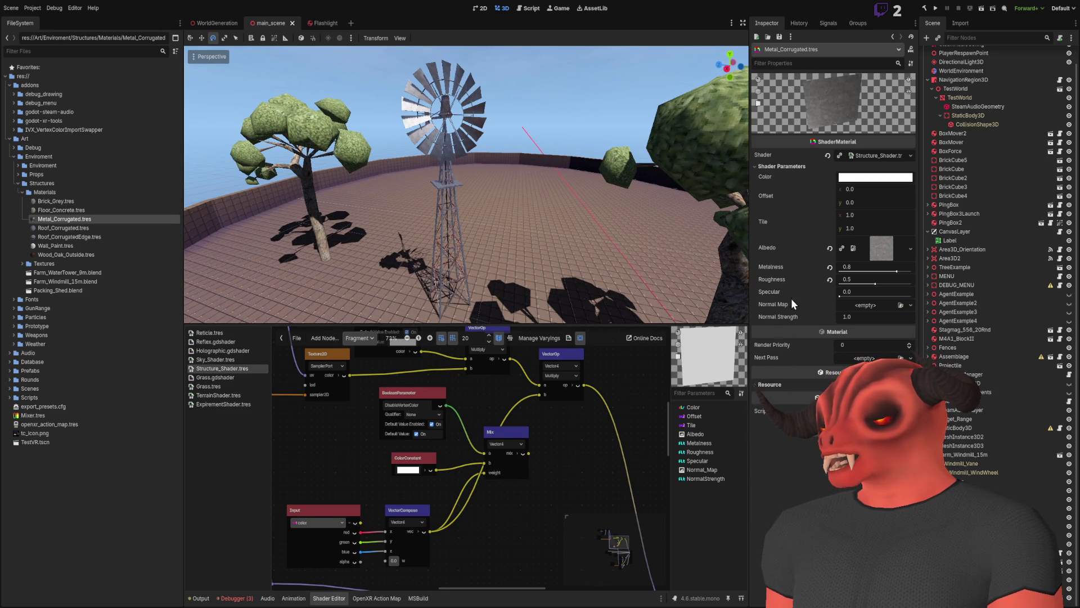
left_click(778, 168)
left_click(778, 168)
left_click_drag(470, 198, 470, 199)
key("s")
key("w")
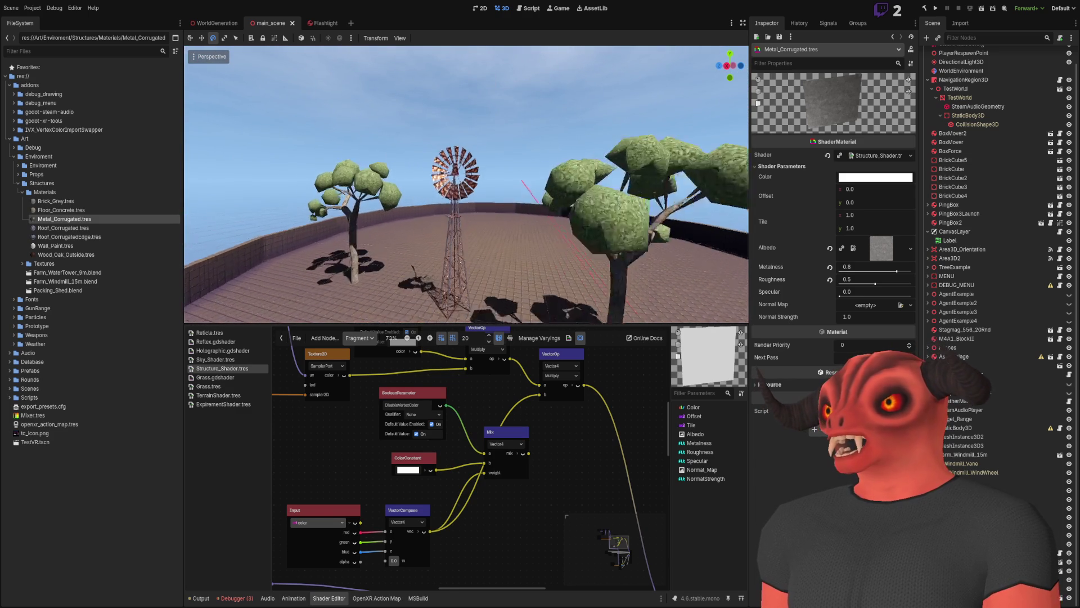
key("w")
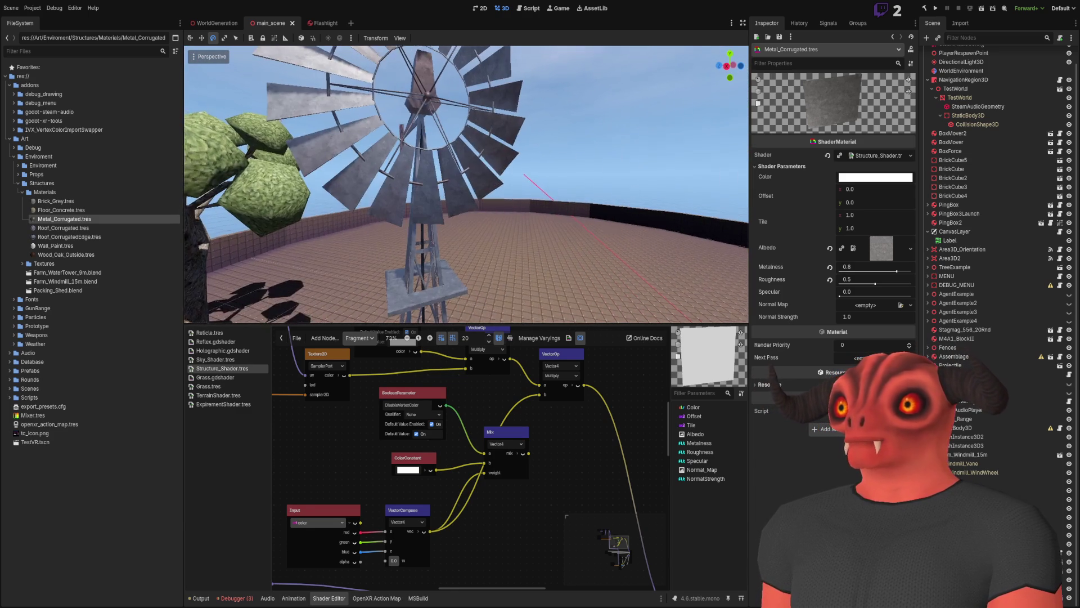
key("s")
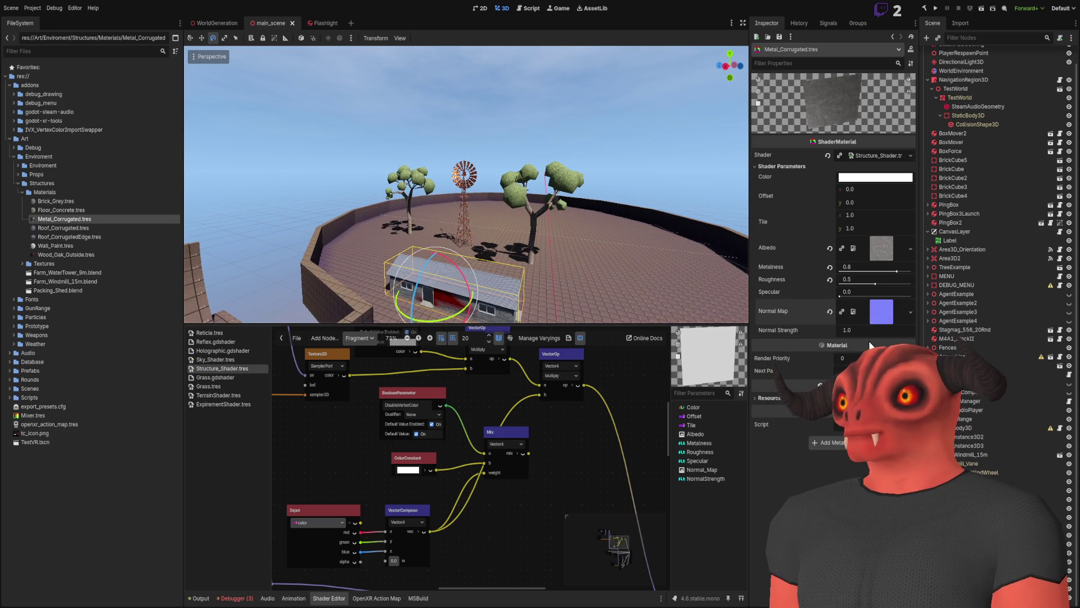
left_click_drag(848, 330, 900, 330)
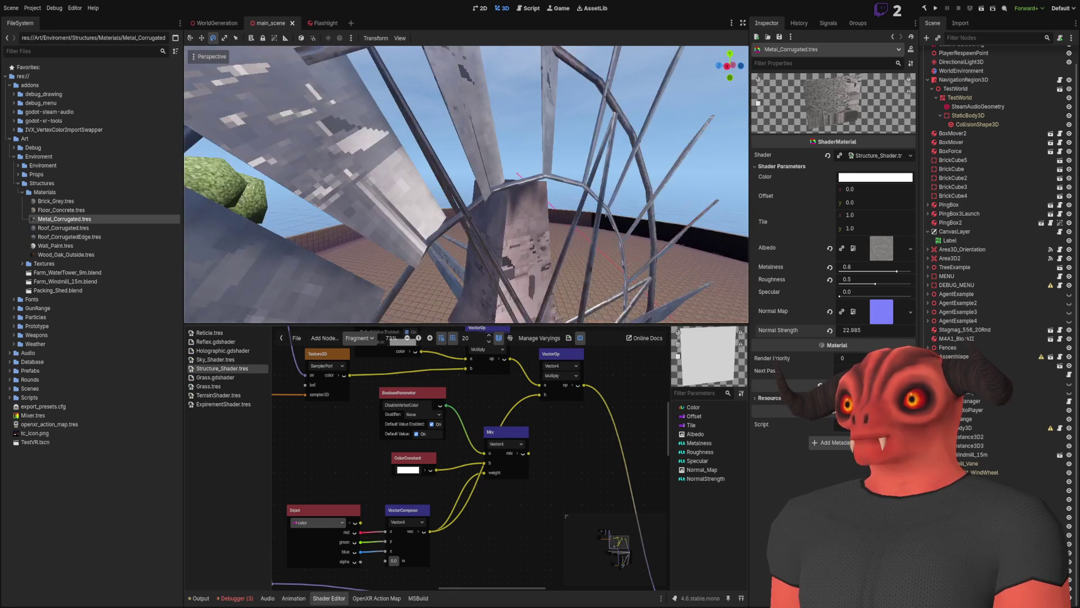
scroll(466, 184, "down", 5)
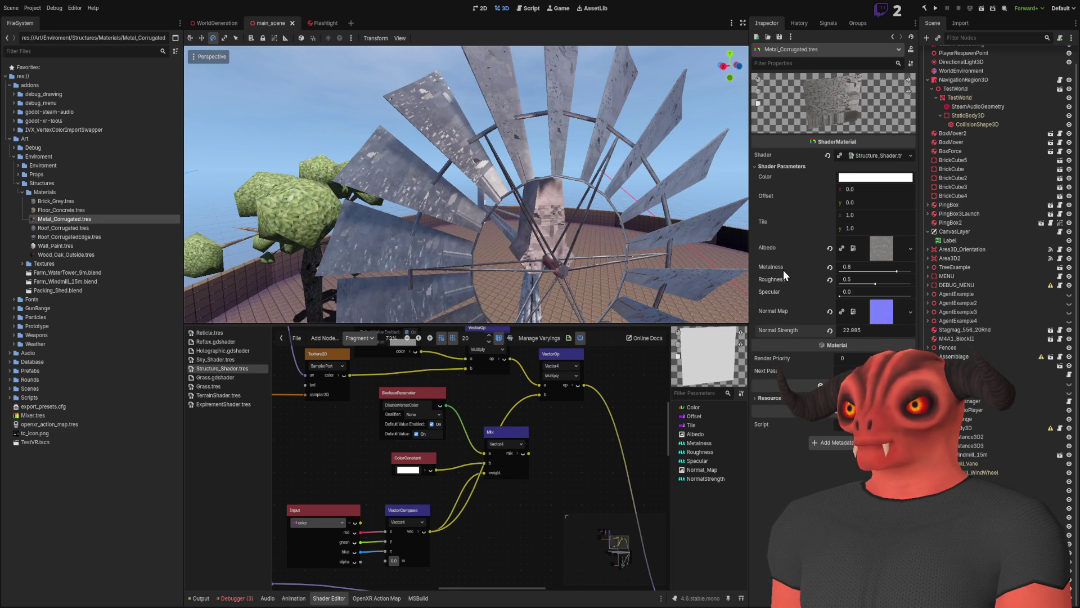
key("ctrl+z")
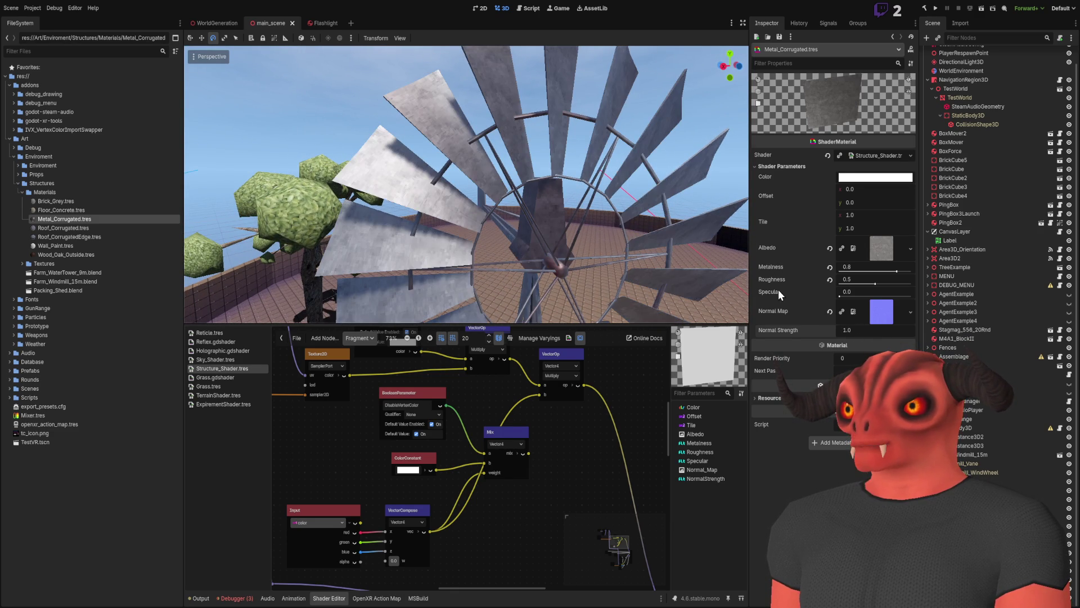
left_click(829, 311)
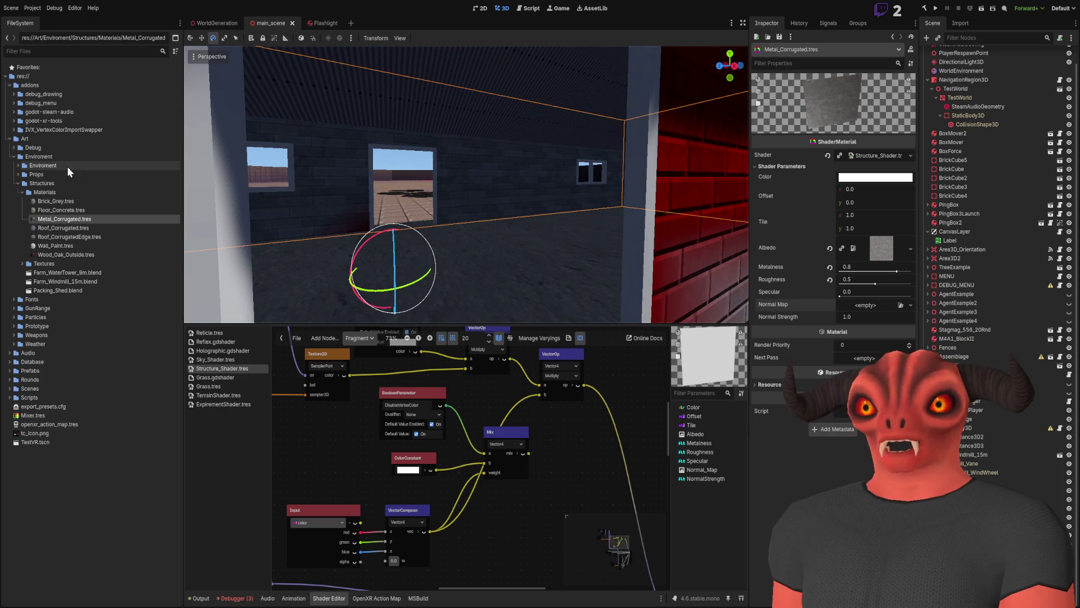
Reimport Packing_Shed.blend, orbit out to frame the whole shed, and switch to Blender.
double_click(60, 290)
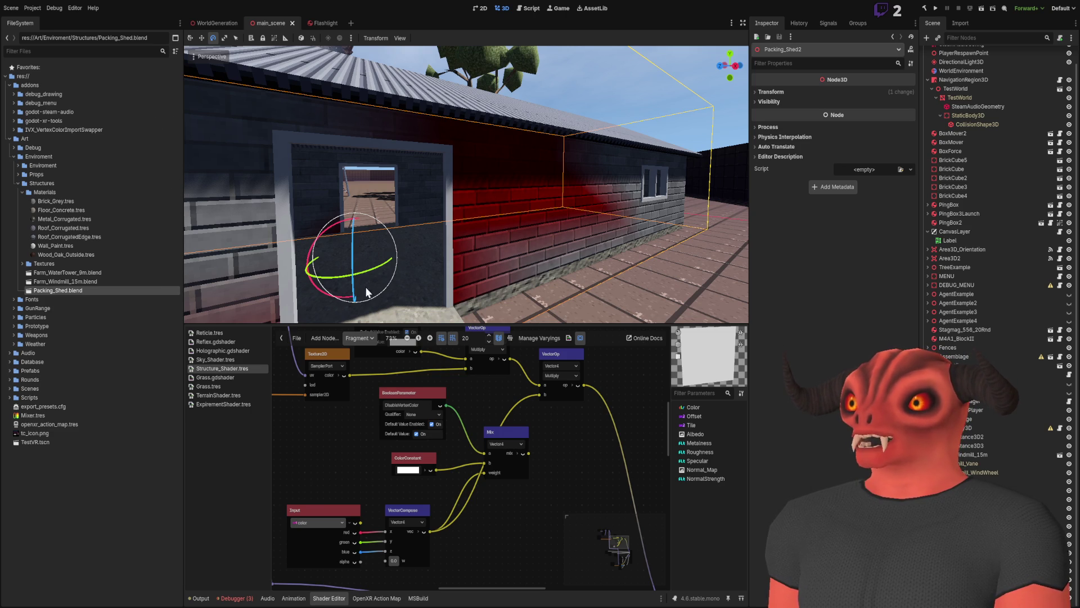
left_click_drag(531, 227, 173, 191)
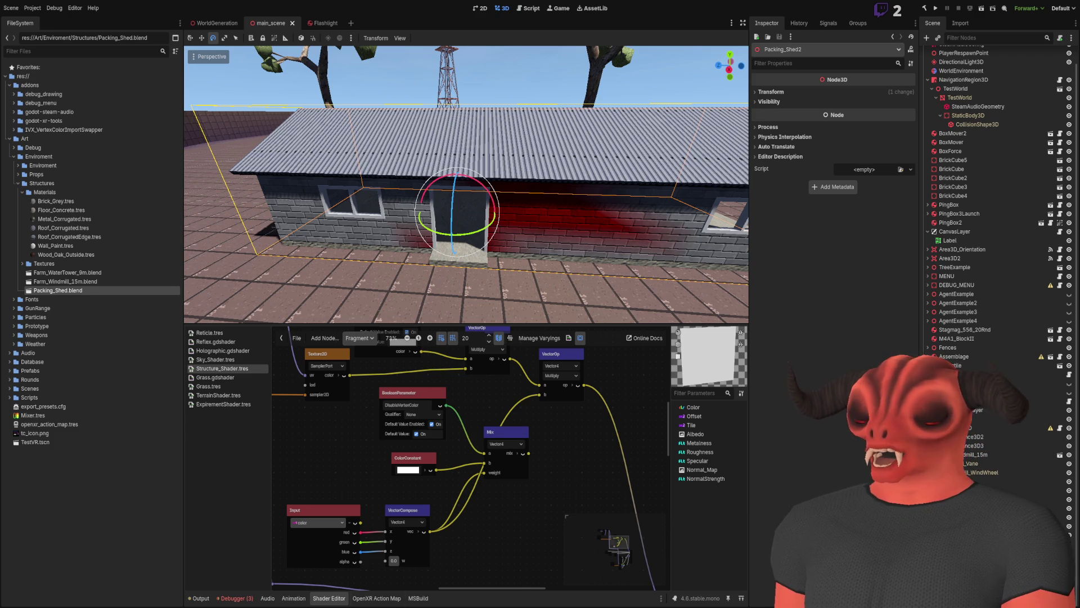
key("alt+Tab")
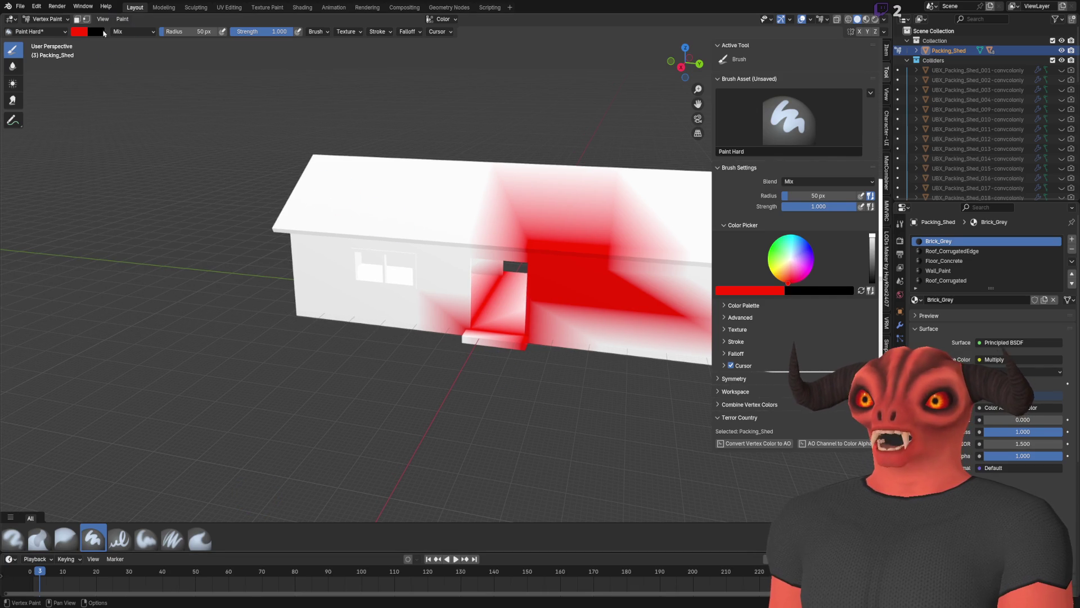
Browse Blender's File > Export format choices, then return to Godot.
left_click(20, 6)
mouse_move(62, 154)
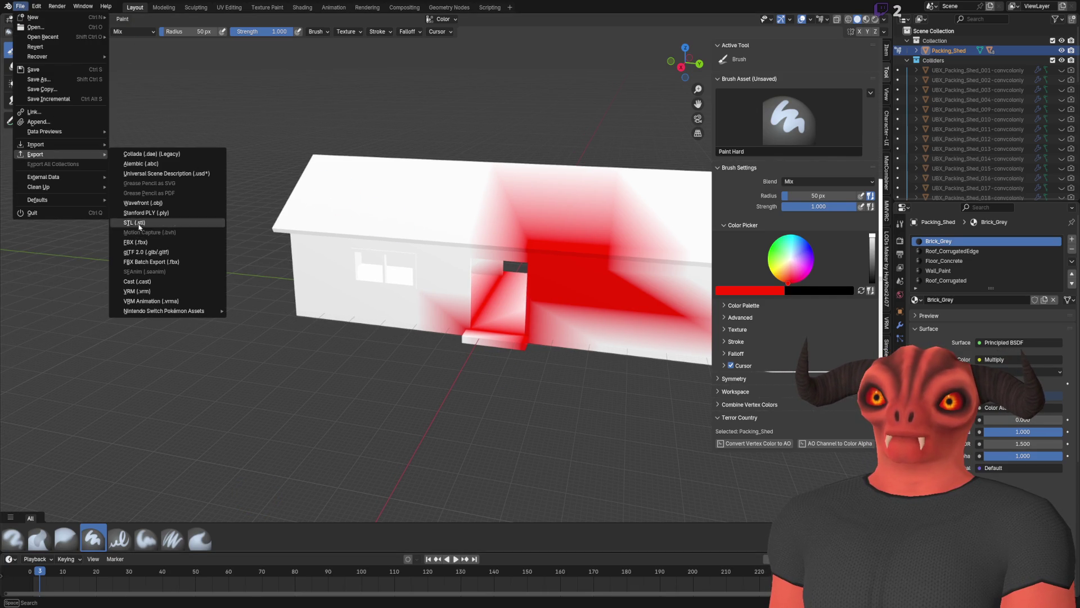
key("Escape")
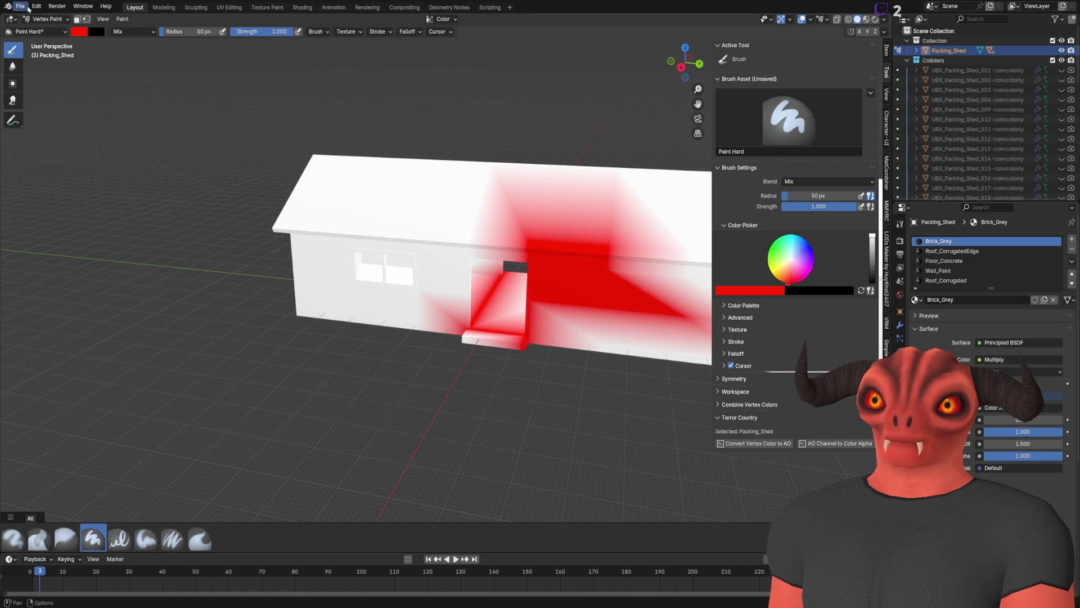
left_click(28, 8)
mouse_move(67, 155)
key("Escape")
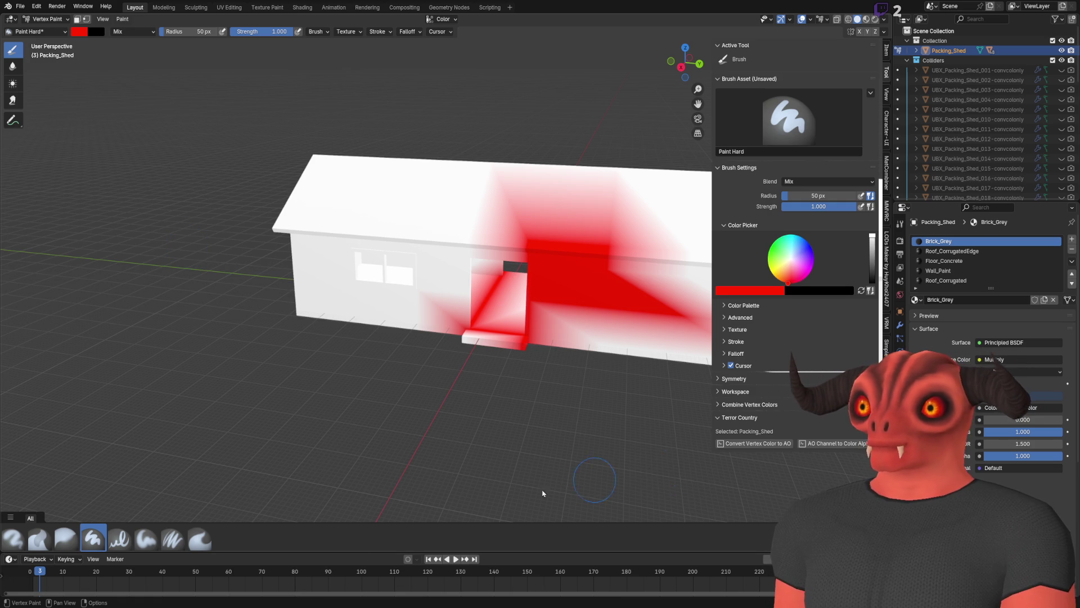
key("alt+Tab")
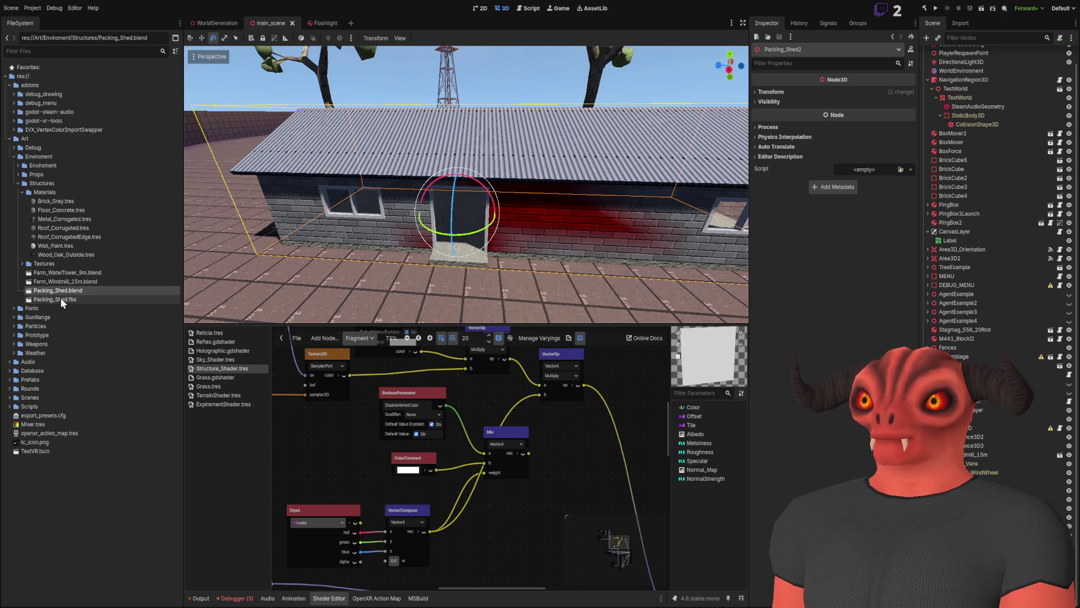
Place Packing_Shed.fbx into the main scene and fly around to inspect its painted walls.
left_click_drag(54, 298, 212, 187)
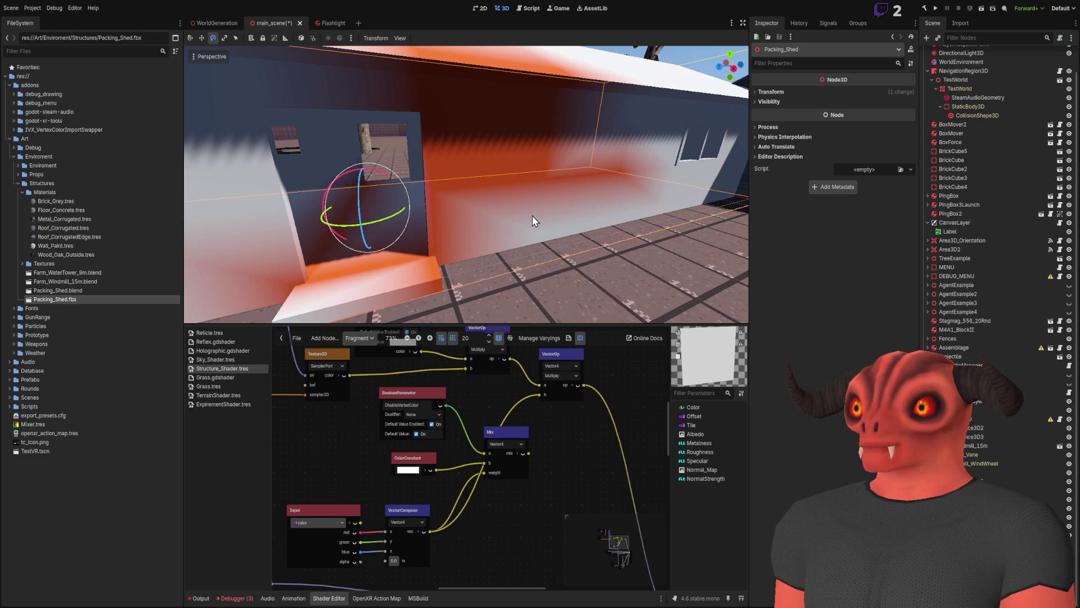
key("w")
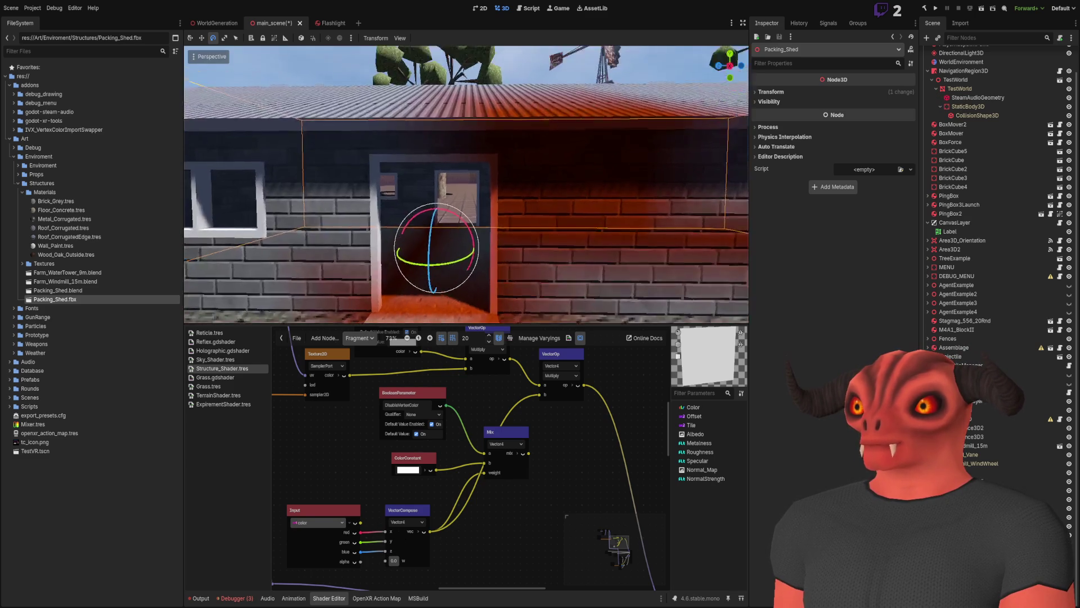
key("s")
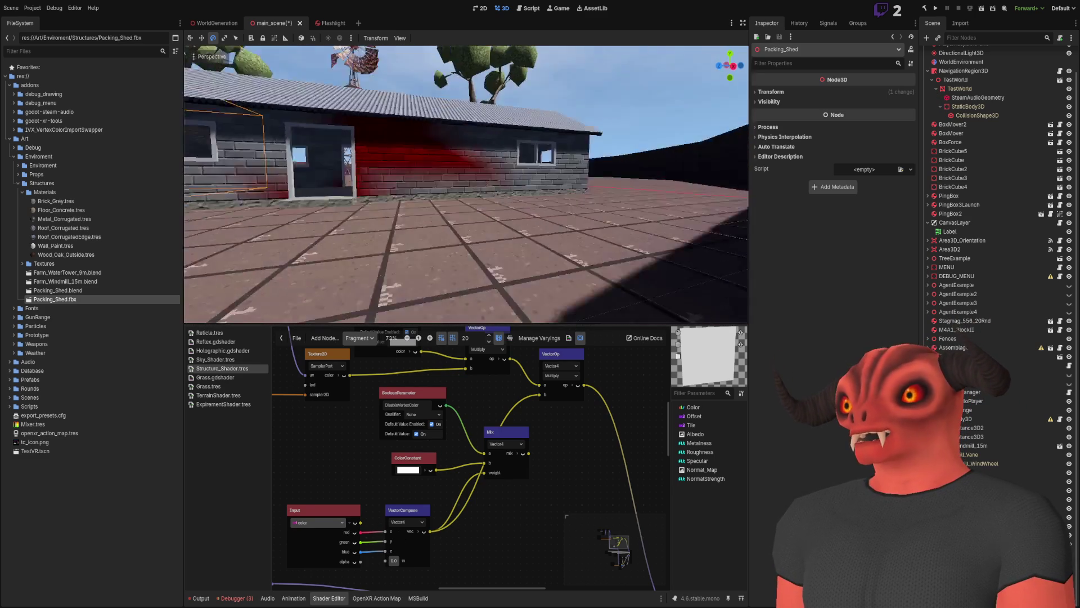
key("w")
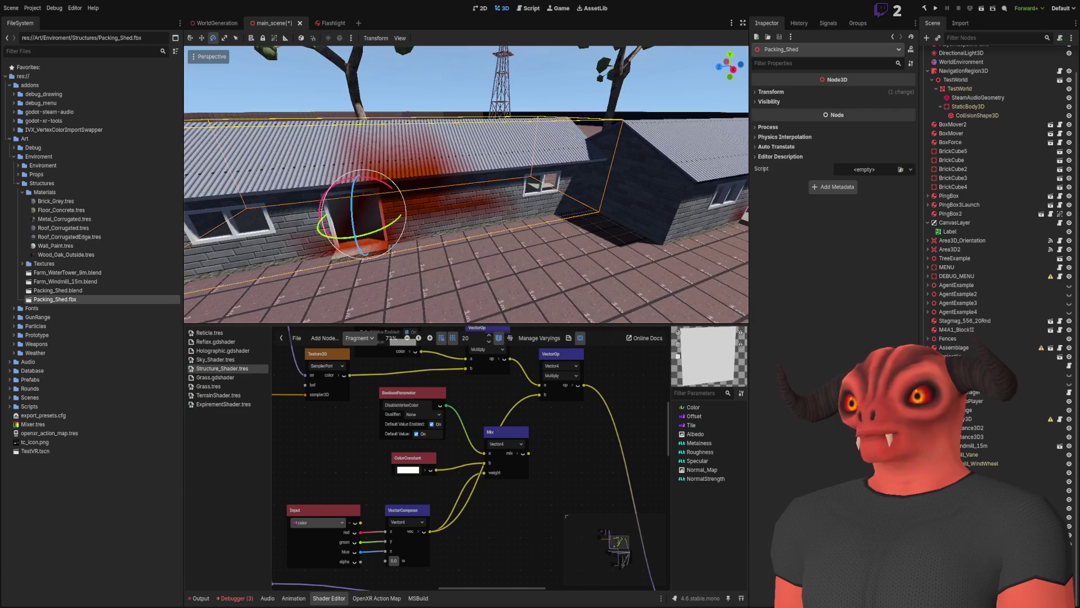
key("s")
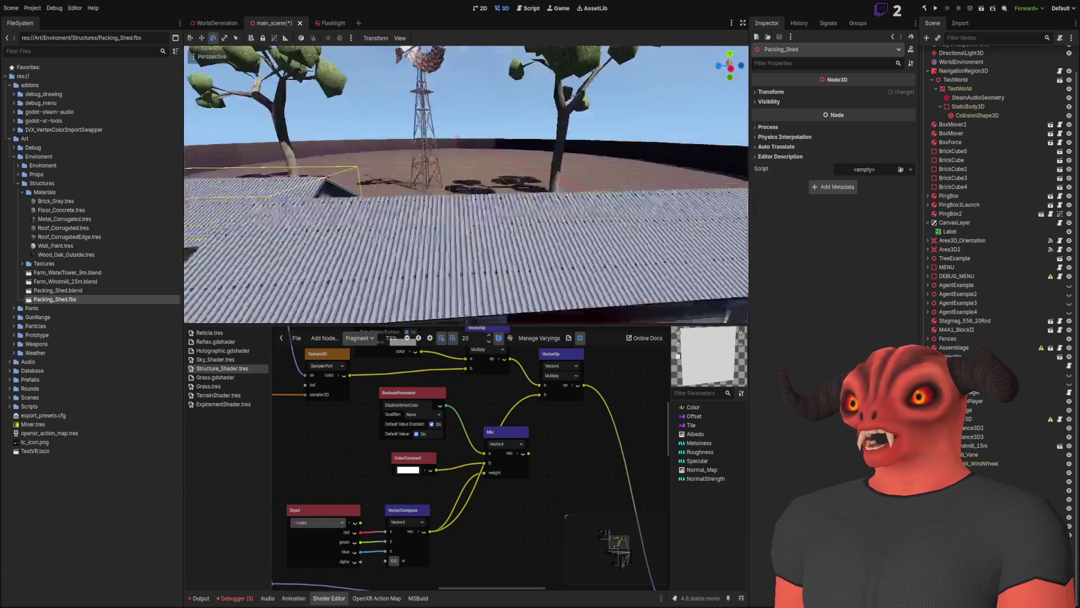
key("w")
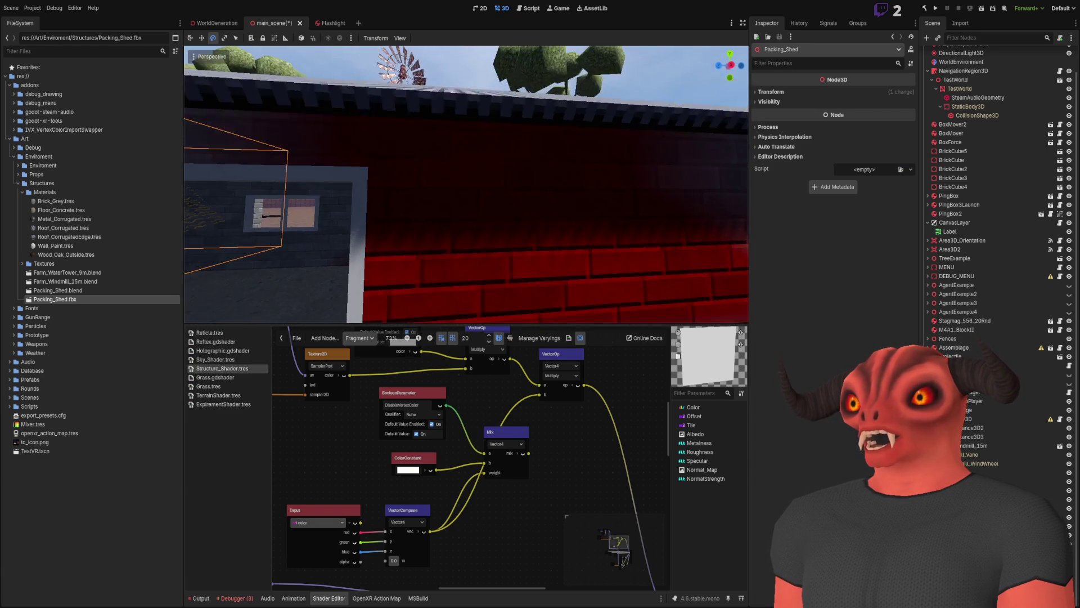
key("d")
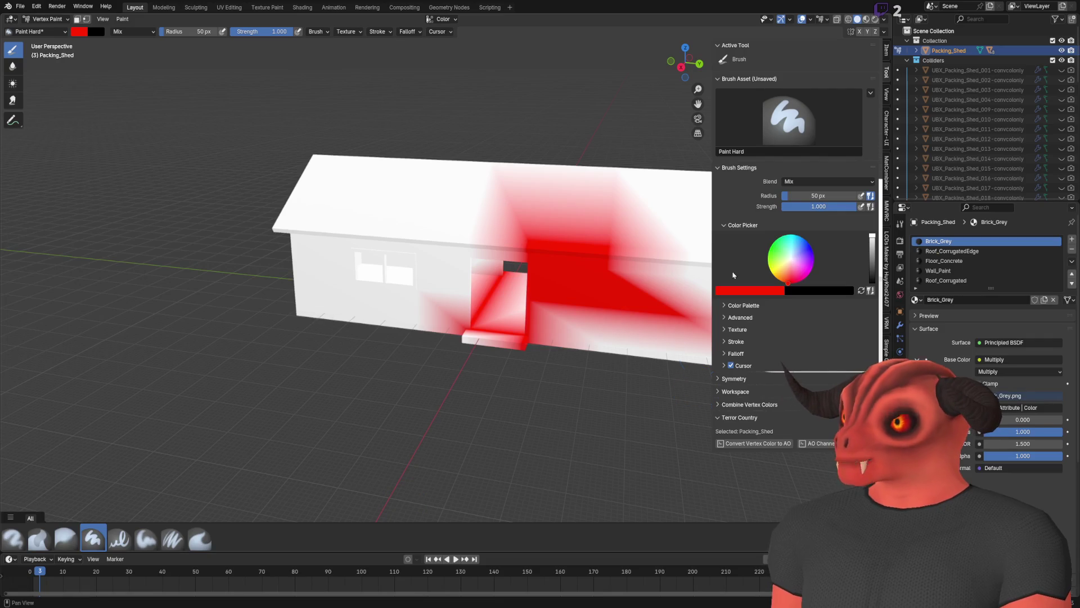
In the Shading workspace, review the Floor_Concrete, Roof_Corrugated, Roof_CorrugatedEdge and Wall_Paint material nodes.
left_click(302, 8)
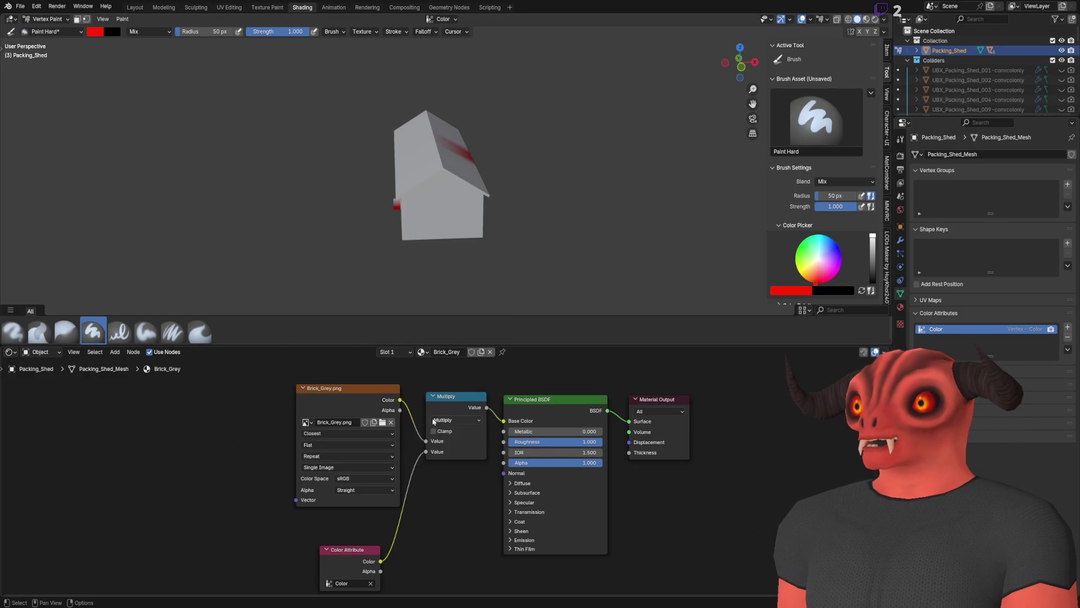
scroll(414, 410, "down", 3)
scroll(432, 426, "up", 5)
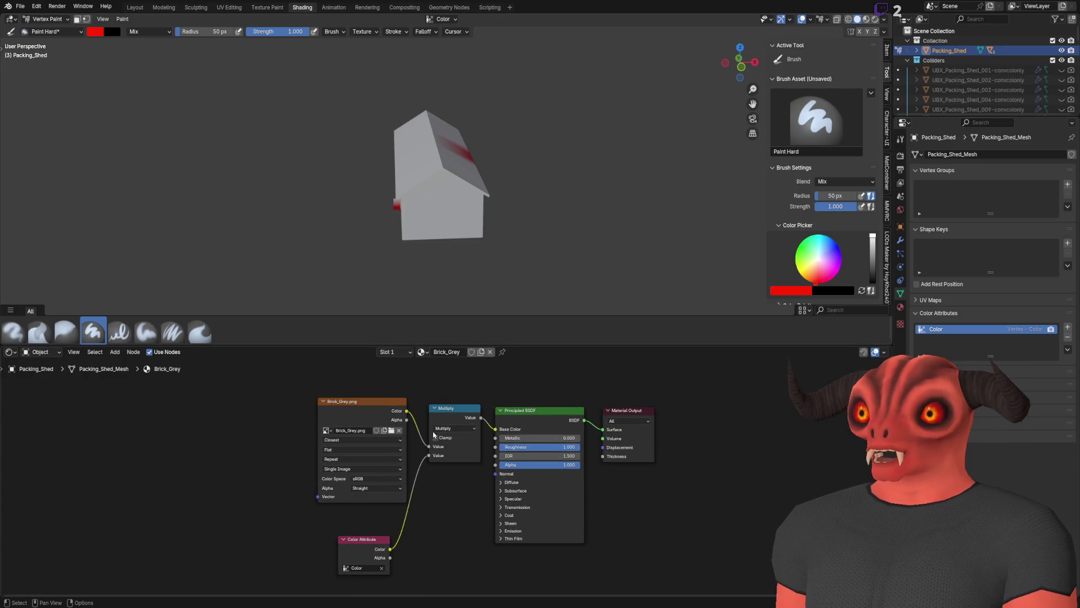
scroll(432, 443, "down", 2)
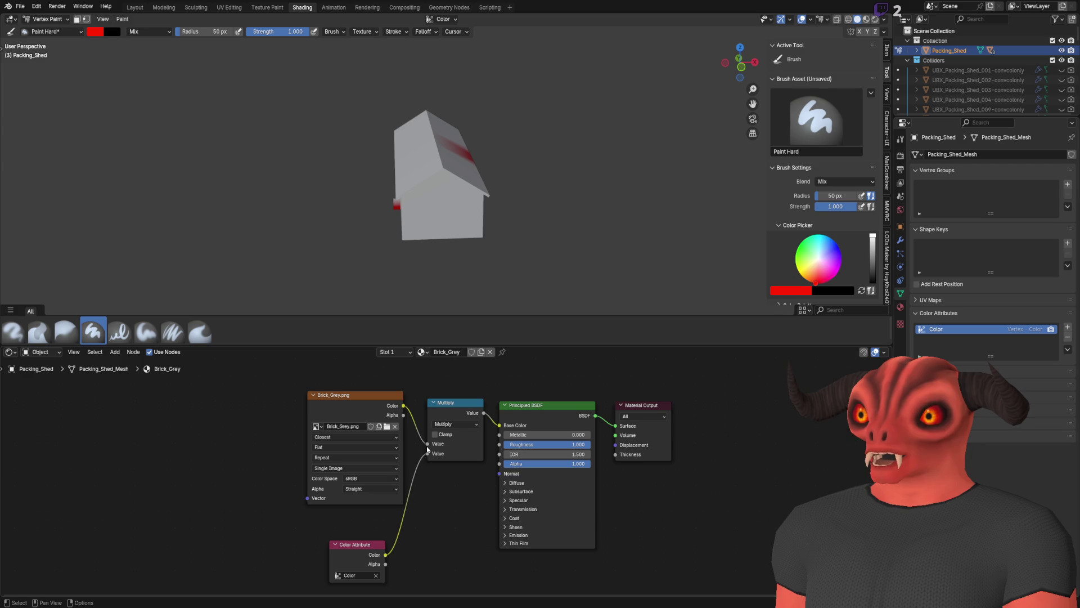
left_click(422, 352)
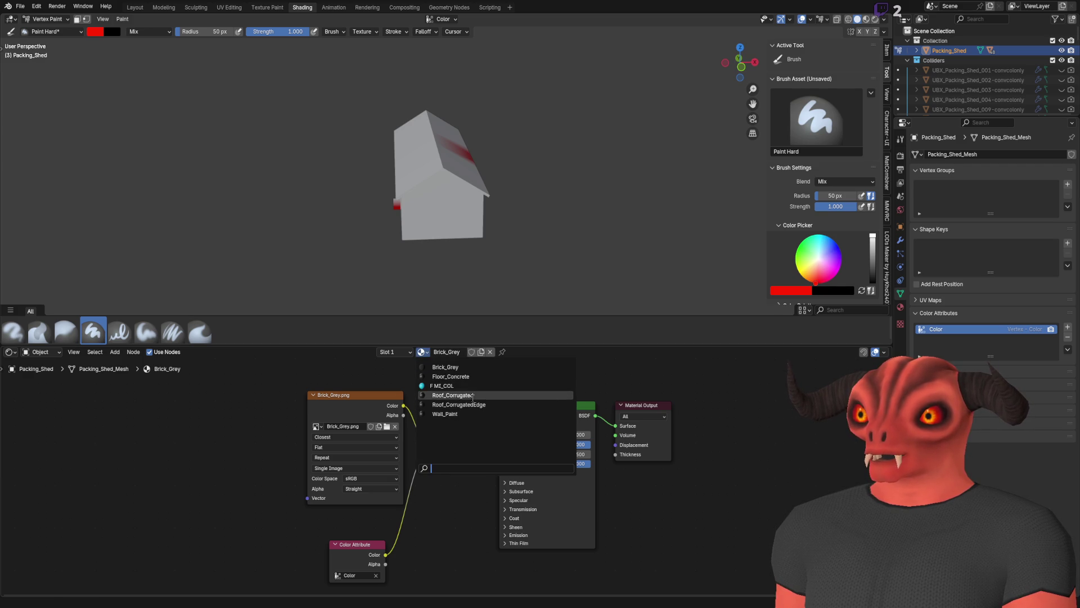
left_click(474, 376)
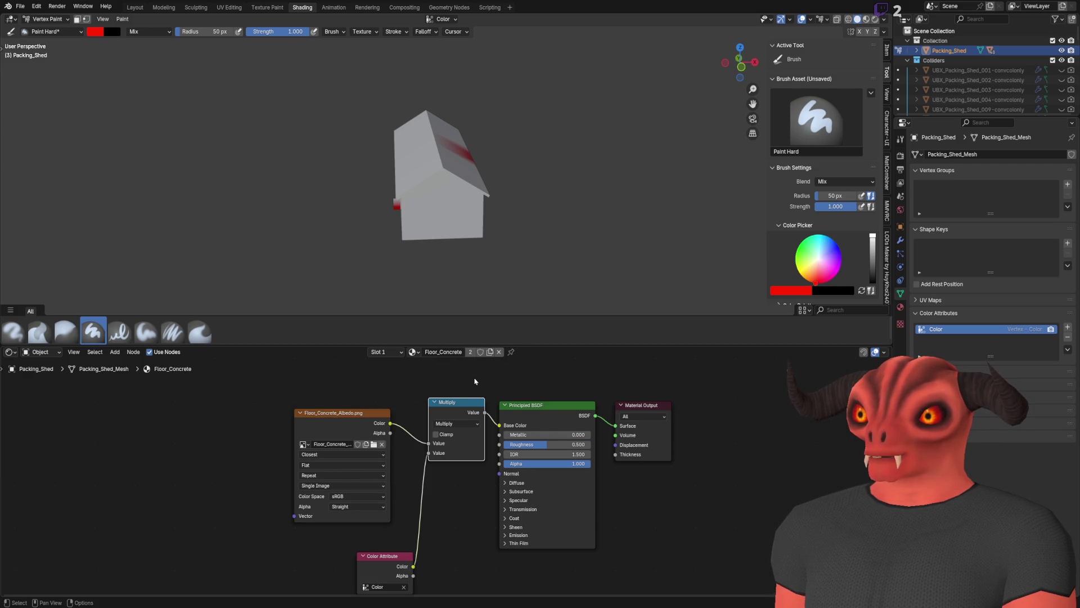
left_click(412, 351)
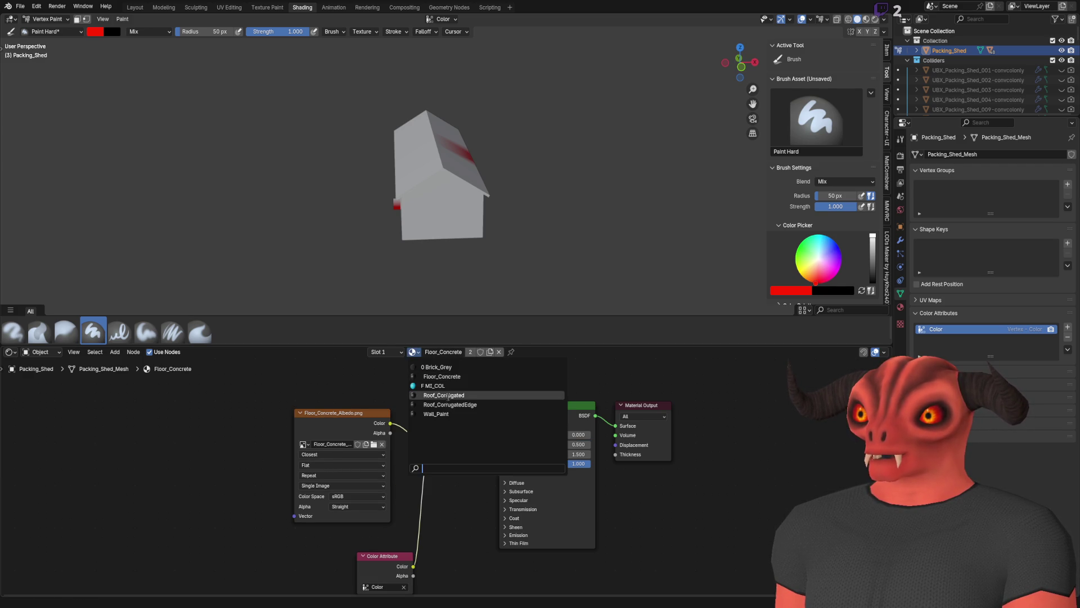
left_click(449, 398)
left_click(412, 352)
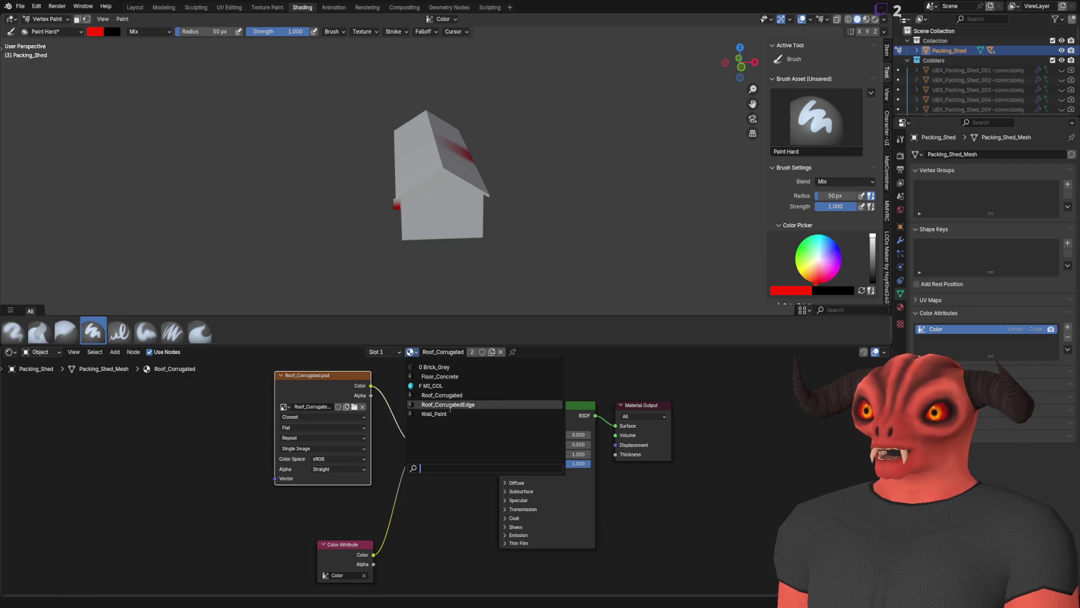
left_click(451, 409)
left_click(408, 353)
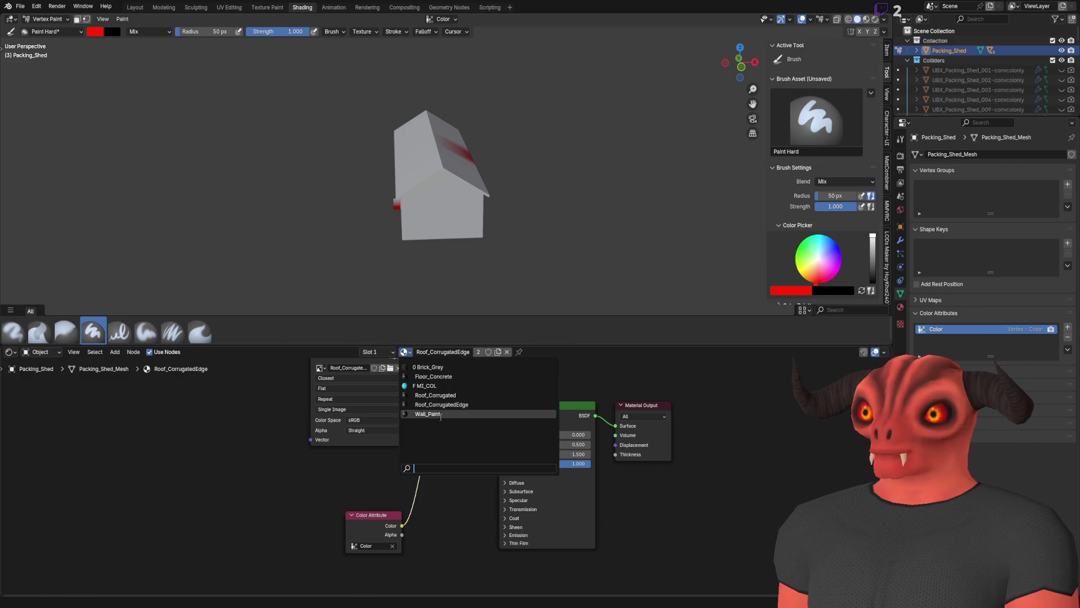
left_click(445, 414)
Review the Roof_CorrugatedEdge, Roof_Corrugated, Floor_Concrete and Brick_Grey material nodes again.
left_click(412, 353)
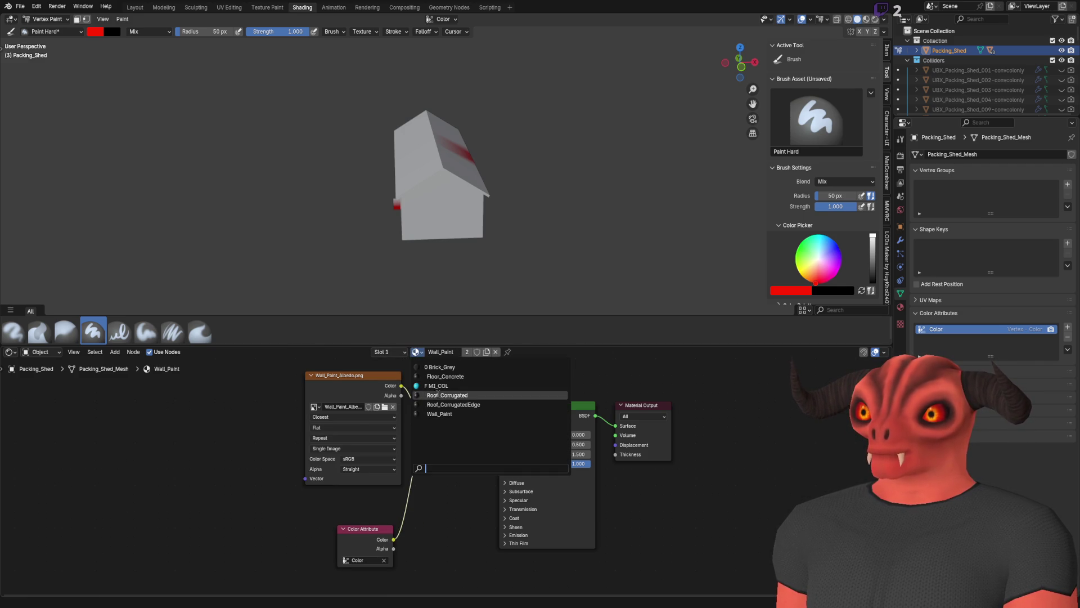
left_click(450, 405)
left_click(408, 352)
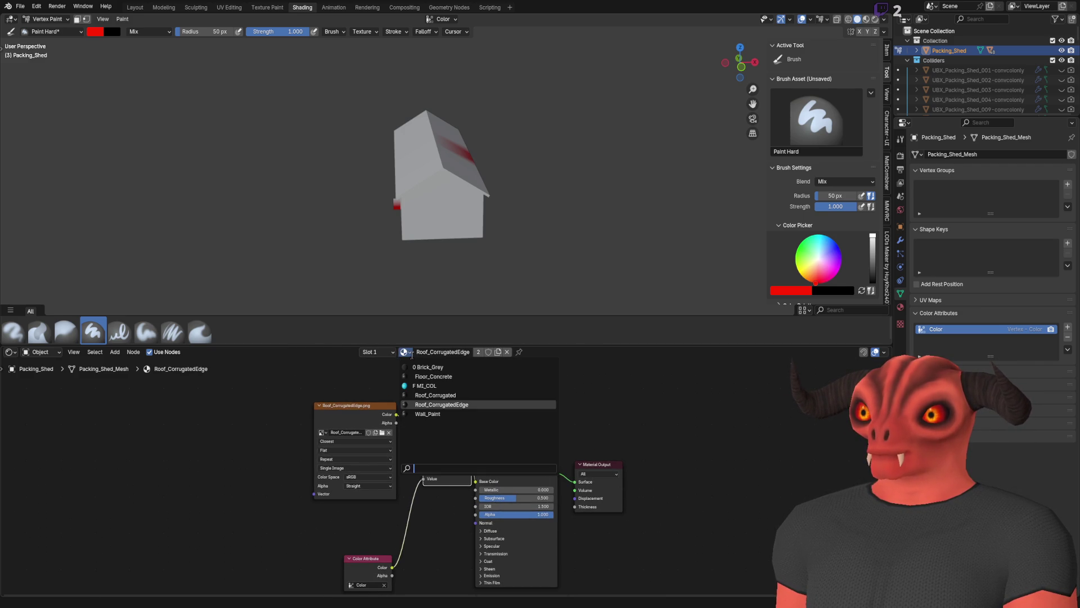
left_click(450, 395)
left_click(410, 353)
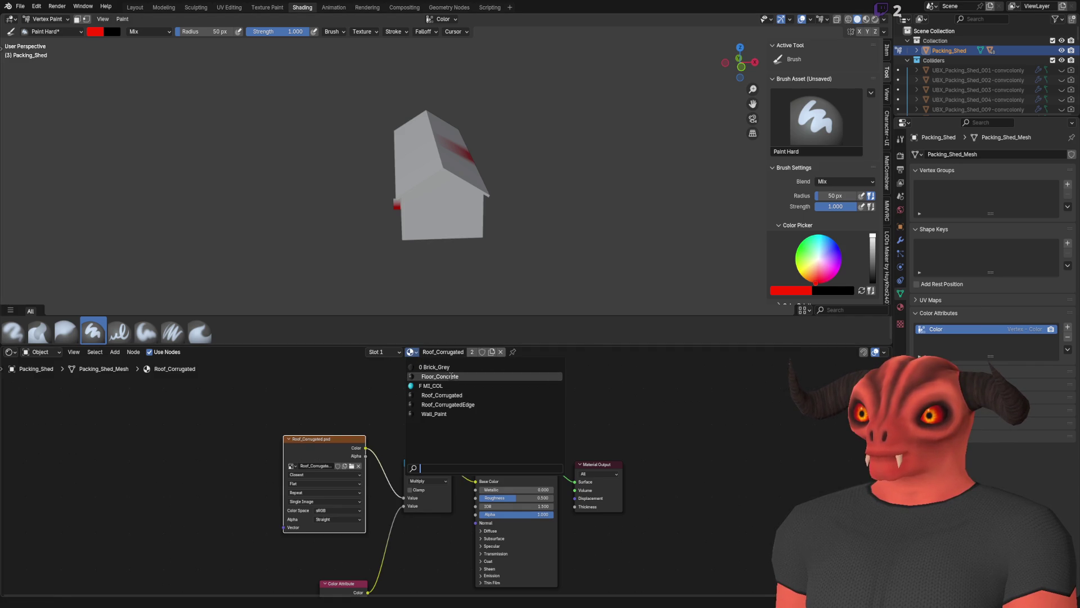
left_click(451, 376)
left_click(412, 352)
left_click(436, 373)
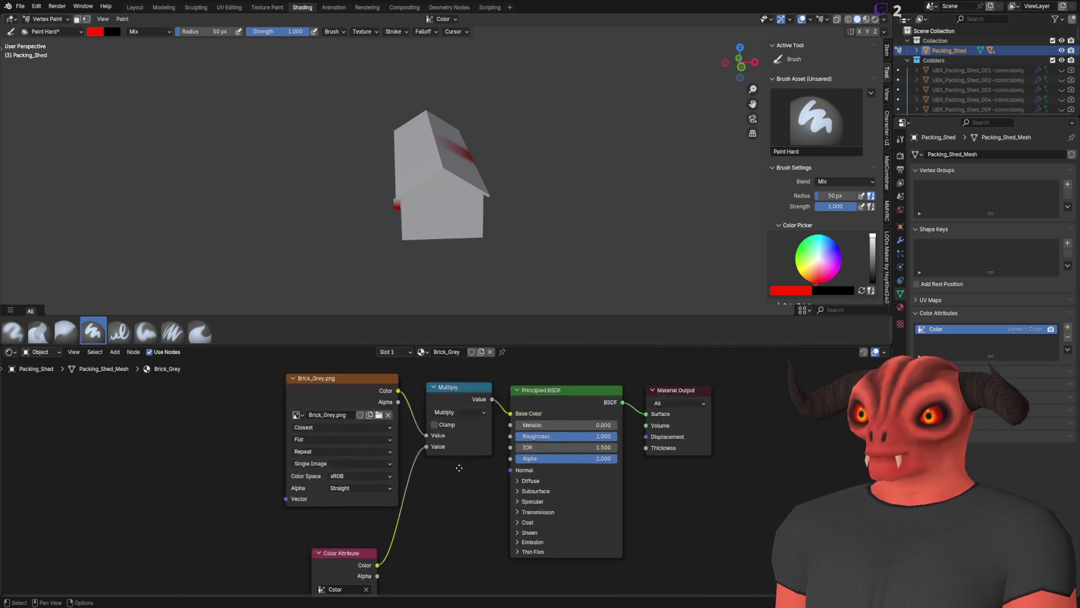
left_click(419, 352)
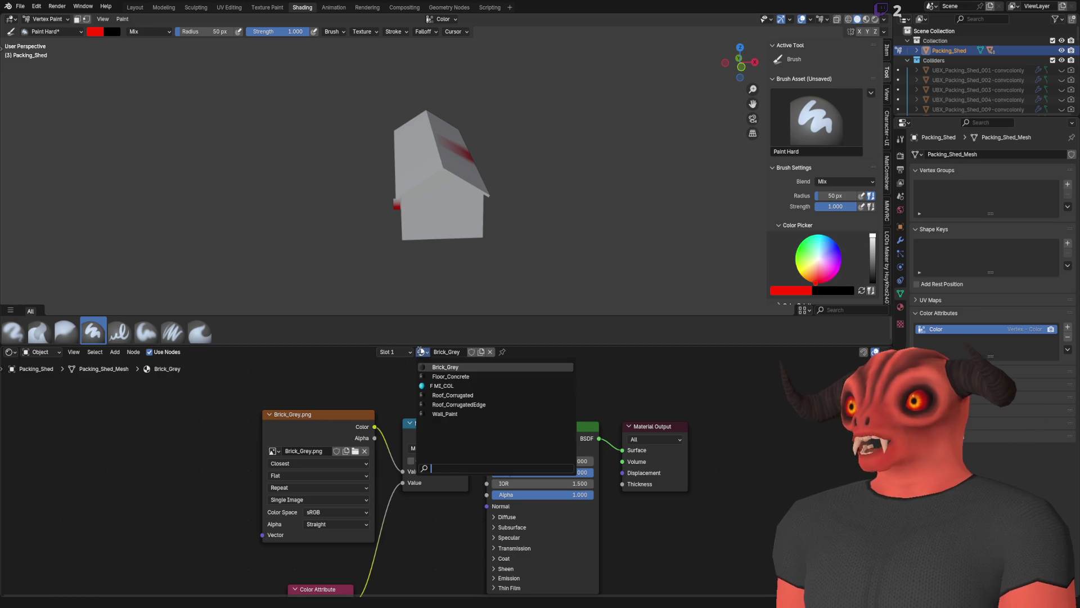
left_click(439, 383)
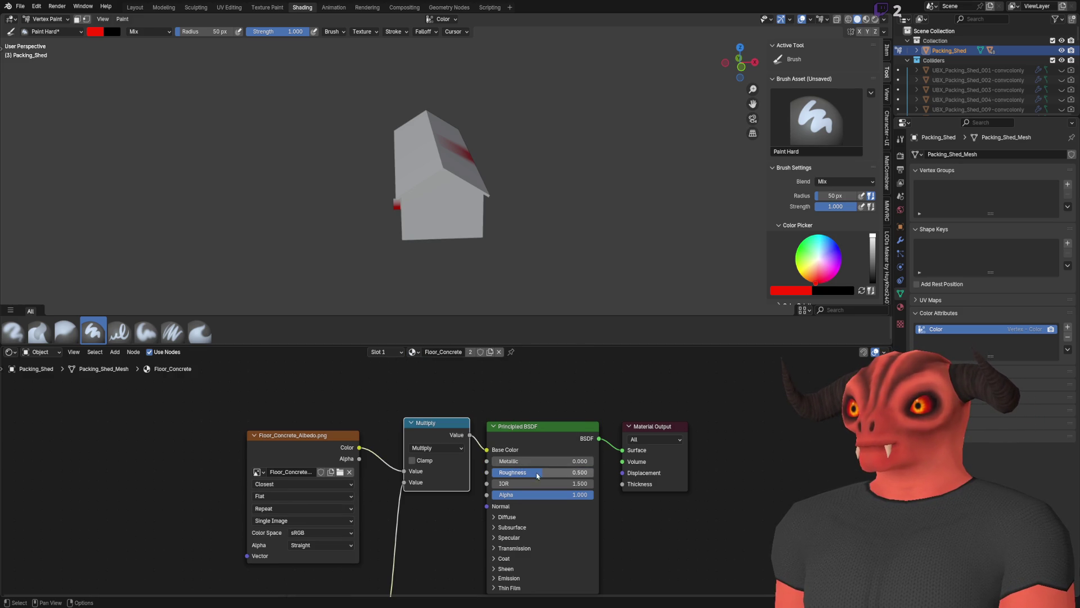
Set Principled BSDF Roughness to 0 on Roof_Corrugated and Roof_CorrugatedEdge.
left_click(412, 352)
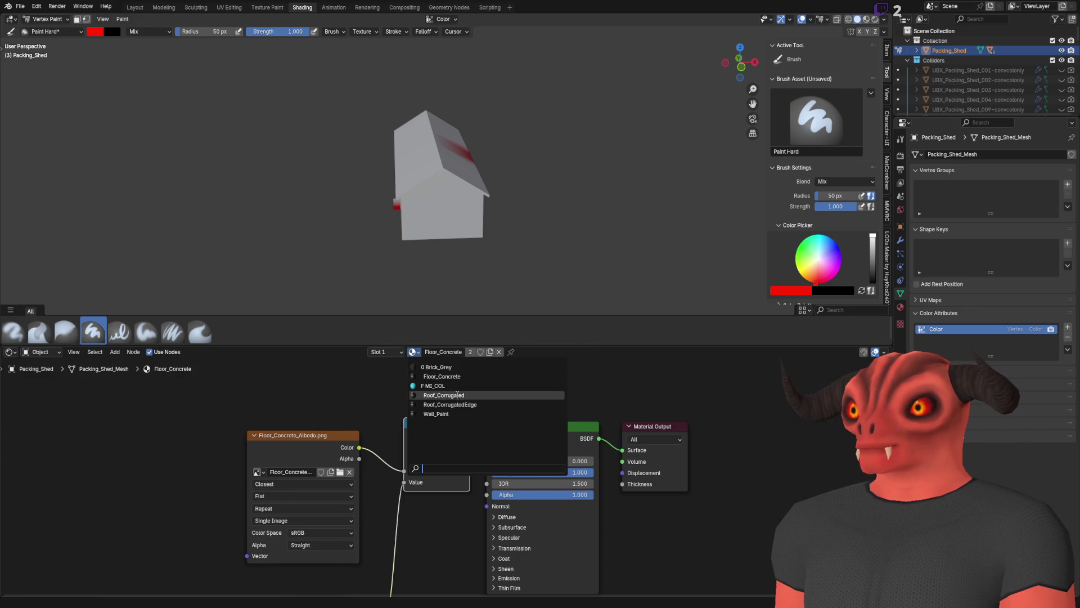
left_click(445, 394)
left_click(524, 472)
type("0")
key("Return")
left_click(410, 352)
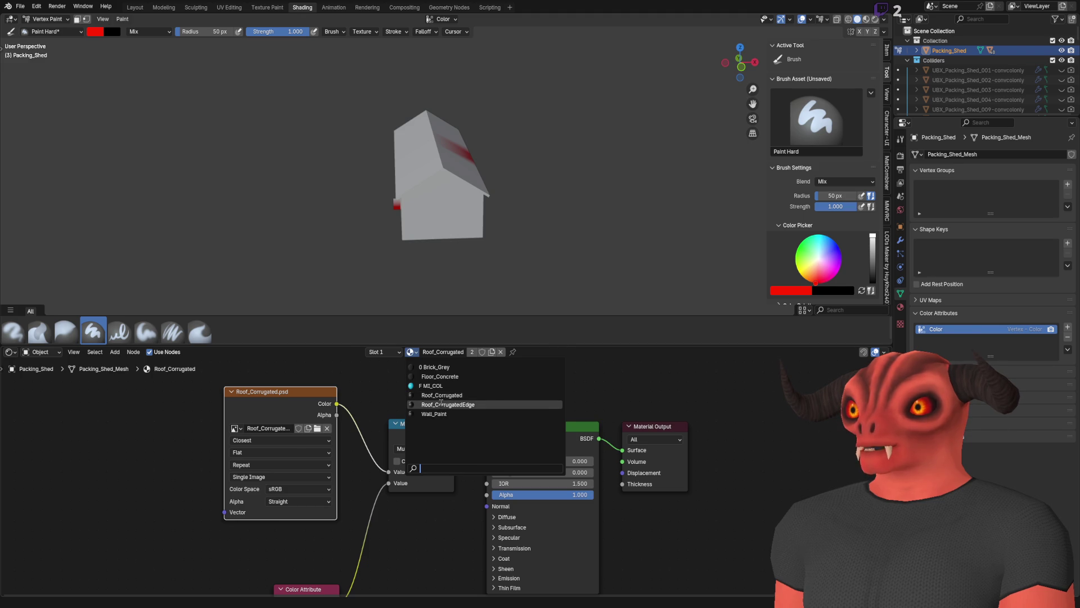
left_click(444, 413)
key("ctrl+v")
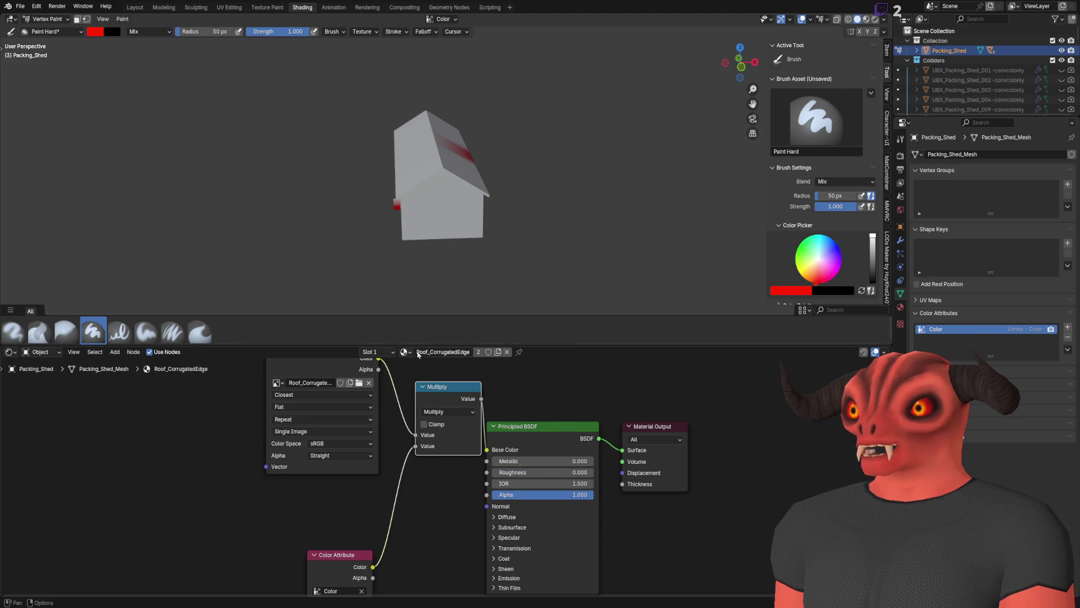
Select the Wall_Paint material and return to Godot to view the reimported shed.
left_click(405, 351)
left_click(445, 415)
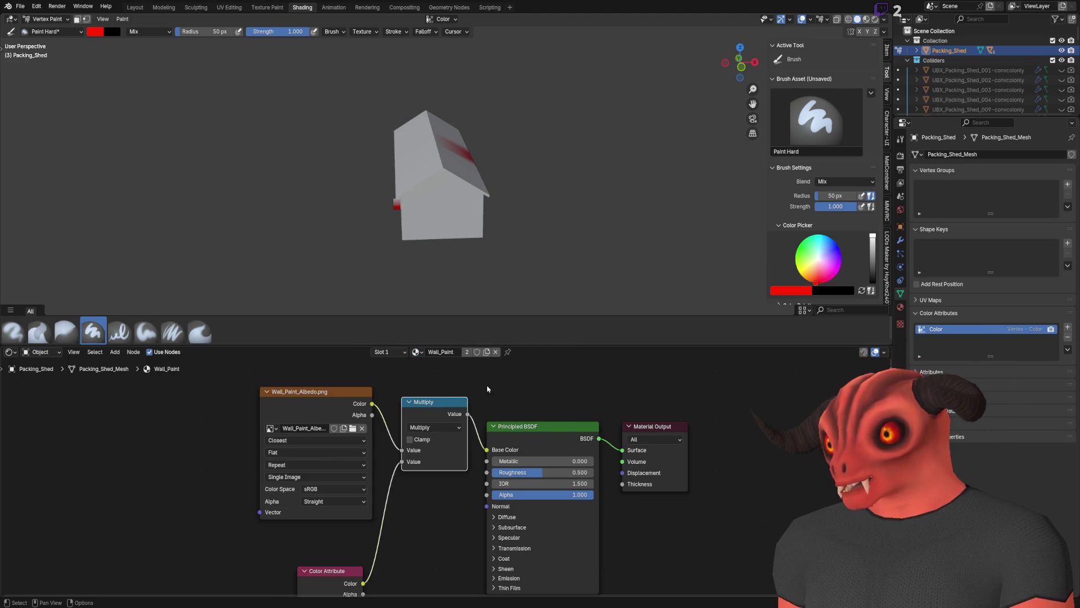
key("alt+Tab")
left_click_drag(492, 210, 492, 210)
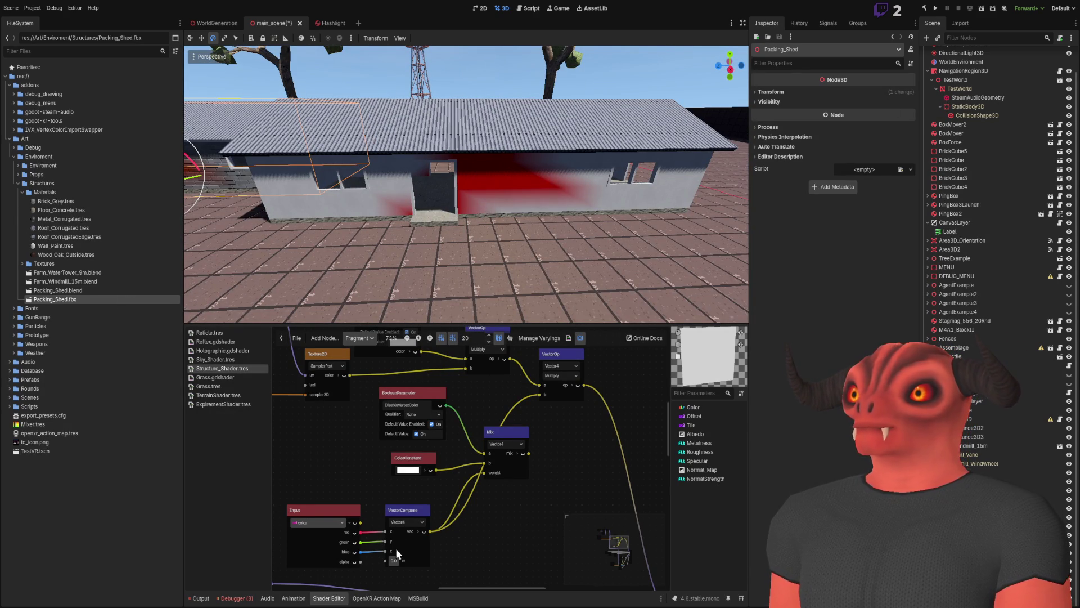
Inspect the reimported white-walled shed and select Packing_Shed.blend in the FileSystem dock.
left_click_drag(533, 260, 533, 260)
left_click(131, 293)
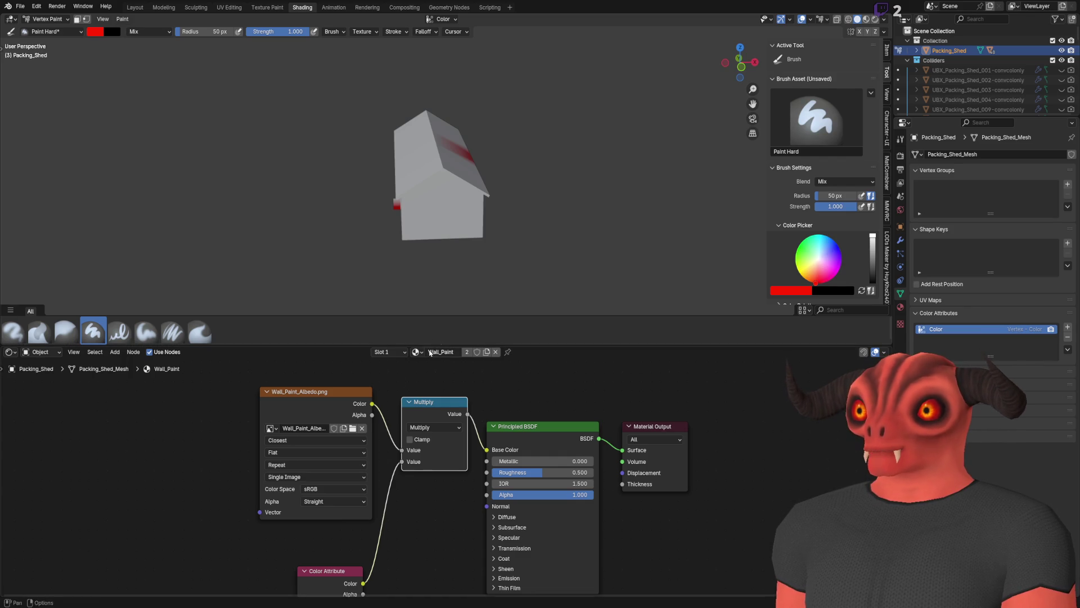
left_click(416, 351)
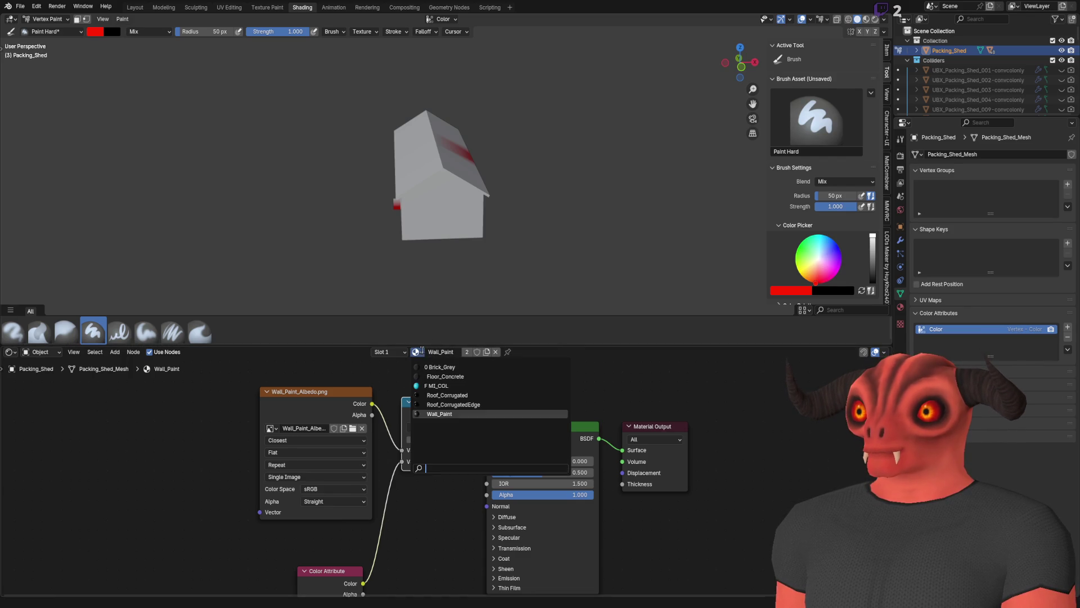
Show the Brick_Grey material's node tree.
left_click(440, 368)
scroll(581, 393, "down", 3)
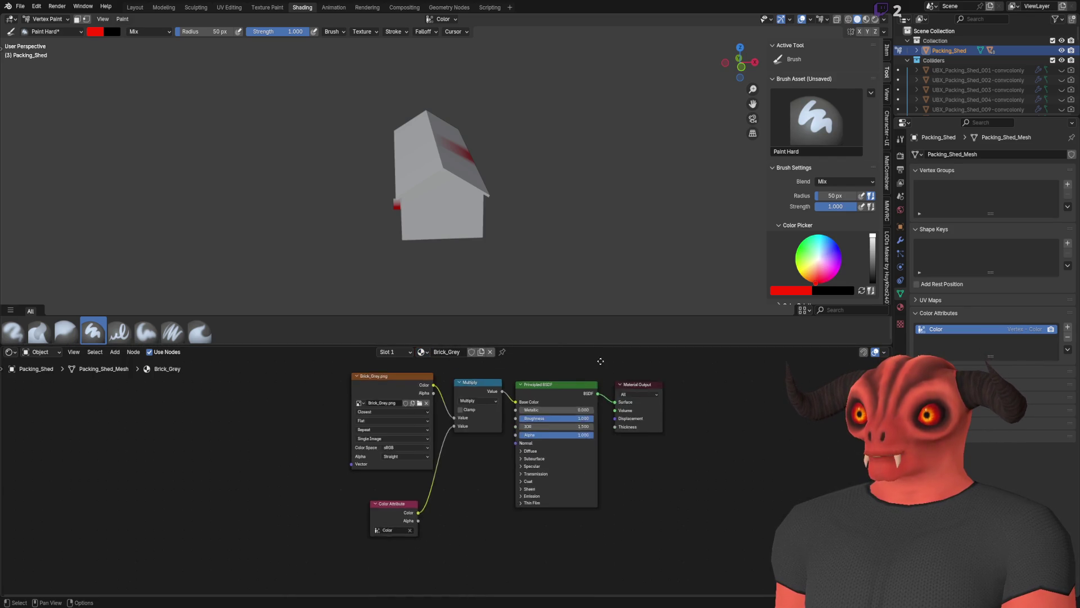
scroll(553, 410, "up", 3)
left_click_drag(491, 444, 466, 471)
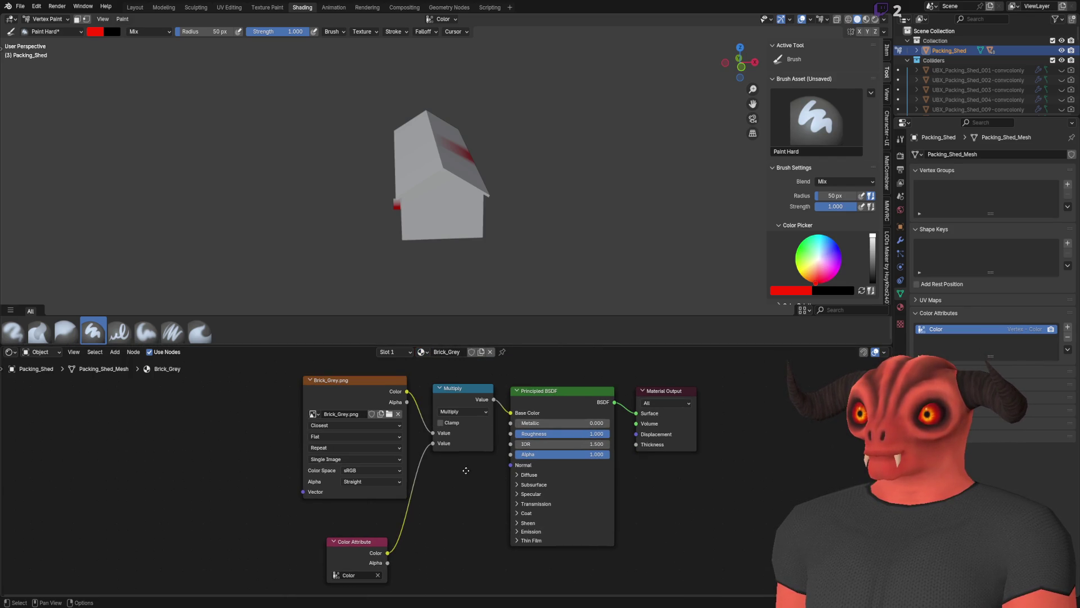
scroll(466, 471, "up", 1)
Save the shed file twice, checking the reimport in Godot each time.
key("ctrl+s")
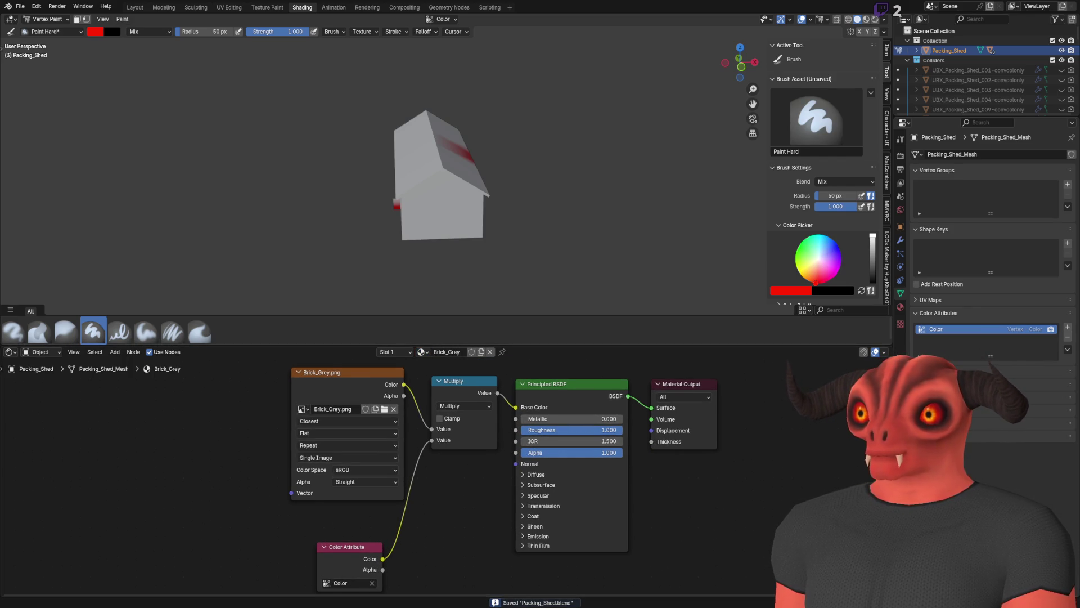
key("alt+Tab")
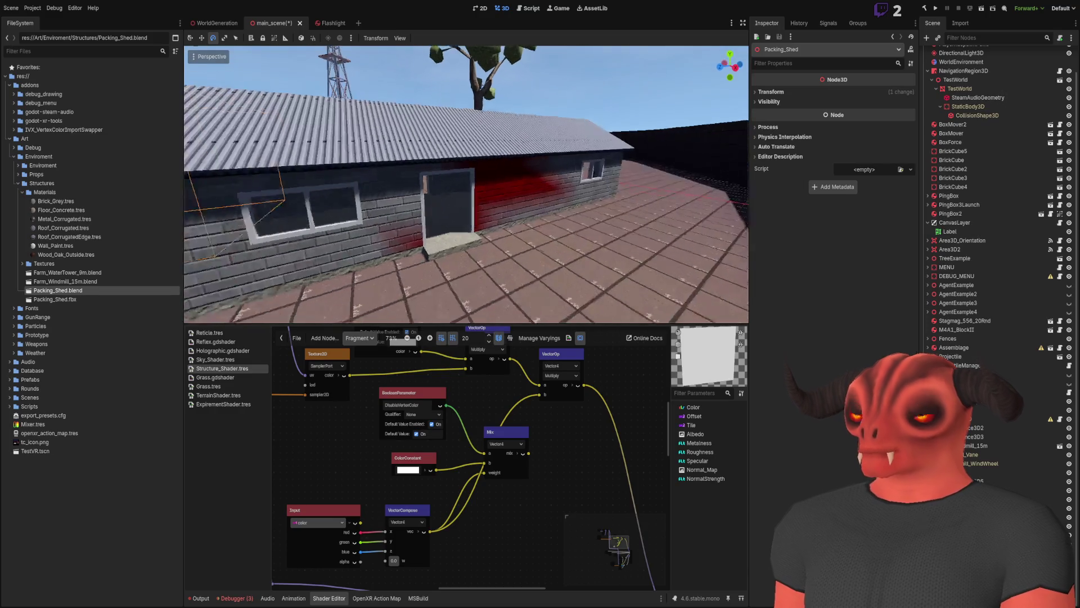
key("alt+Tab")
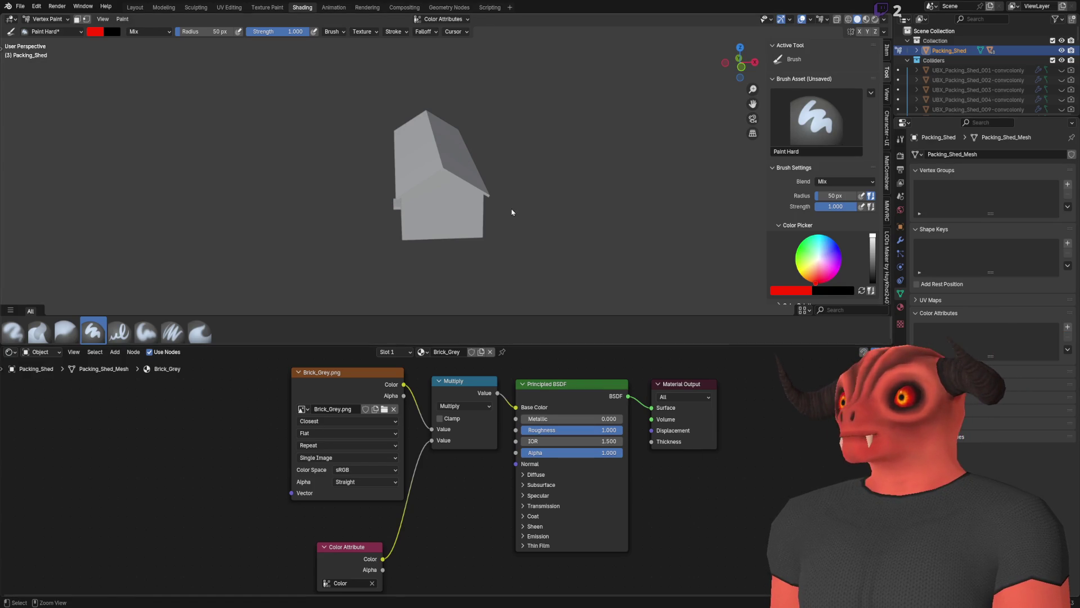
key("ctrl+s")
key("alt+Tab")
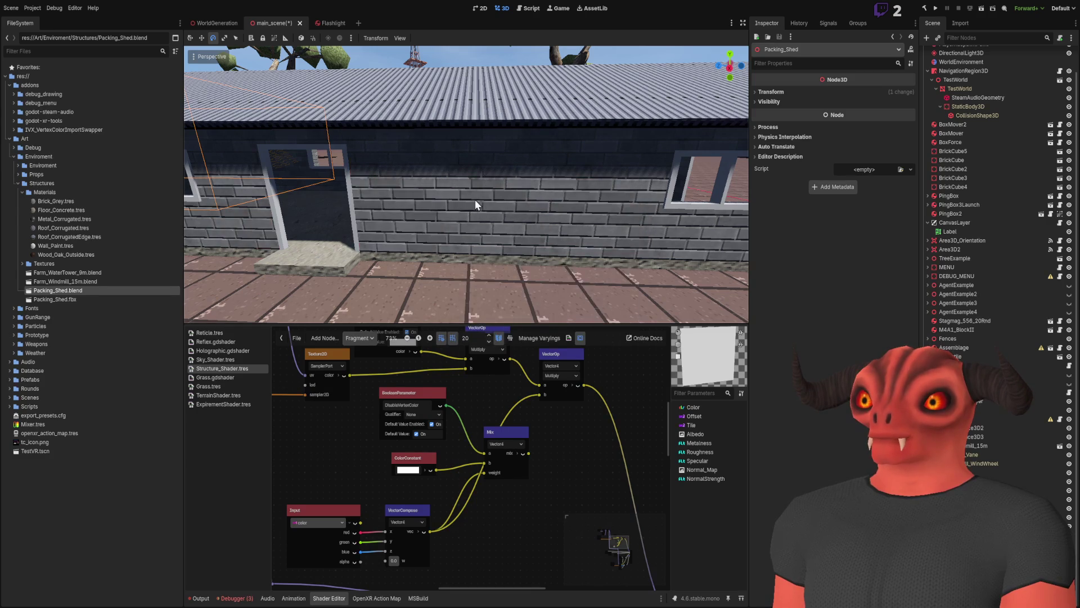
key("alt+Tab")
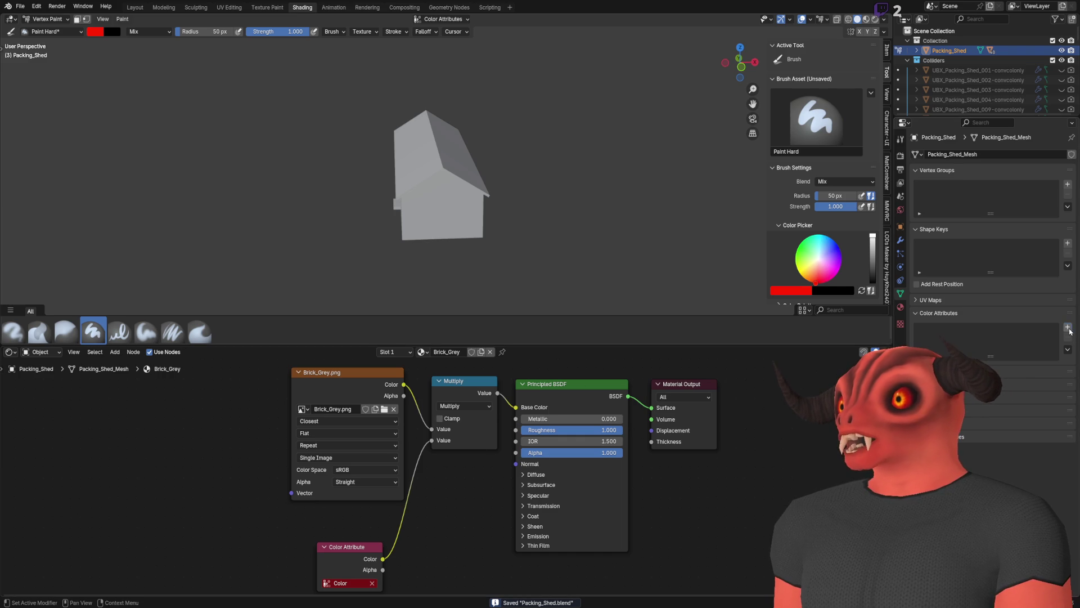
Add a new black Color attribute to the shed mesh.
left_click(1068, 327)
left_click(1027, 368)
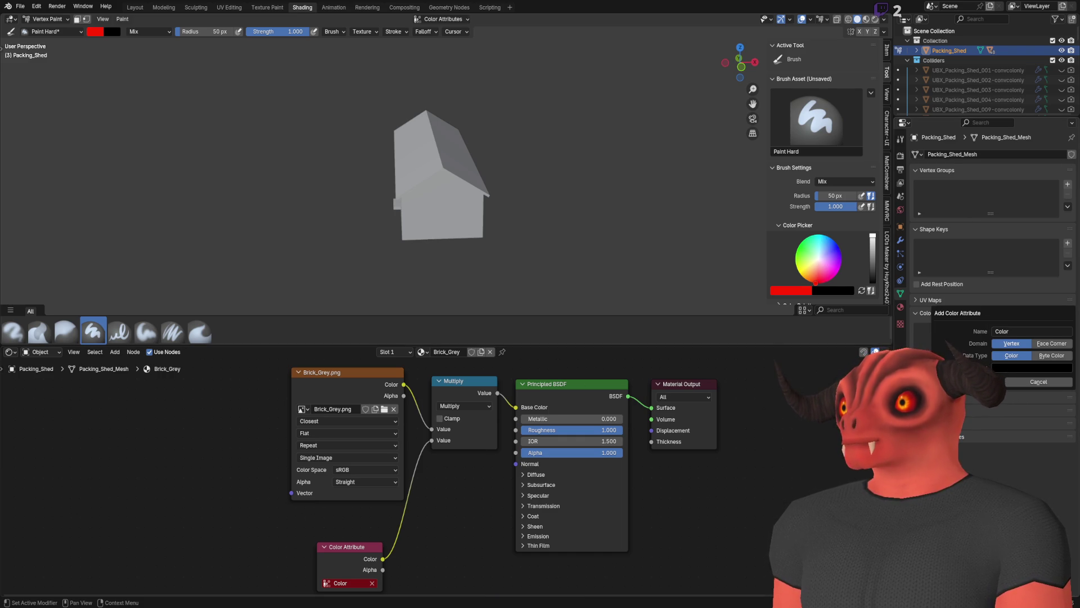
left_click(968, 382)
Show the Cycles render settings and frame the shed in front view.
left_click(900, 156)
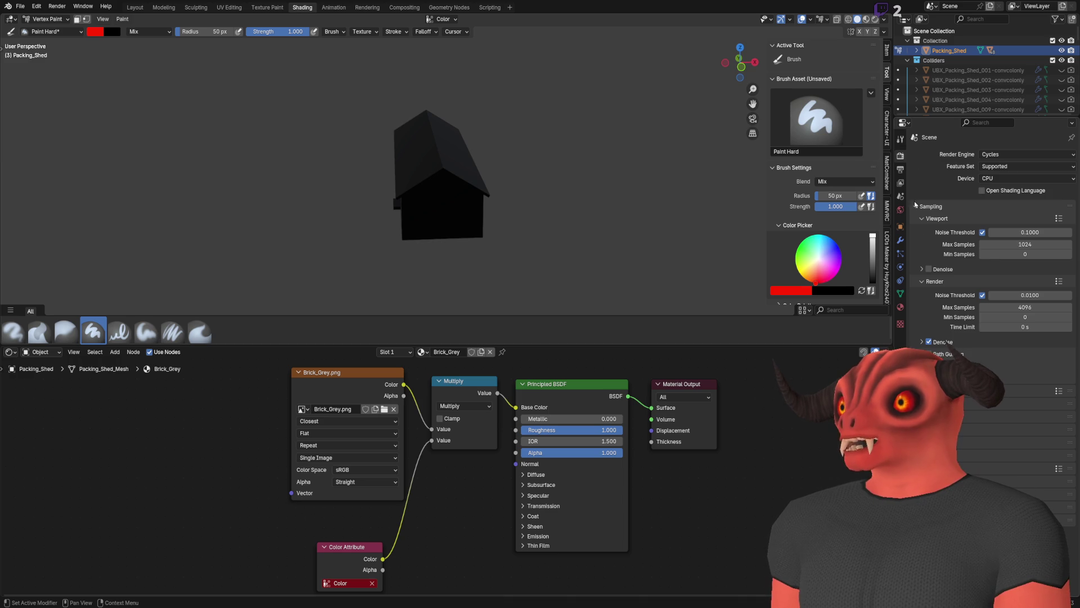
left_click(901, 139)
left_click(900, 156)
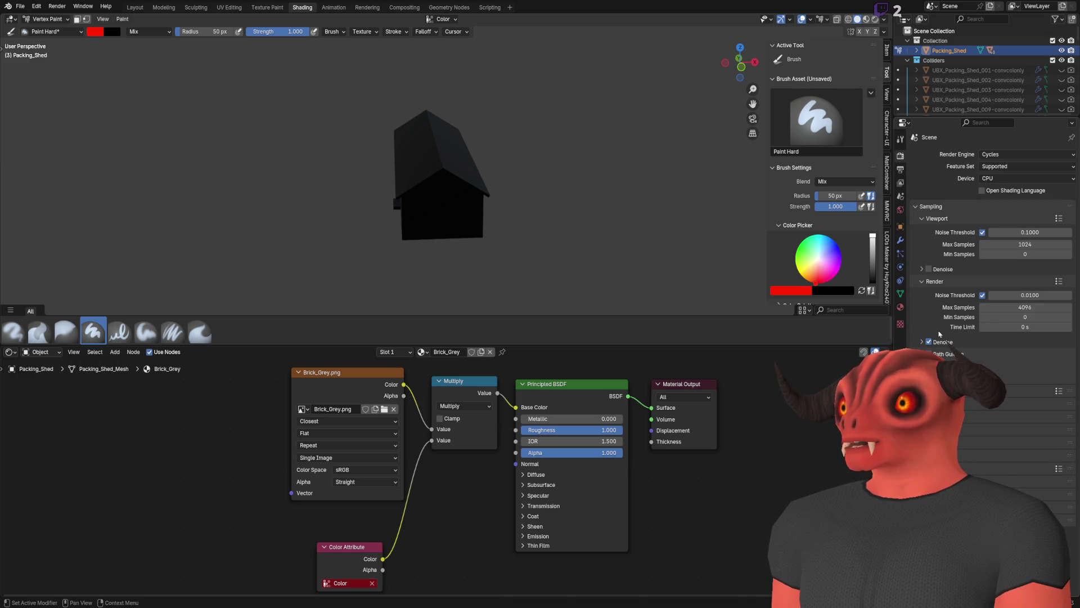
scroll(924, 307, "down", 1)
left_click(1001, 526)
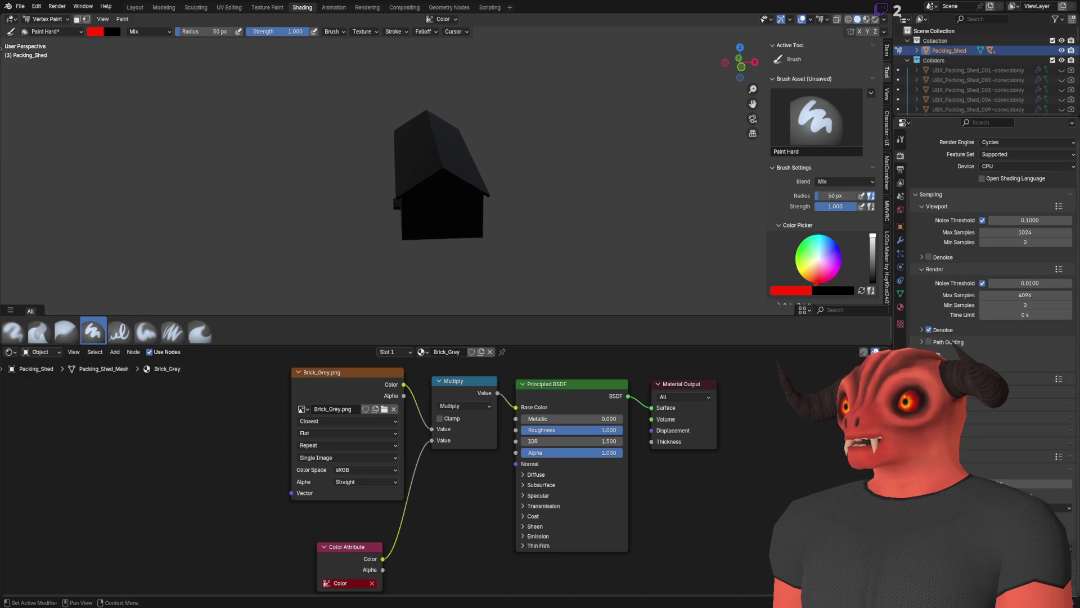
key("KP_1")
key("KP_Decimal")
Save, then in Godot fly in through the shed door and back out.
key("ctrl+s")
key("alt+Tab")
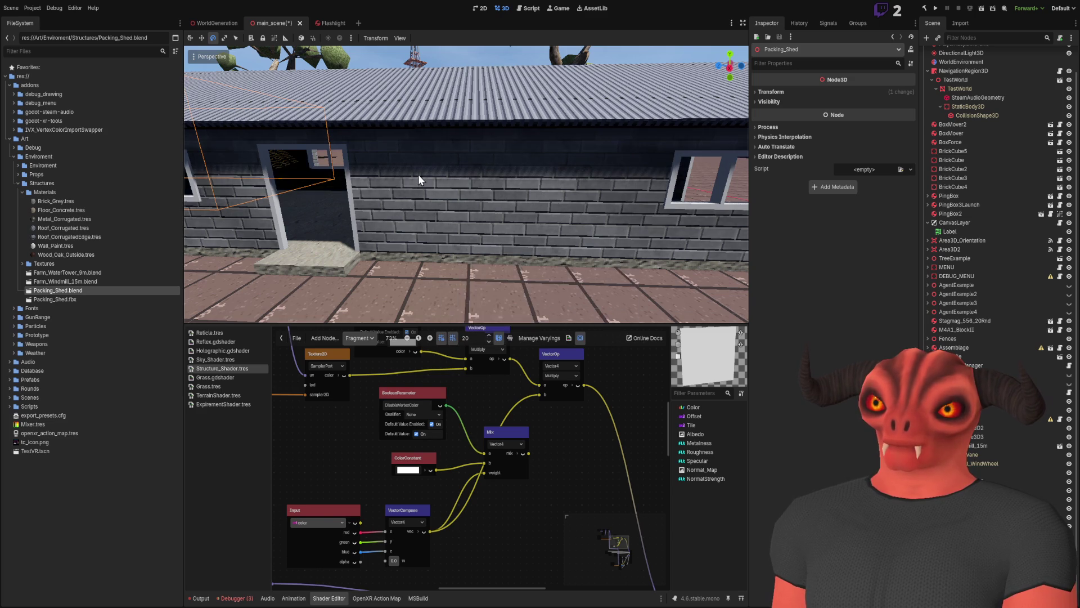
key("w")
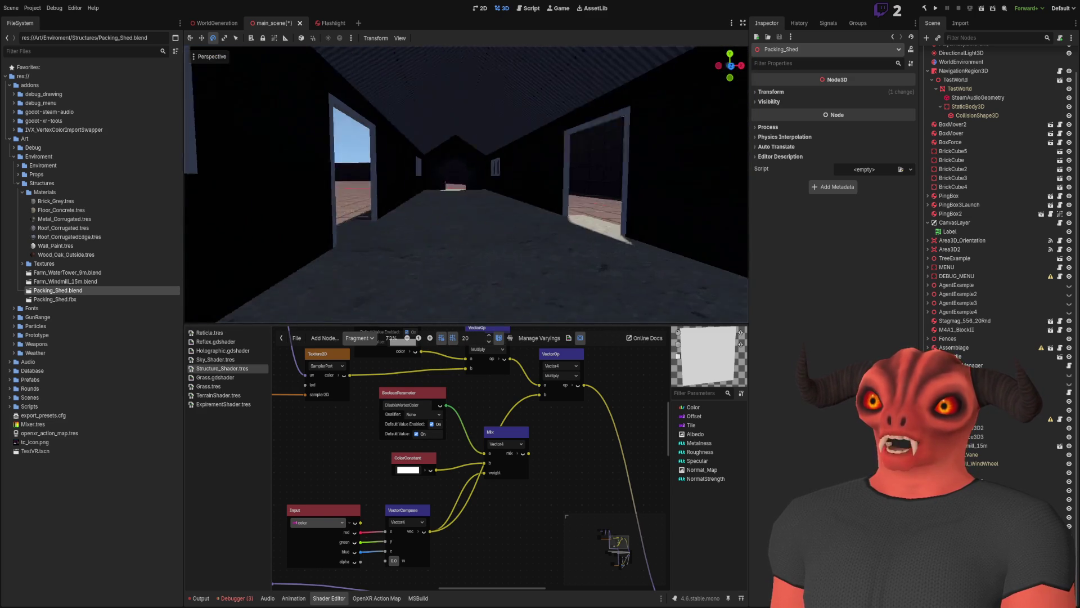
key("s")
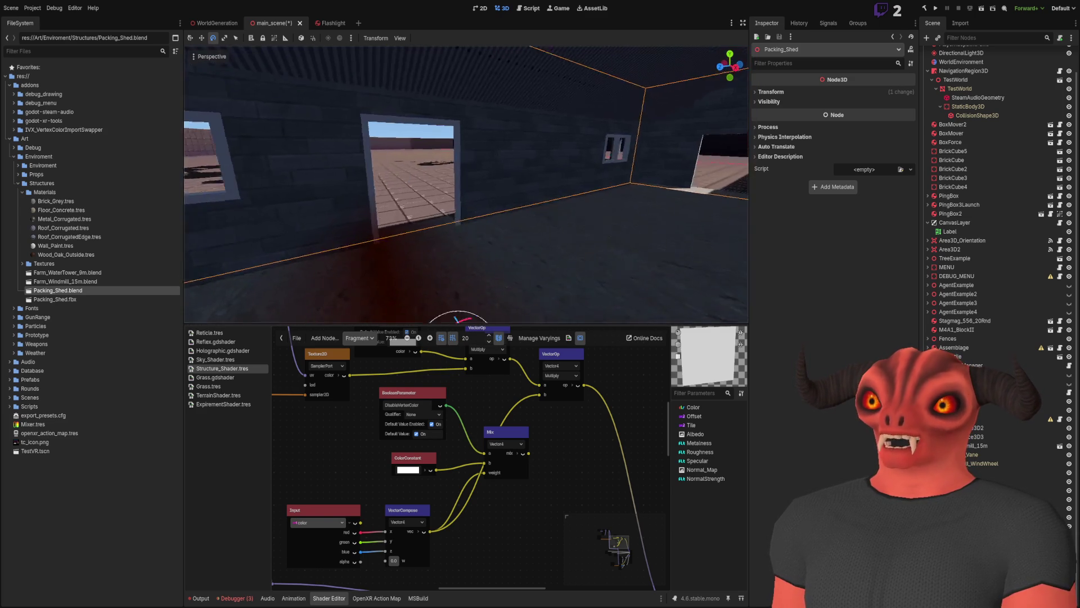
key("alt+Tab")
Fly through the shed interior, over the roof, and out into the yard in Godot.
left_click(19, 6)
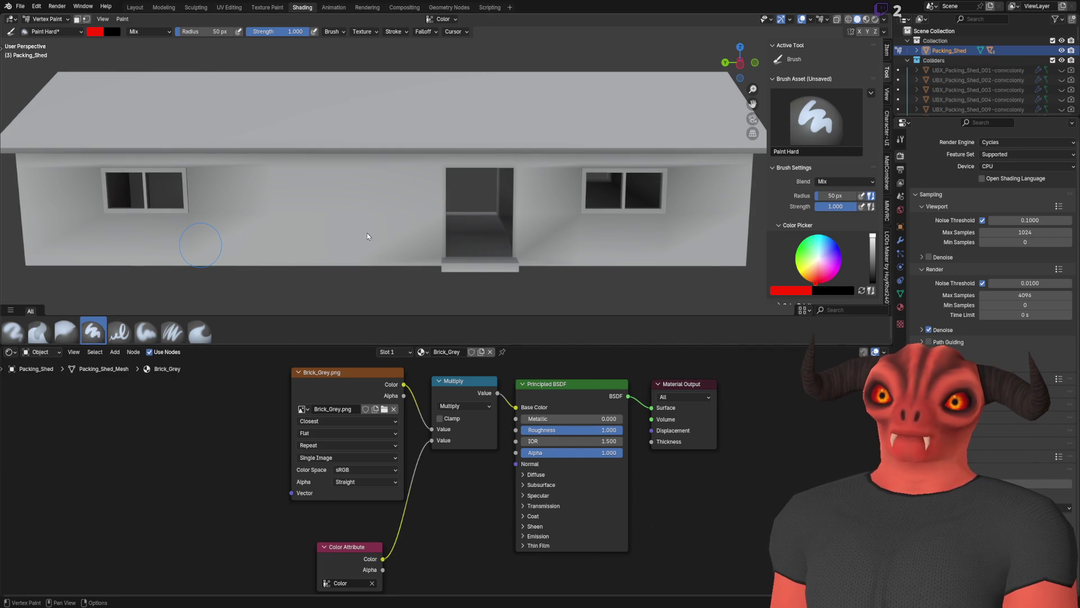
key("alt+Tab")
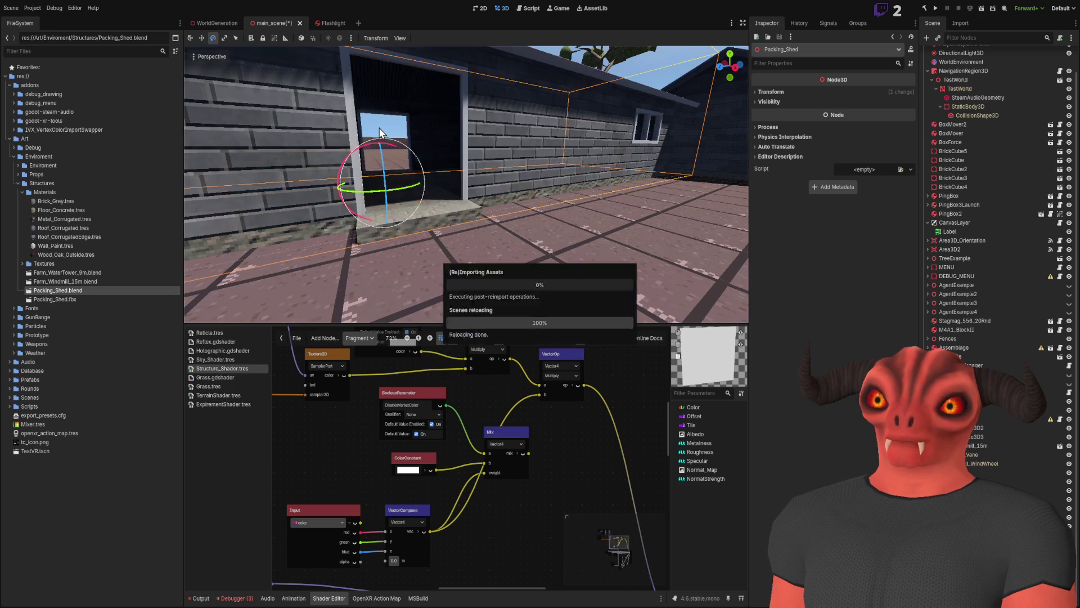
key("w")
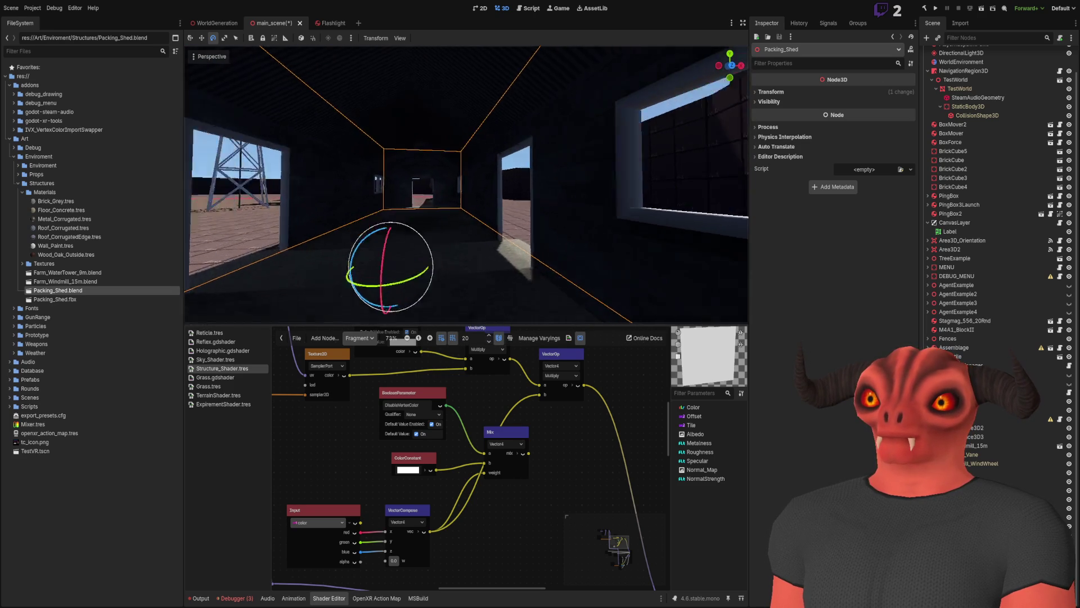
key("w")
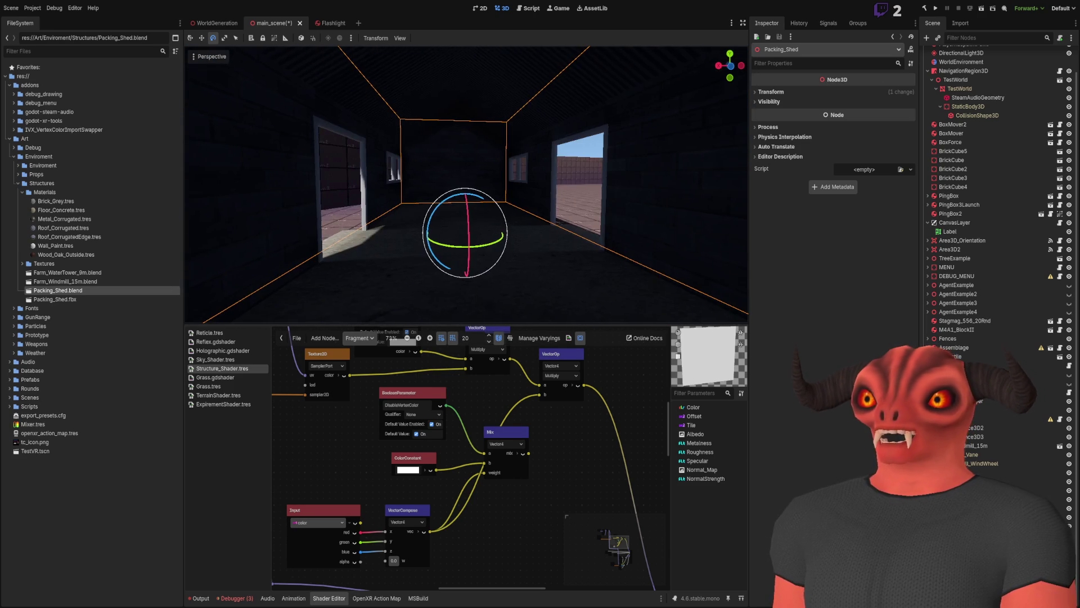
key("w")
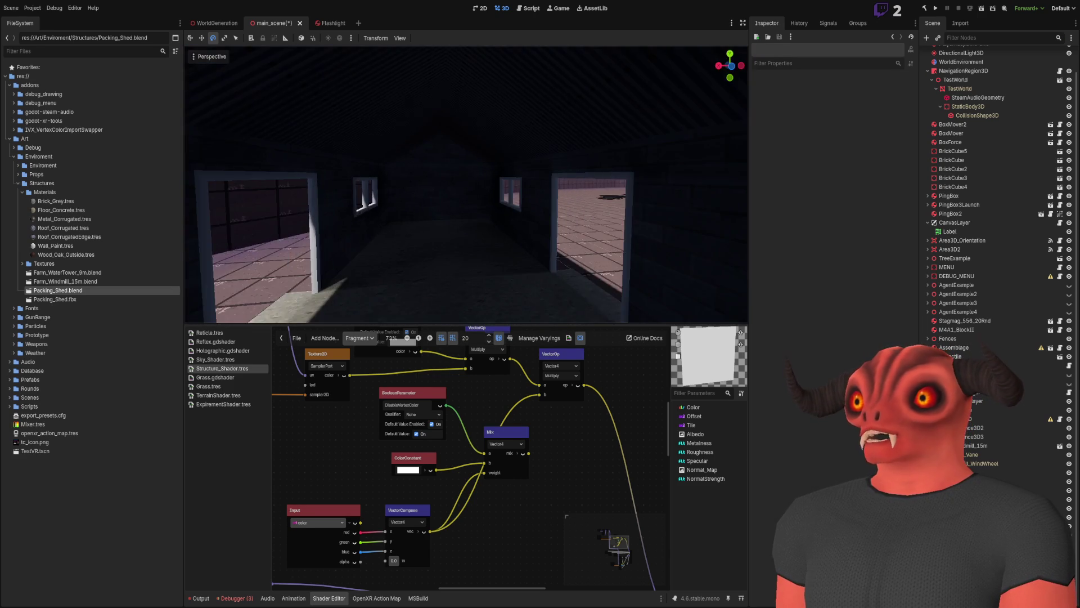
key("w")
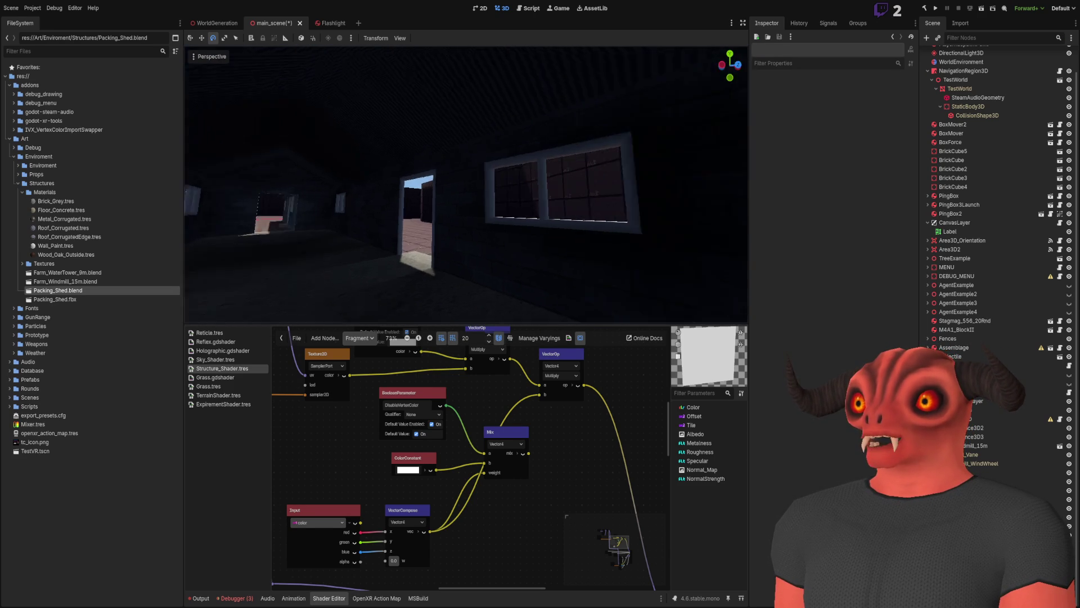
key("w")
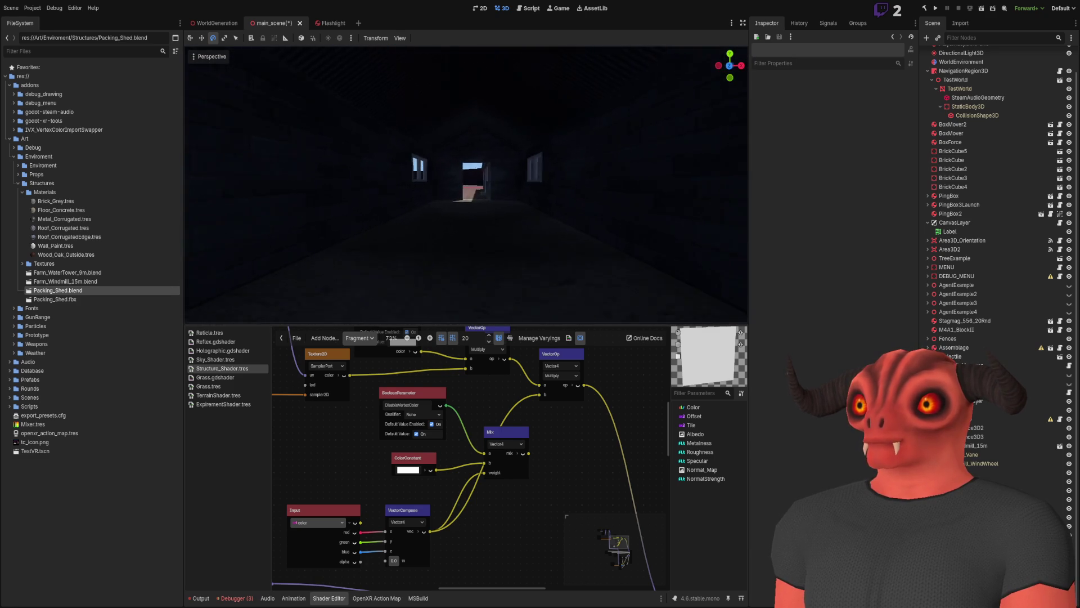
key("w")
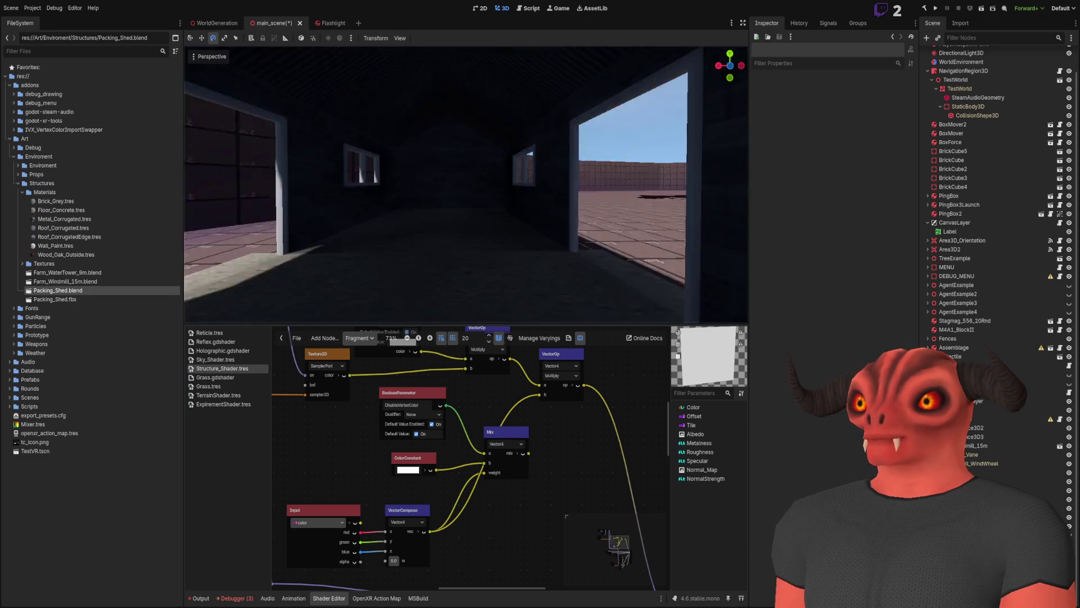
key("w")
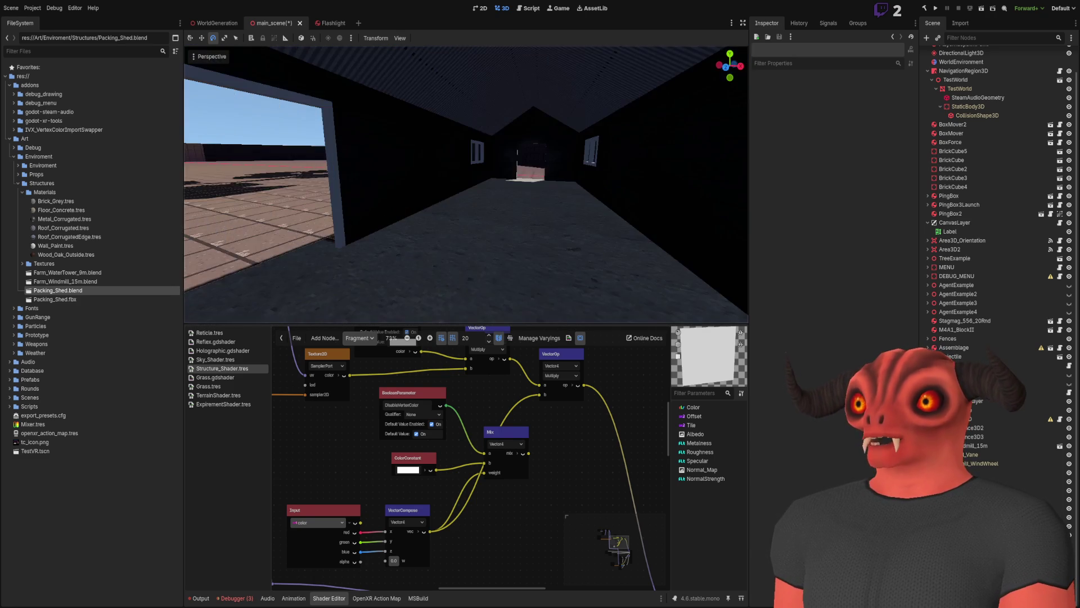
key("w")
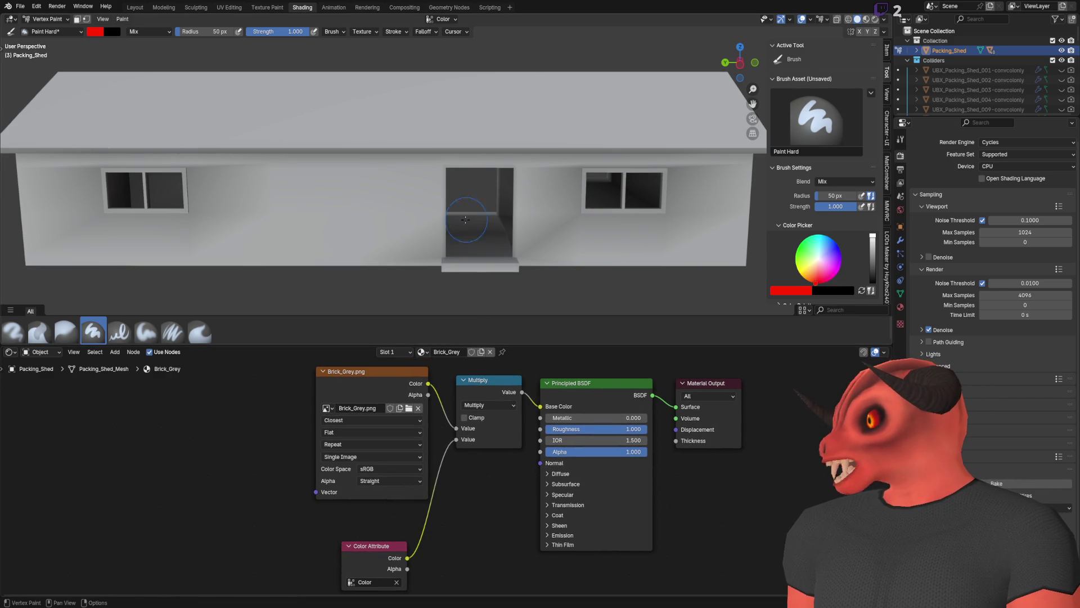
Delete the shed mesh's old Color attribute and begin adding a new Vertex / Color attribute.
scroll(900, 155, "up", 1)
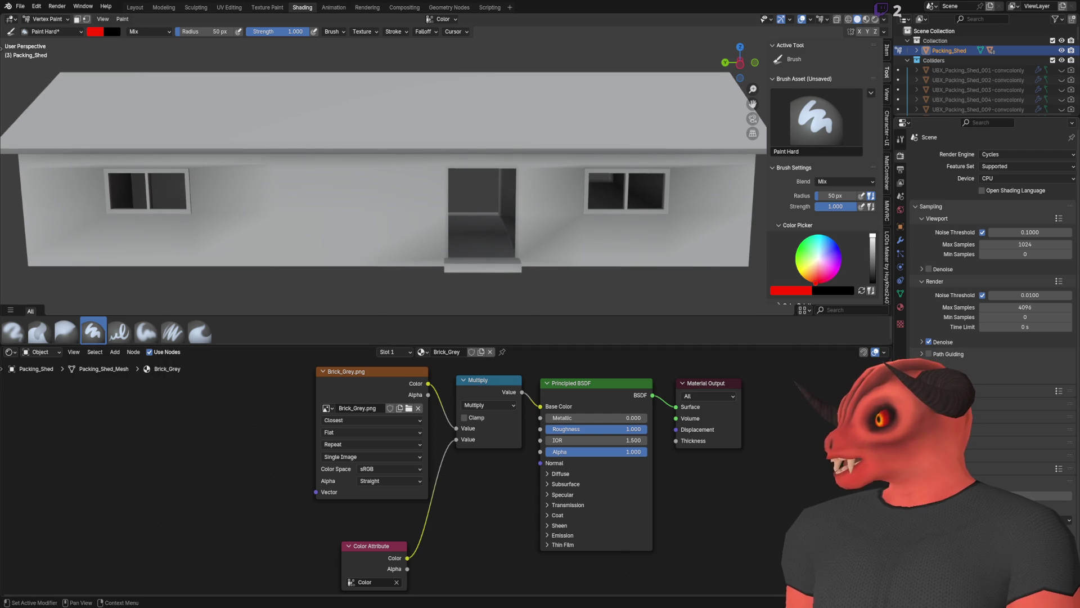
left_click(901, 293)
left_click(1068, 338)
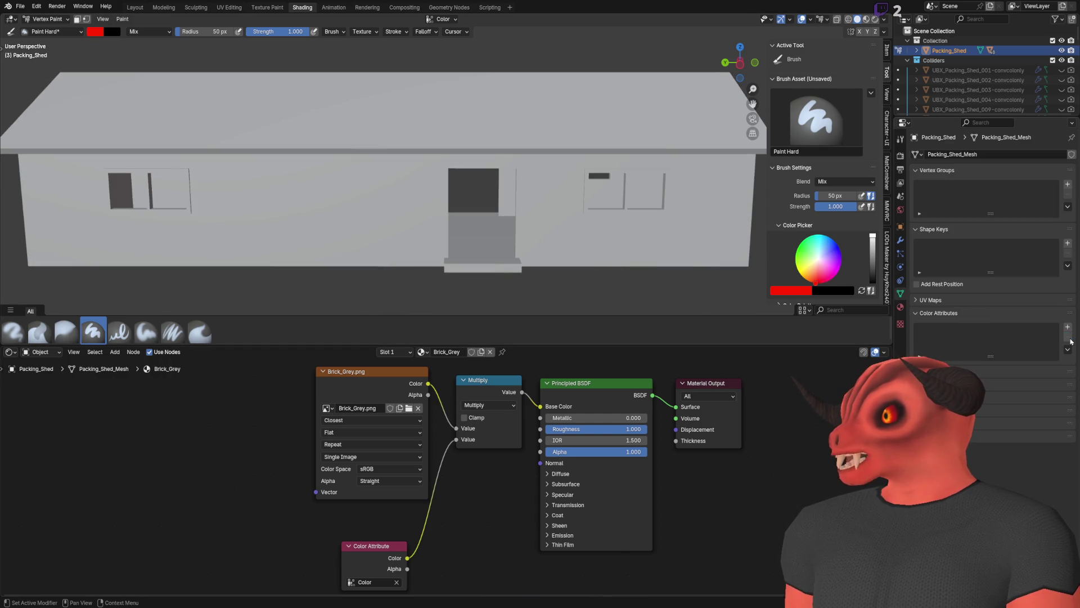
left_click(1067, 328)
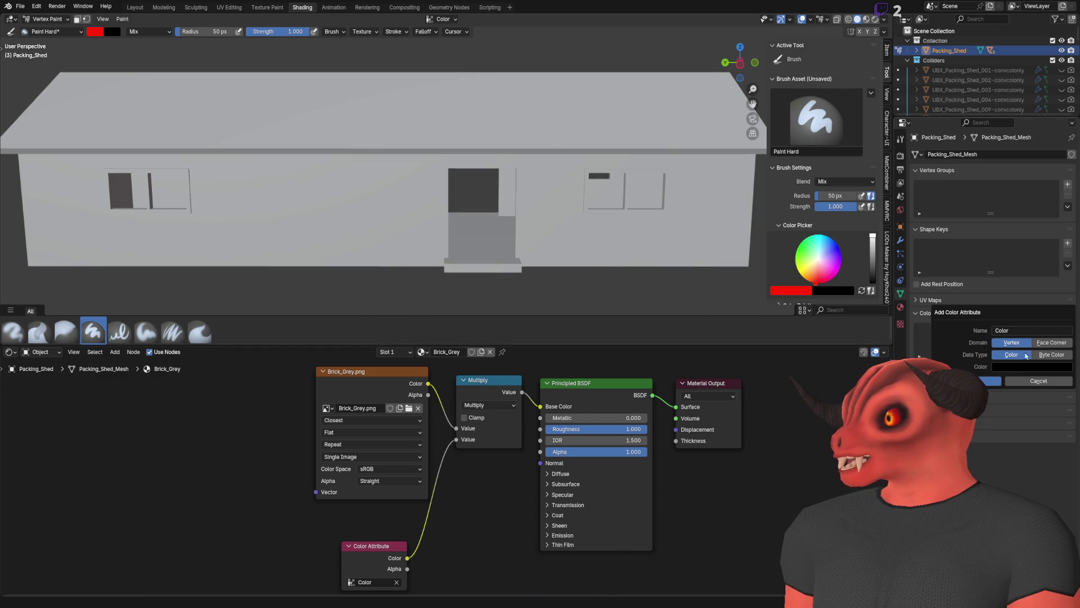
key("Return")
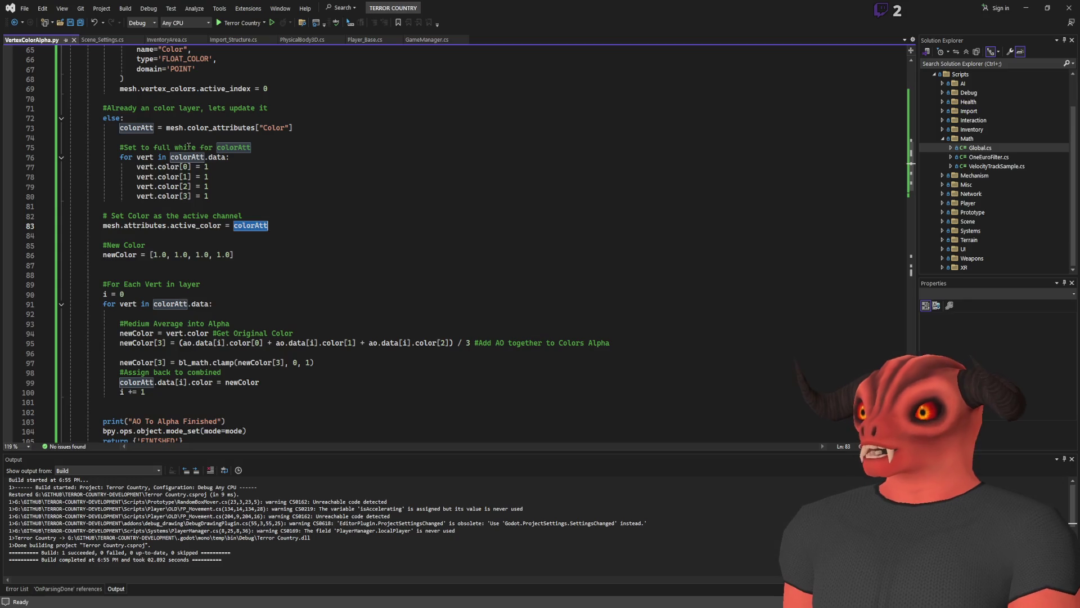
Confirm VertexColorAlpha.py creates attributes of type FLOAT_COLOR on the POINT domain, then return to Blender.
scroll(235, 202, "down", 5)
scroll(225, 204, "up", 20)
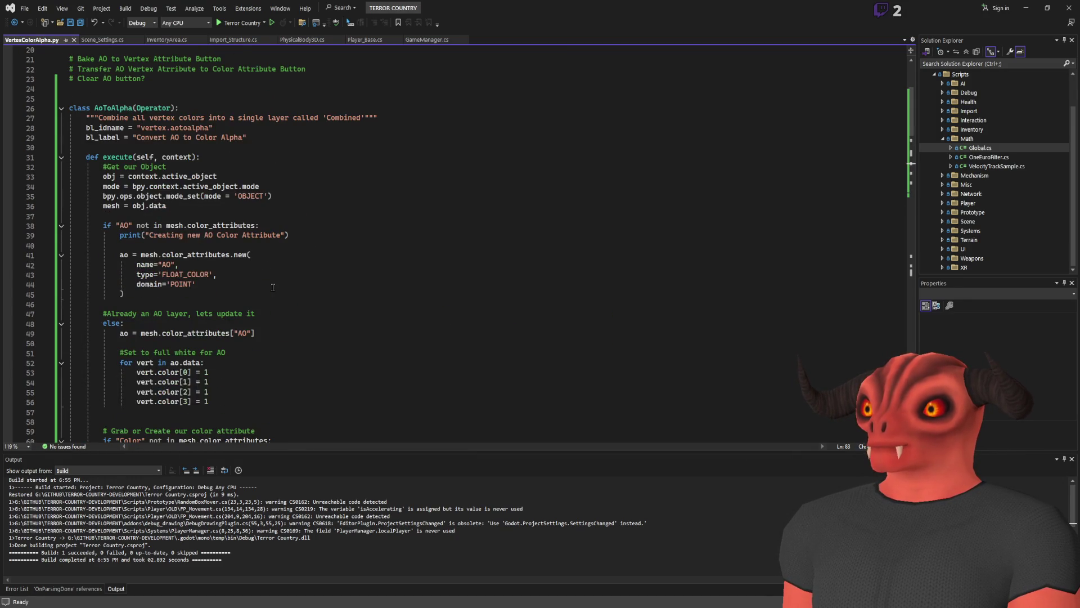
scroll(208, 209, "down", 4)
double_click(201, 186)
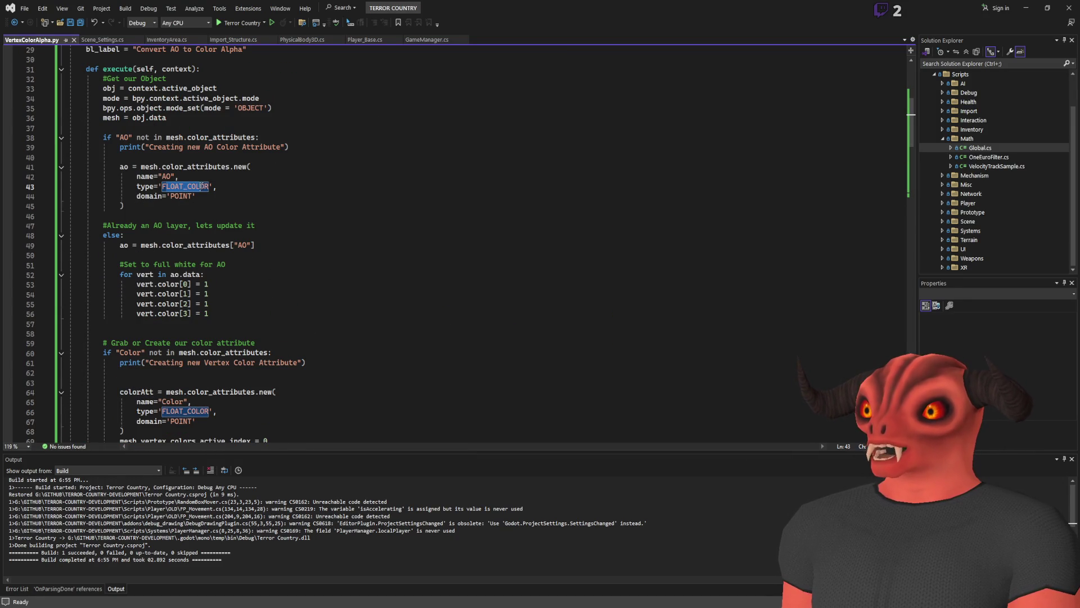
double_click(179, 196)
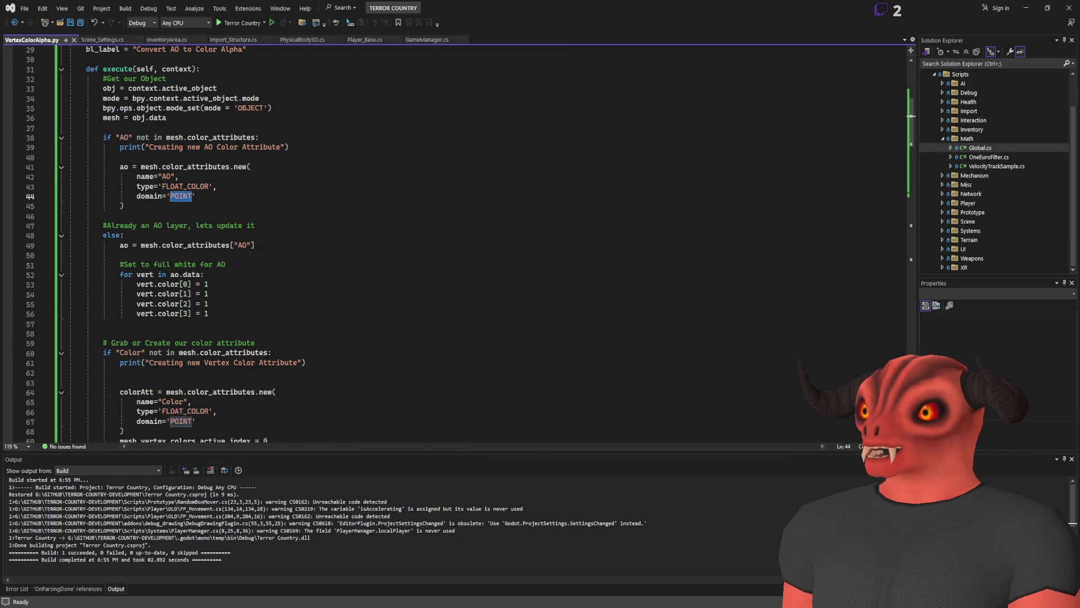
key("alt+Tab")
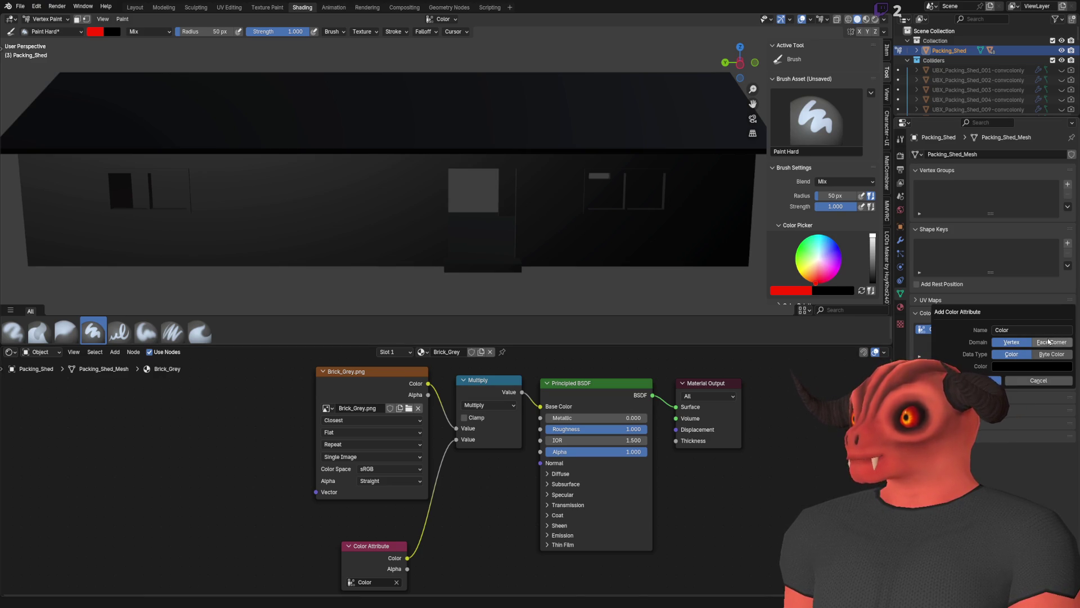
Add the new Color attribute and paint red vertex colour strokes across the shed's front wall.
left_click(990, 381)
mouse_move(586, 270)
left_mouse_down()
mouse_move(329, 221)
mouse_move(579, 248)
left_mouse_up()
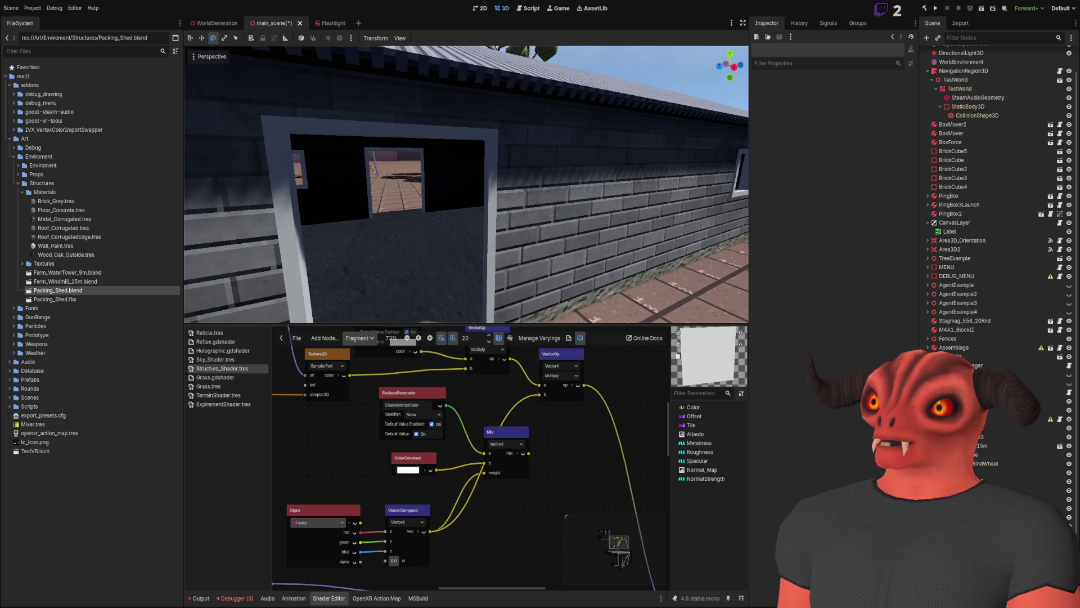
mouse_move(490, 228)
left_mouse_down()
mouse_move(562, 228)
mouse_move(526, 229)
left_mouse_up()
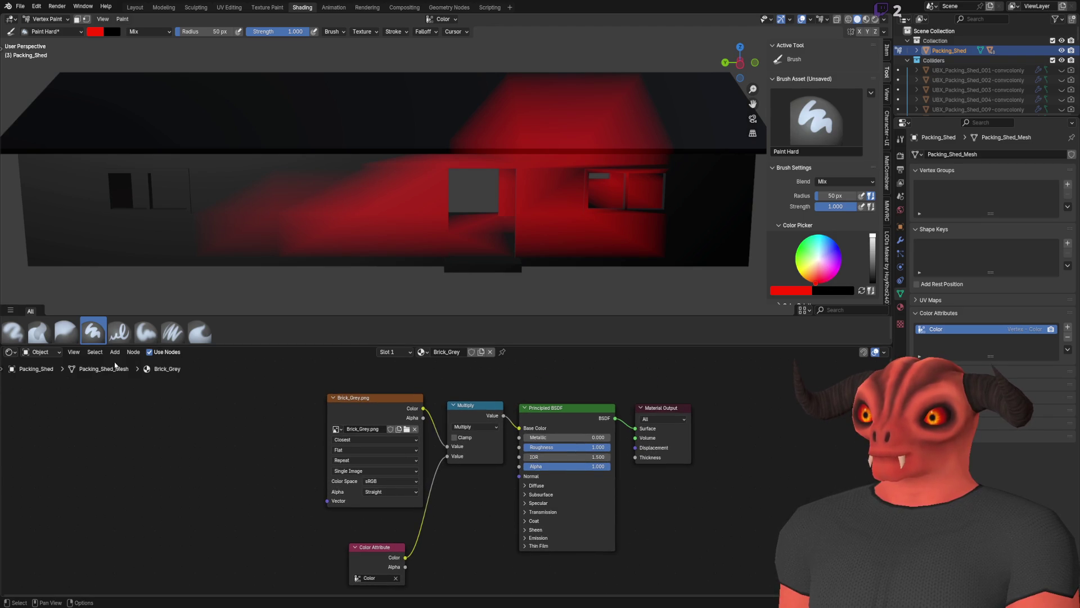
Browse the node editor's menu and the Material Output node's render target options.
left_click(133, 352)
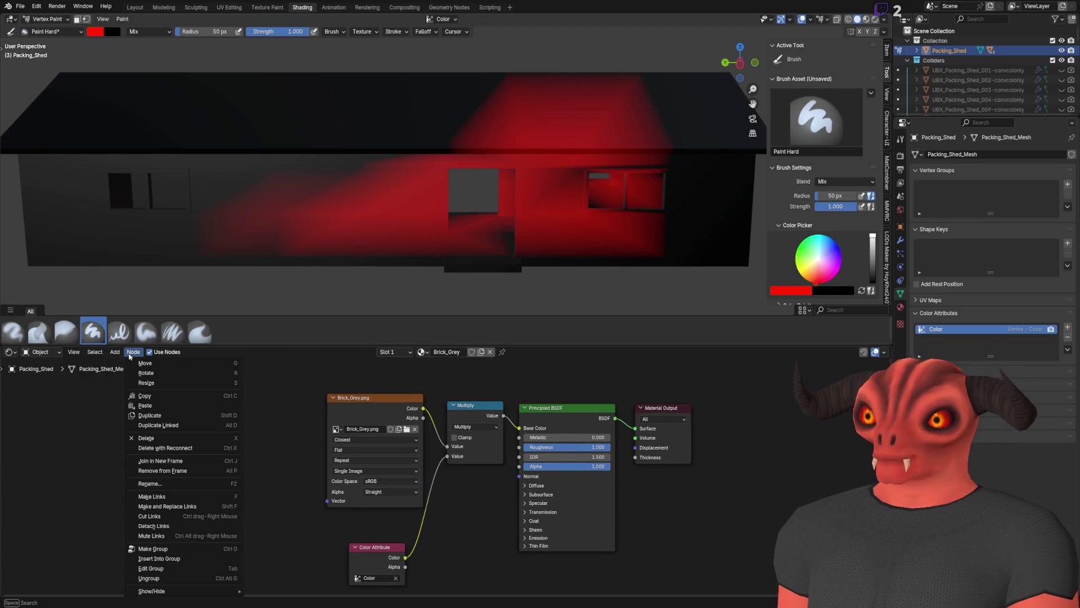
mouse_move(116, 353)
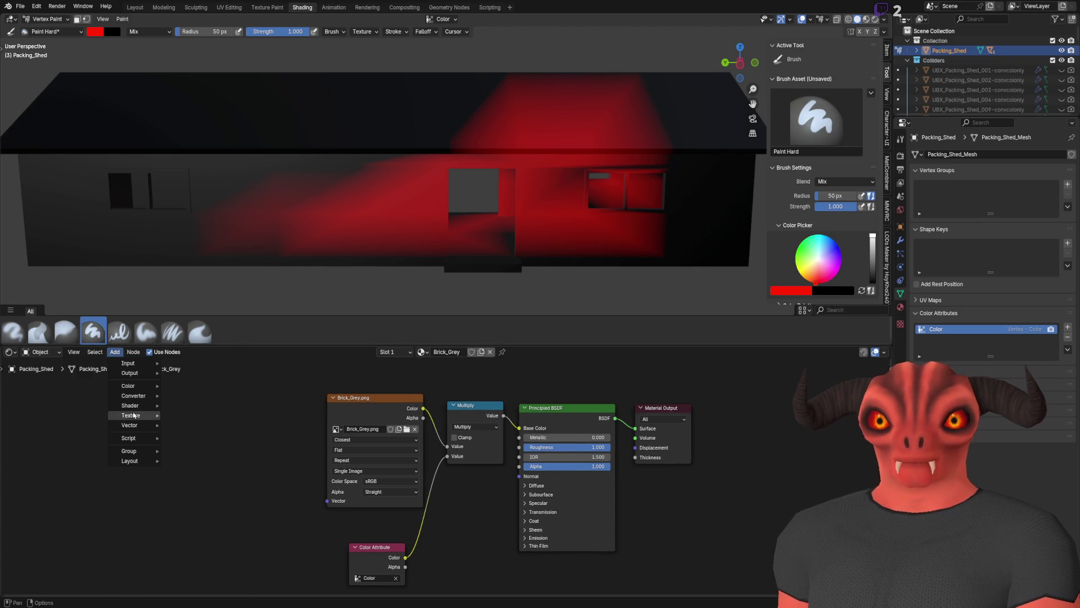
mouse_move(134, 400)
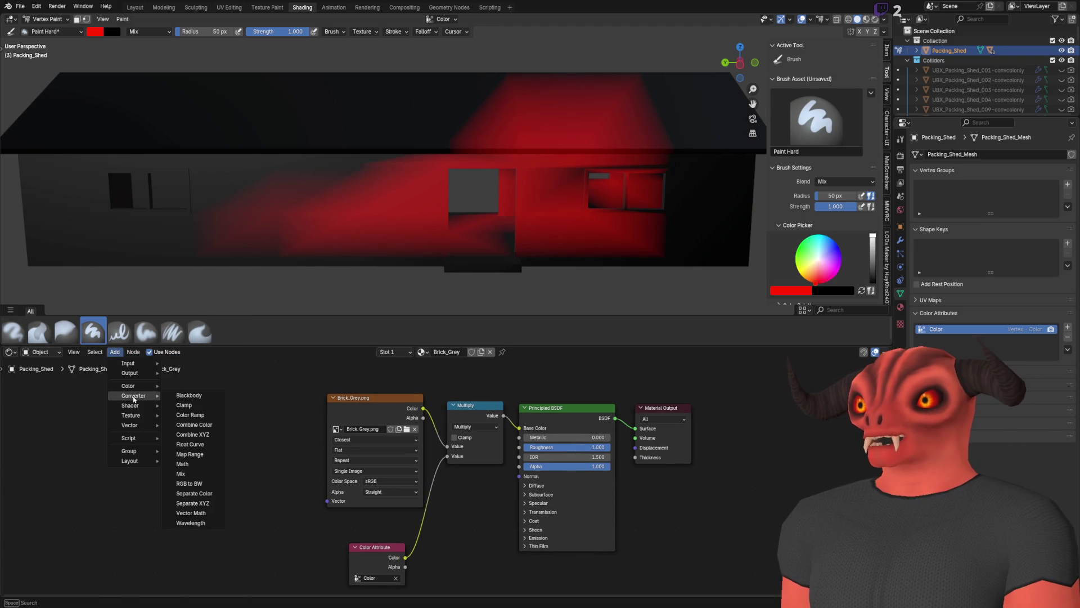
scroll(664, 438, "down", 1)
scroll(664, 439, "up", 2)
left_click(691, 411)
left_click(690, 411)
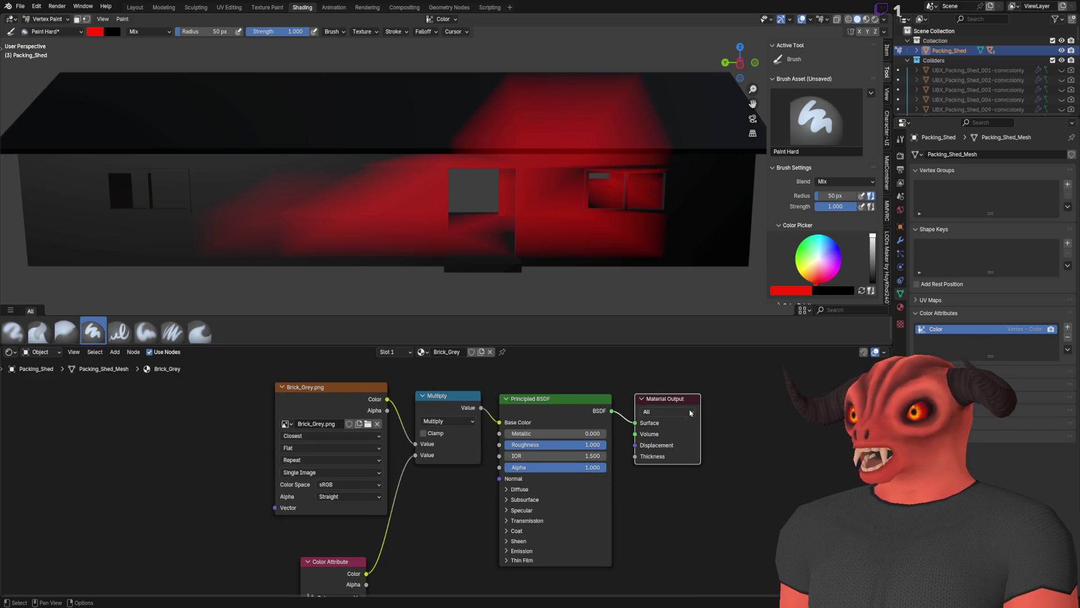
mouse_move(447, 551)
left_mouse_down()
mouse_move(529, 484)
mouse_move(495, 507)
mouse_move(402, 536)
mouse_move(388, 583)
left_mouse_up()
Switch to the Floor_Concrete material and place its Color Attribute node beside the image texture.
left_click(421, 352)
left_click(445, 377)
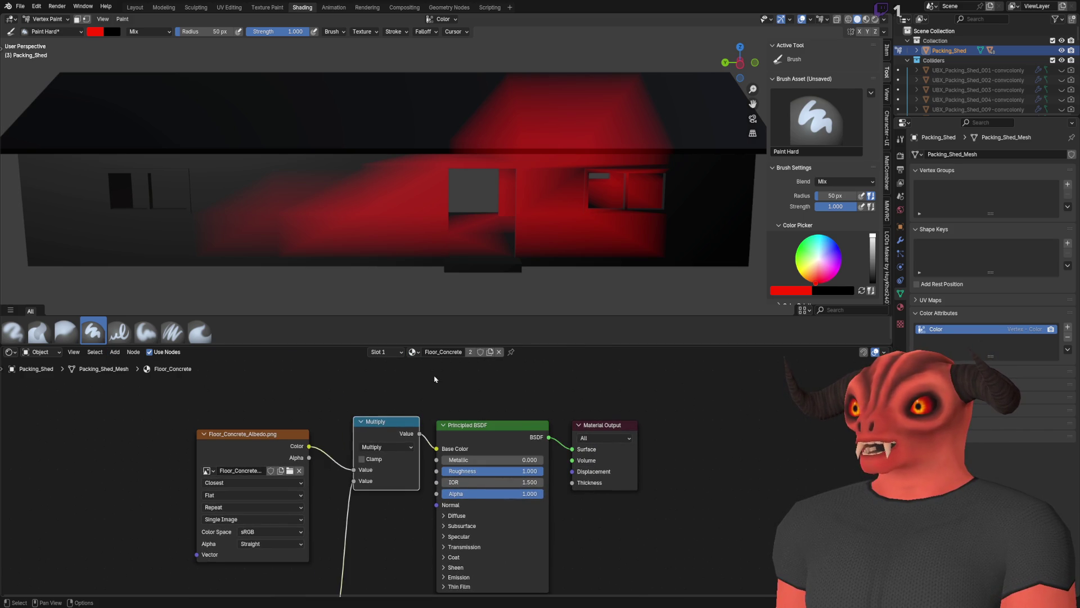
left_click_drag(280, 440, 282, 422)
left_click_drag(360, 563, 385, 474)
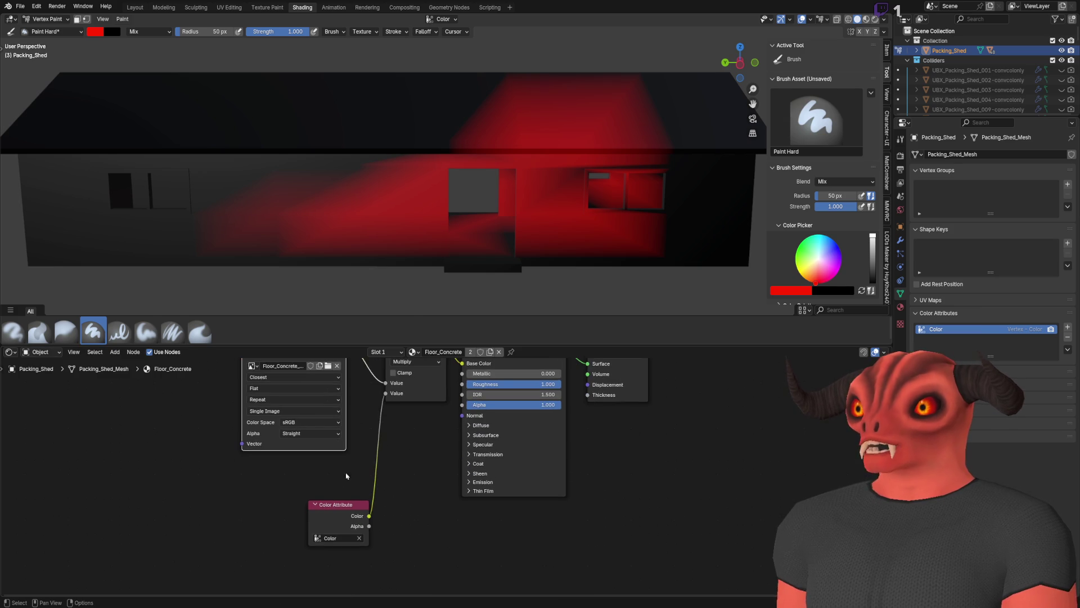
left_click_drag(315, 504, 285, 472)
left_click_drag(383, 473, 348, 573)
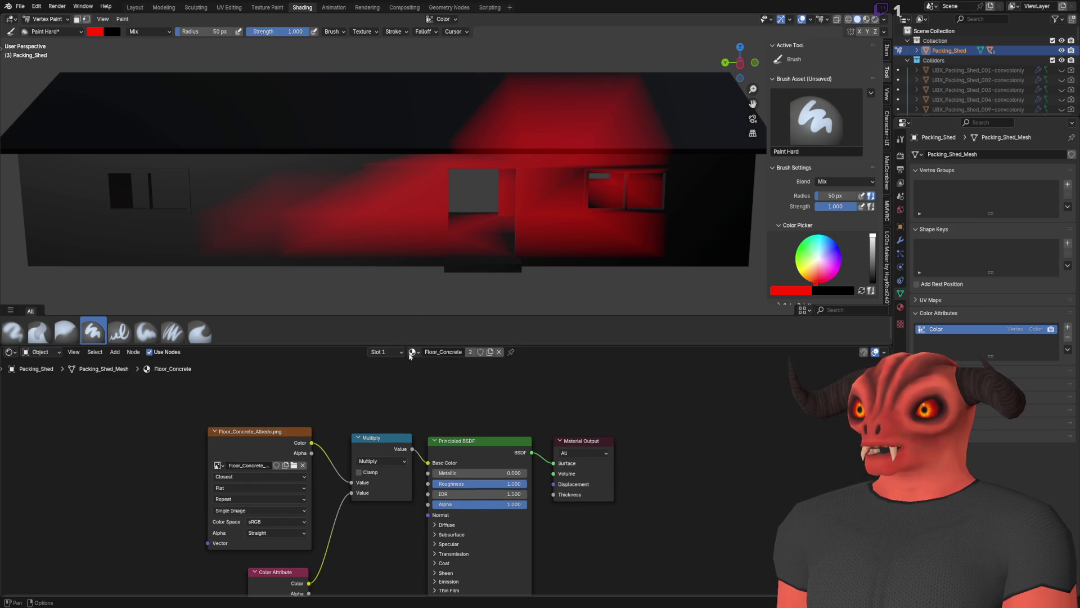
Assign Floor_Concrete to the first material slot in place of Brick_Grey.
left_click(426, 352)
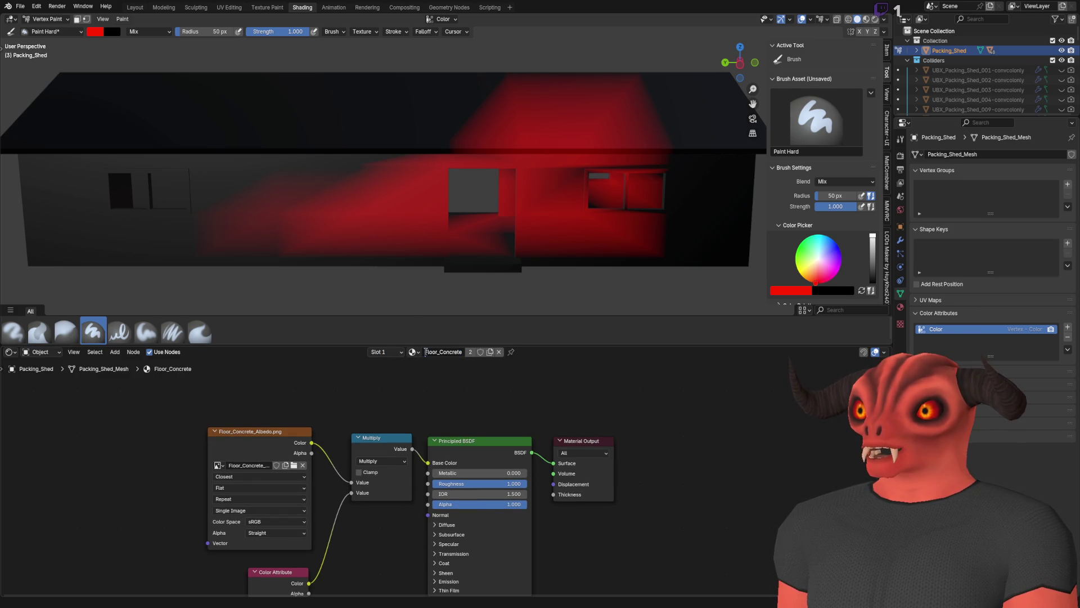
left_click(419, 352)
left_click(419, 352)
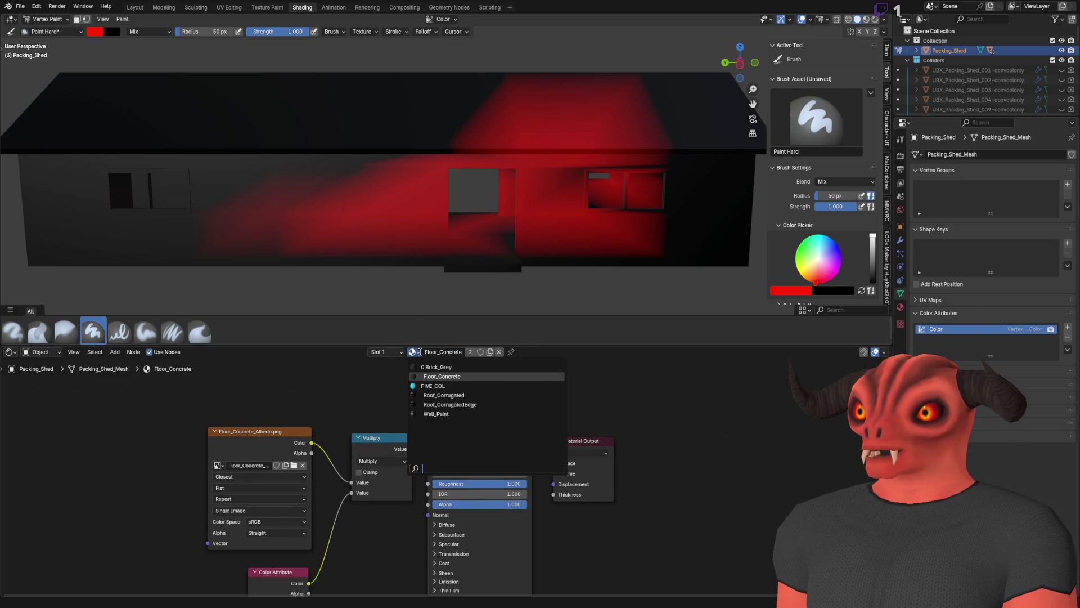
left_click(424, 366)
left_click(398, 353)
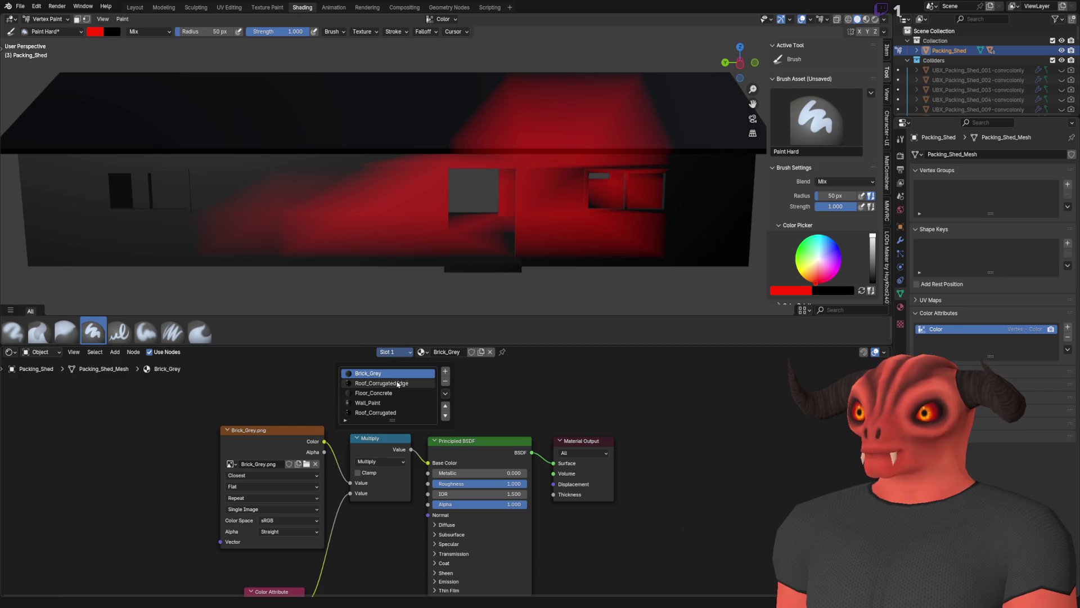
left_click(421, 351)
left_click(444, 377)
Make the Roof_CorrugatedEdge slot active and set viewport shading colour to Texture.
left_click(397, 353)
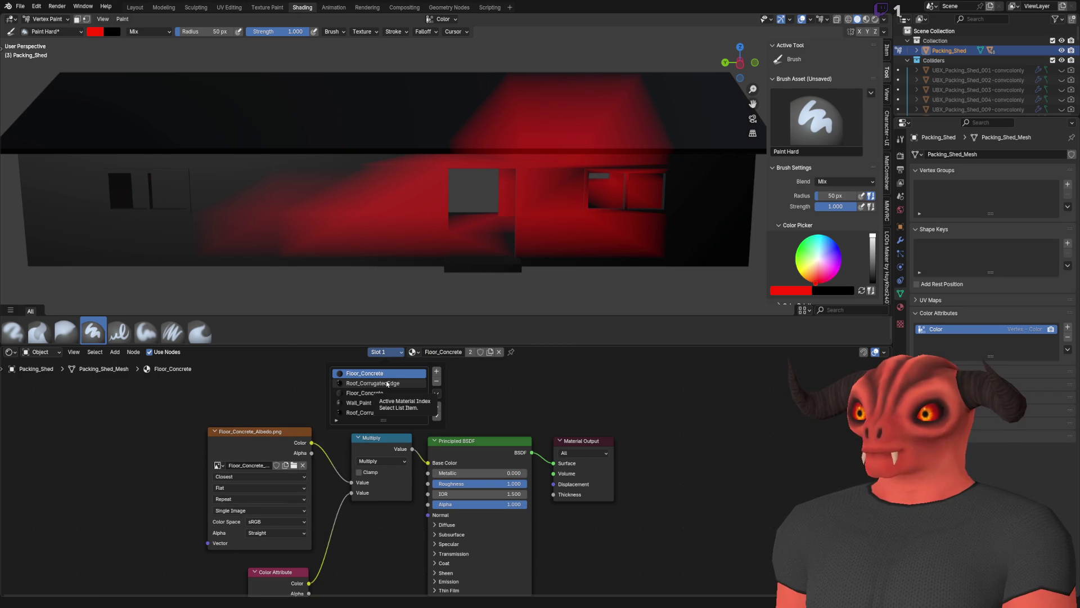
left_click(387, 384)
left_click(884, 19)
left_click(908, 176)
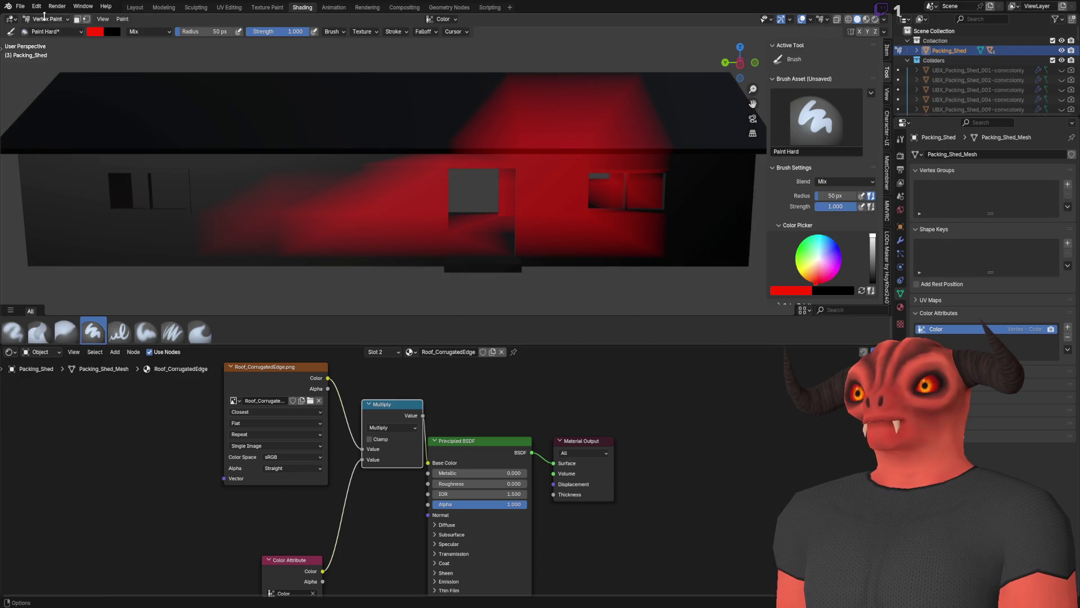
left_click(47, 19)
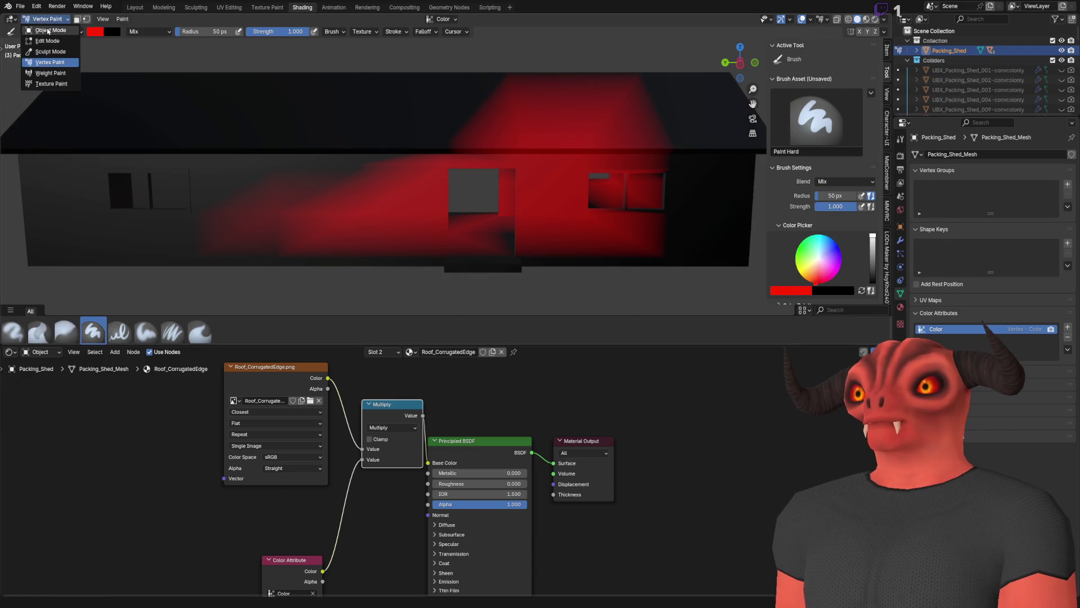
Return the shed to Object Mode and check the Floor_Concrete and Roof_CorrugatedEdge slots.
left_click(45, 28)
left_click_drag(380, 147, 786, 99)
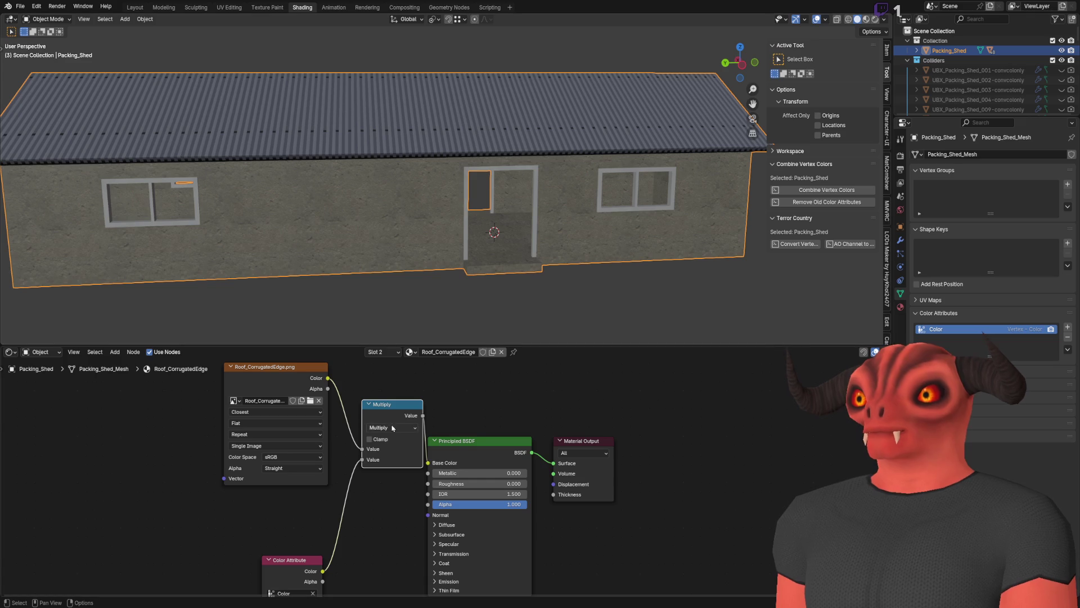
left_click(384, 351)
left_click(381, 373)
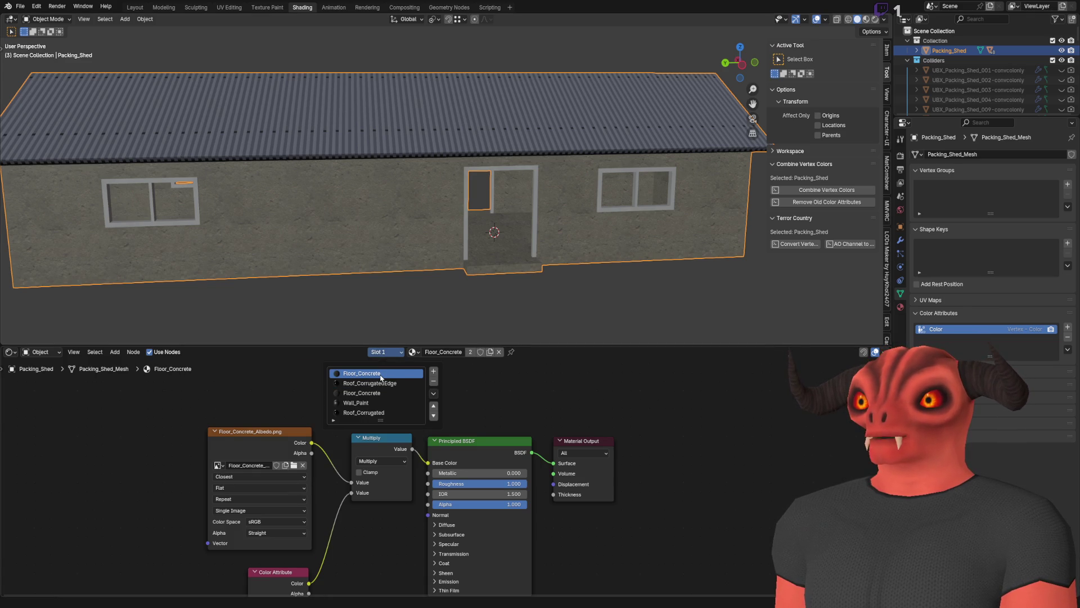
left_click(381, 383)
left_click(380, 374)
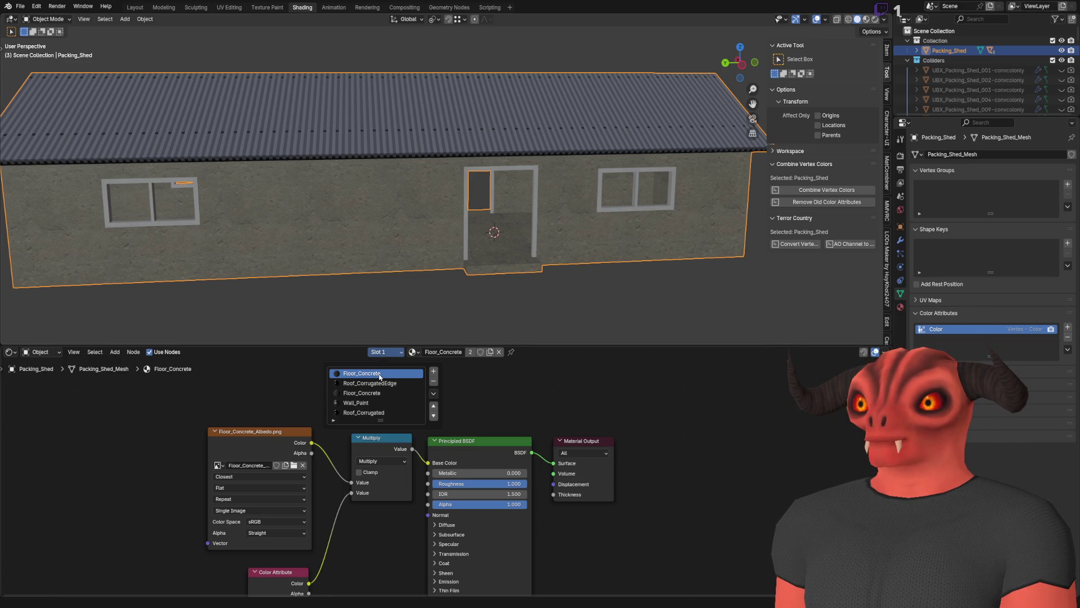
Save Packing_Shed.blend and glance at Godot before coming back to Blender.
key("ctrl+s")
key("alt+Tab")
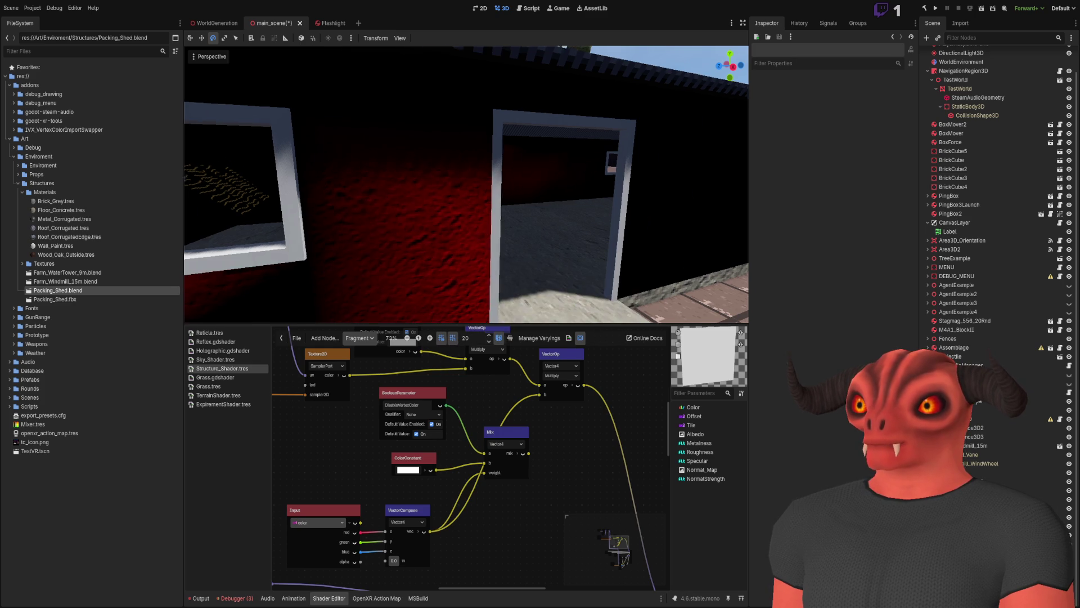
key("alt+Tab")
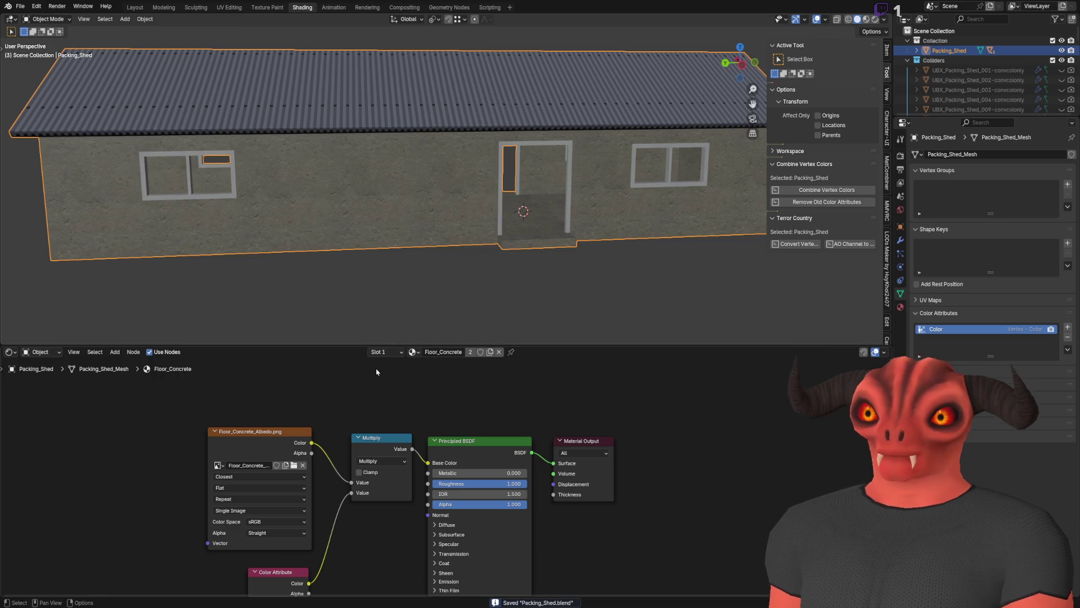
Reassign the material slots so that slot 1 uses Brick_Grey.
left_click(393, 354)
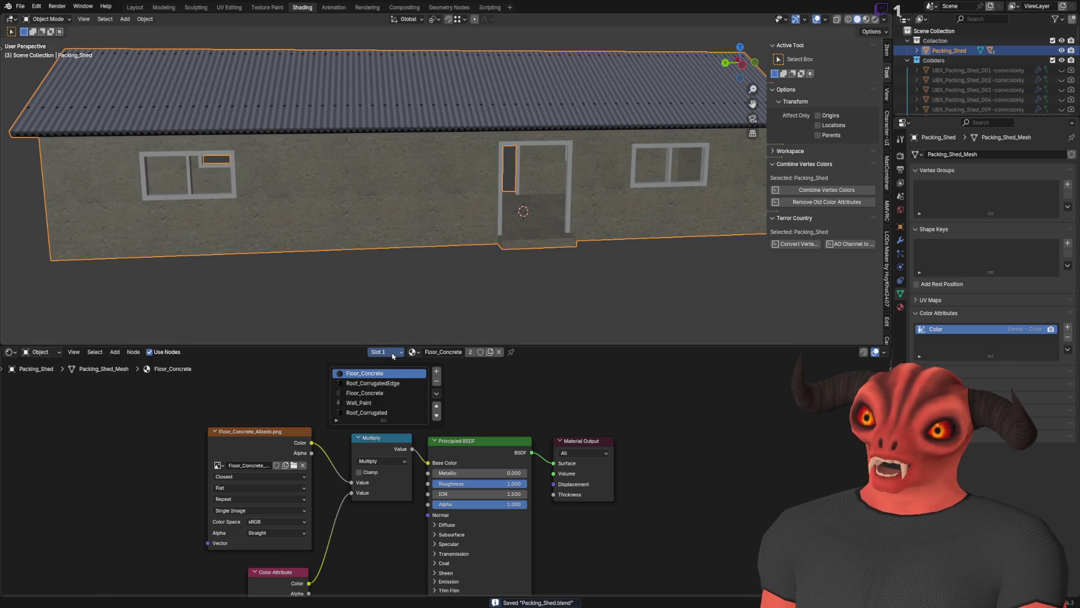
left_click(403, 393)
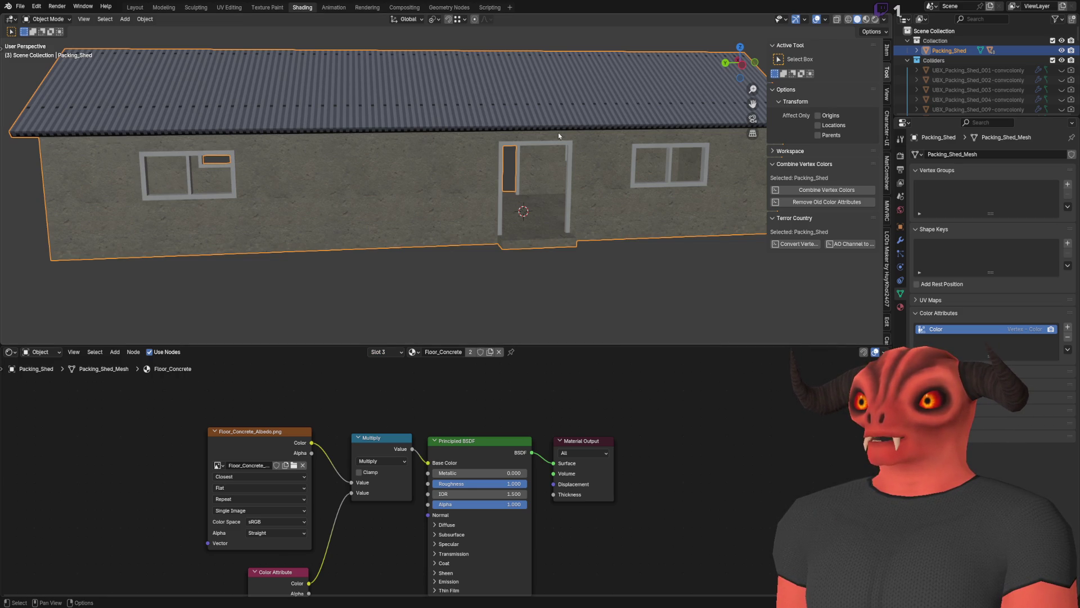
left_click(416, 353)
left_click(427, 372)
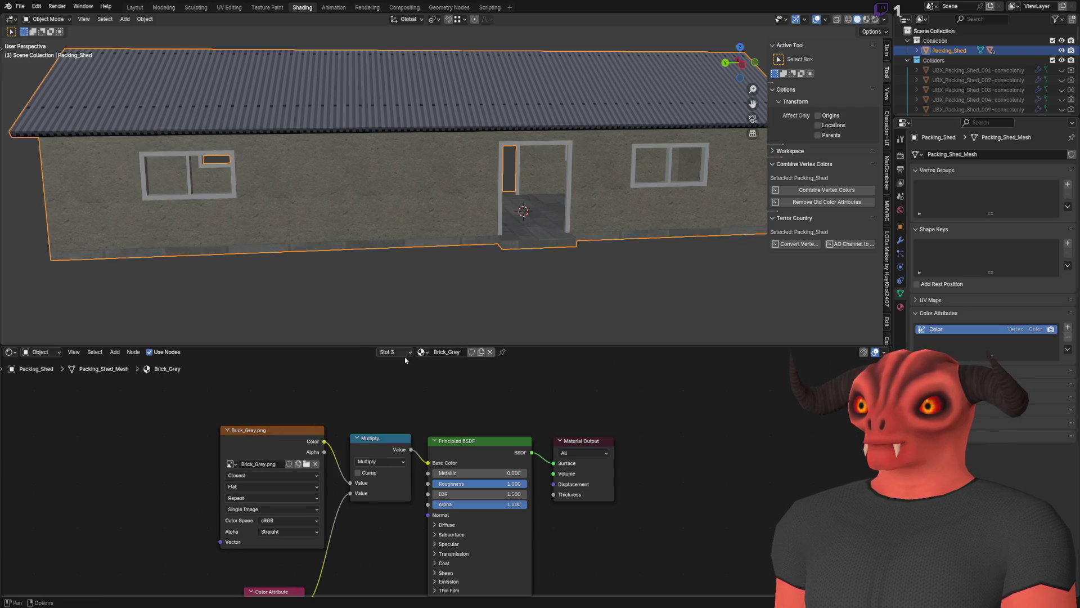
left_click(403, 353)
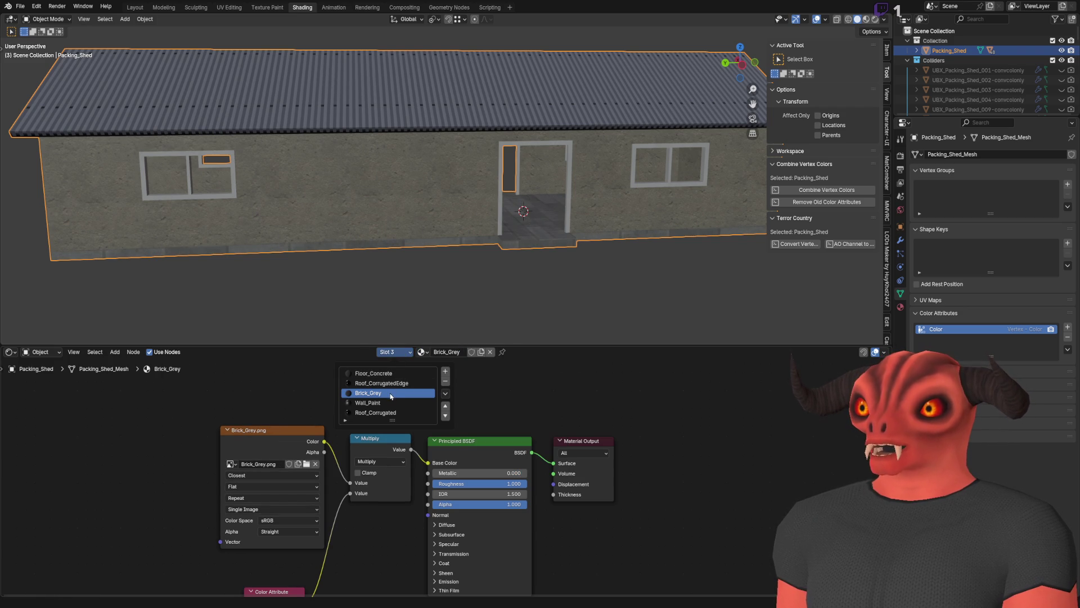
double_click(392, 373)
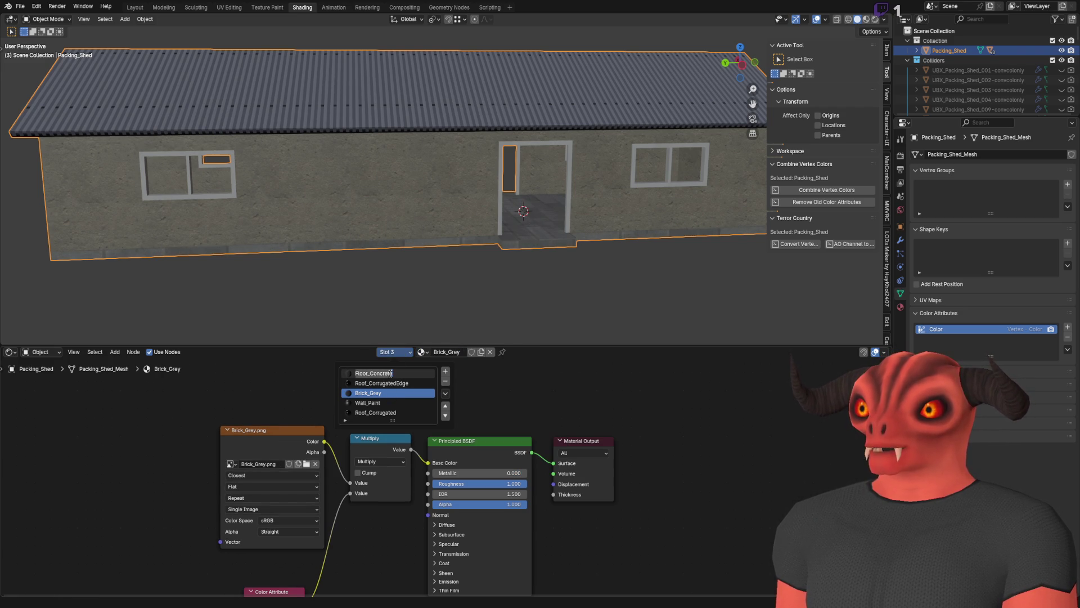
key("Return")
left_click(417, 376)
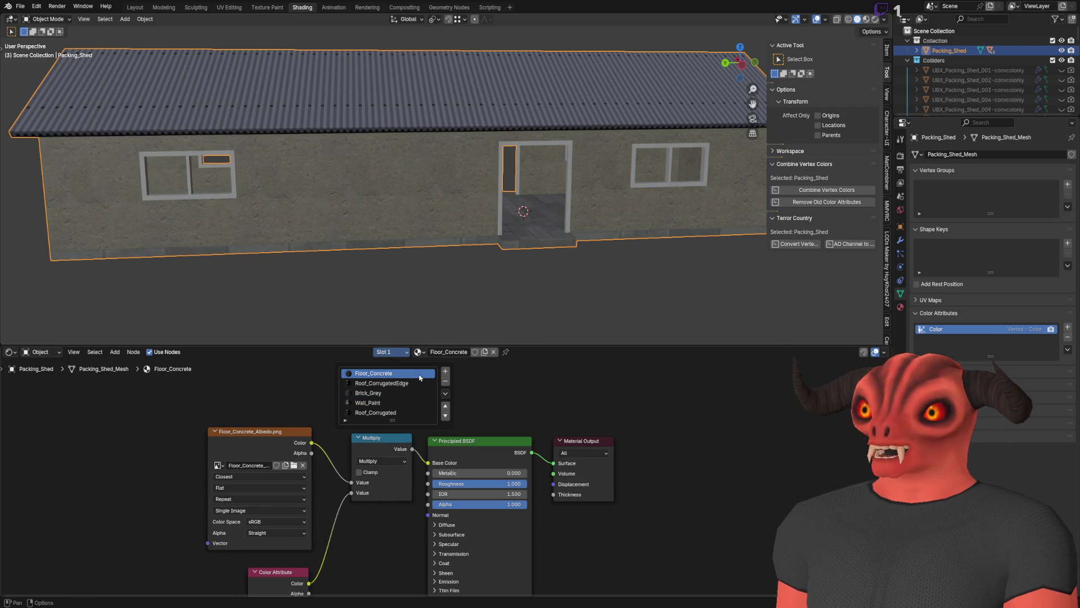
left_click(417, 351)
left_click(436, 370)
Assign Floor_Concrete to slot 3 and check the walls in Godot.
left_click(404, 352)
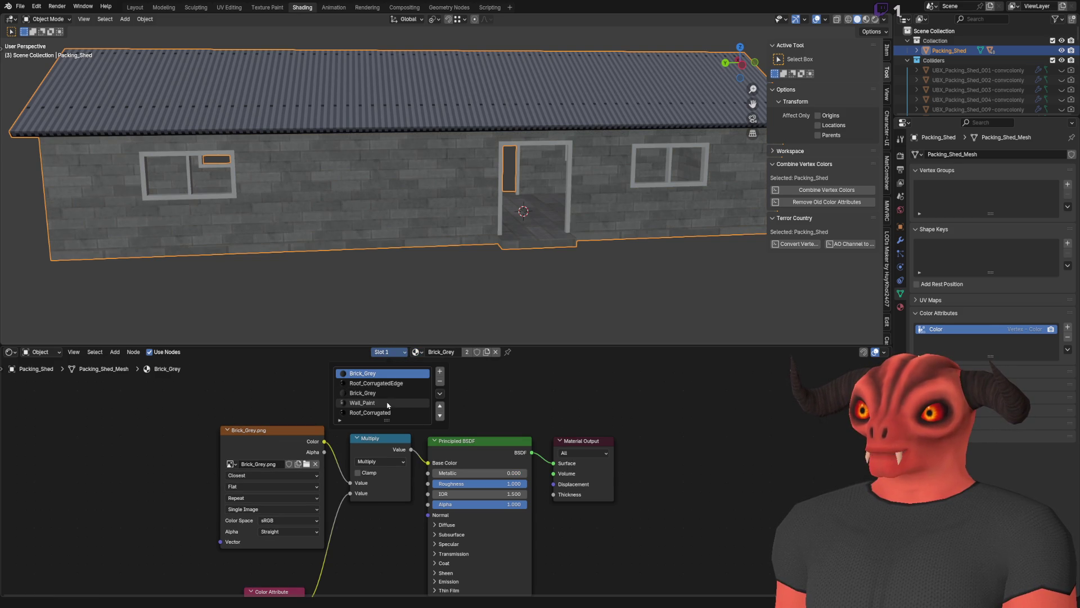
left_click(390, 393)
left_click(416, 352)
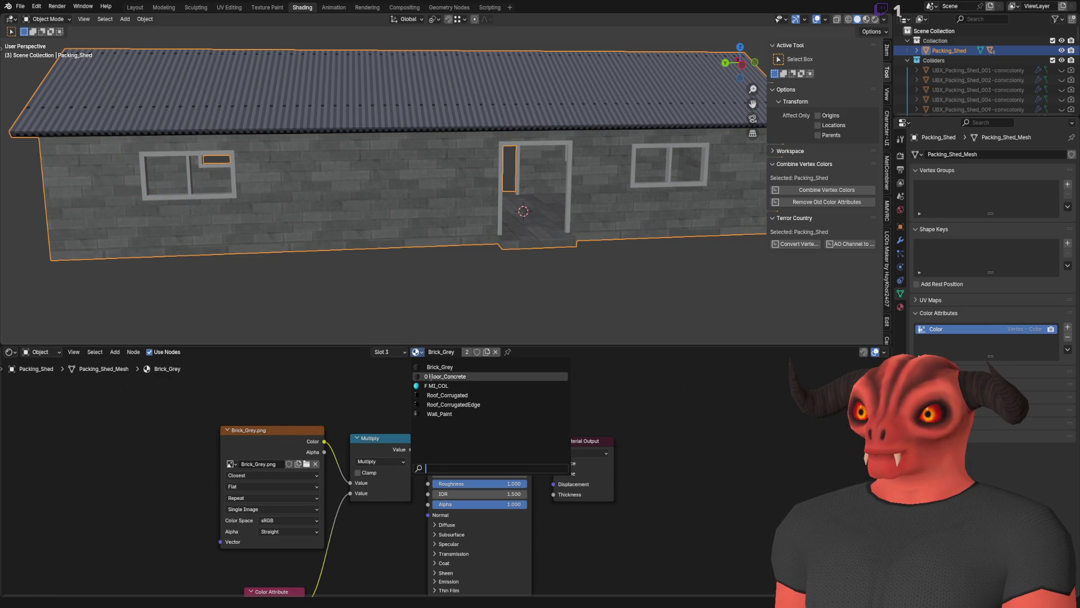
left_click(432, 377)
key("alt+Tab")
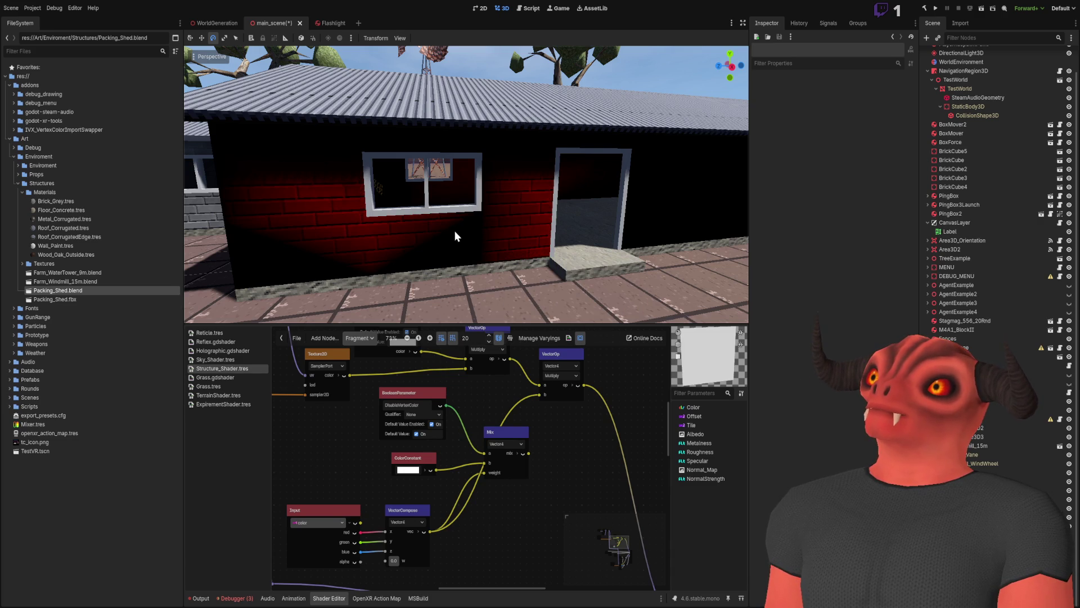
Replace the shed's Color attribute with a new one that defaults to white.
key("alt+Tab")
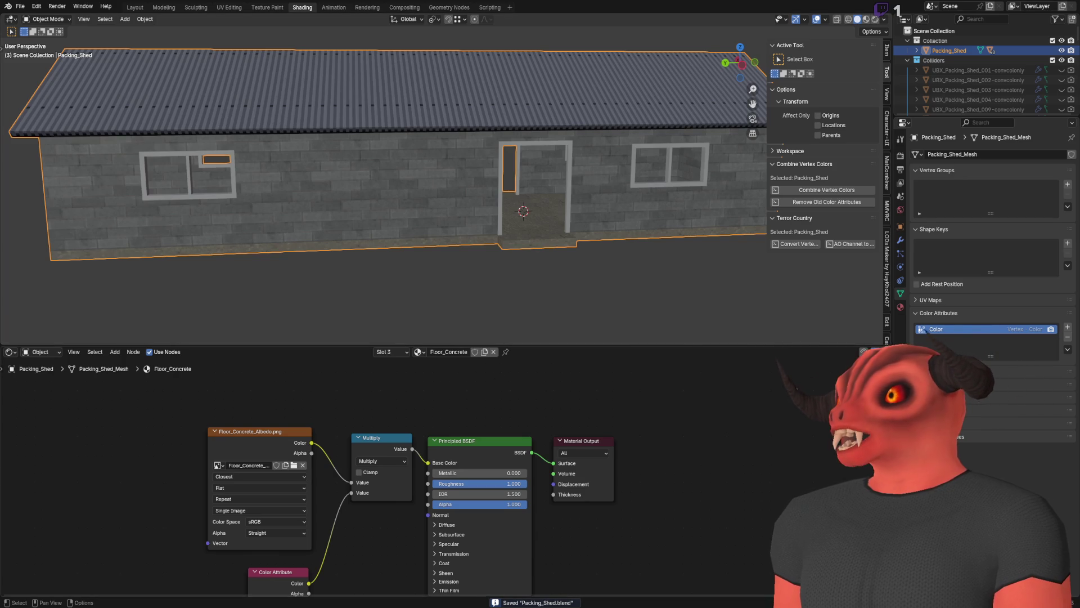
left_click(1068, 336)
left_click(1068, 328)
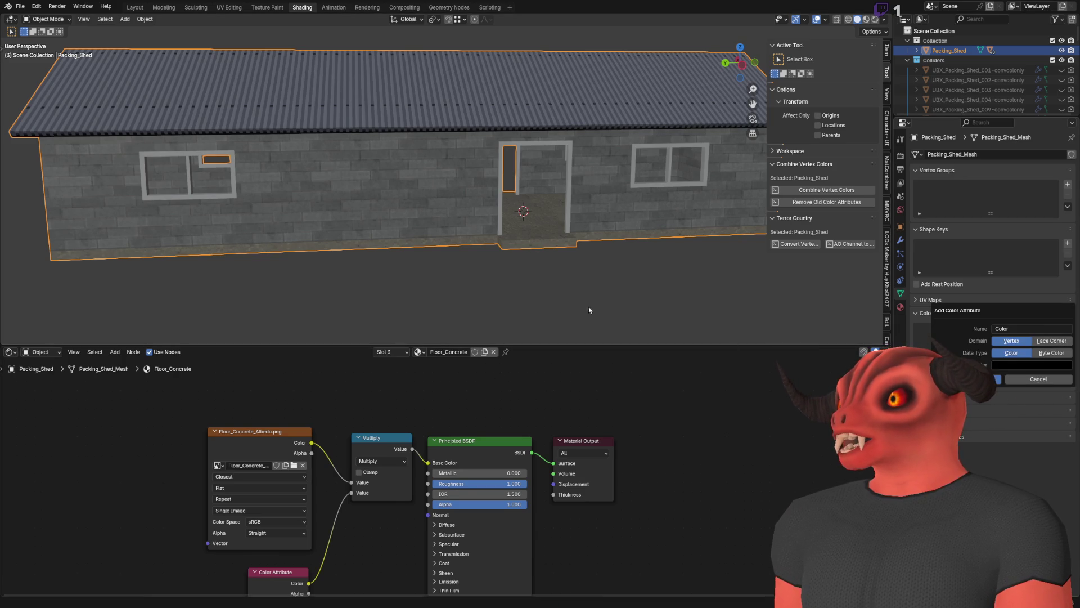
left_click(1030, 365)
left_click_drag(1062, 269, 1065, 209)
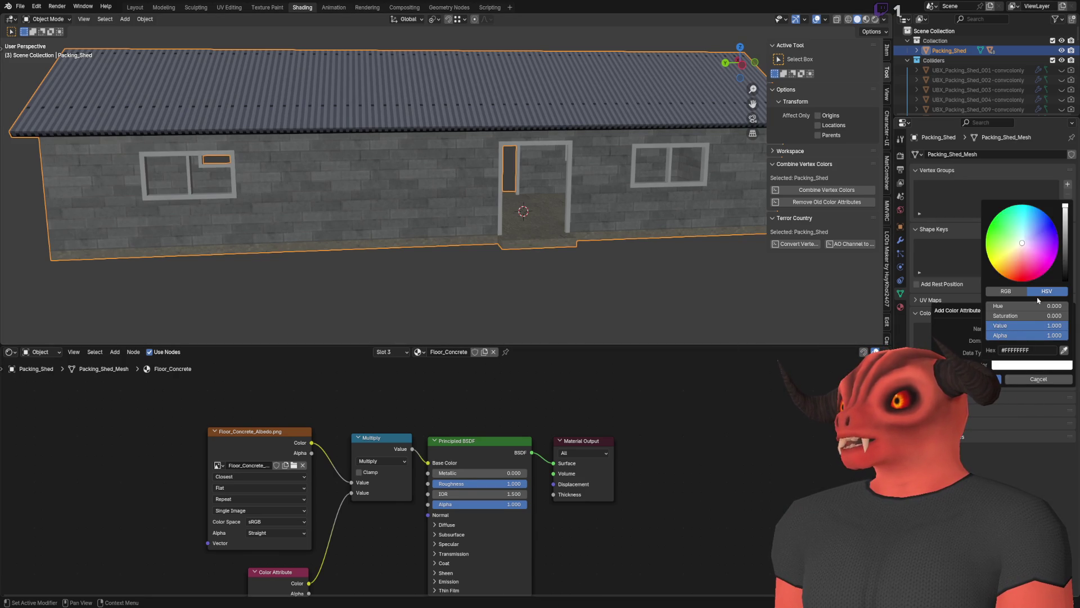
left_click(970, 379)
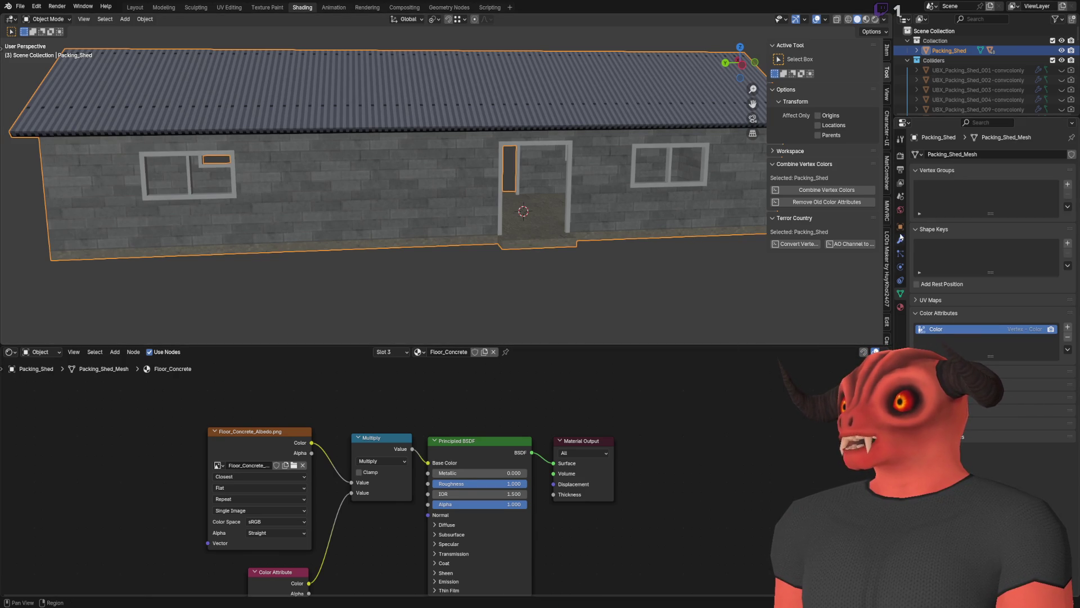
Save Packing_Shed.blend and bring Godot forward to reimport the shed.
left_click(901, 155)
key("ctrl+s")
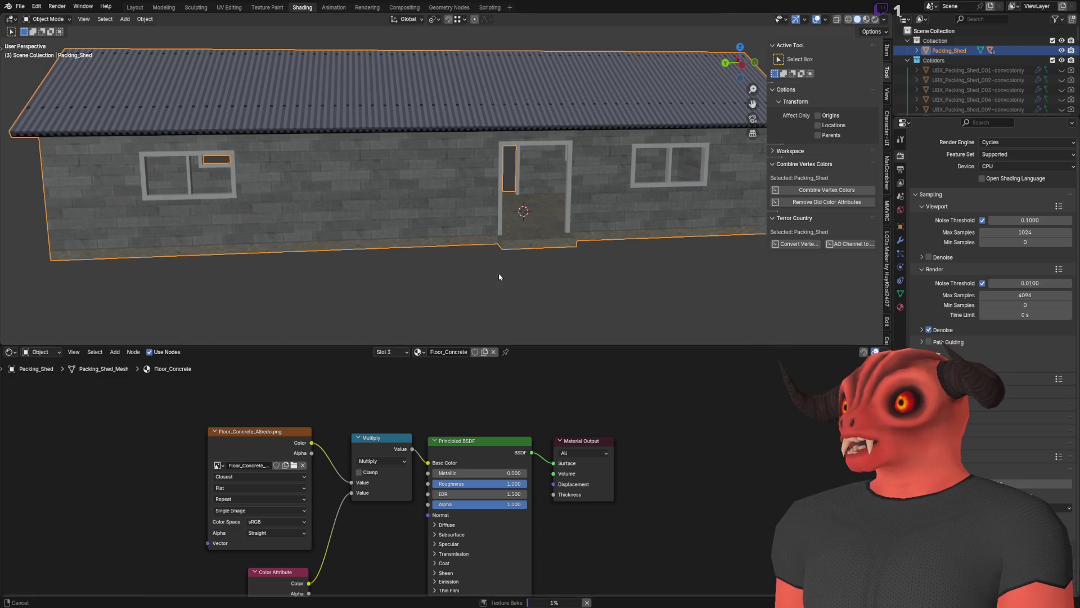
scroll(499, 273, "up", 1)
key("alt+Tab")
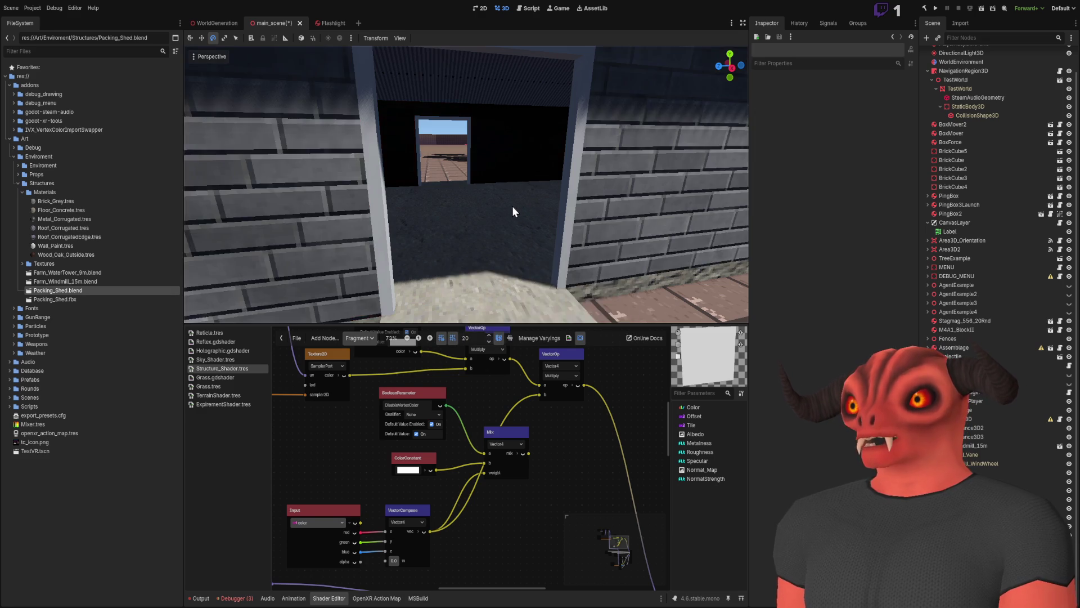
Fly Godot's camera through the shed doorway and back out to inspect the plain grey brick walls.
key("w")
key("s")
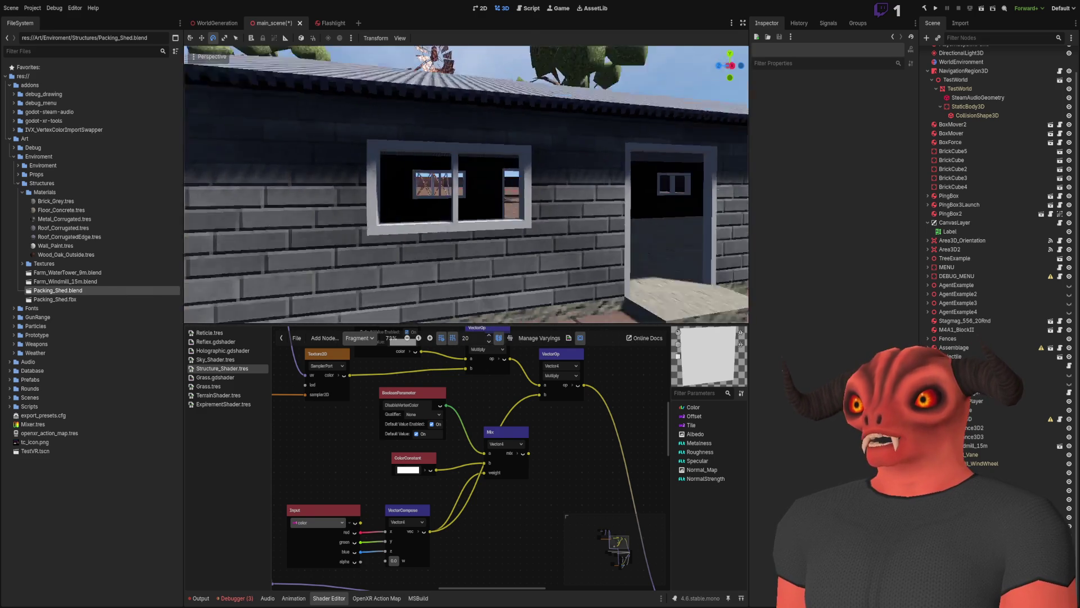
key("w")
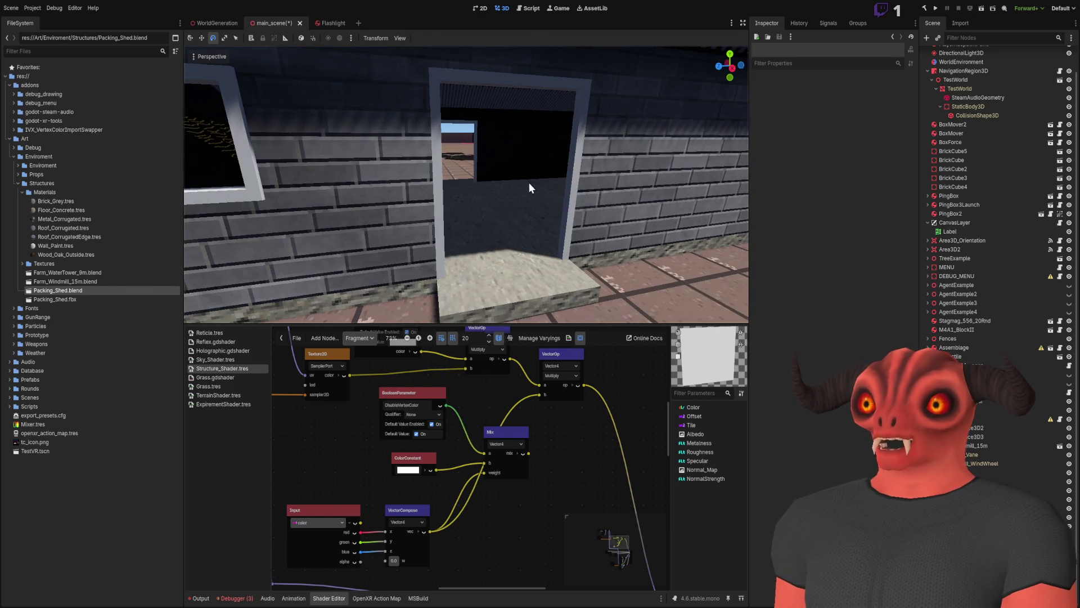
key("w")
key("s")
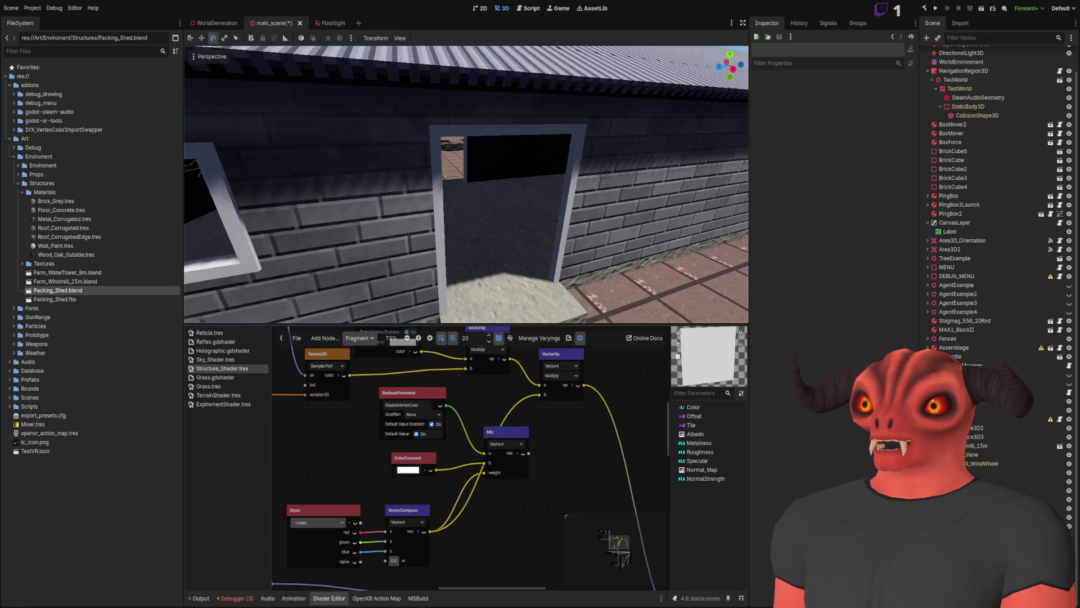
key("alt+Tab")
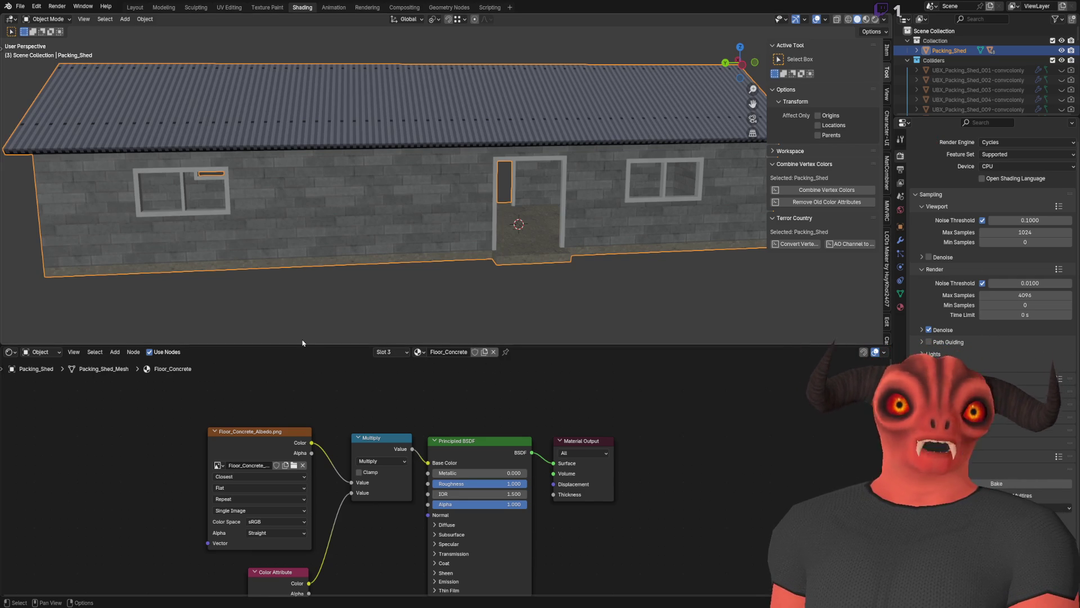
Fit the node tree in view and switch the Outliner to an enlarged Blender File display.
key("Home")
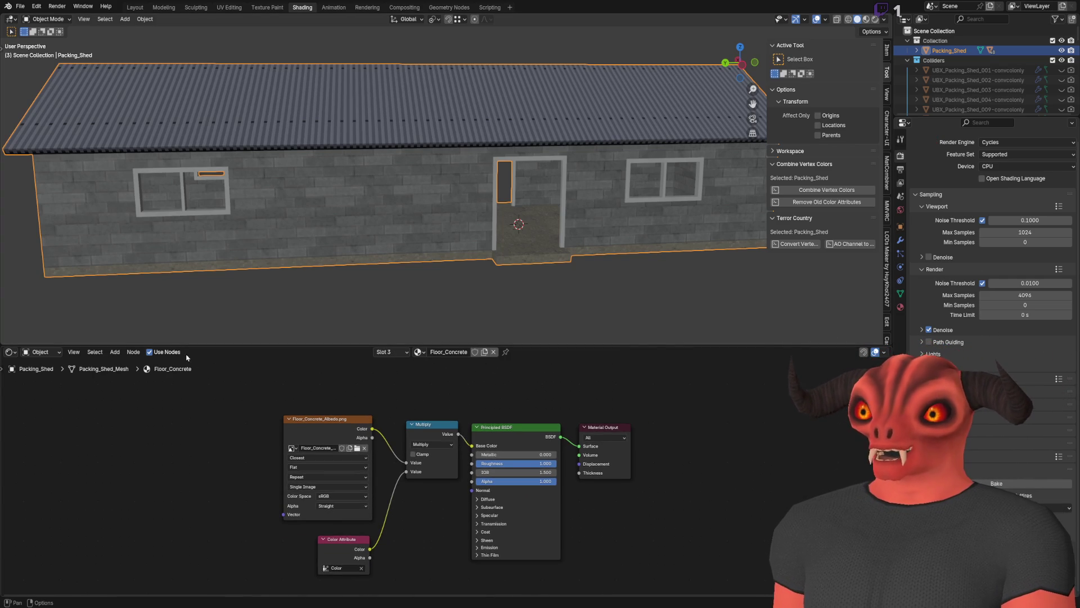
left_click(134, 353)
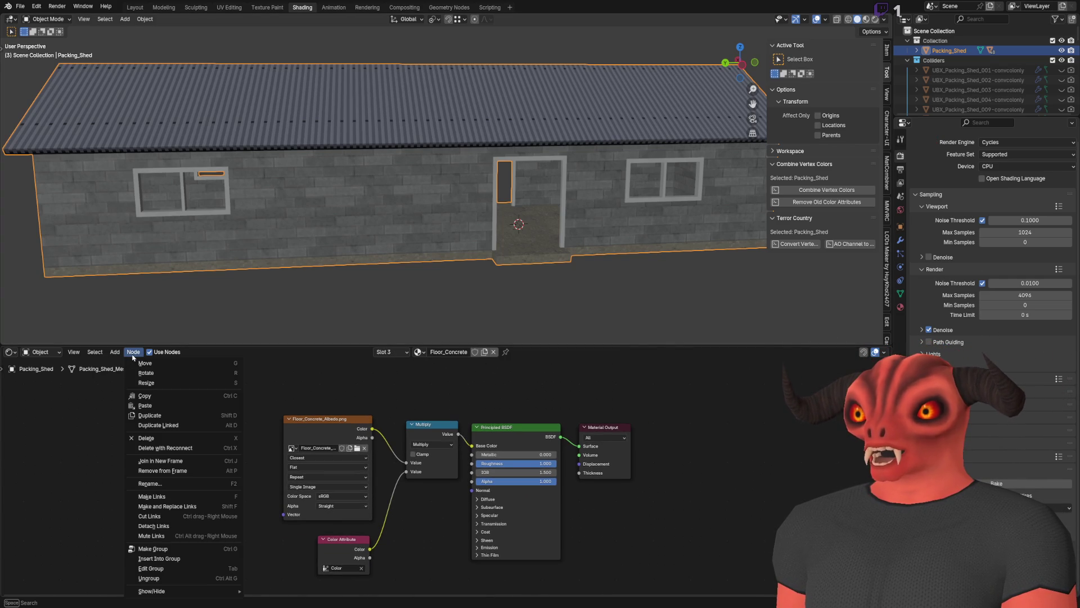
left_click(75, 354)
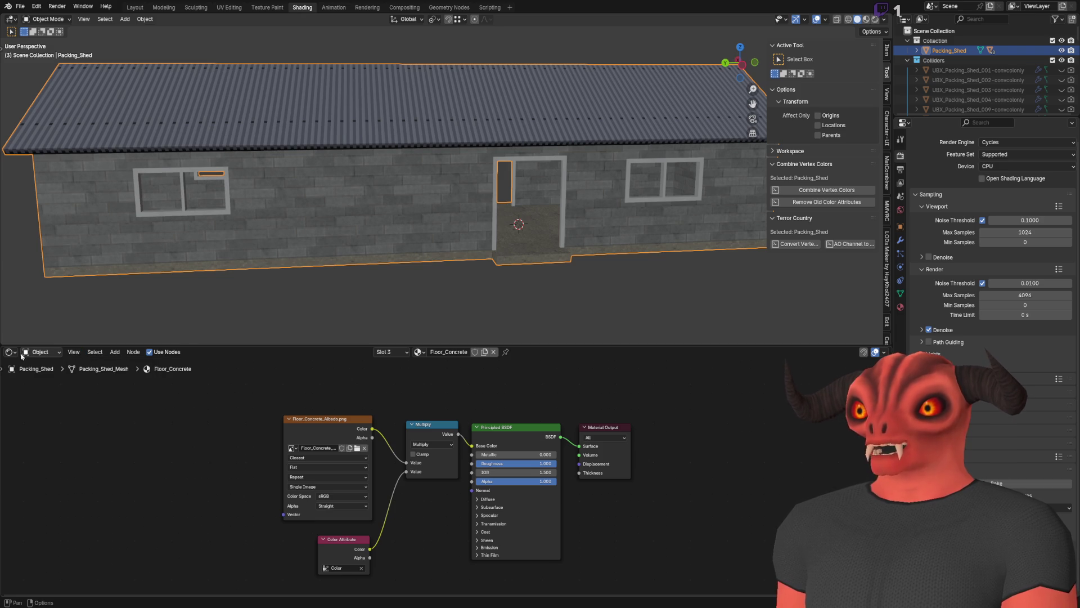
left_click(936, 8)
left_click(922, 19)
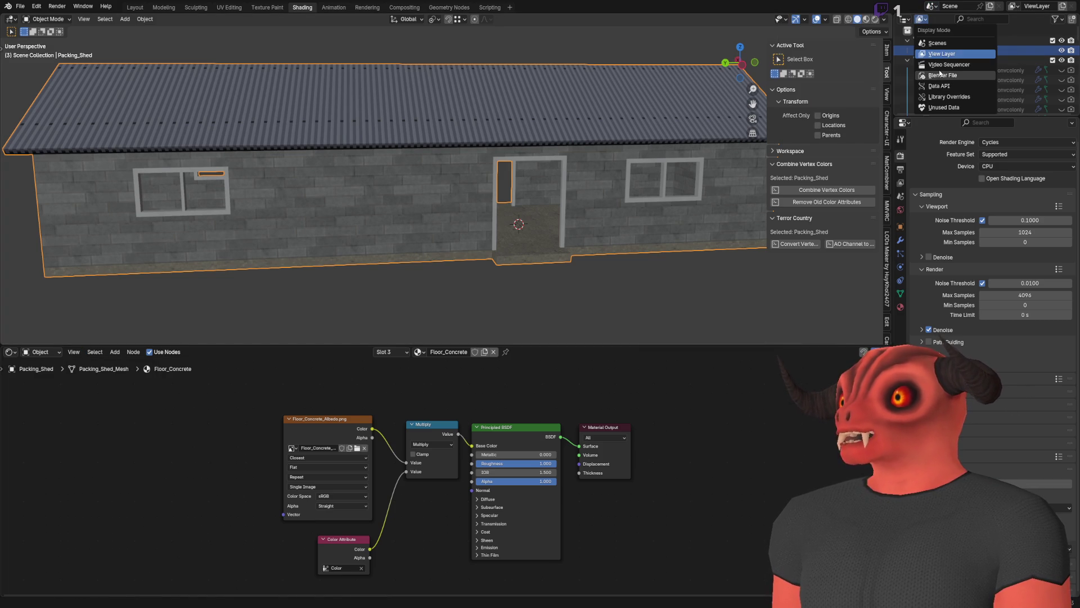
left_click(941, 76)
left_click_drag(976, 118, 975, 286)
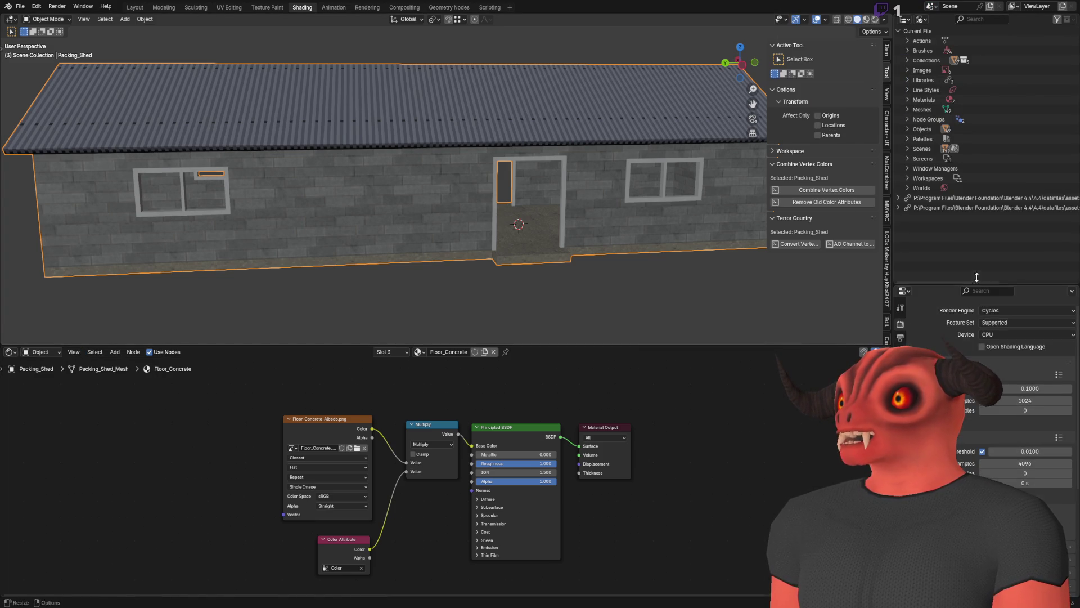
Review the file's Meshes and Materials, including MI_COL, then select a brick wall face in Edit Mode.
left_click(908, 109)
left_click(907, 110)
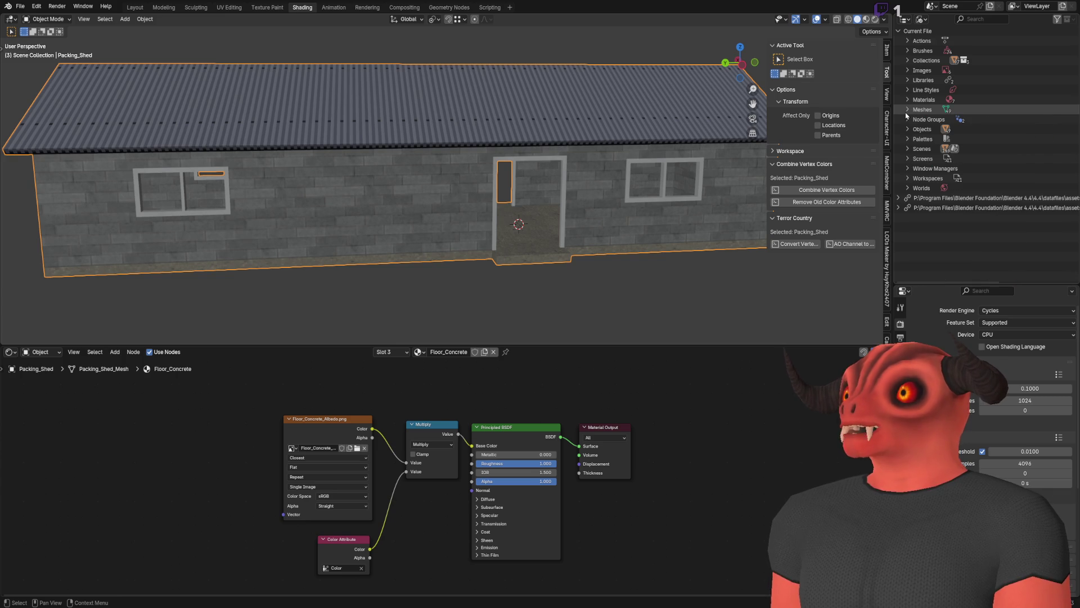
left_click(907, 100)
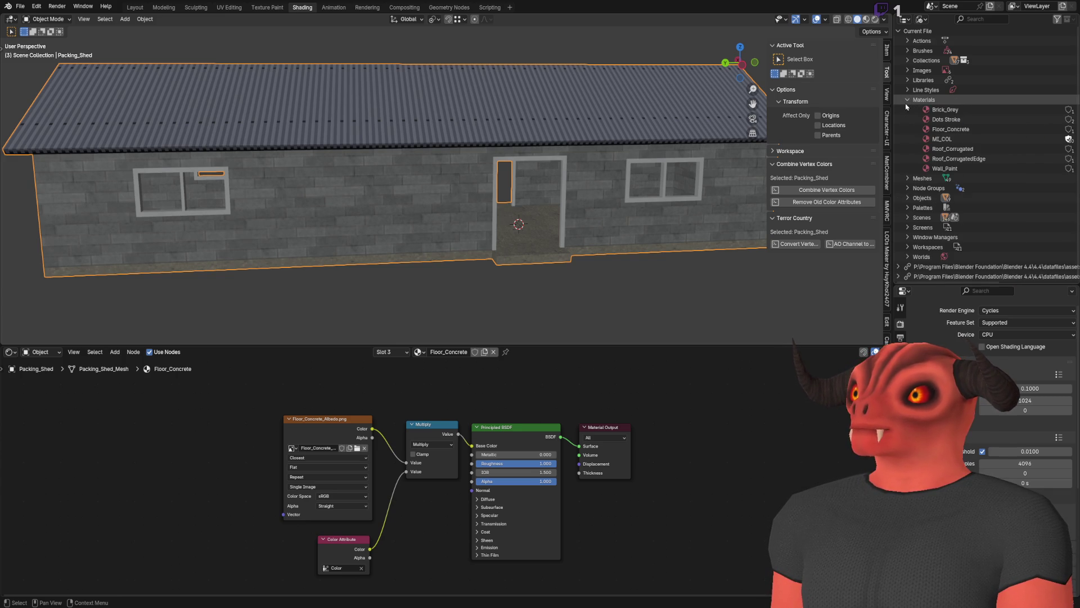
left_click(941, 139)
left_click(908, 99)
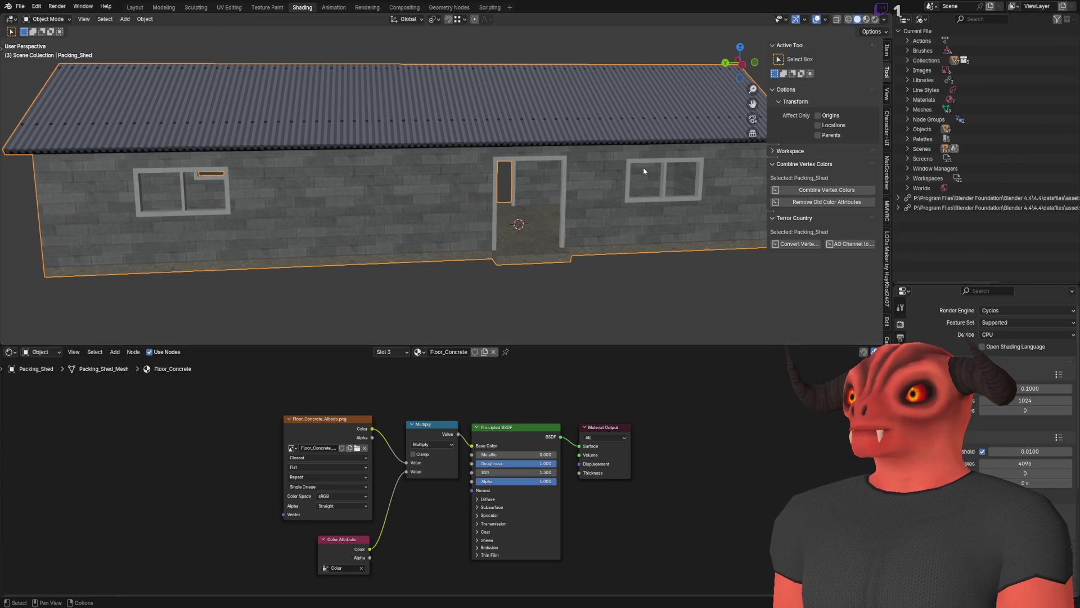
key("Tab")
left_click(611, 201)
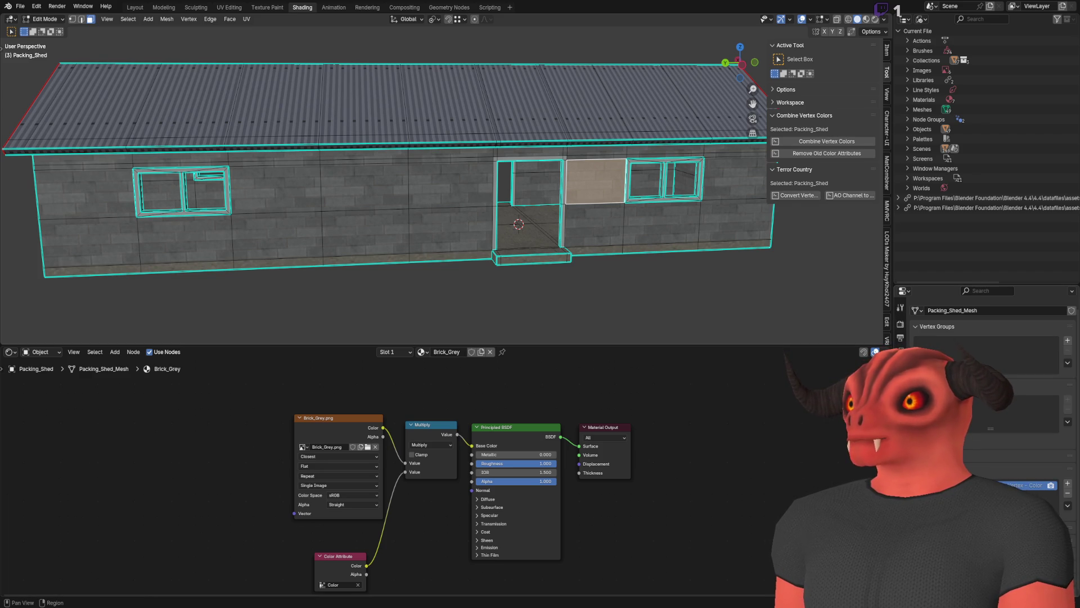
Separate the brick-material wall faces into Packing_Shed.001 and save Packing_Shed.blend.
left_click(901, 498)
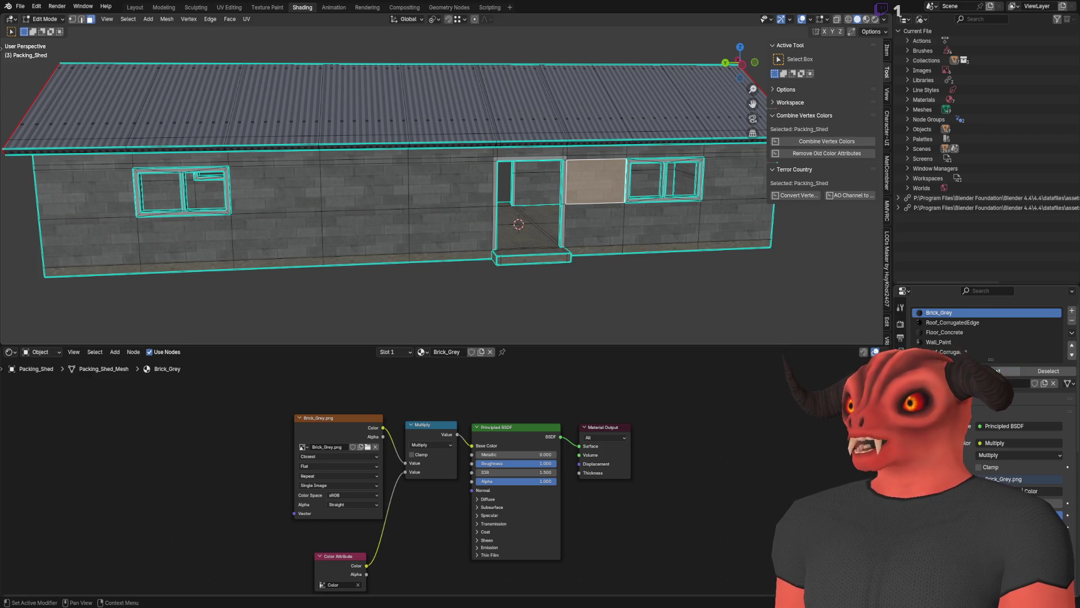
key("a")
key("KP_Decimal")
key("alt+a")
key("Tab")
key("shift+d")
key("Escape")
key("ctrl+s")
key("alt+a")
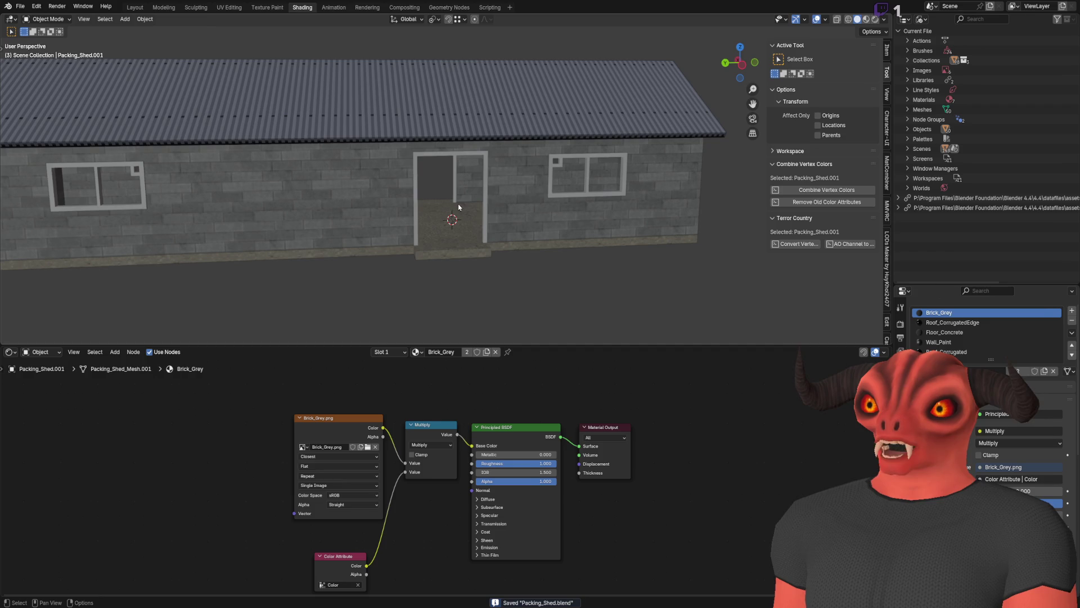
Fly Godot's camera inside the reimported shed and out toward a doorway, then return to Blender.
key("alt+Tab")
key("w")
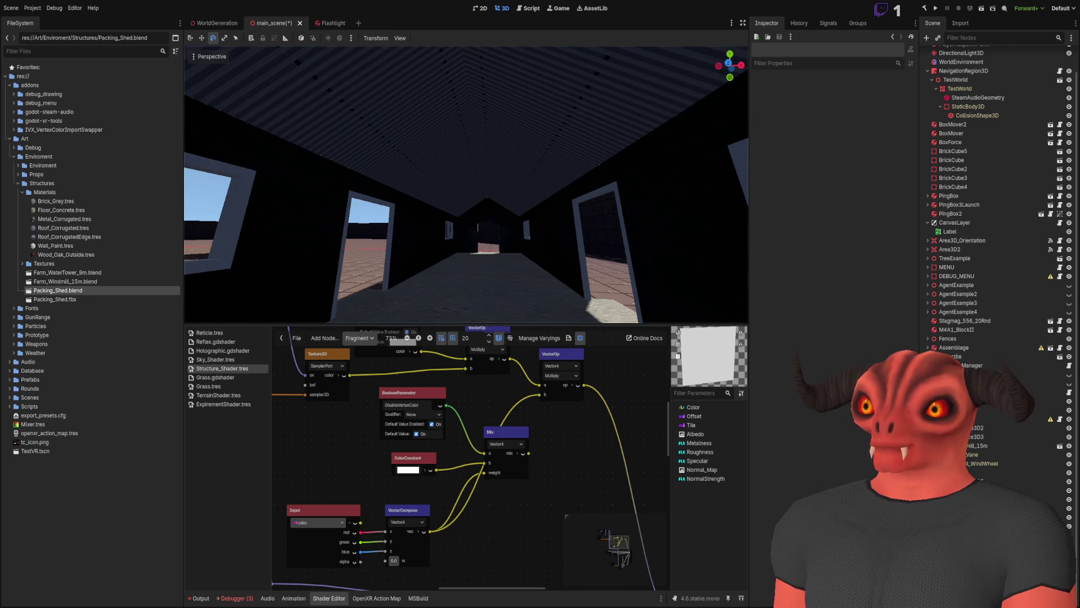
key("s")
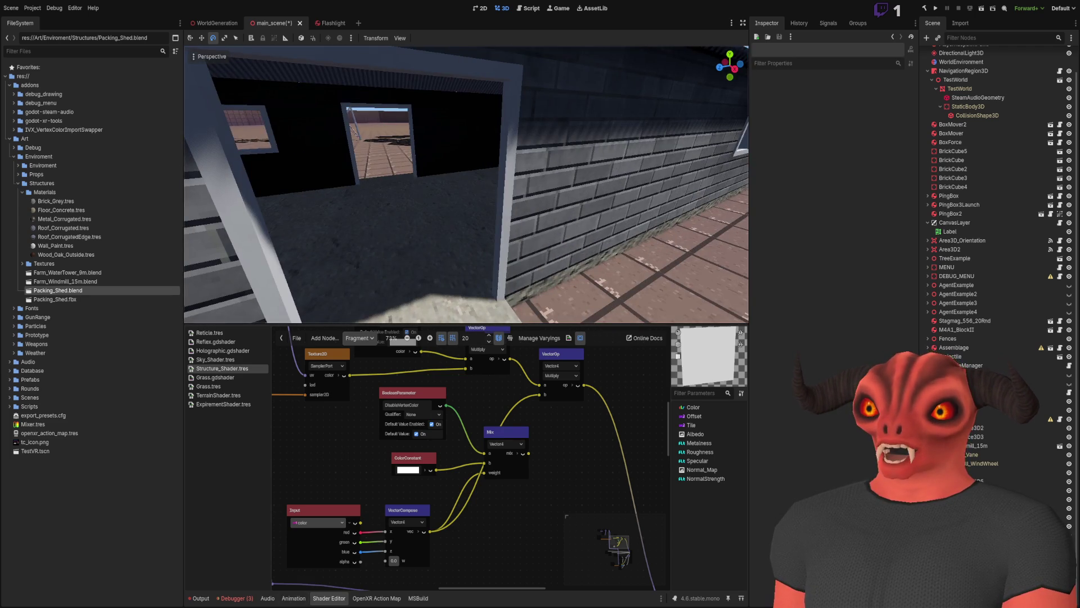
key("alt+Tab")
Switch the Outliner back to View Layer and select Packing_Shed.
left_click(922, 18)
left_click(938, 43)
left_click(921, 18)
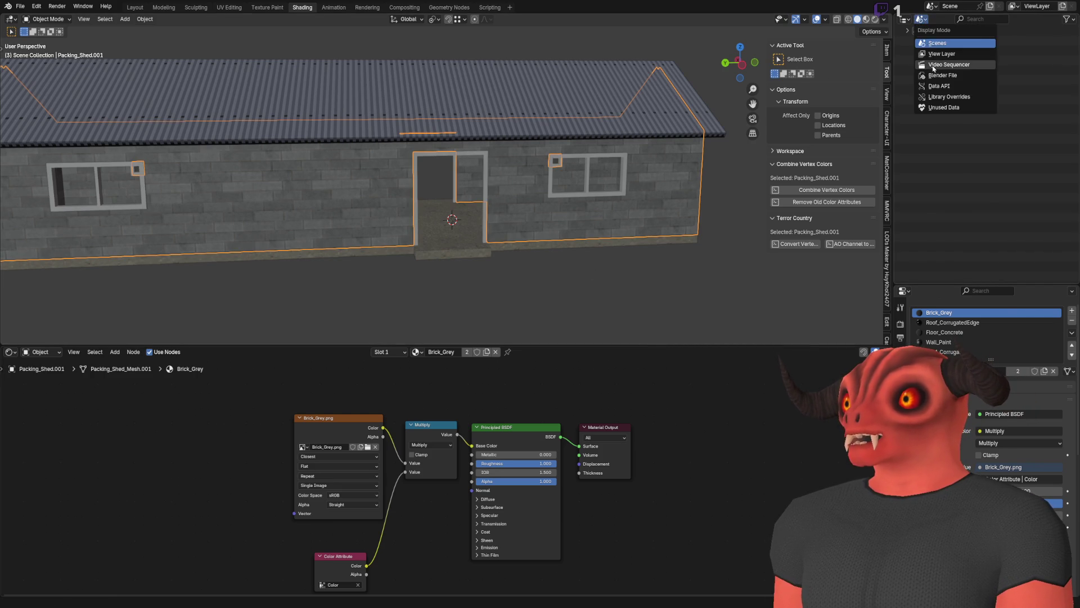
left_click(942, 53)
left_click(950, 50)
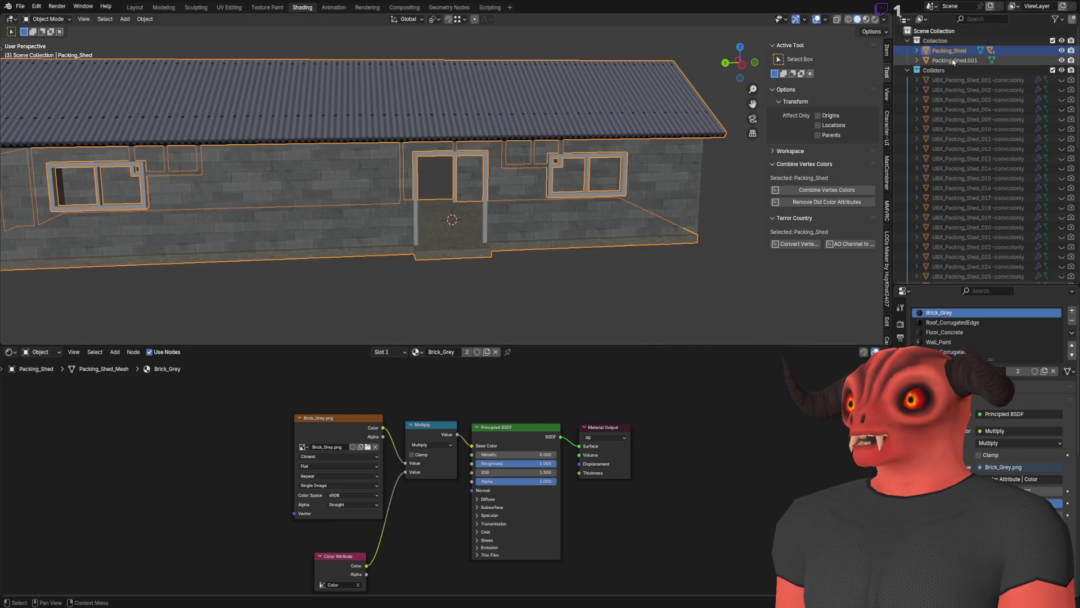
Separate the Roof_Corrugated faces of Packing_Shed into their own object, Packing_Shed.002, returning to Object Mode.
key("Tab")
left_click(568, 104)
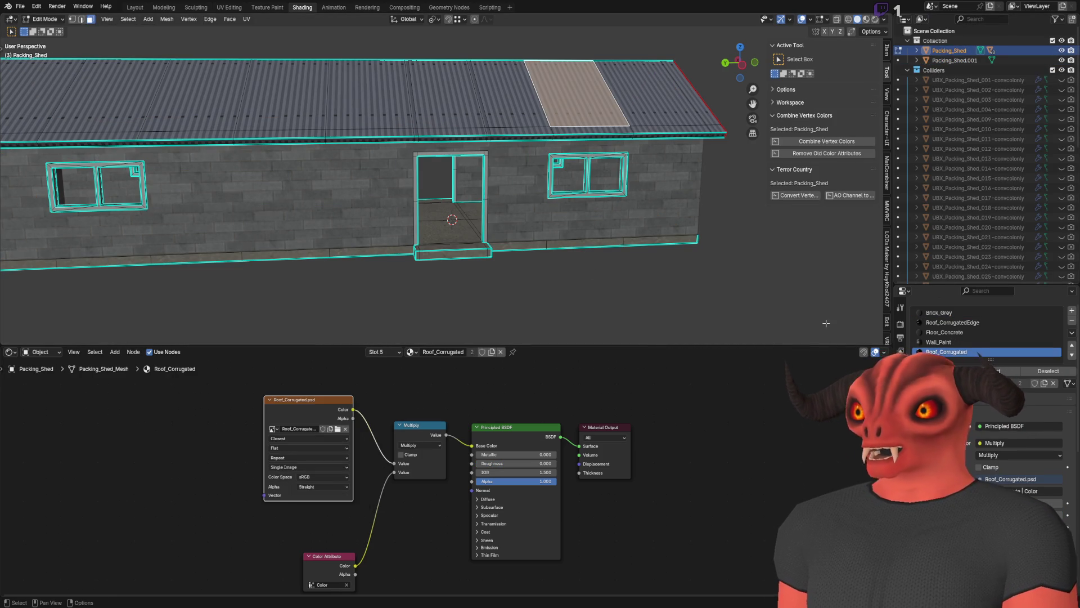
left_click(901, 476)
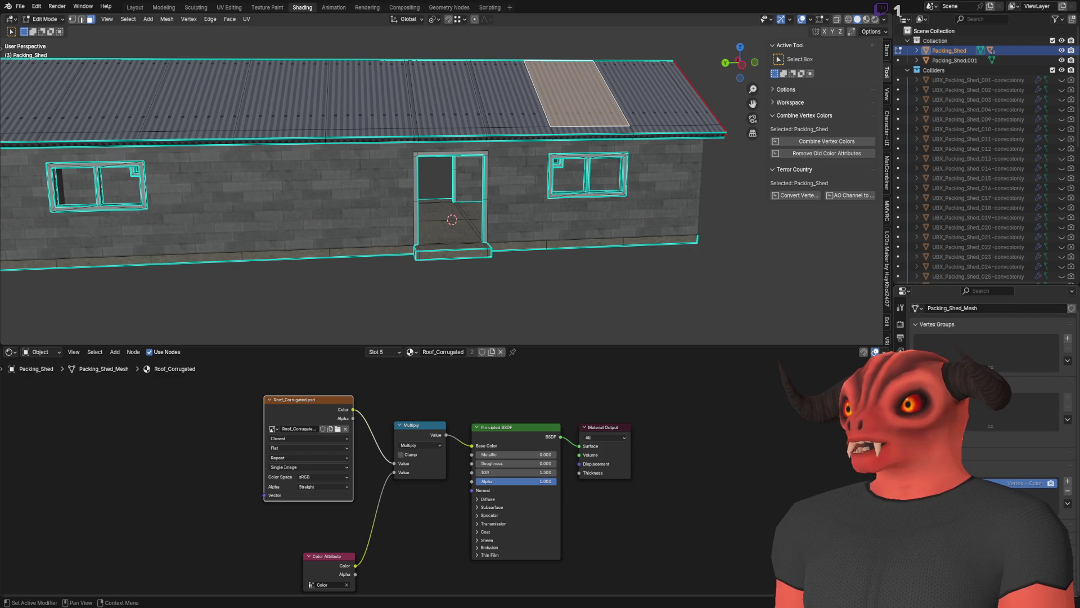
left_click(901, 422)
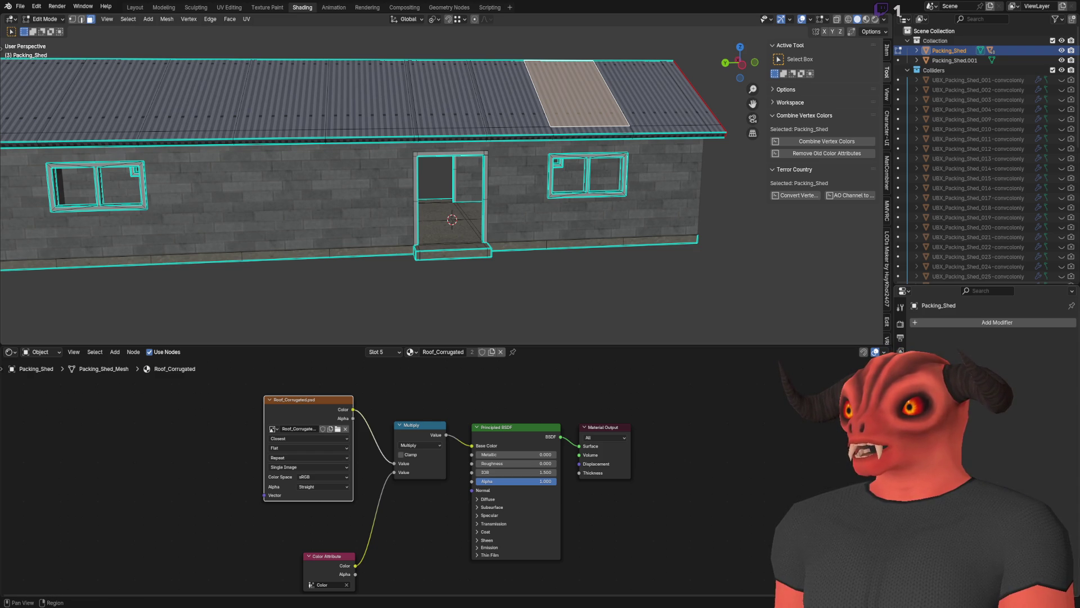
left_click(901, 490)
left_click(997, 382)
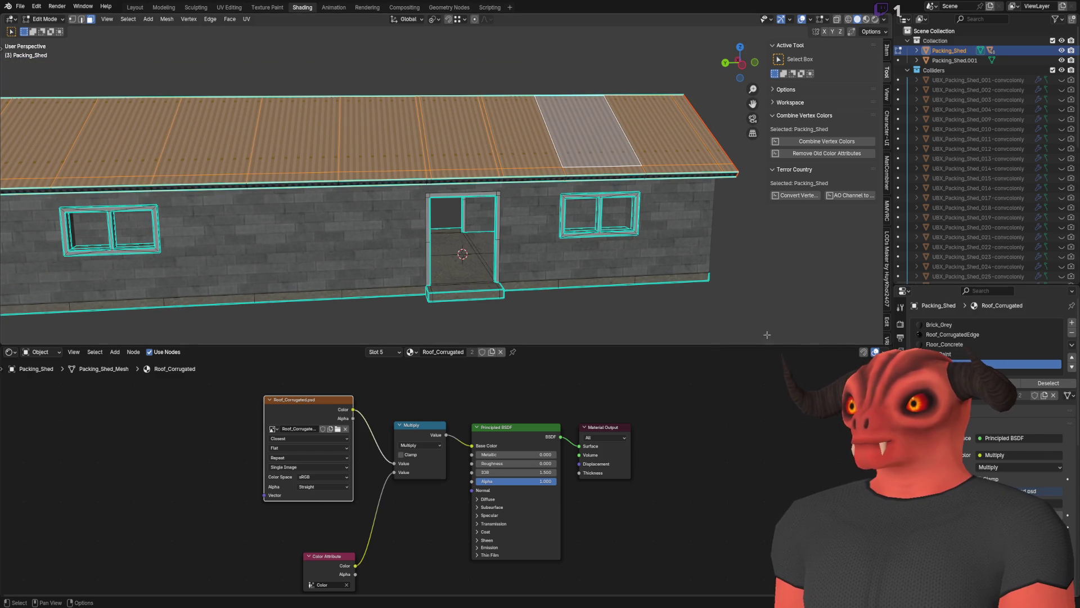
key("p")
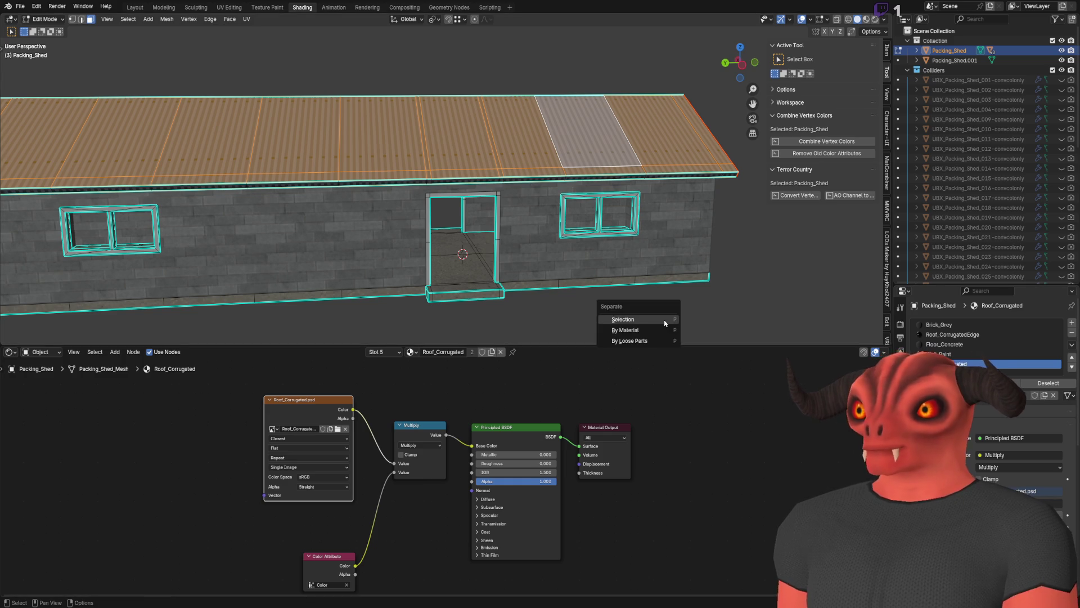
left_click(664, 319)
key("Tab")
left_click(667, 318)
left_click(20, 6)
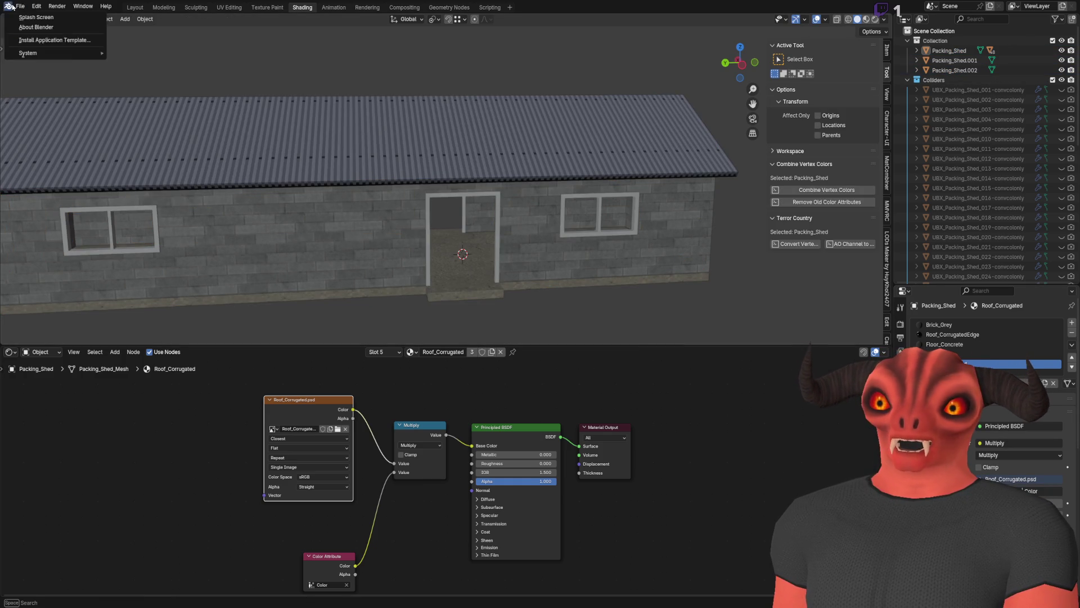
Purge all unused data blocks from the file.
mouse_move(62, 186)
left_click(154, 191)
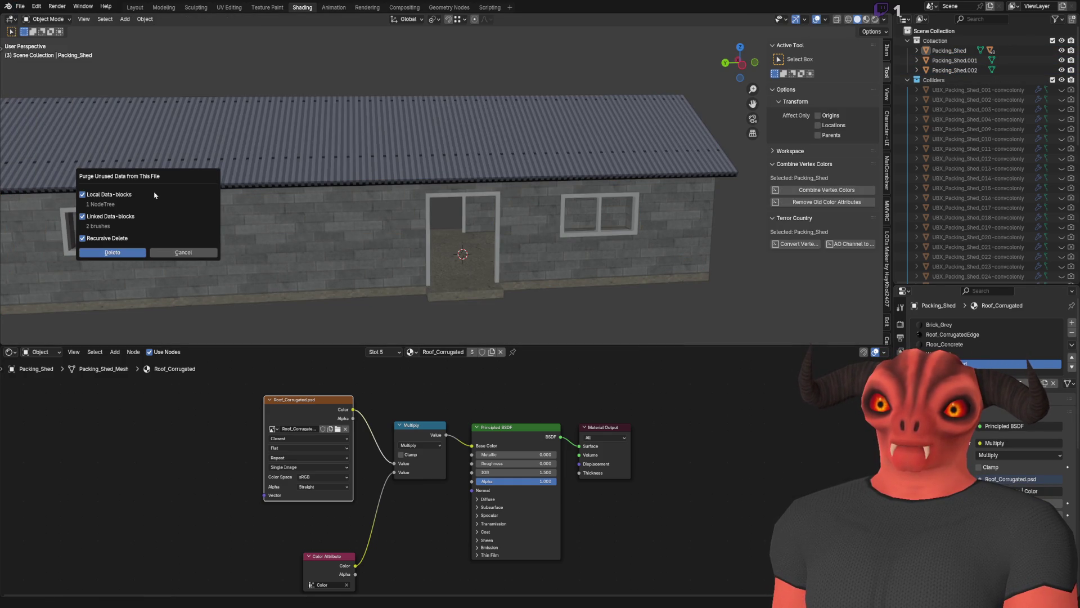
left_click(121, 254)
Remove the Roof_Corrugated material slot from the walls object Packing_Shed.001.
left_click(548, 167)
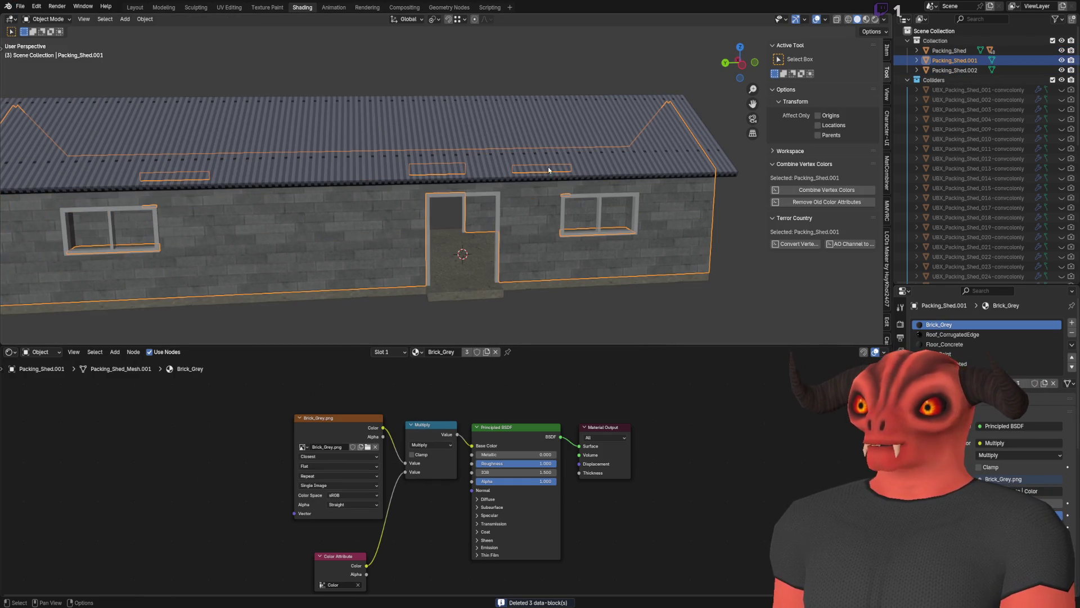
left_click(951, 334)
scroll(980, 353, "down", 1)
left_click(978, 345)
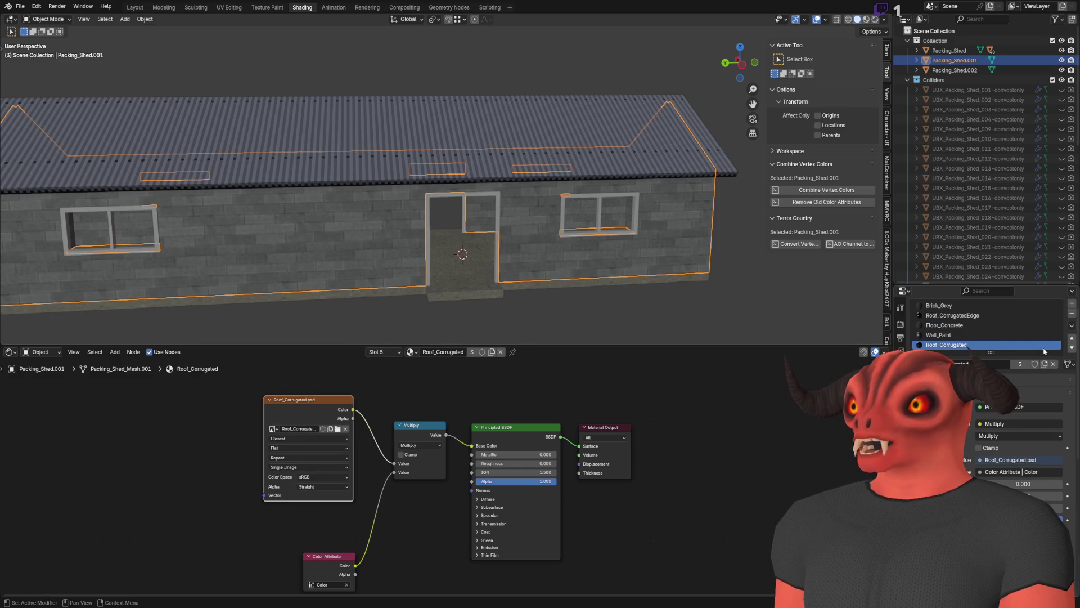
left_click(1072, 318)
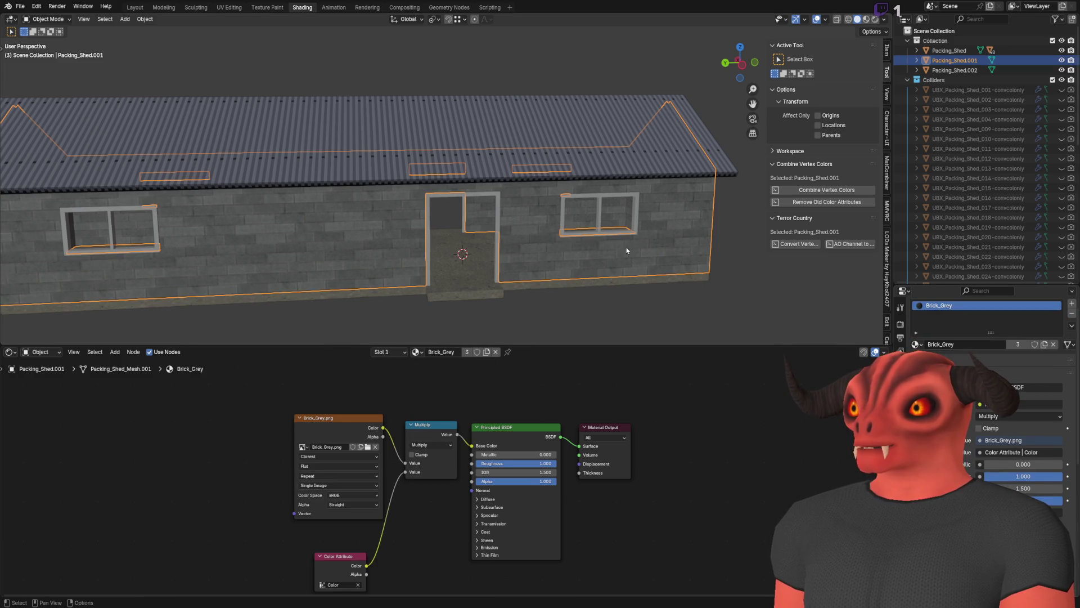
Remove the Floor_Concrete and Wall_Paint slots from the roof object Packing_Shed.002.
left_click(579, 152)
left_click(1073, 314)
left_click(1072, 314)
left_click(1073, 314)
key("ctrl+z")
key("ctrl+z")
key("ctrl+z")
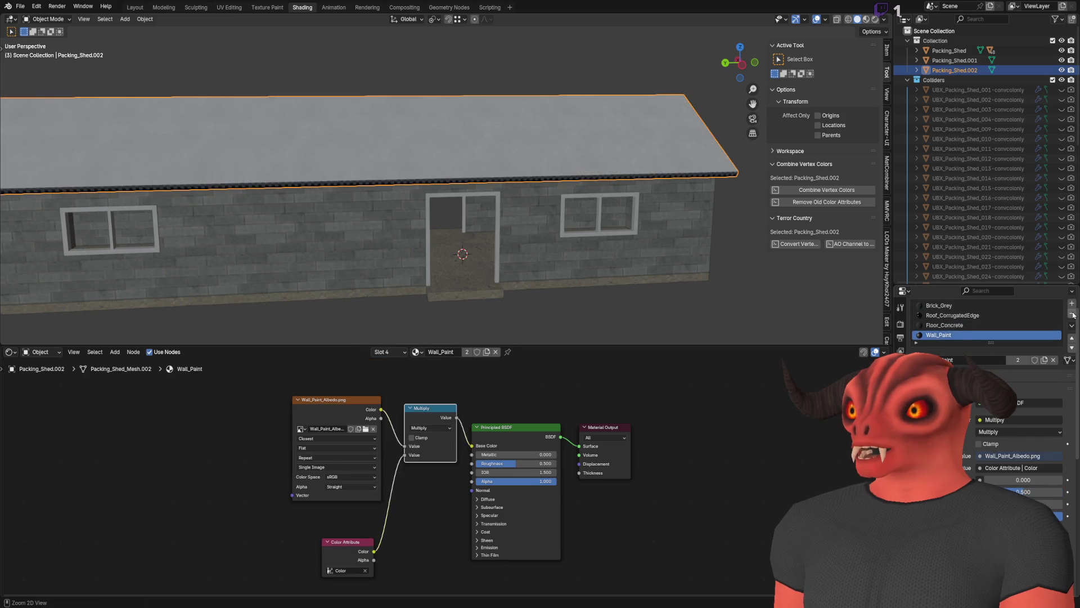
left_click(992, 343)
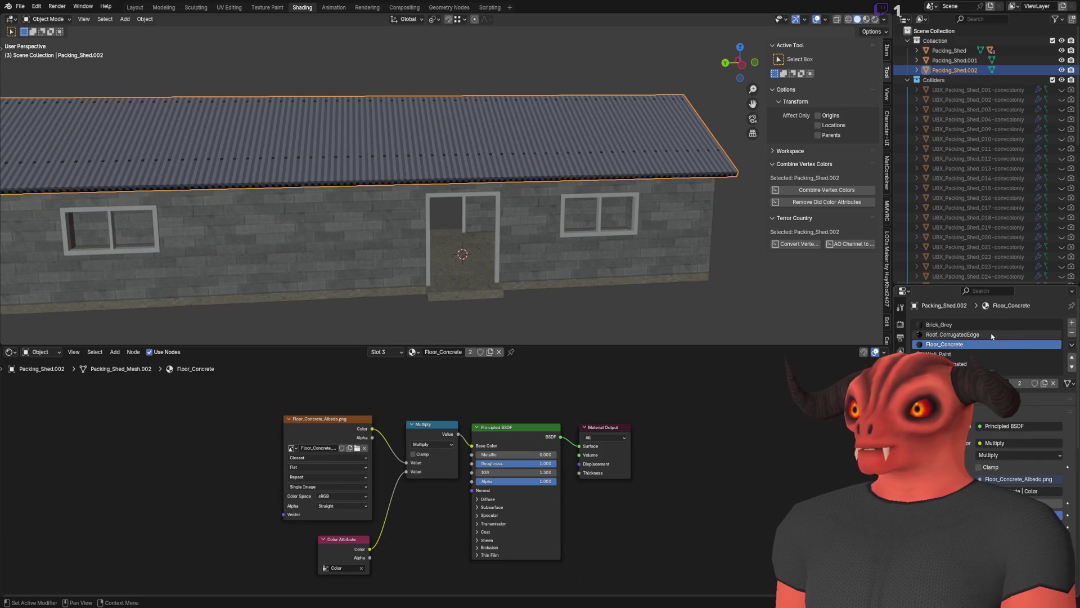
left_click(1073, 332)
left_click(1073, 333)
left_click(957, 324)
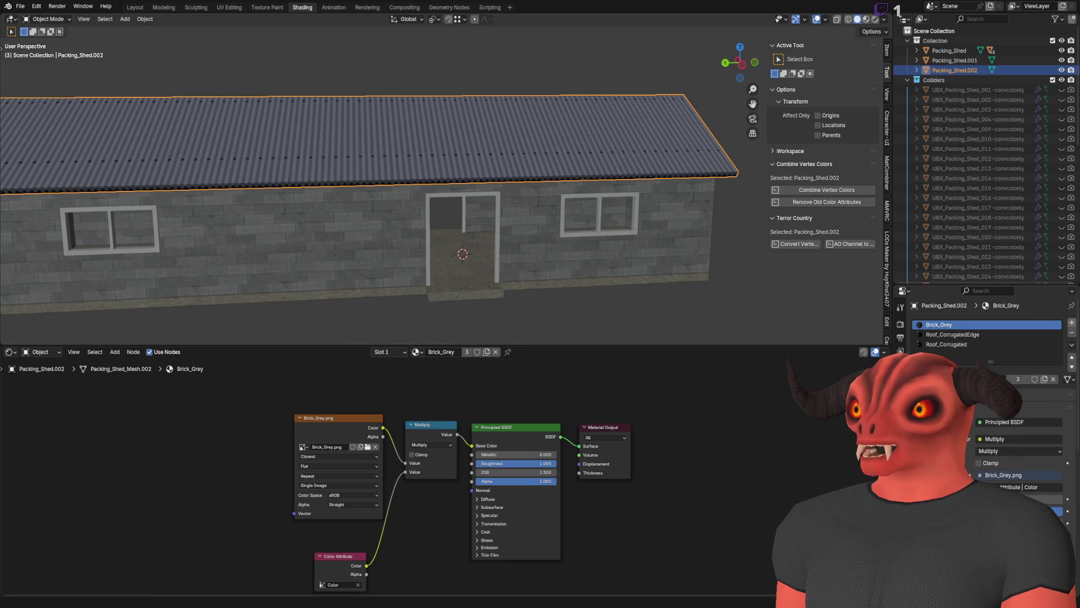